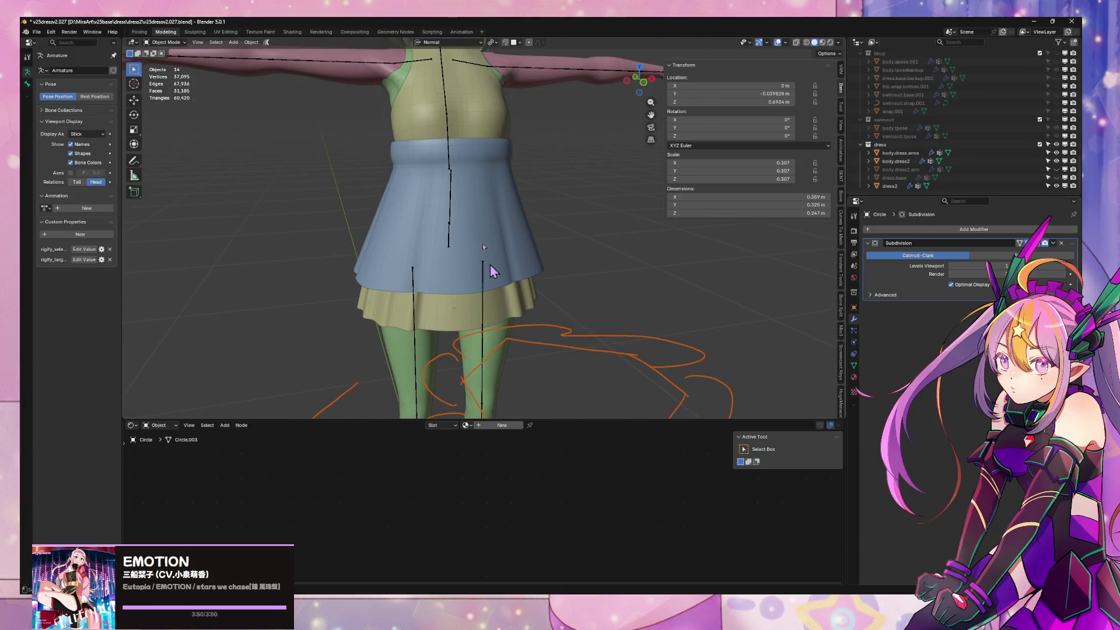
Move the selected pleat vertices along normal X, then inspect the flared pleats from several angles in object mode
mouse_move(500, 228)
middle_down()
mouse_move(500, 252)
mouse_move(508, 230)
middle_up()
key(Tab)
key(g)
key(z)
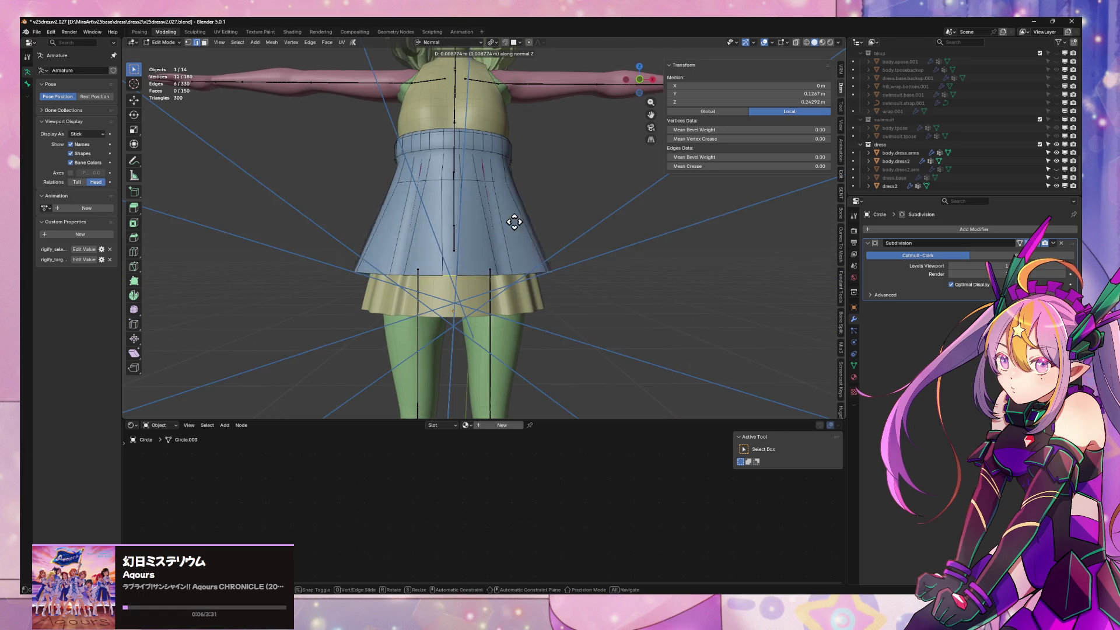
key(x)
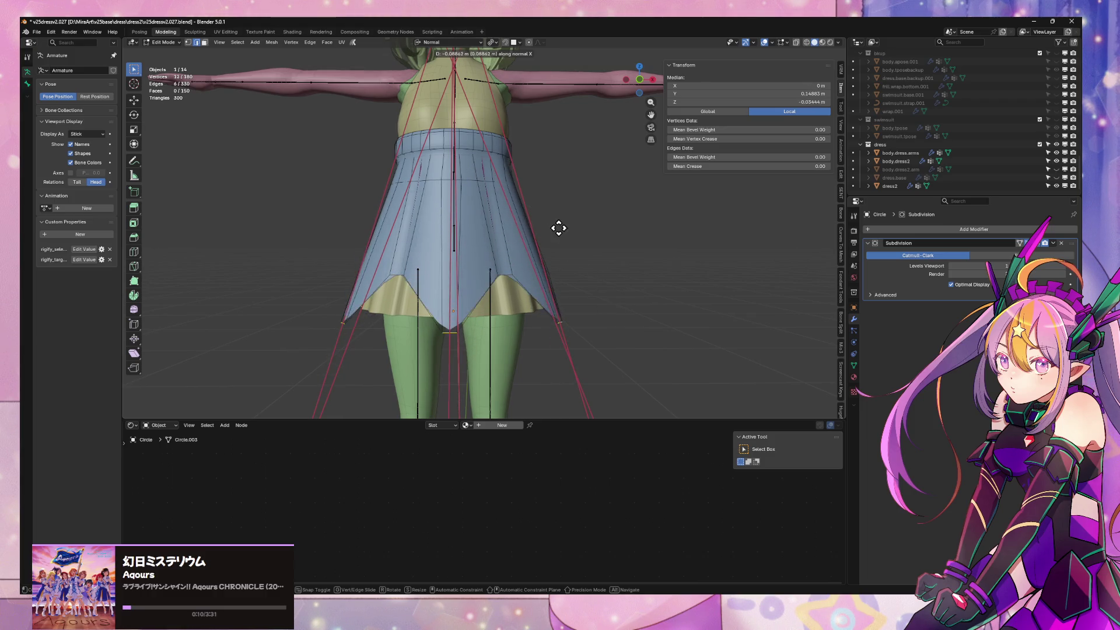
click(525, 200)
middle_drag(525, 200, 362, 232)
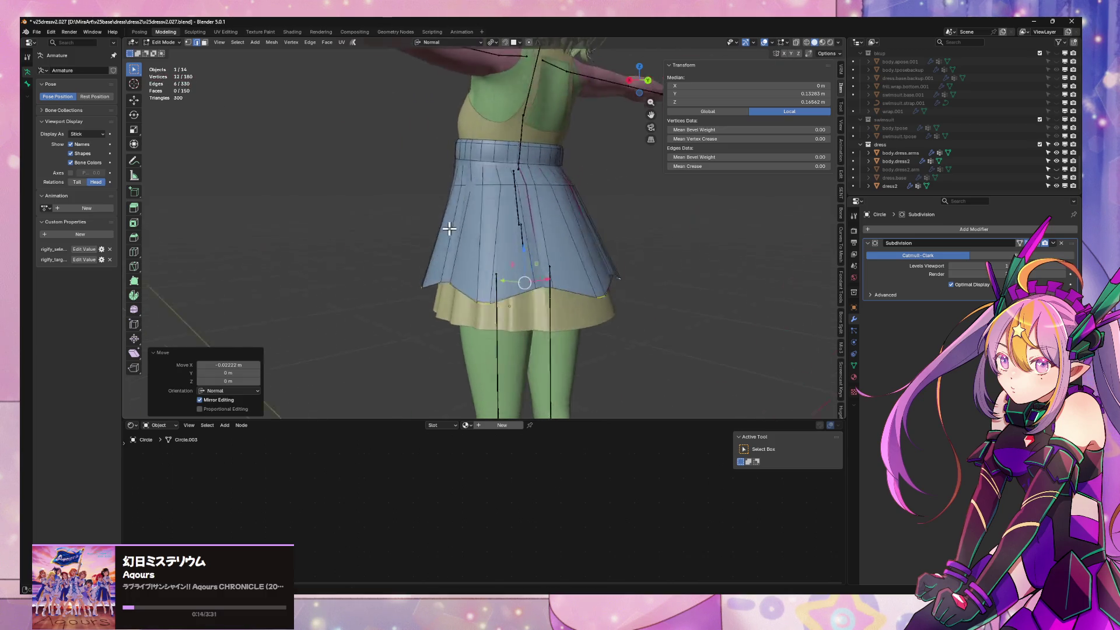
scroll(363, 233, down, 3)
scroll(356, 233, down, 2)
key(Tab)
scroll(621, 259, down, 2)
scroll(622, 259, up, 8)
mouse_move(621, 257)
middle_down()
mouse_move(618, 243)
mouse_move(580, 219)
mouse_move(477, 254)
middle_up()
scroll(645, 263, down, 5)
scroll(610, 242, up, 5)
scroll(638, 261, down, 4)
scroll(638, 260, up, 4)
mouse_move(638, 260)
middle_down()
mouse_move(425, 250)
mouse_move(582, 248)
mouse_move(592, 232)
mouse_move(514, 238)
mouse_move(545, 263)
mouse_move(458, 281)
middle_up()
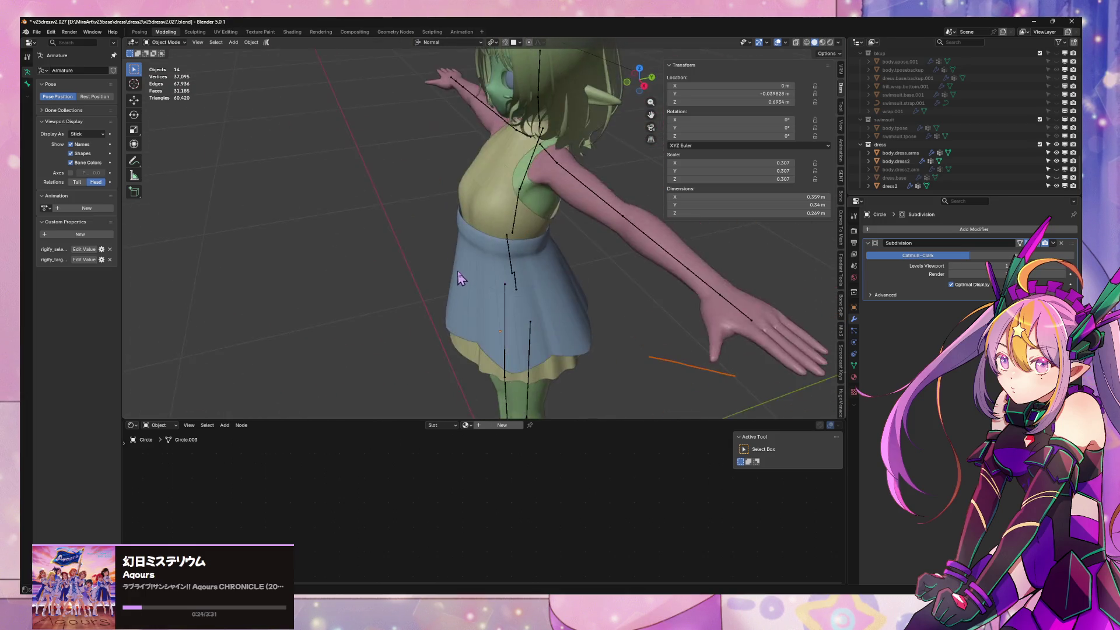
scroll(573, 247, down, 5)
scroll(580, 241, up, 4)
scroll(587, 230, up, 2)
middle_drag(587, 230, 805, 34)
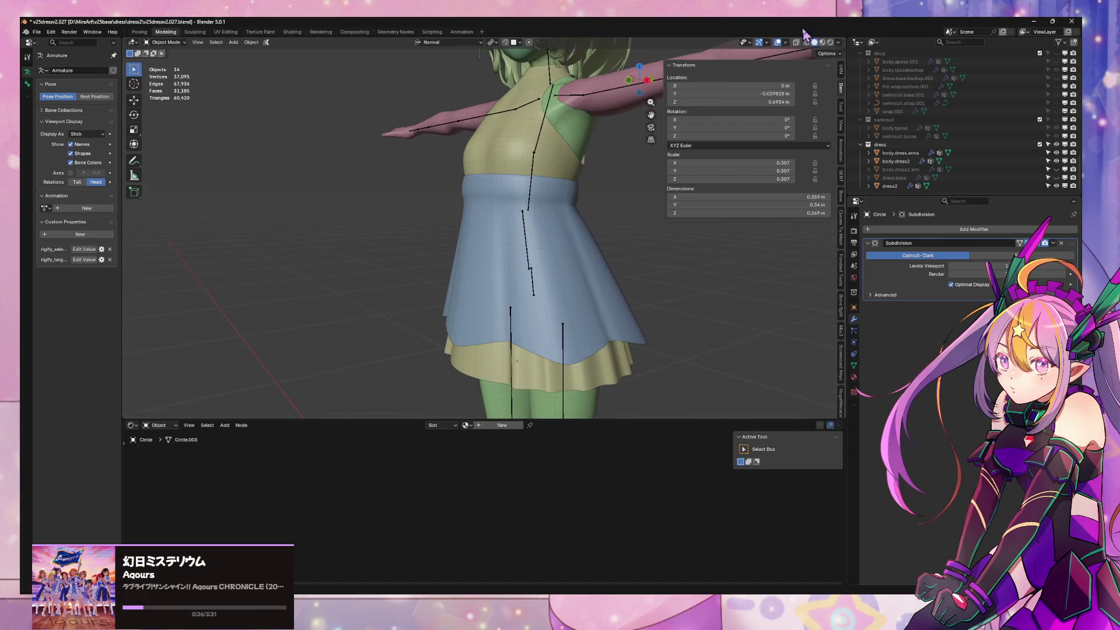
click(824, 42)
scroll(627, 170, down, 5)
scroll(627, 170, up, 4)
mouse_move(627, 170)
middle_down()
mouse_move(633, 248)
mouse_move(638, 188)
mouse_move(696, 182)
mouse_move(628, 191)
mouse_move(665, 200)
middle_up()
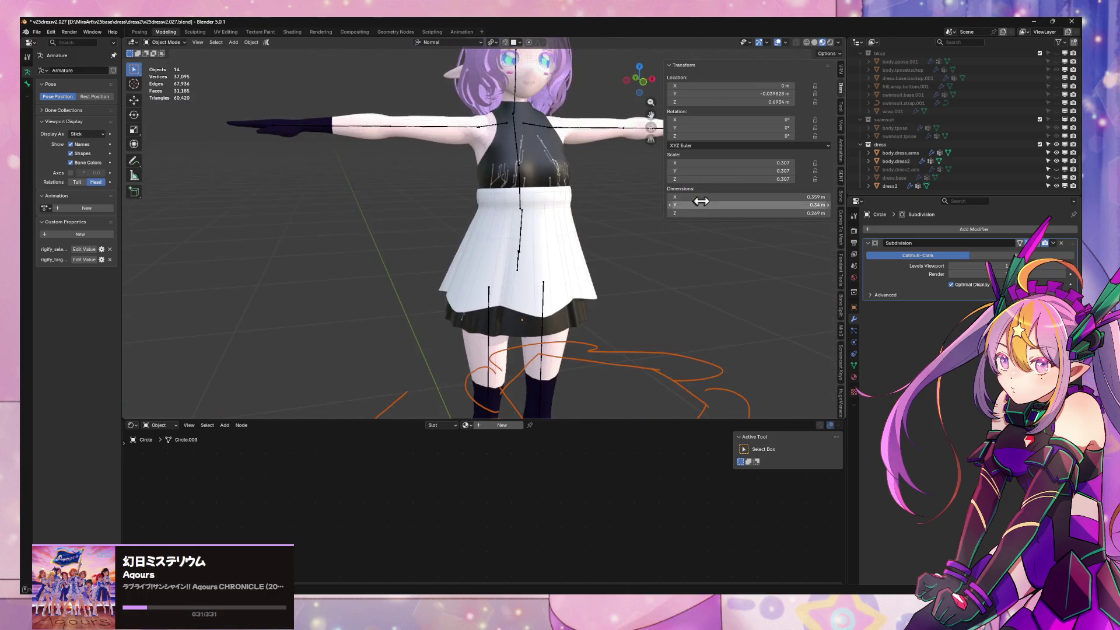
click(815, 42)
scroll(569, 130, down, 4)
middle_drag(569, 130, 562, 136)
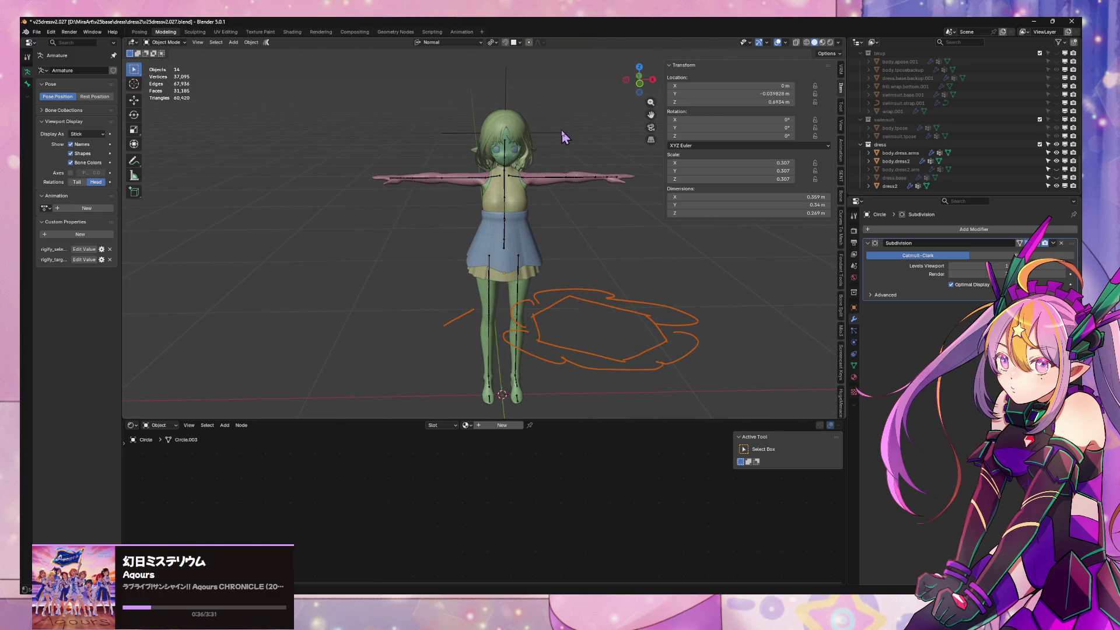
scroll(561, 129, down, 5)
scroll(534, 198, up, 8)
mouse_move(561, 129)
middle_down()
mouse_move(534, 197)
mouse_move(450, 170)
mouse_move(568, 191)
middle_up()
scroll(495, 179, up, 2)
scroll(568, 190, down, 4)
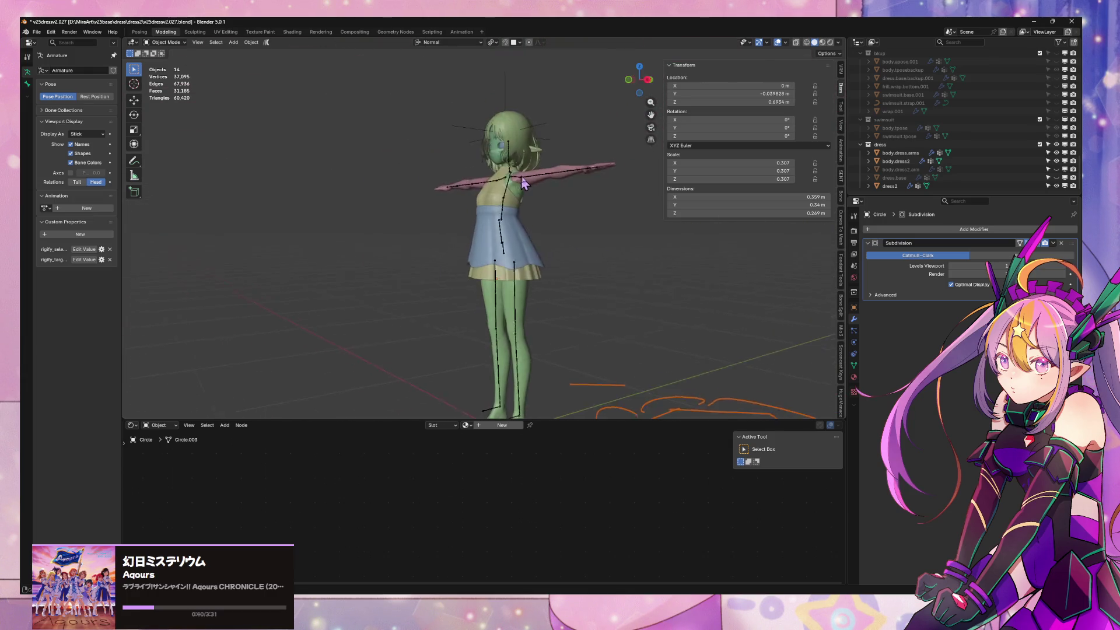
scroll(569, 190, up, 4)
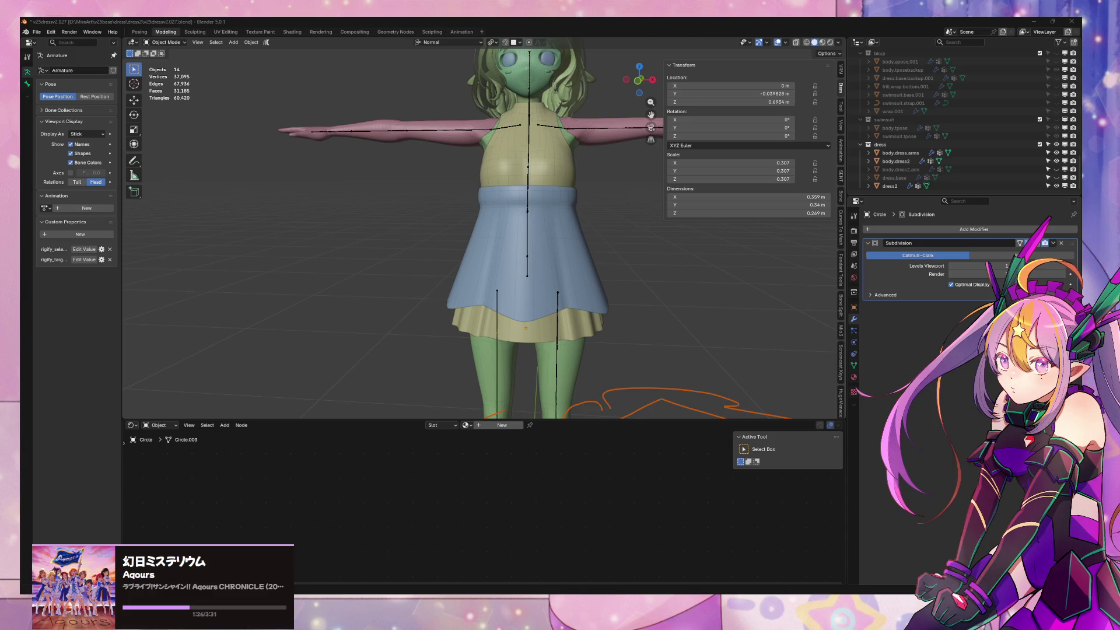
Scale a first pair of pleat vertices together along normal Y, refining the pinch twice
mouse_move(655, 333)
middle_down()
mouse_move(577, 298)
mouse_move(602, 257)
mouse_move(620, 305)
mouse_move(597, 304)
middle_up()
key(Tab)
scroll(576, 296, up, 3)
click(544, 274)
shift+click(574, 282)
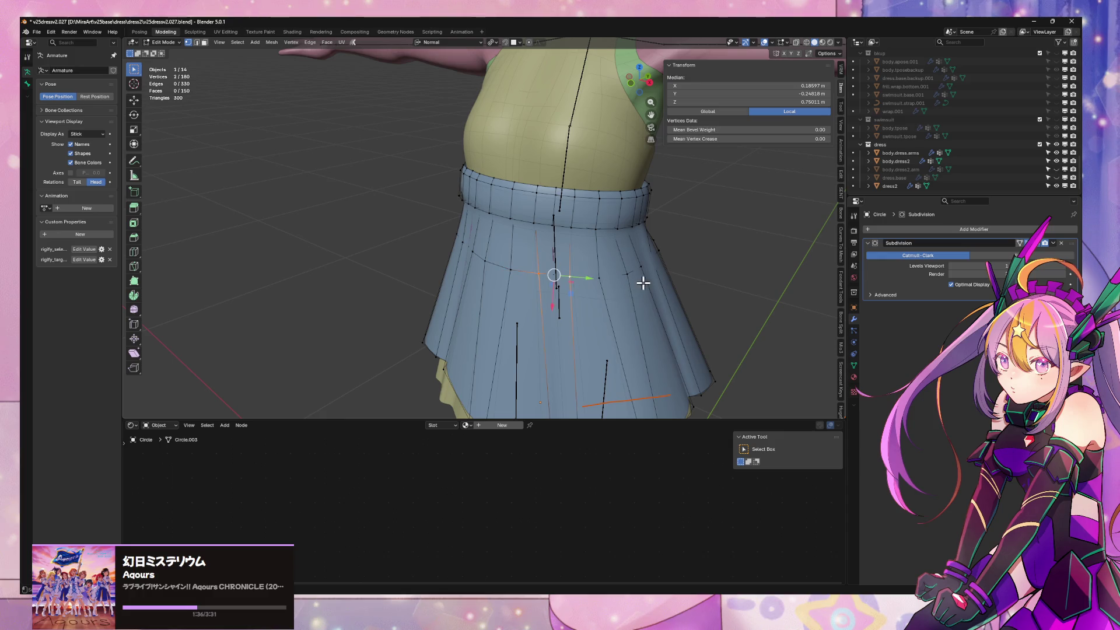
middle_drag(645, 283, 653, 310)
key(s)
right_click(626, 317)
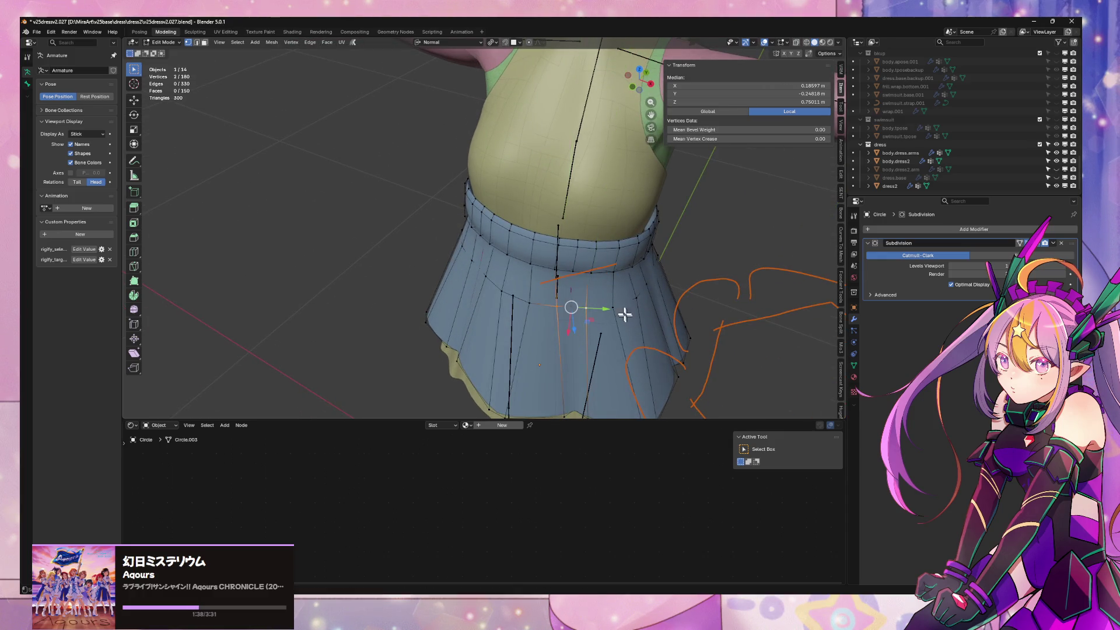
middle_drag(672, 288, 648, 285)
key(s)
key(y)
key(y)
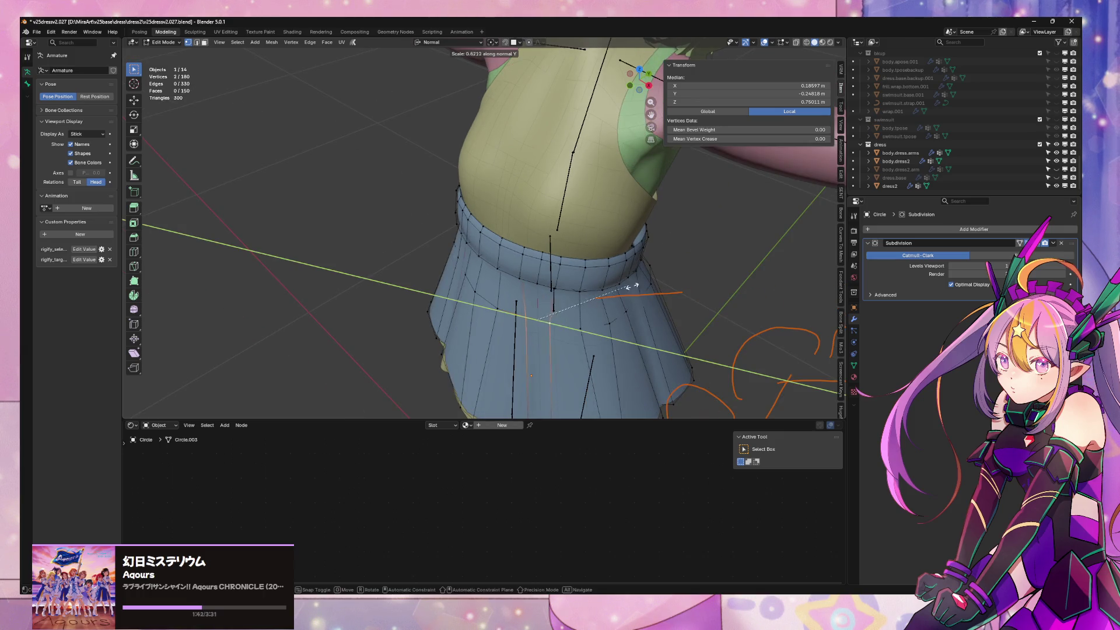
click(641, 288)
middle_drag(642, 287, 601, 251)
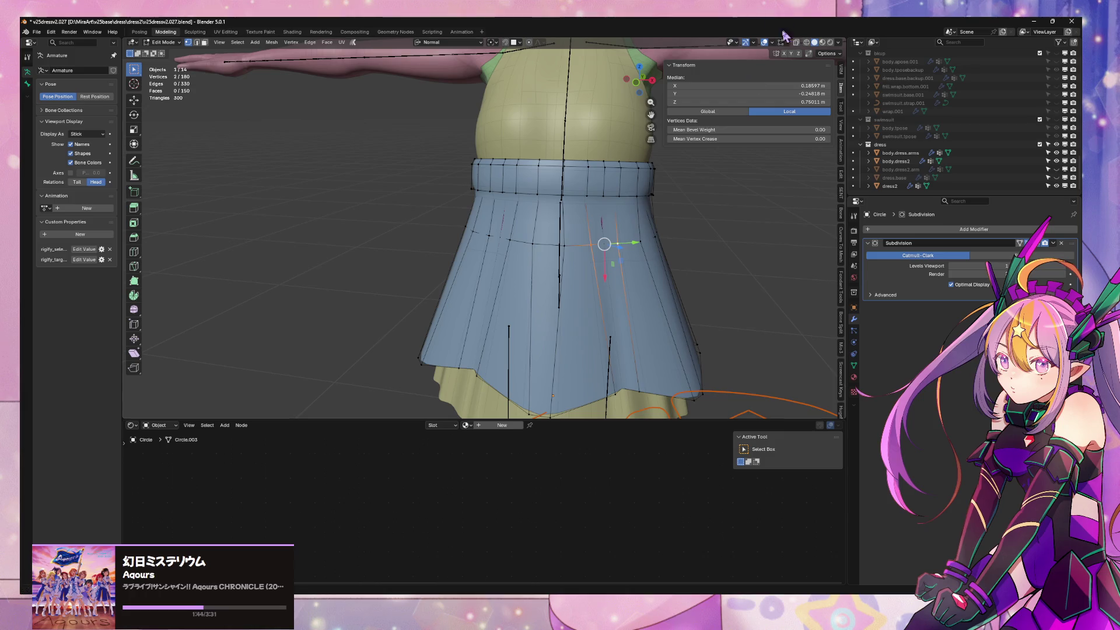
middle_drag(715, 162, 657, 205)
key(s)
key(y)
key(y)
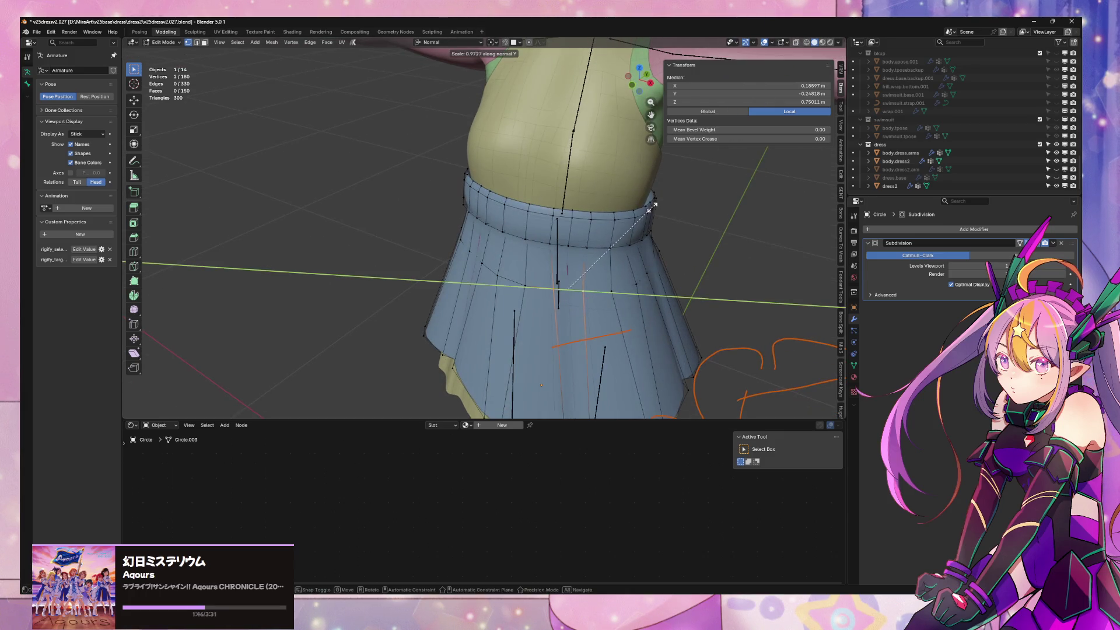
click(575, 230)
Pinch a second pair of pleat vertices together with a scale
middle_drag(574, 230, 587, 277)
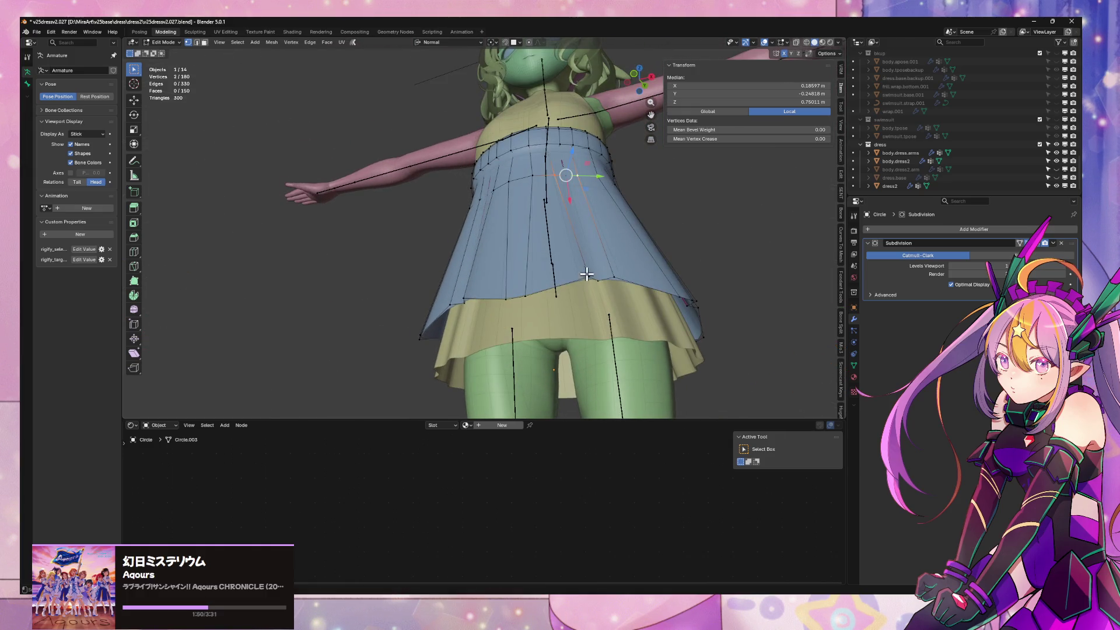
click(579, 253)
click(578, 179)
middle_drag(580, 175, 583, 233)
shift+click(583, 233)
key(s)
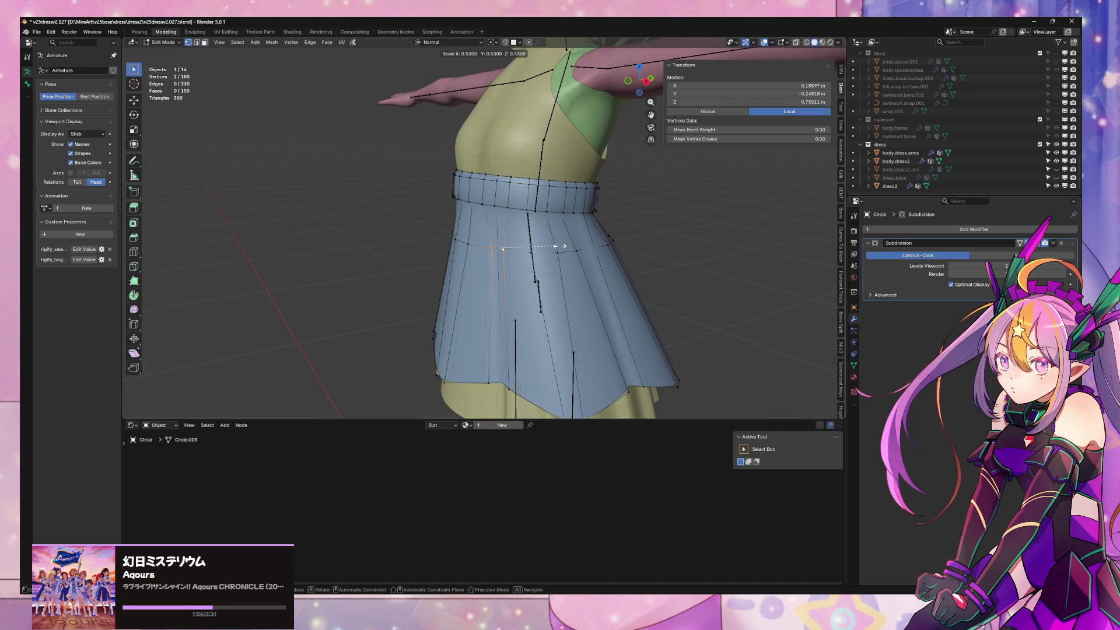
click(560, 249)
mouse_move(560, 249)
middle_down()
mouse_move(581, 249)
mouse_move(545, 248)
middle_up()
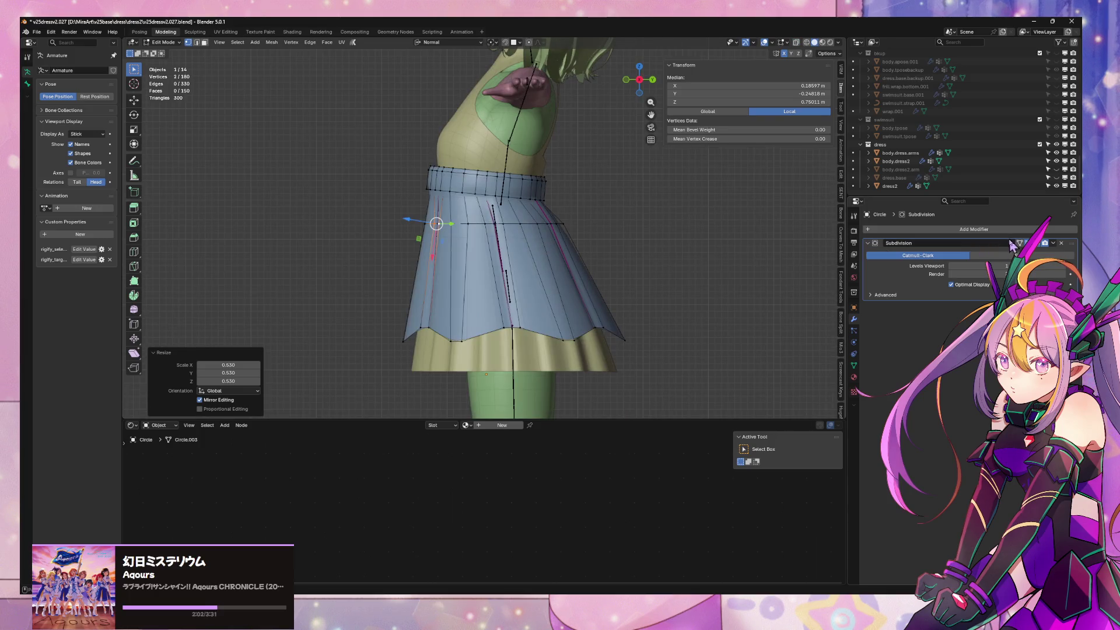
mouse_move(497, 192)
middle_down()
mouse_move(506, 220)
mouse_move(607, 220)
mouse_move(632, 247)
mouse_move(585, 248)
middle_up()
Pinch two more pleat vertex pairs together along normal Y
shift+click(613, 252)
click(525, 274)
shift+click(580, 263)
key(s)
key(x)
key(y)
click(515, 254)
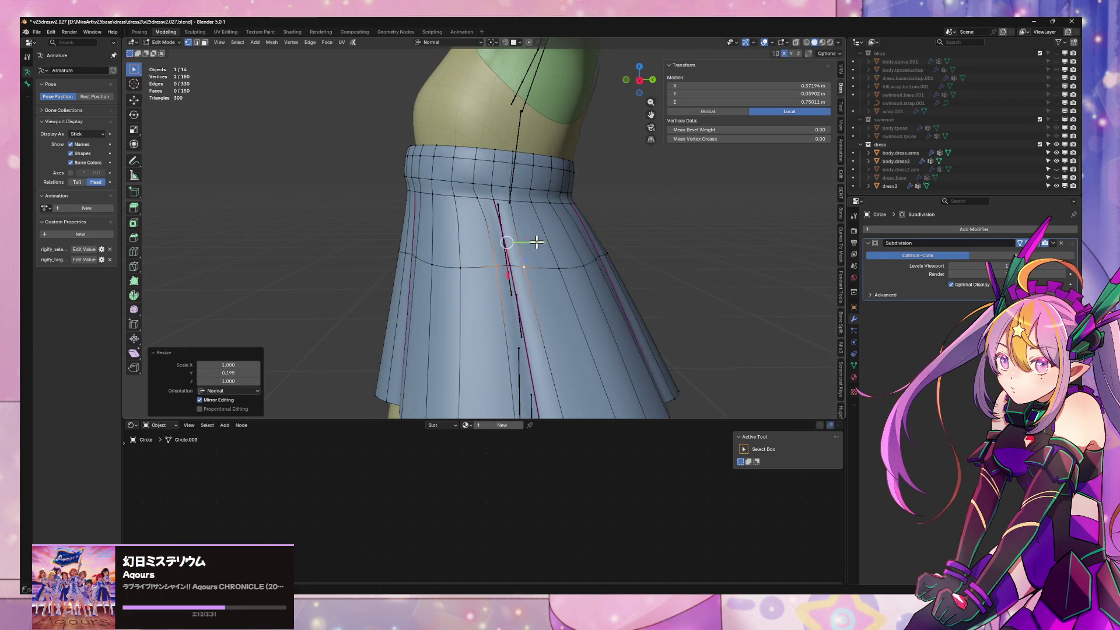
mouse_move(473, 194)
middle_down()
mouse_move(592, 219)
mouse_move(555, 219)
middle_up()
click(477, 251)
shift+click(502, 260)
key(s)
key(y)
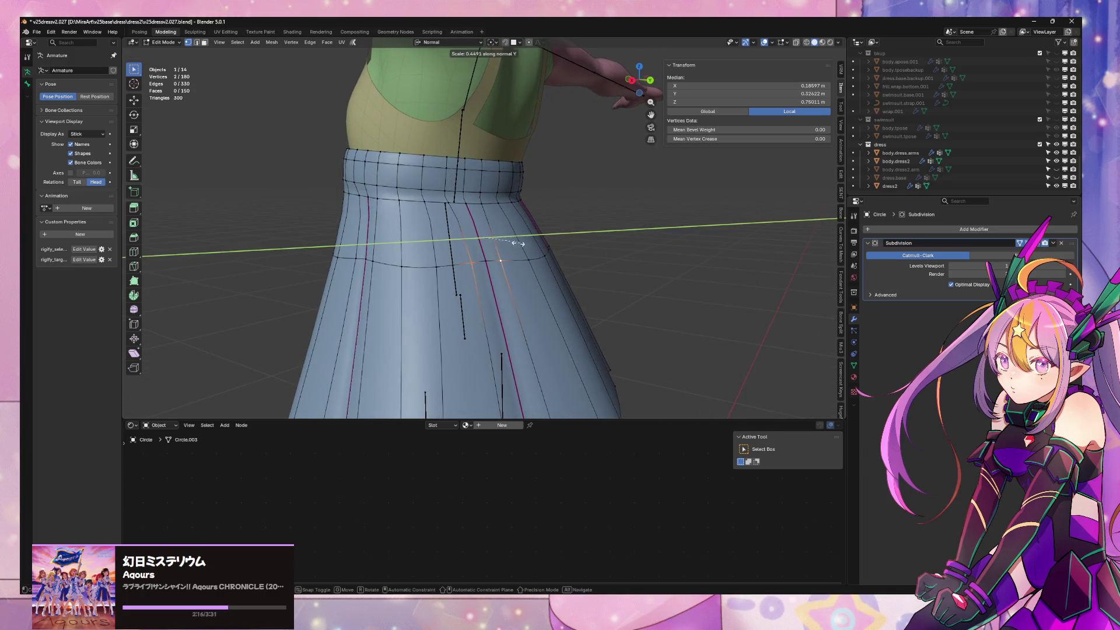
click(498, 245)
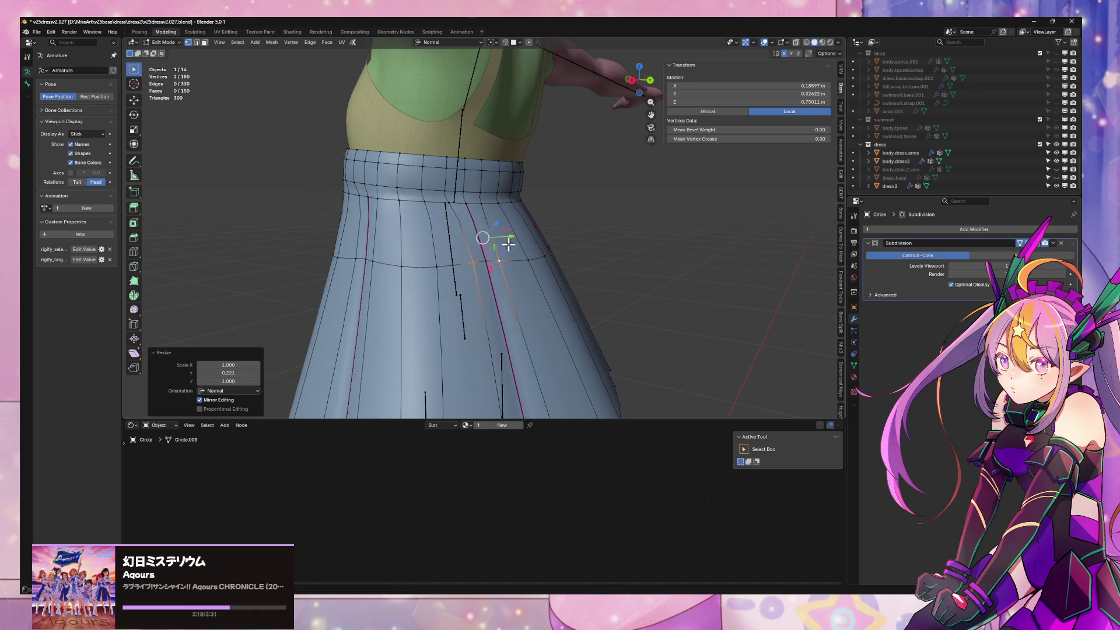
Check the sharpened folds in object mode, then begin scaling a skirt edge loop along X
middle_drag(499, 242, 457, 251)
scroll(457, 251, up, 1)
scroll(458, 247, up, 2)
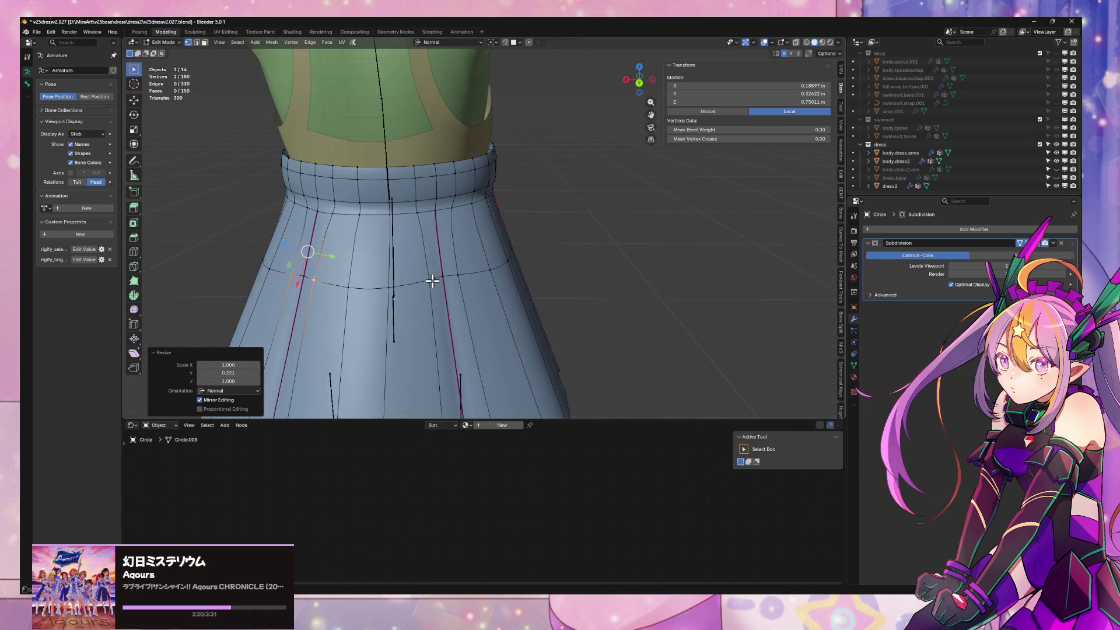
key(Tab)
scroll(508, 226, down, 3)
mouse_move(508, 226)
middle_down()
mouse_move(623, 212)
mouse_move(687, 174)
mouse_move(670, 275)
middle_up()
scroll(617, 228, up, 2)
scroll(633, 242, down, 3)
mouse_move(632, 243)
middle_down()
mouse_move(613, 253)
mouse_move(554, 251)
mouse_move(561, 242)
middle_up()
scroll(582, 259, up, 3)
key(Tab)
alt+click(533, 238)
key(s)
key(x)
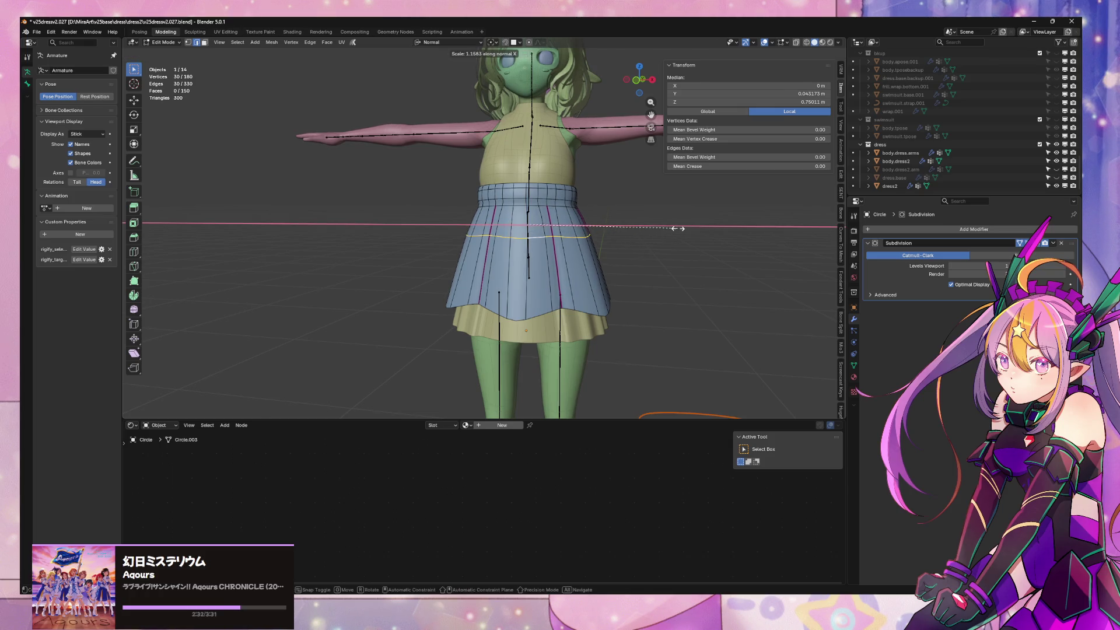
Confirm the edge loop scale and preview the smoothed skirt from behind in object mode
click(679, 228)
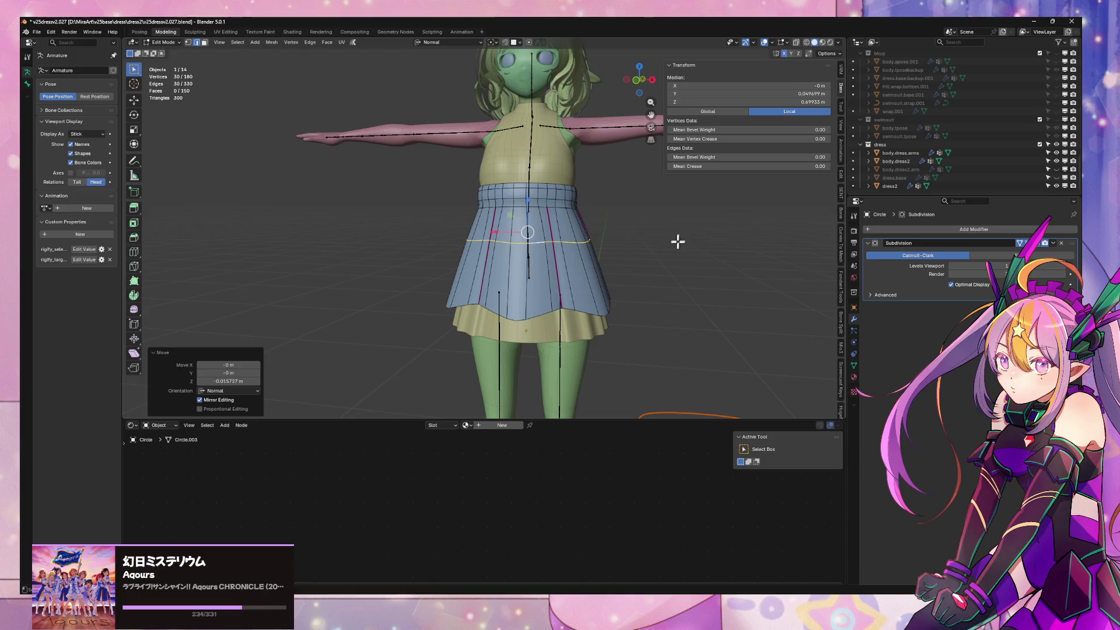
key(Tab)
scroll(678, 256, down, 3)
mouse_move(678, 257)
middle_down()
mouse_move(581, 213)
mouse_move(551, 251)
mouse_move(500, 208)
mouse_move(429, 205)
mouse_move(394, 233)
middle_up()
scroll(551, 252, up, 3)
scroll(488, 221, down, 2)
scroll(445, 231, down, 3)
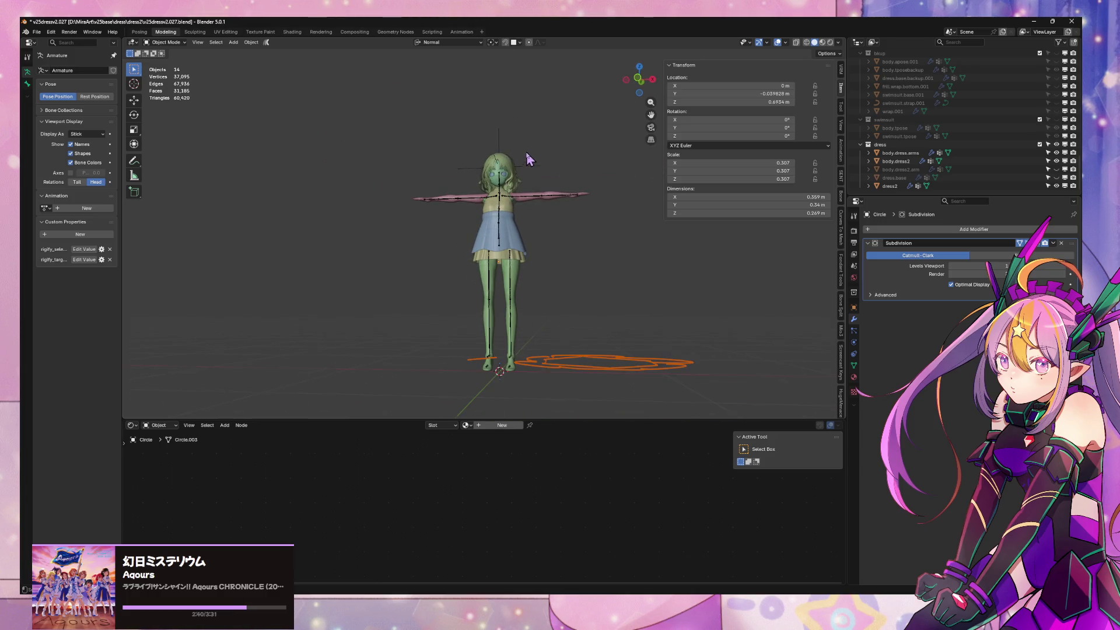
scroll(526, 155, up, 3)
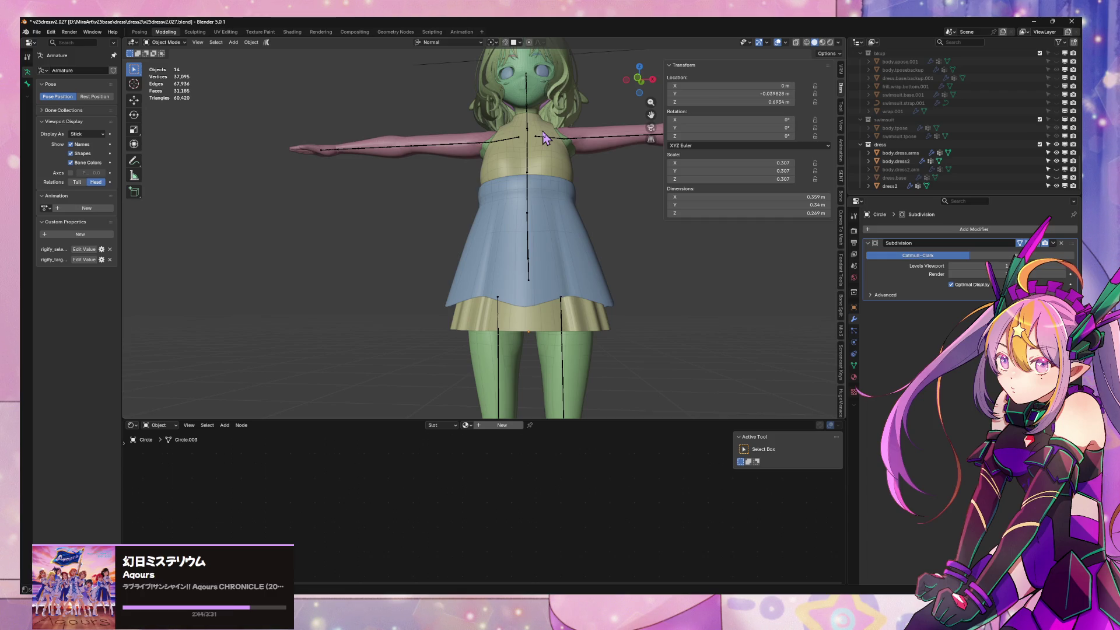
click(565, 276)
key(Tab)
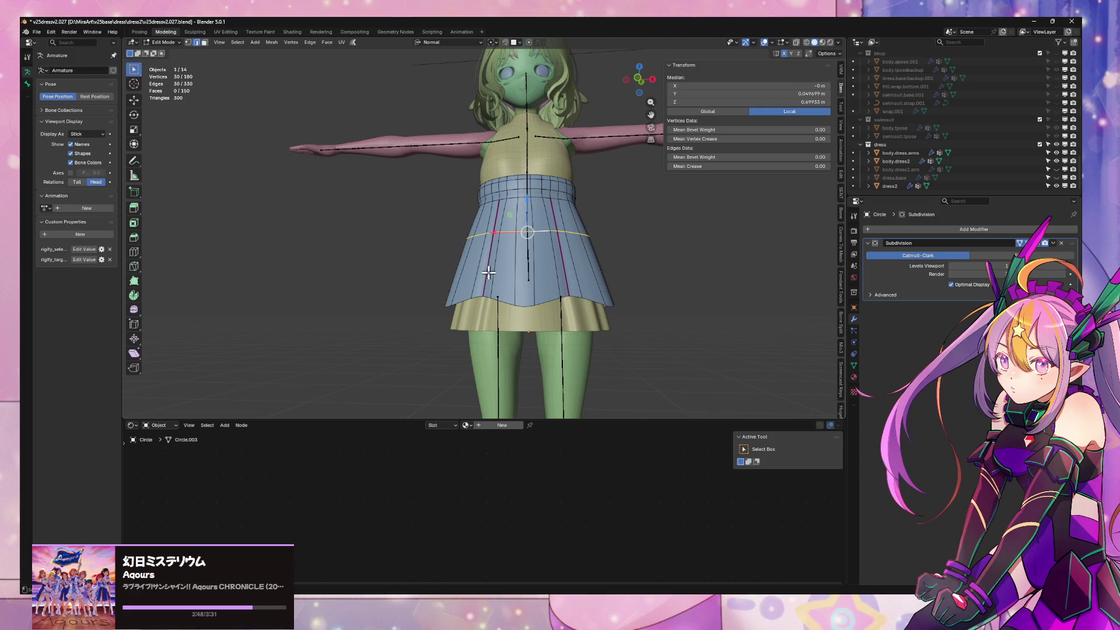
key(Tab)
mouse_move(591, 270)
middle_down()
mouse_move(656, 295)
mouse_move(580, 288)
middle_up()
key(Tab)
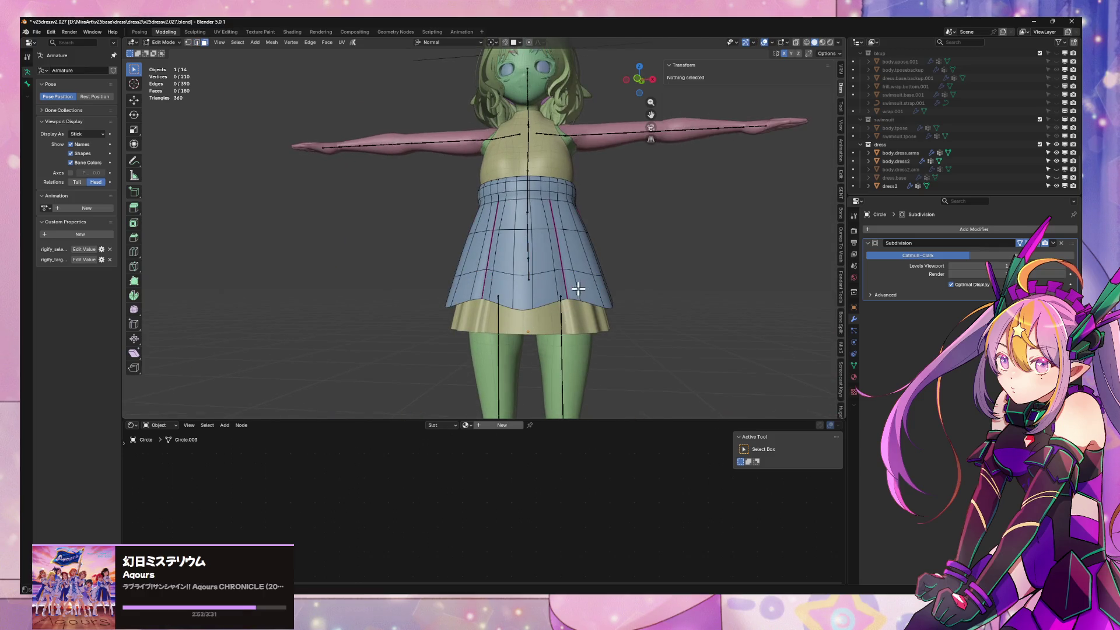
Scale the skirt's bottom edge loop wider, then switch transforms to the Global orientation
alt+click(579, 288)
key(2)
alt+click(552, 305)
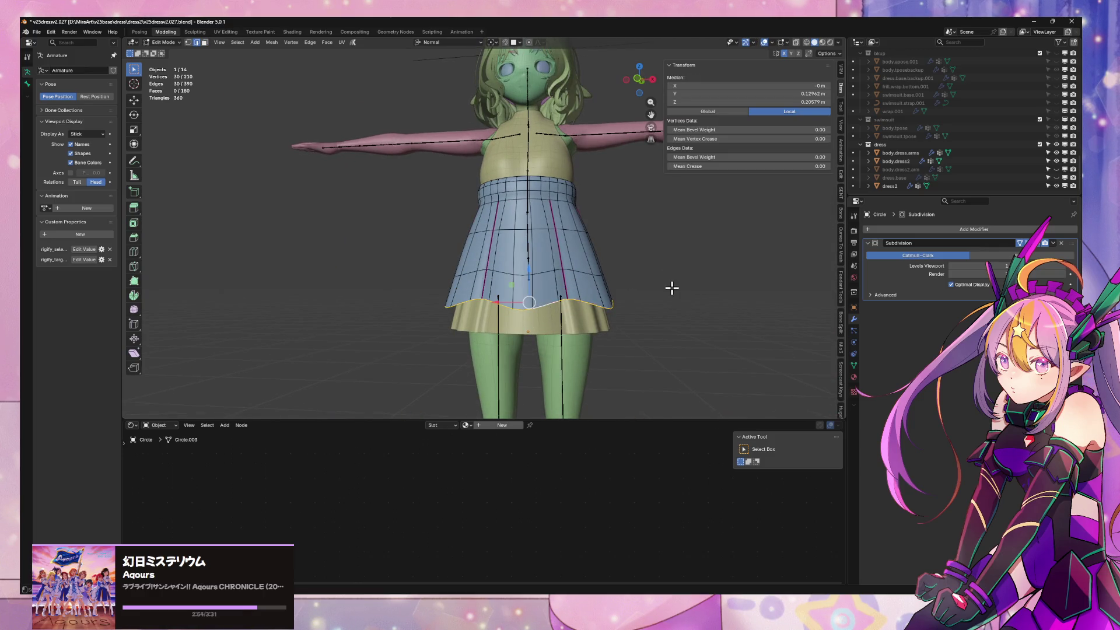
key(s)
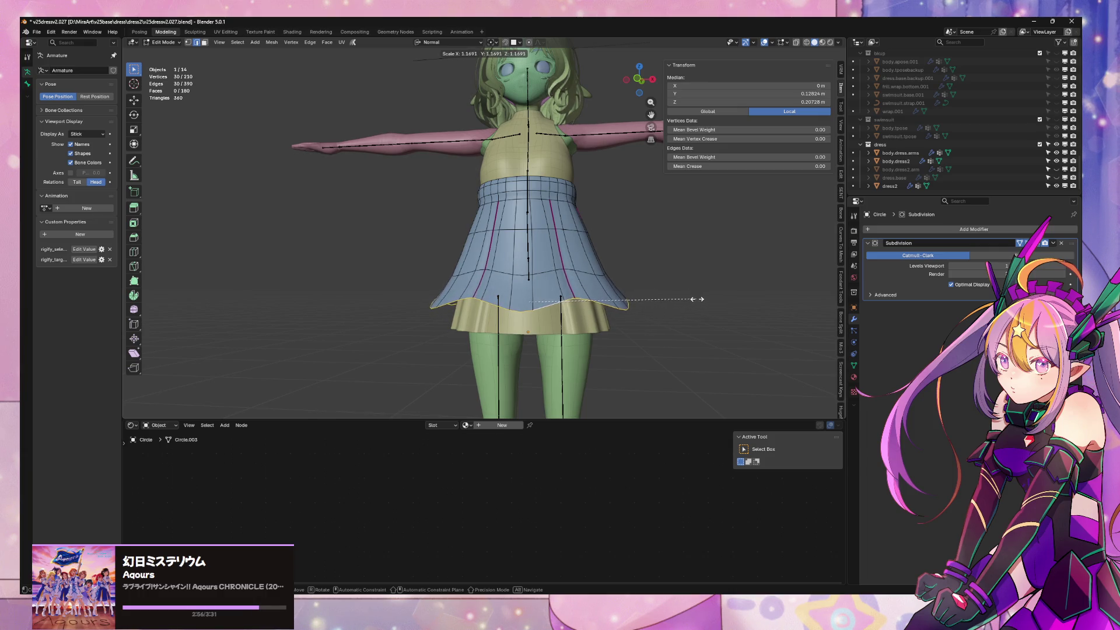
click(696, 302)
click(433, 42)
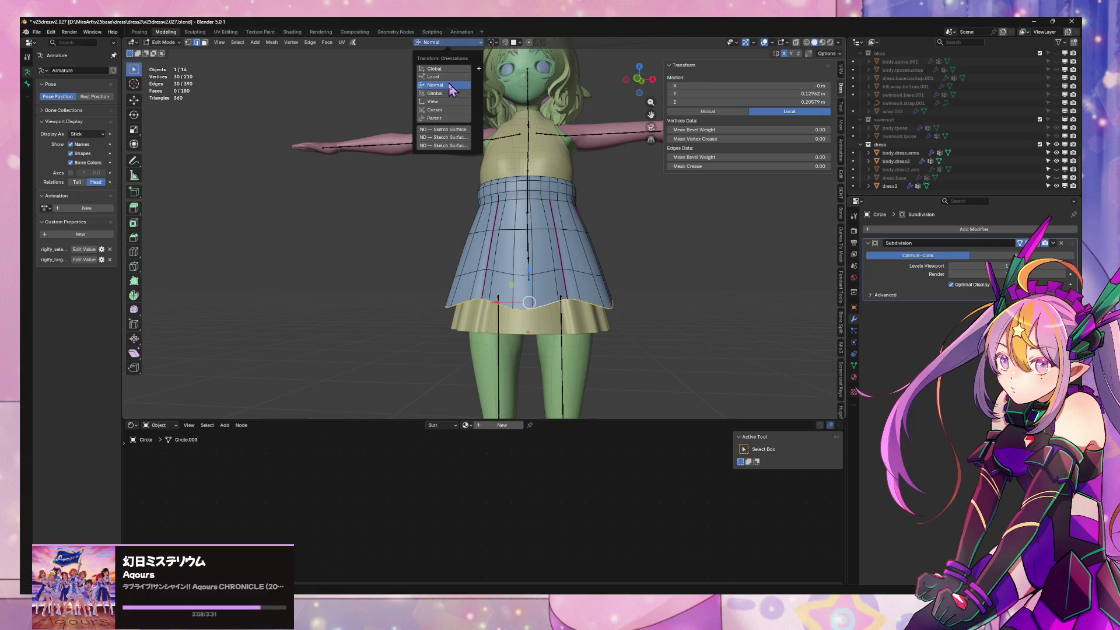
click(437, 52)
Resize a higher skirt loop and widen the hem loop further
alt+click(570, 268)
key(s)
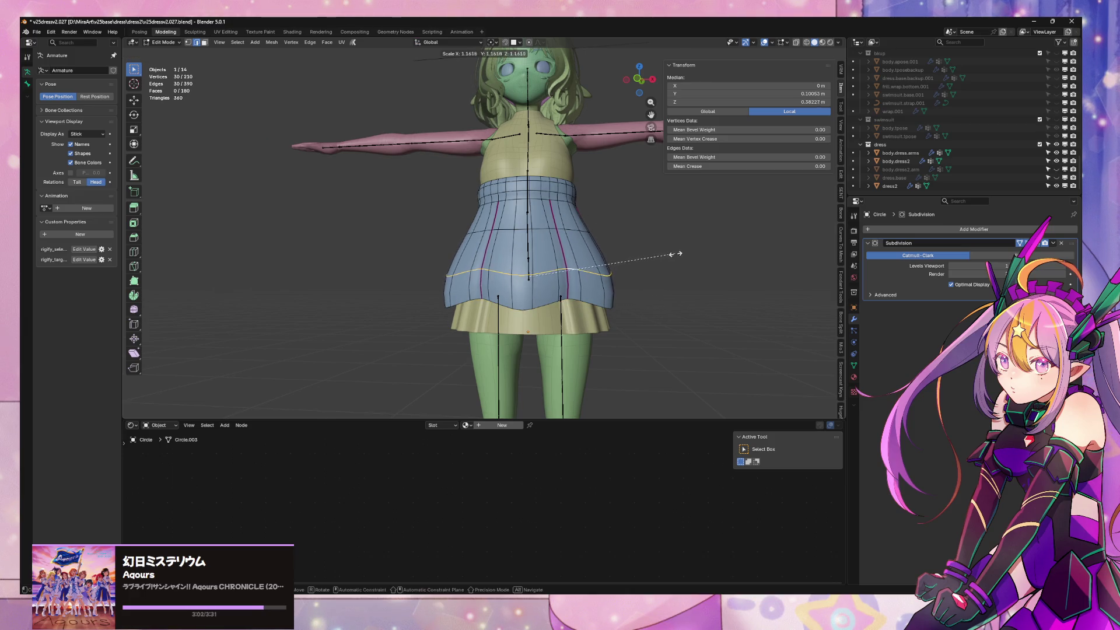
click(671, 256)
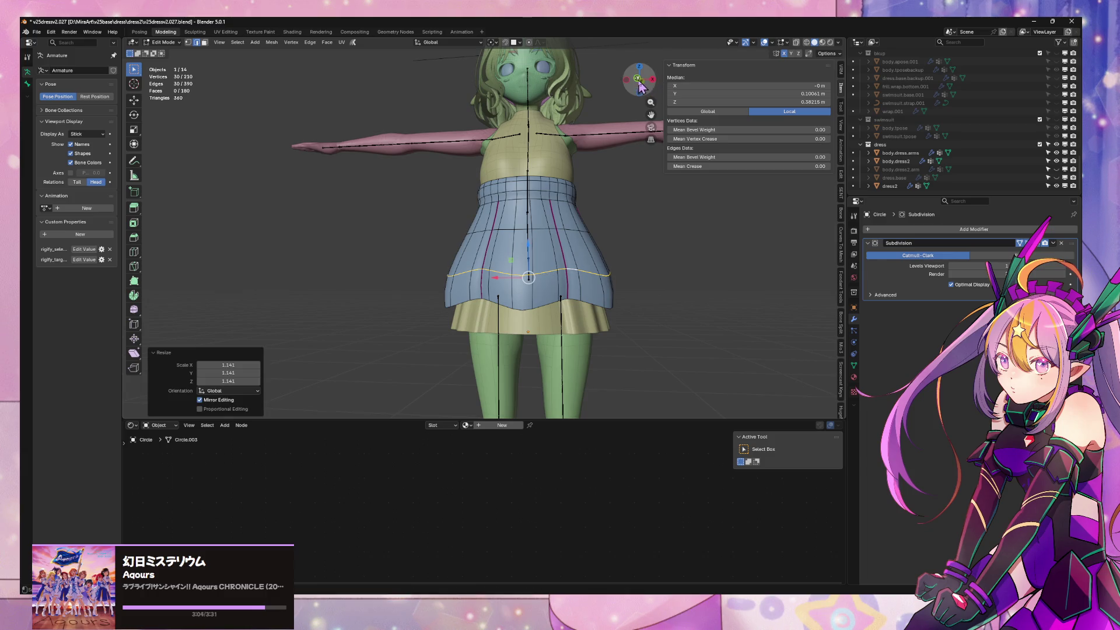
click(639, 84)
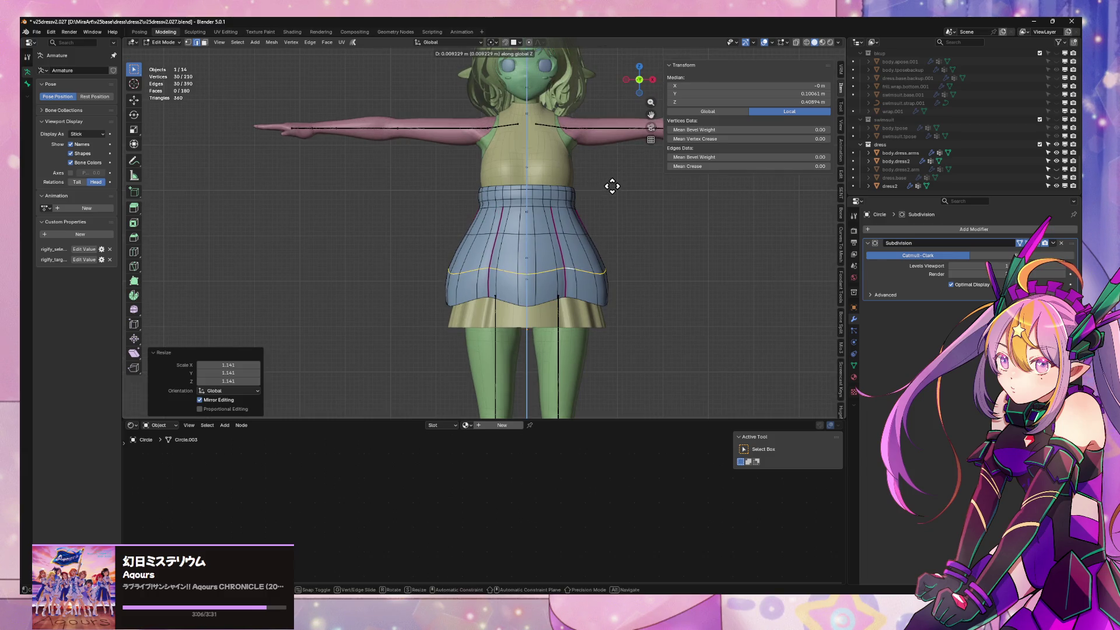
alt+click(573, 295)
key(s)
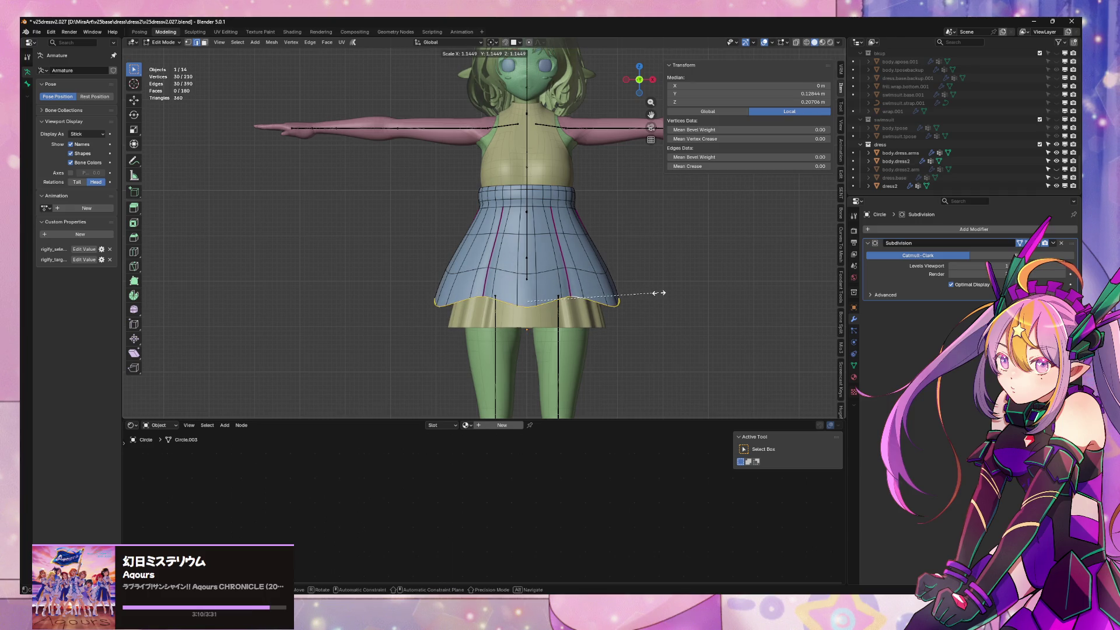
click(658, 295)
Shrink a mid-skirt edge loop slightly to 0.982 and return to object mode
alt+click(580, 268)
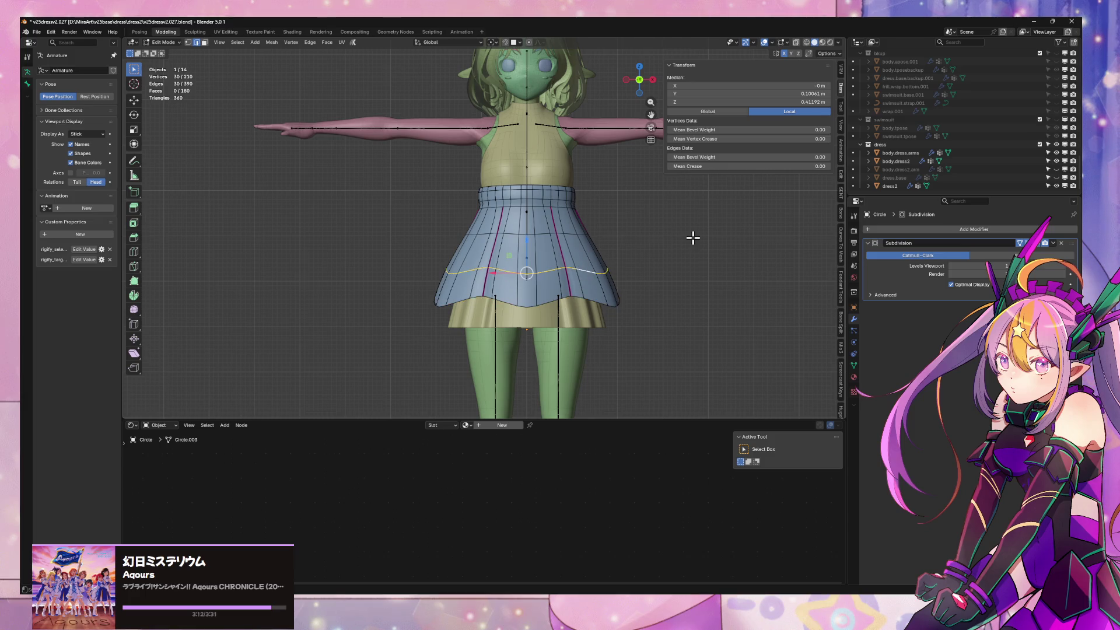
key(s)
click(677, 248)
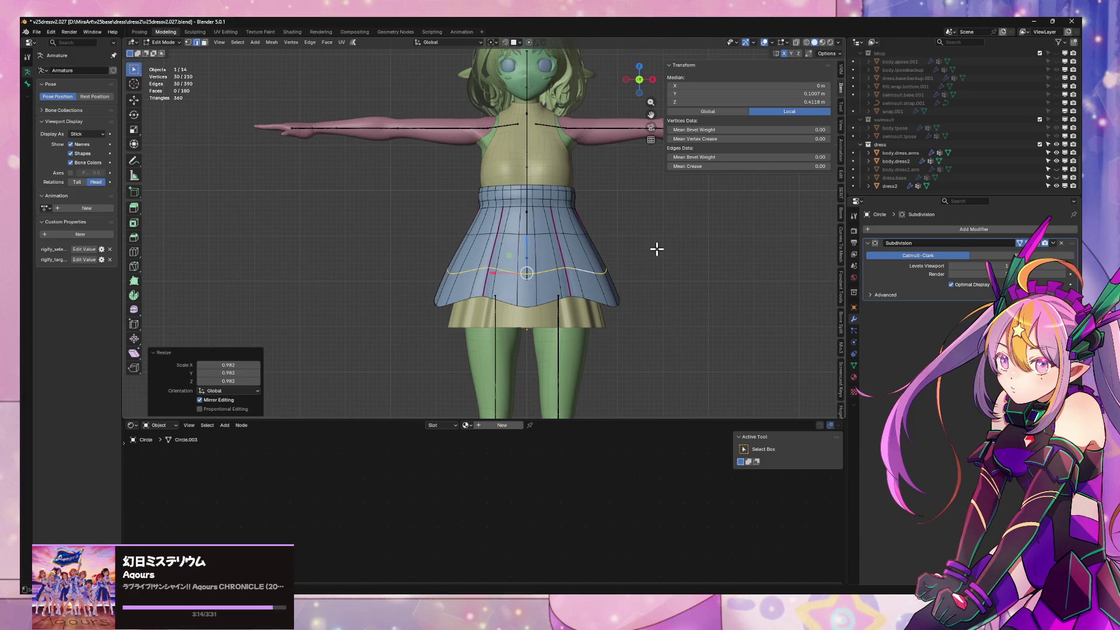
mouse_move(663, 233)
middle_down()
mouse_move(750, 232)
mouse_move(655, 233)
mouse_move(708, 210)
mouse_move(570, 243)
mouse_move(575, 230)
mouse_move(636, 235)
mouse_move(655, 290)
mouse_move(645, 229)
middle_up()
key(Tab)
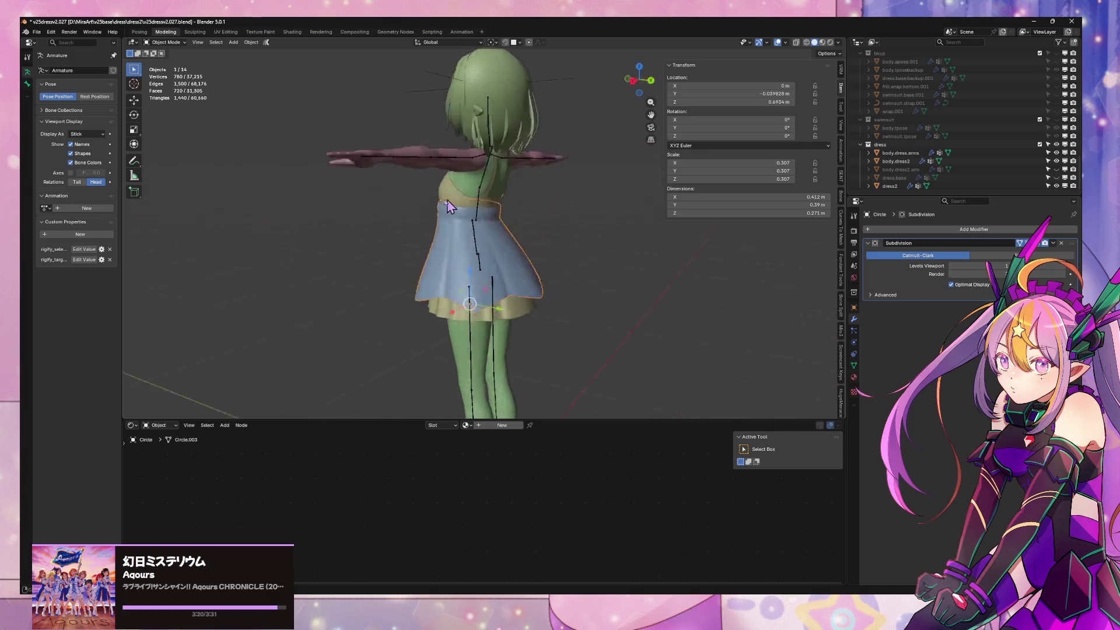
Switch the viewport to Material Preview and orbit around the avatar to check the white overskirt
middle_drag(578, 178, 610, 206)
click(824, 42)
mouse_move(675, 123)
middle_down()
mouse_move(630, 139)
mouse_move(580, 105)
mouse_move(580, 130)
mouse_move(544, 170)
mouse_move(576, 140)
mouse_move(514, 205)
mouse_move(662, 199)
mouse_move(622, 192)
middle_up()
scroll(522, 203, up, 5)
scroll(523, 204, down, 2)
mouse_move(523, 203)
middle_down()
mouse_move(455, 149)
mouse_move(409, 178)
mouse_move(539, 119)
mouse_move(601, 142)
mouse_move(429, 180)
middle_up()
scroll(409, 179, down, 5)
scroll(462, 162, up, 4)
scroll(544, 159, down, 4)
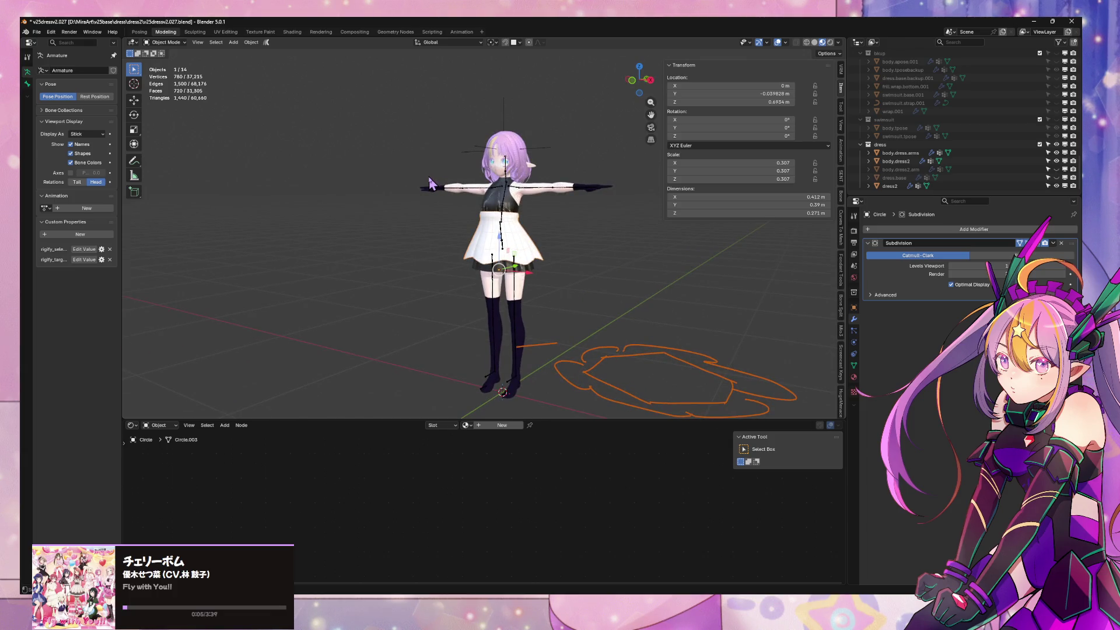
mouse_move(454, 246)
middle_down()
mouse_move(563, 214)
mouse_move(531, 248)
middle_up()
scroll(531, 248, up, 3)
scroll(530, 247, up, 3)
mouse_move(500, 320)
middle_down()
mouse_move(386, 262)
mouse_move(484, 263)
middle_up()
scroll(386, 262, up, 2)
scroll(483, 263, up, 2)
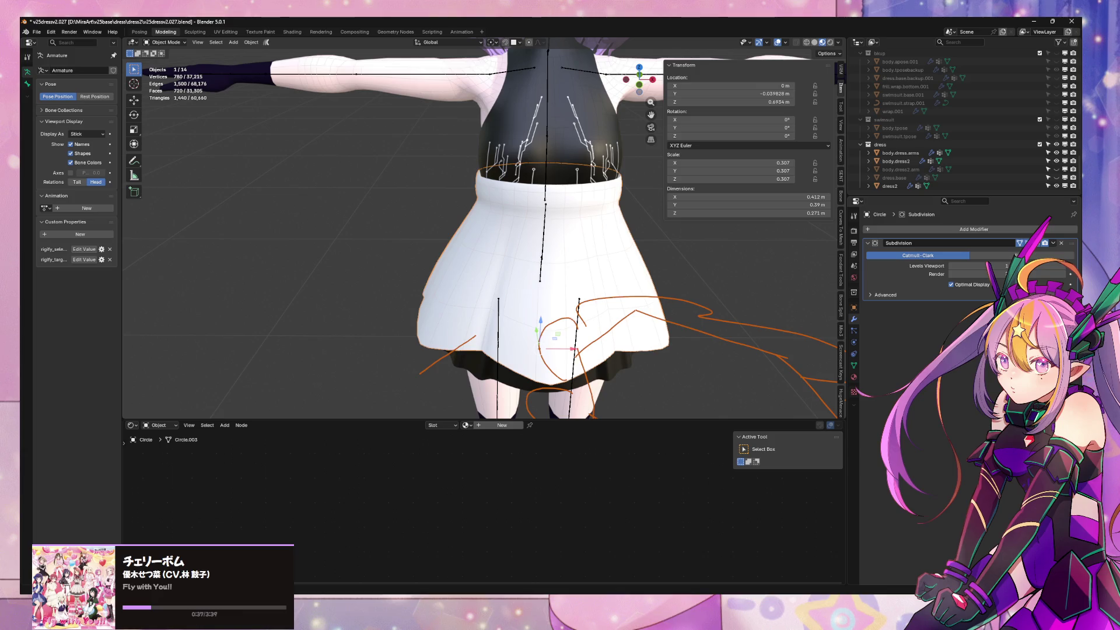
Save the avatar file from the File menu
click(39, 32)
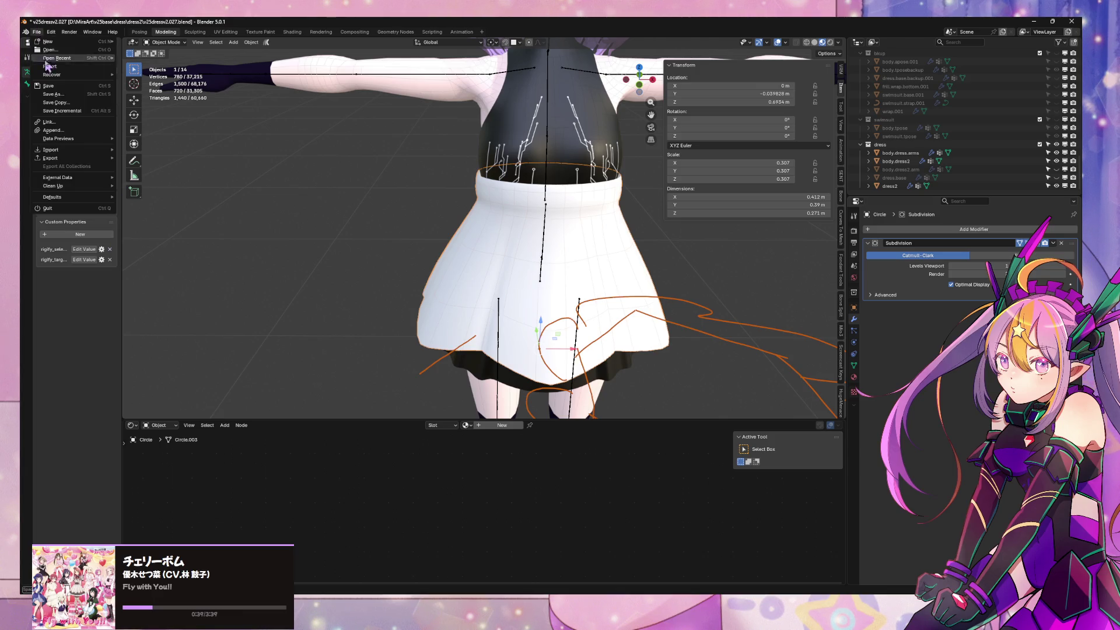
click(63, 86)
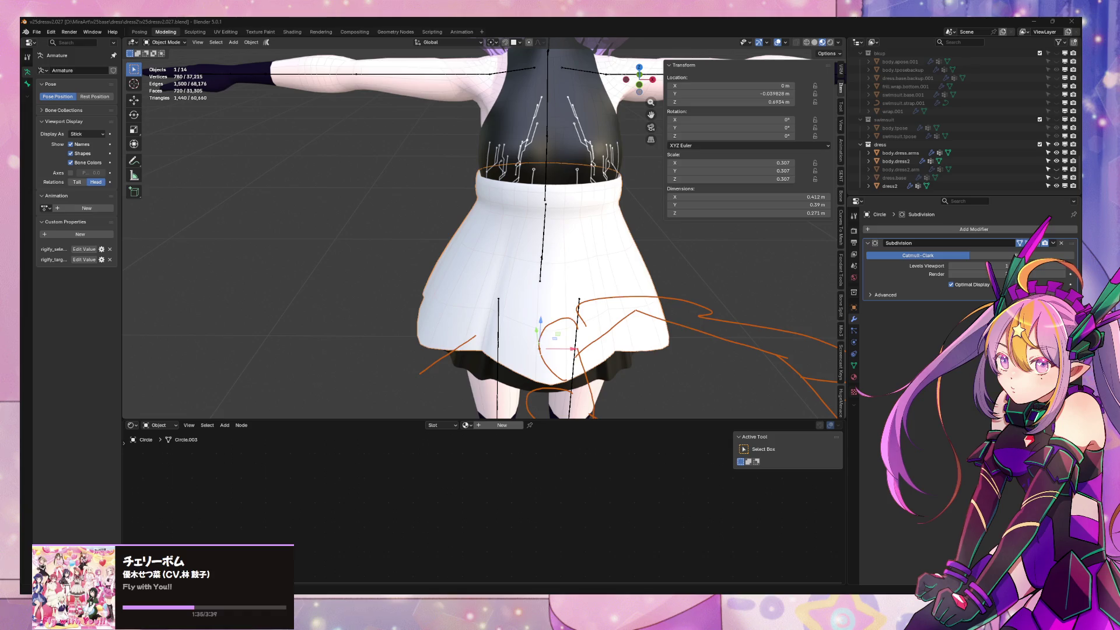
Inspect the top and overskirt all round, then hide the hair object to expose the shoulders
mouse_move(514, 252)
middle_down()
mouse_move(535, 212)
mouse_move(358, 179)
mouse_move(480, 240)
mouse_move(281, 206)
mouse_move(513, 230)
mouse_move(535, 212)
mouse_move(332, 225)
mouse_move(356, 233)
middle_up()
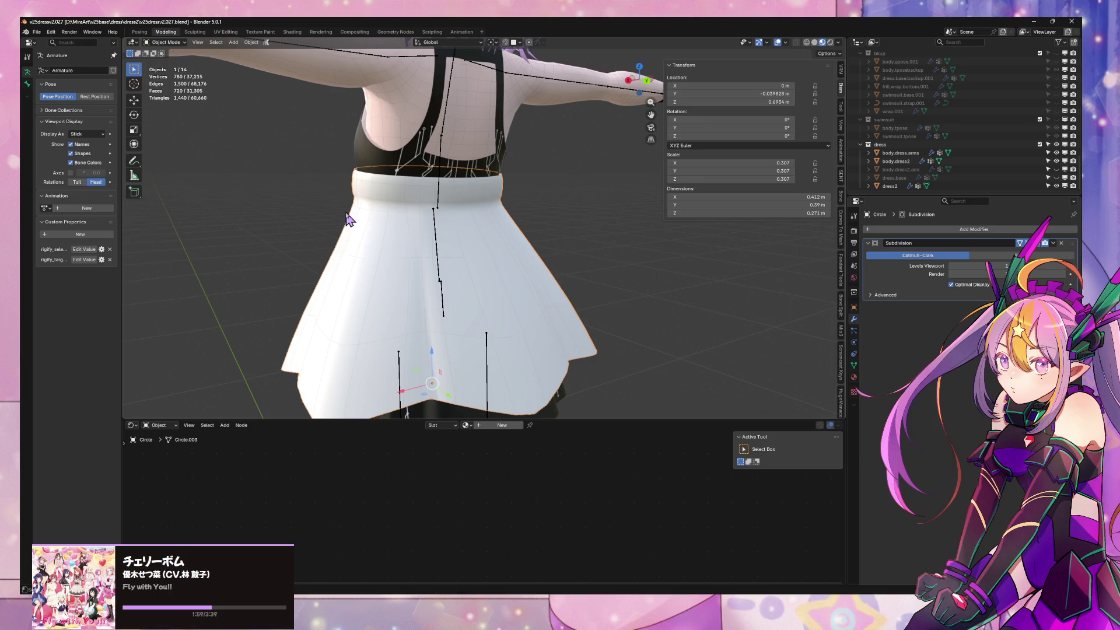
middle_drag(350, 254, 536, 277)
scroll(536, 277, down, 3)
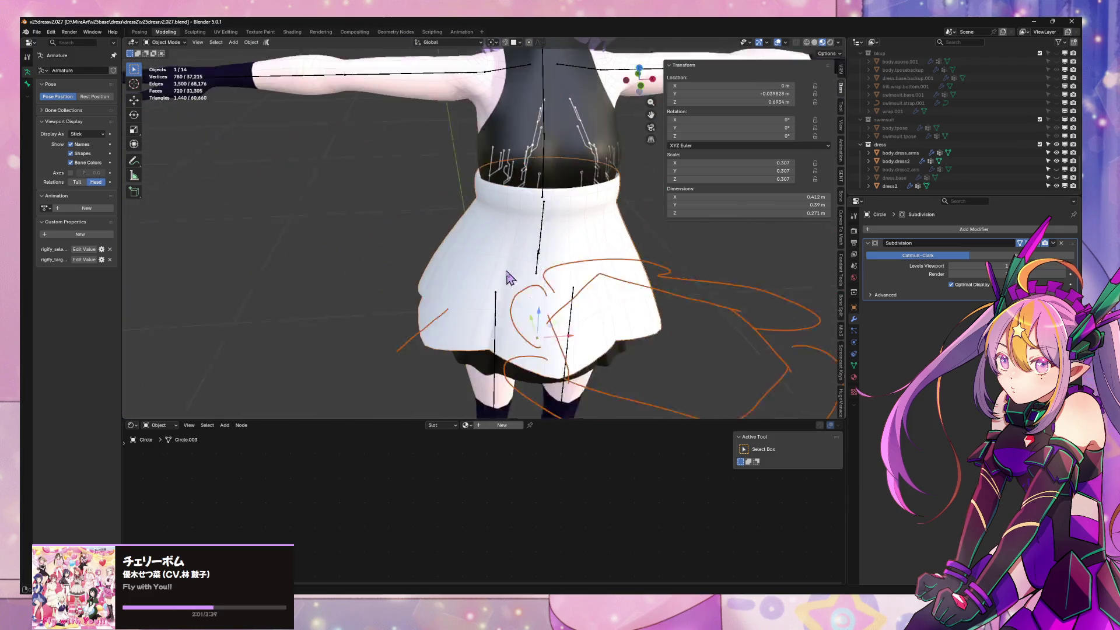
scroll(504, 287, down, 4)
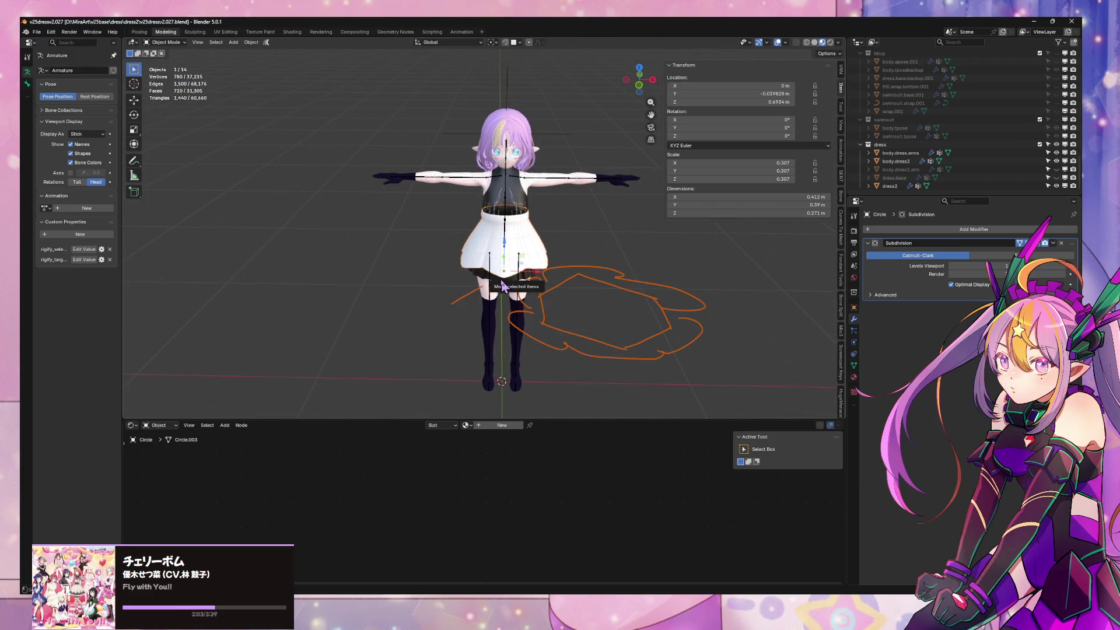
middle_drag(503, 287, 452, 268)
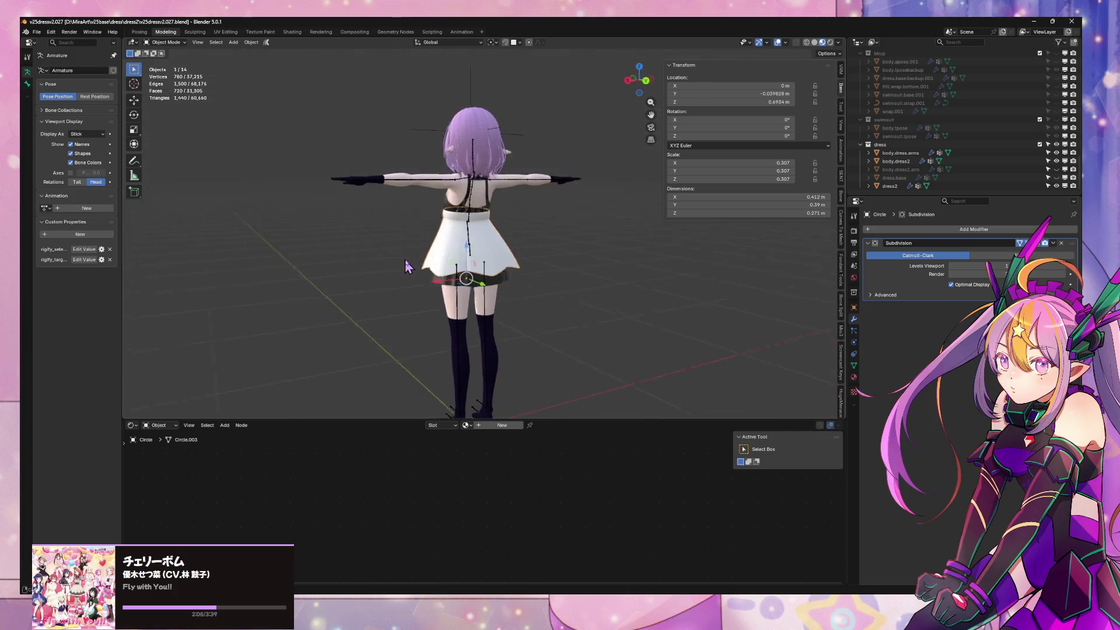
scroll(453, 269, up, 3)
scroll(455, 270, up, 2)
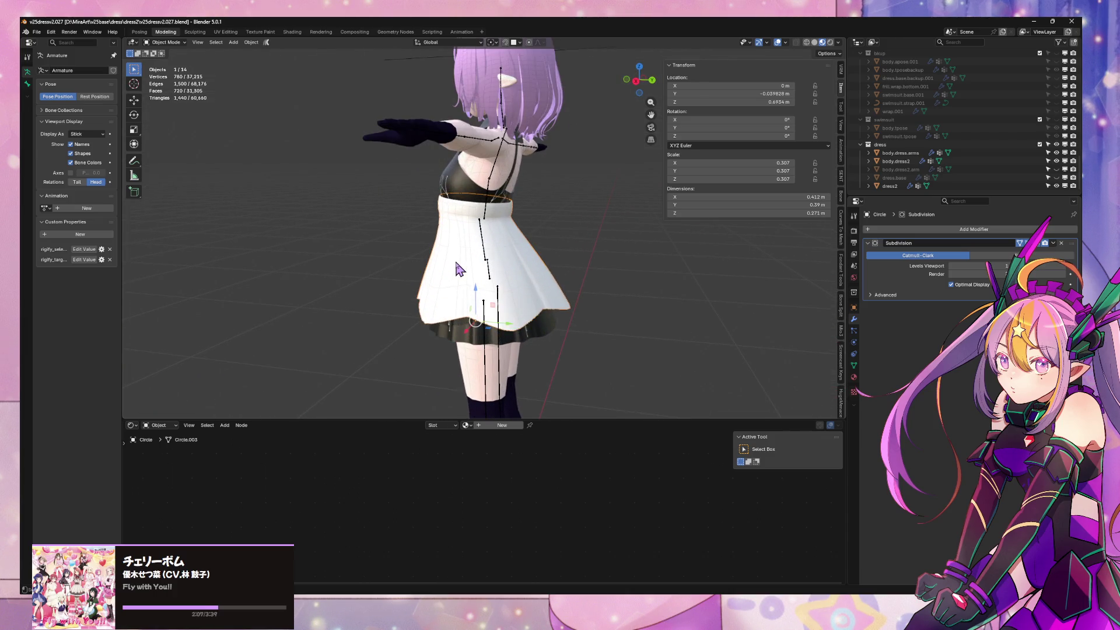
middle_drag(455, 269, 595, 289)
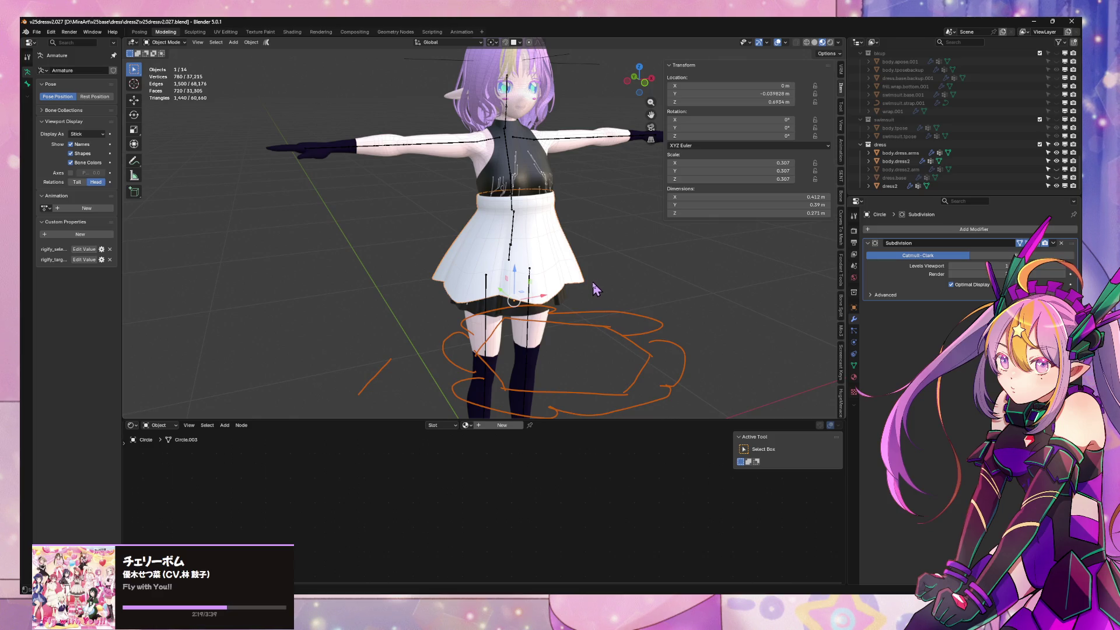
middle_drag(580, 221, 569, 320)
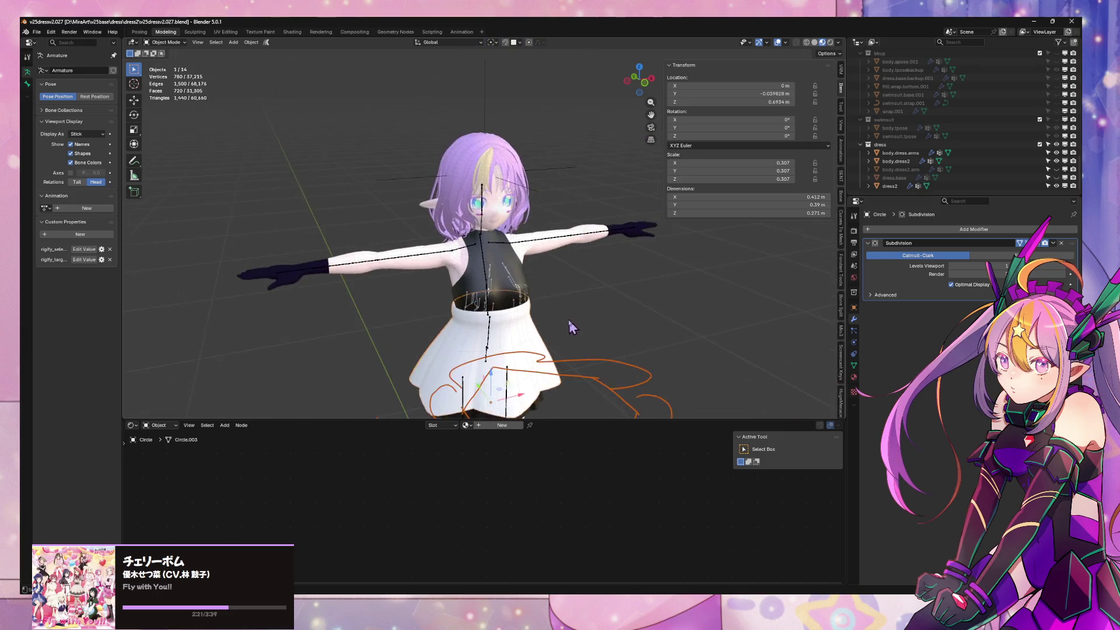
click(508, 198)
key(h)
mouse_move(527, 251)
middle_down()
mouse_move(527, 264)
mouse_move(658, 279)
mouse_move(521, 306)
mouse_move(607, 270)
mouse_move(569, 240)
mouse_move(601, 233)
mouse_move(579, 269)
mouse_move(524, 280)
mouse_move(670, 301)
mouse_move(584, 247)
middle_up()
scroll(527, 258, up, 5)
scroll(670, 301, down, 10)
Save the file and move the overskirt Circle object into the dress collection
click(575, 285)
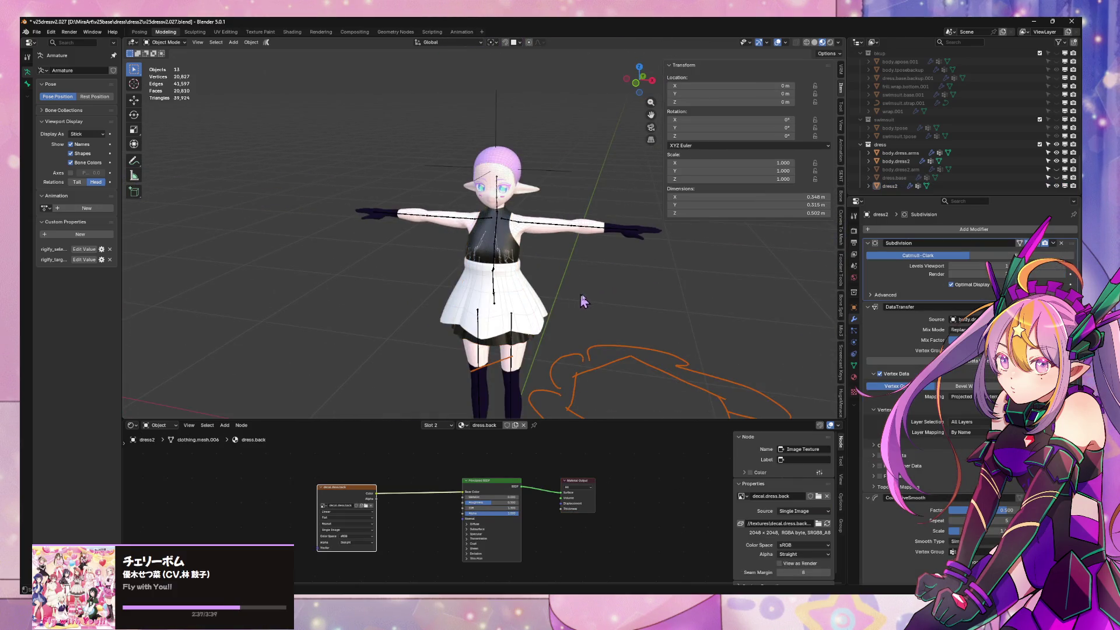
key(ctrl+s)
click(540, 300)
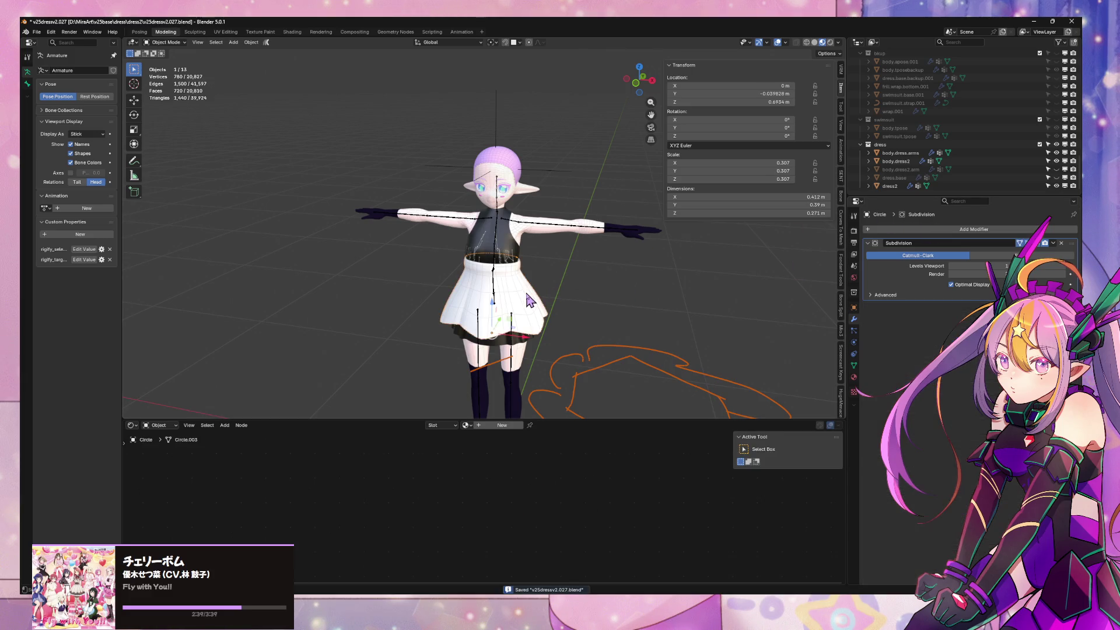
key(m)
click(529, 375)
scroll(913, 188, down, 1)
Rename the Circle object to dress2.outer in the Outliner and review the avatar front and back
double_click(892, 171)
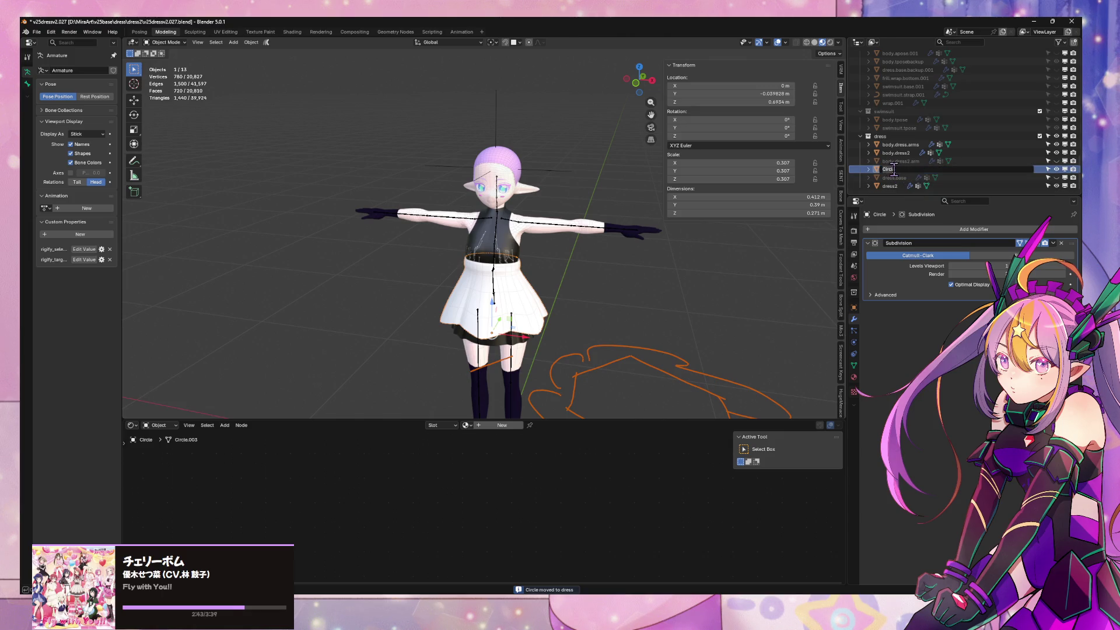
text(dress2.o)
text(uter)
key(Return)
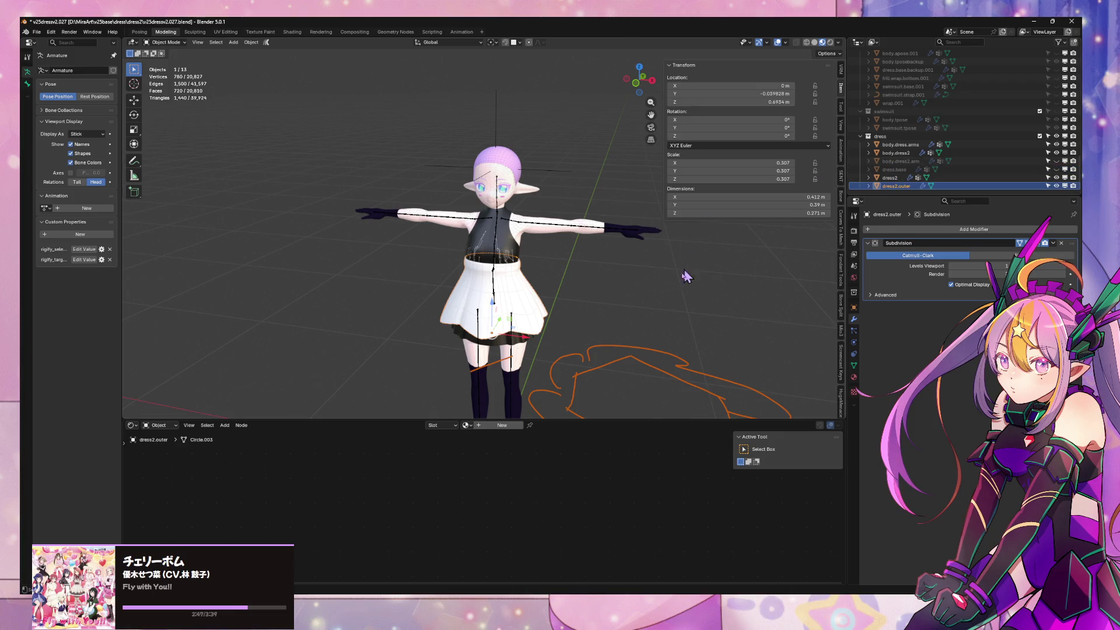
key(KP_1)
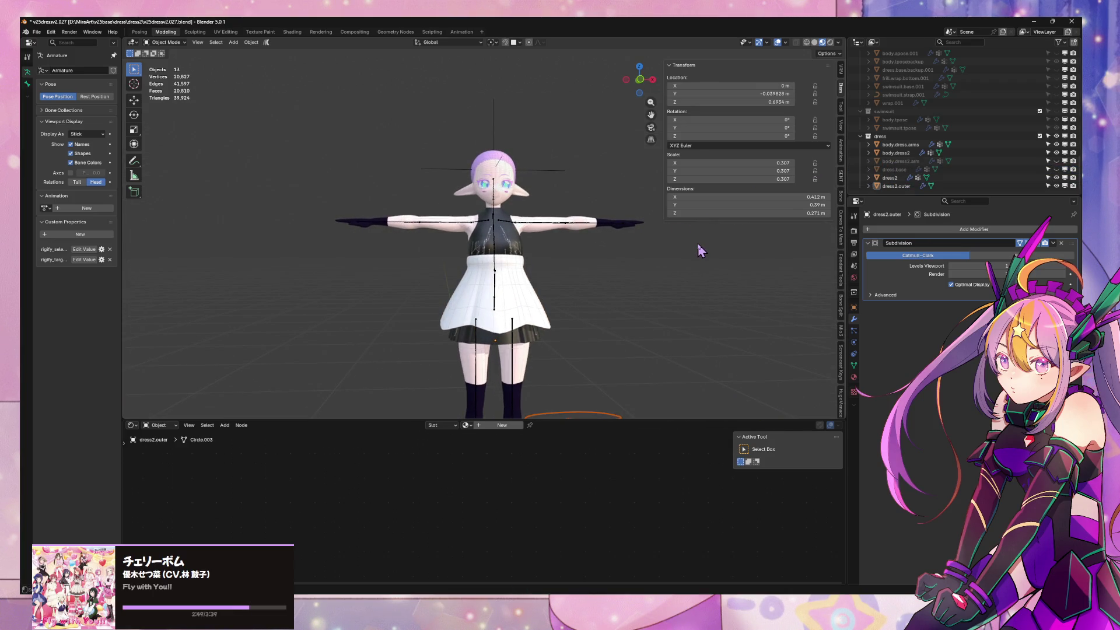
mouse_move(698, 244)
middle_down()
mouse_move(630, 255)
mouse_move(800, 255)
mouse_move(417, 252)
mouse_move(494, 253)
middle_up()
scroll(680, 257, down, 2)
scroll(625, 257, down, 1)
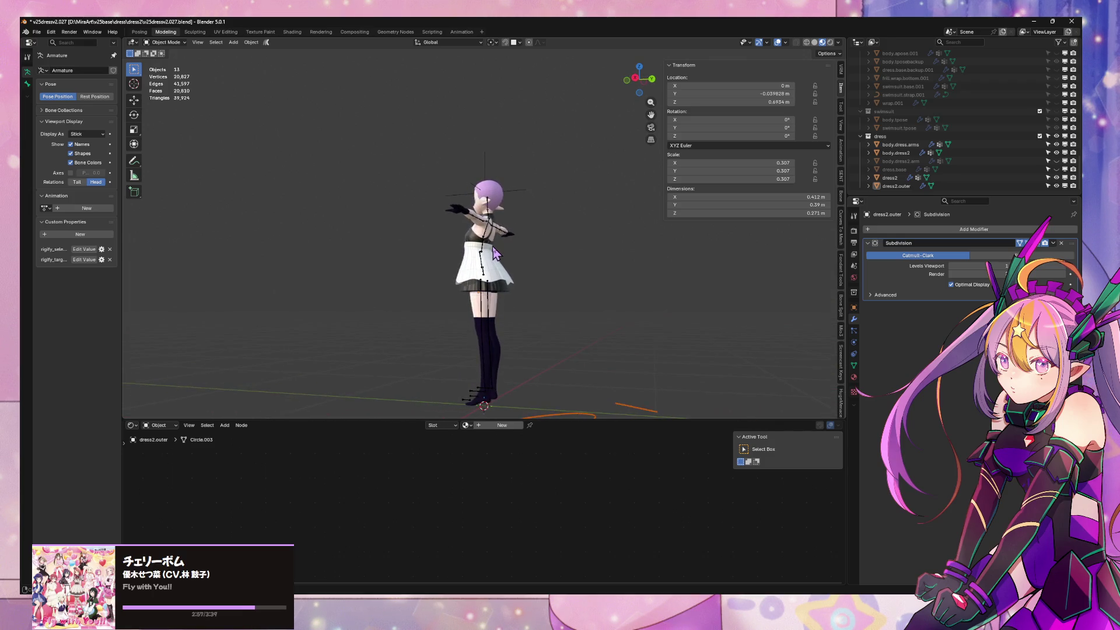
scroll(494, 253, up, 2)
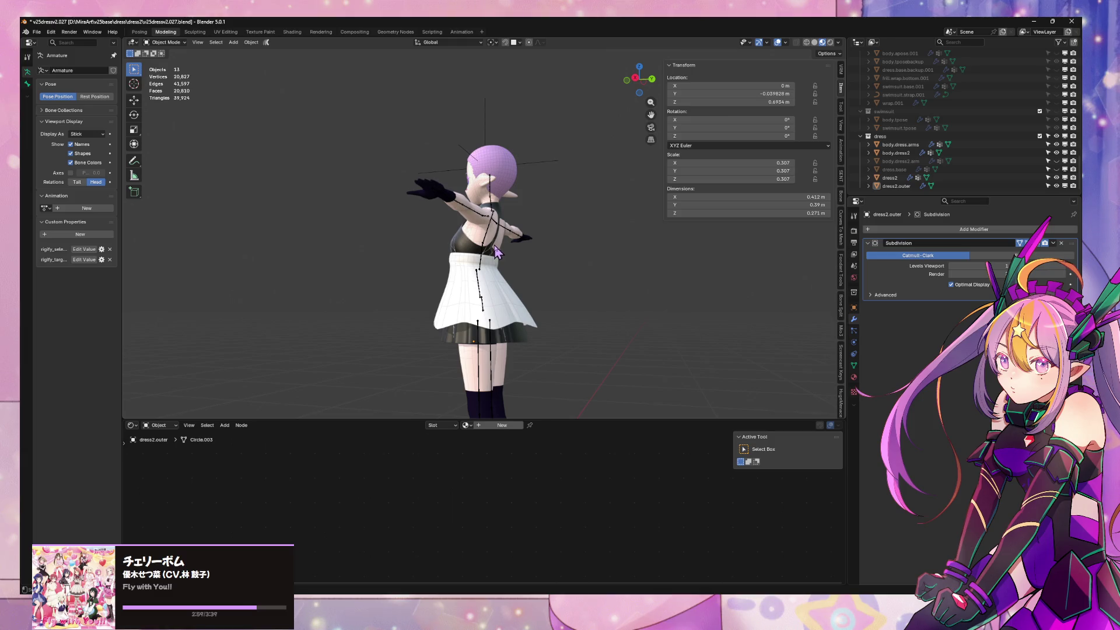
scroll(496, 247, down, 3)
middle_drag(496, 245, 596, 250)
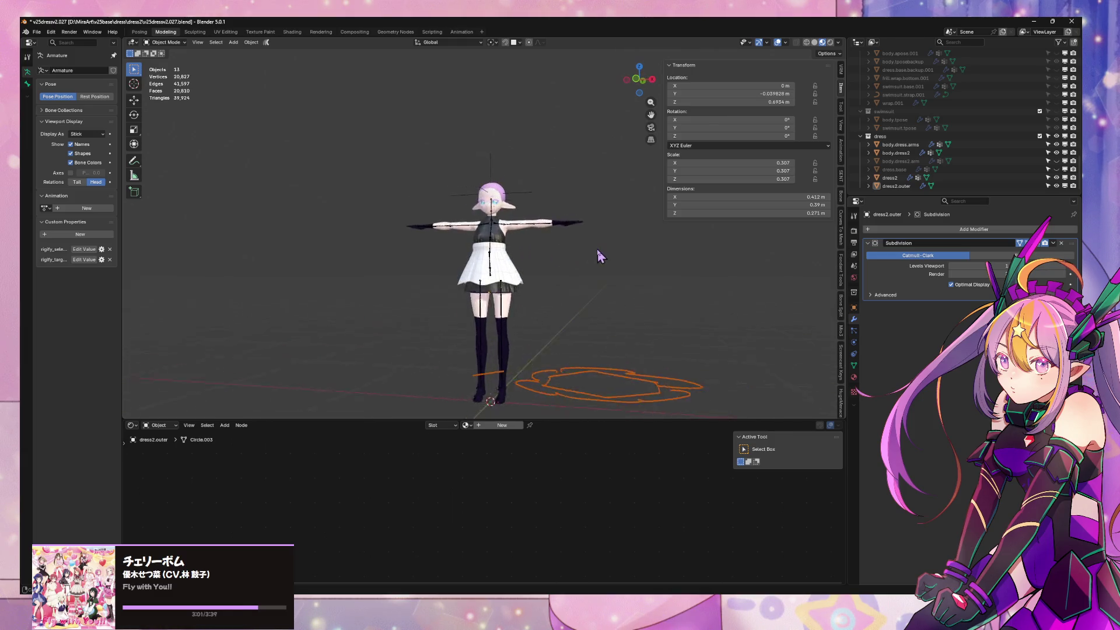
scroll(598, 250, up, 2)
scroll(597, 249, up, 3)
Save, go to front orthographic view and toggle the annotation sketch layers to show the dress sketch
key(ctrl+s)
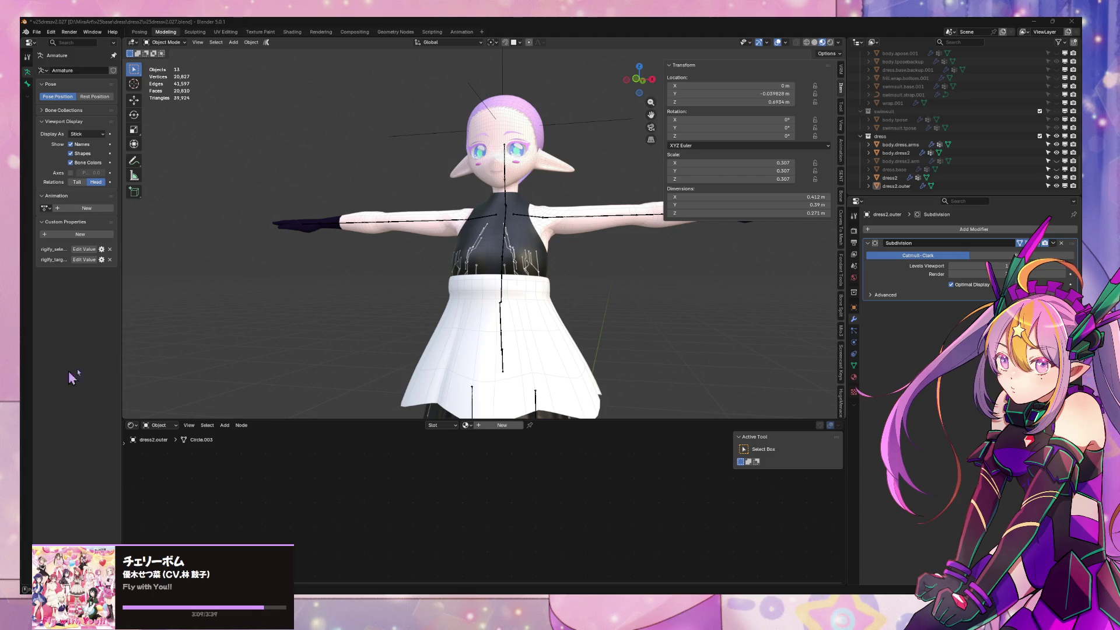
click(634, 81)
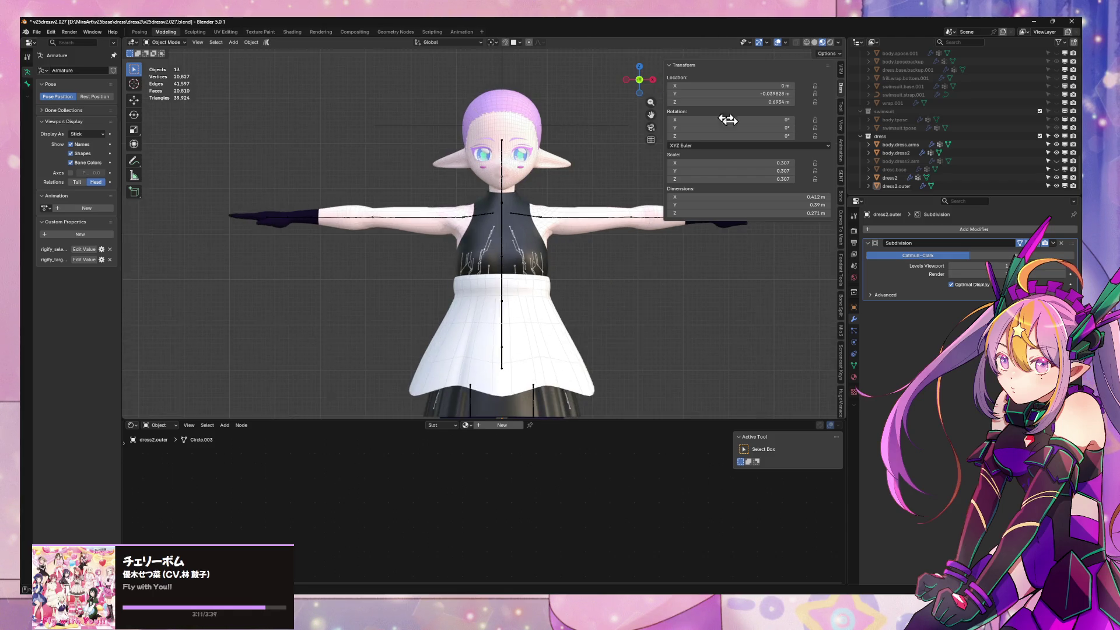
click(841, 131)
click(811, 341)
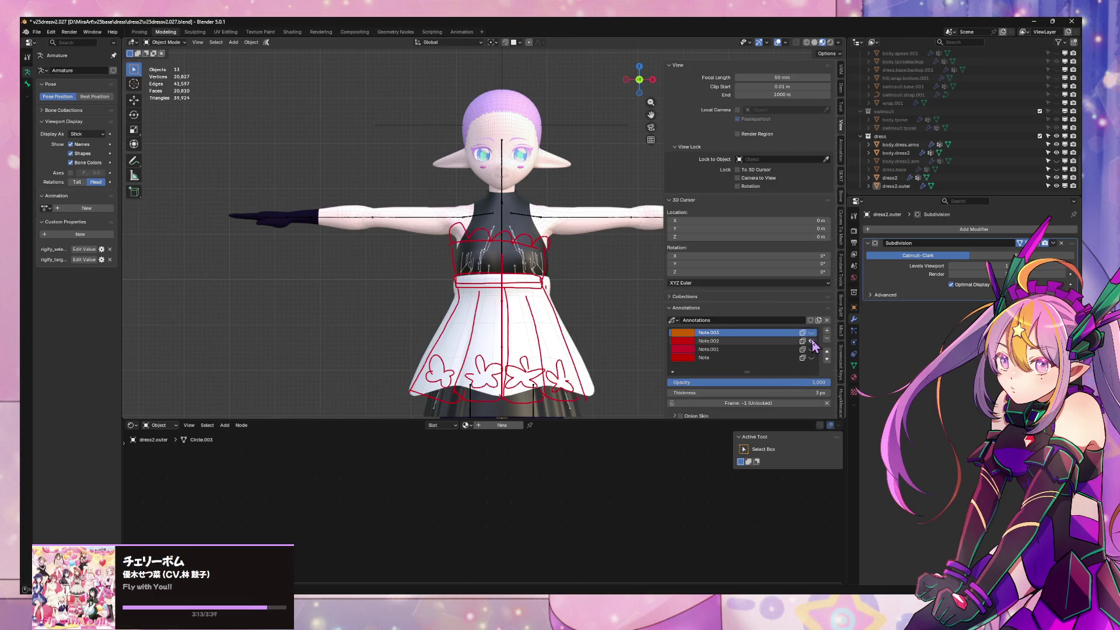
click(811, 341)
click(811, 349)
click(812, 349)
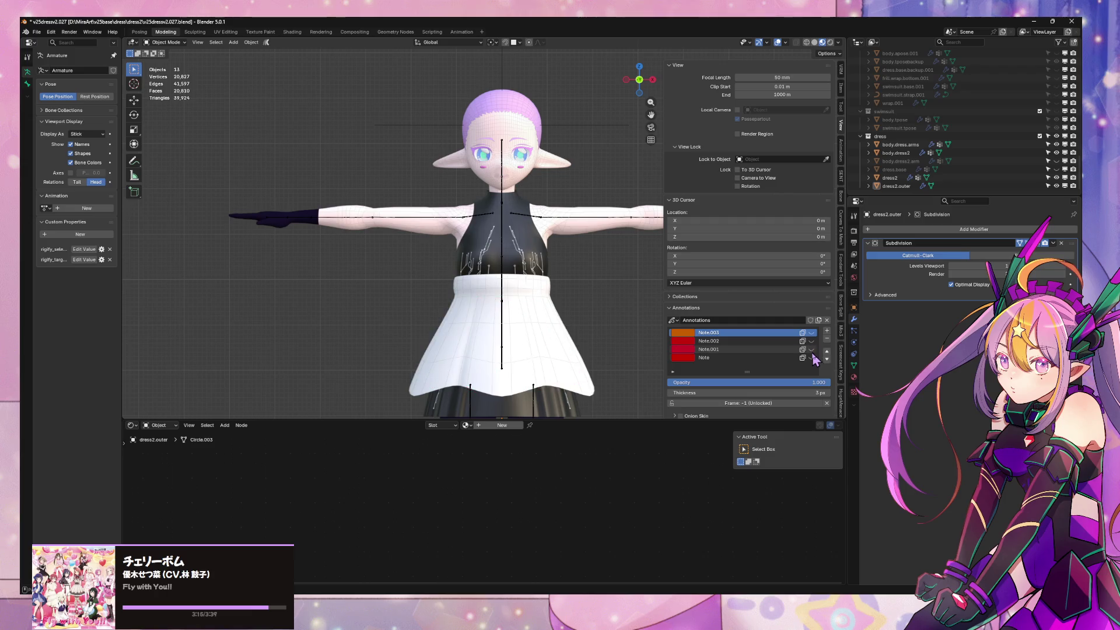
click(812, 358)
click(811, 358)
click(811, 358)
click(811, 357)
click(811, 357)
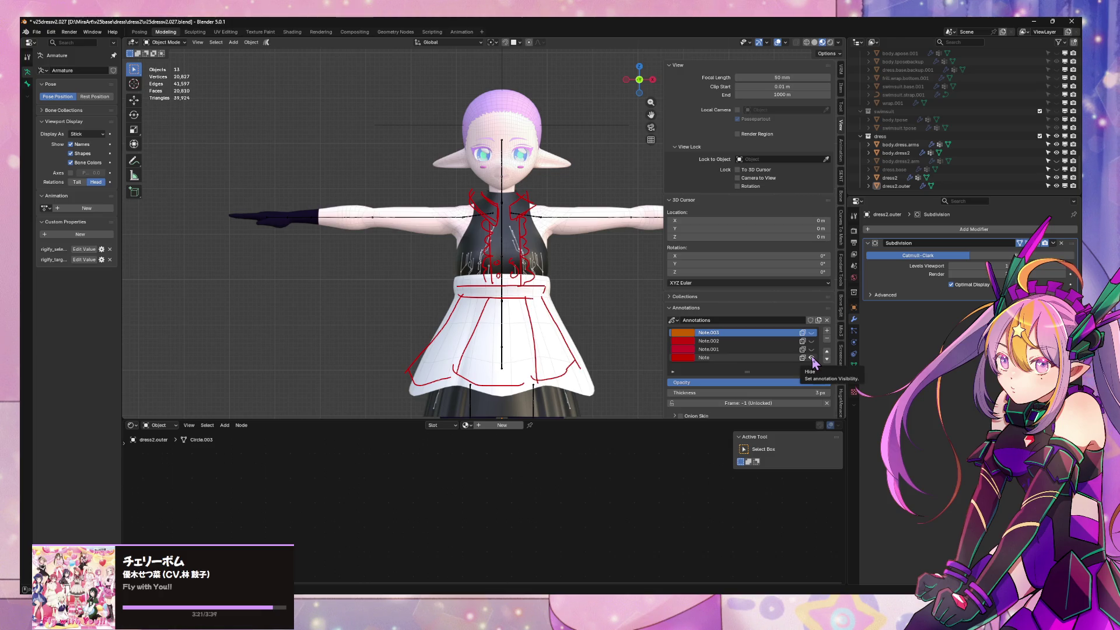
Select the dress2.outer overskirt and enter Edit Mode on its mesh
mouse_move(537, 238)
middle_down()
mouse_move(525, 212)
mouse_move(565, 262)
mouse_move(478, 256)
mouse_move(560, 263)
mouse_move(526, 342)
middle_up()
scroll(534, 258, up, 4)
scroll(567, 267, up, 2)
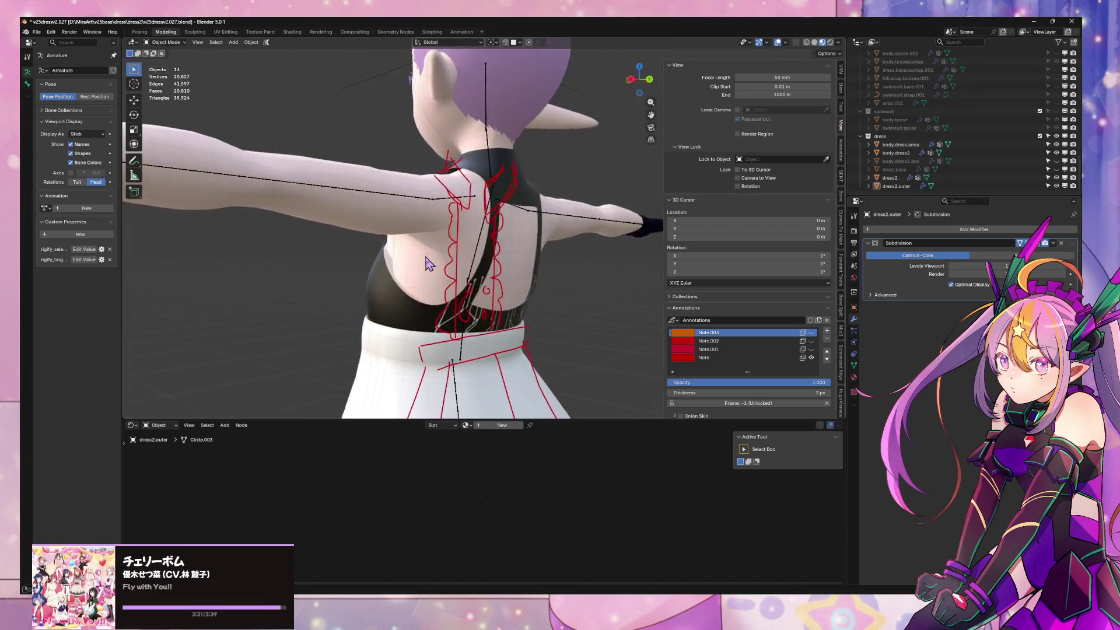
click(525, 342)
key(Tab)
Turn off the Subdivision edit-mode preview and show the selection's transform values from the front
mouse_move(526, 341)
middle_down()
mouse_move(445, 340)
mouse_move(481, 342)
middle_up()
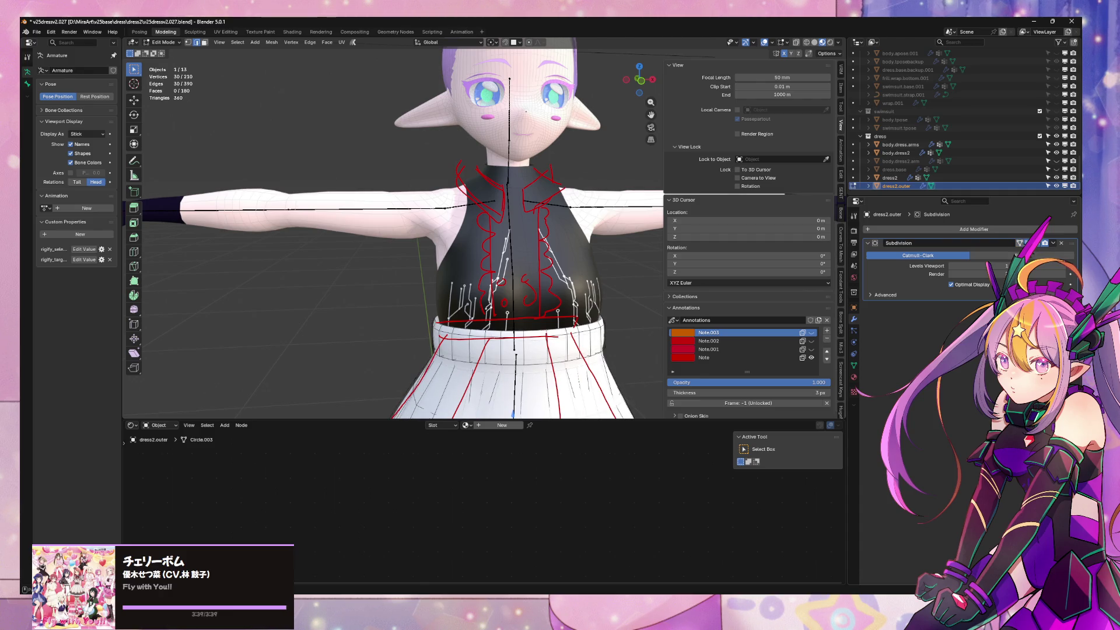
click(1020, 243)
middle_drag(618, 327, 558, 354)
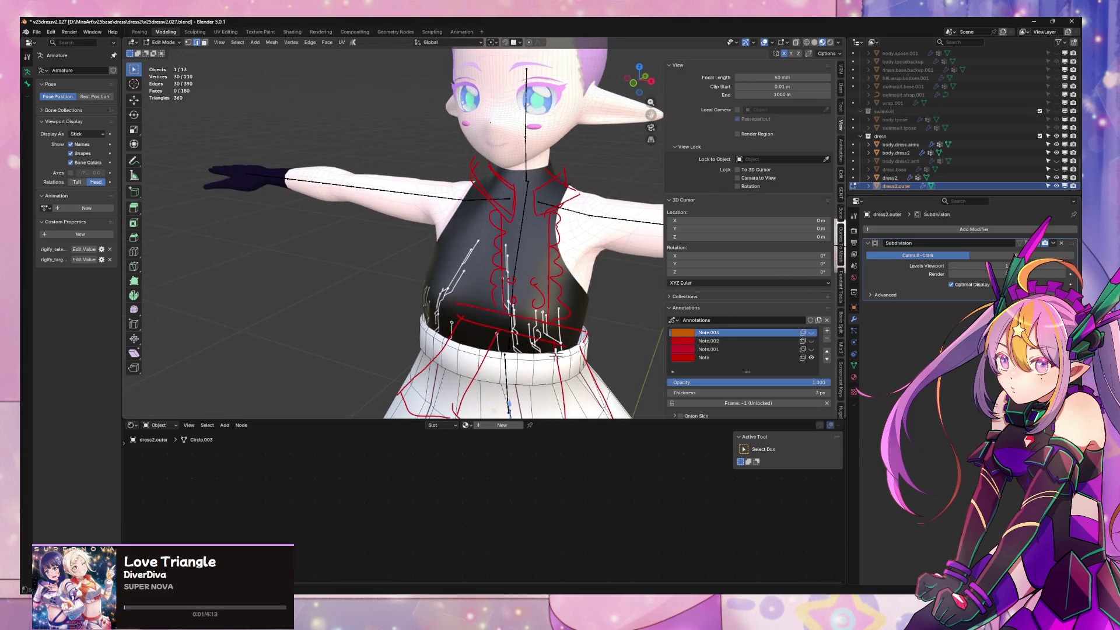
key(KP_1)
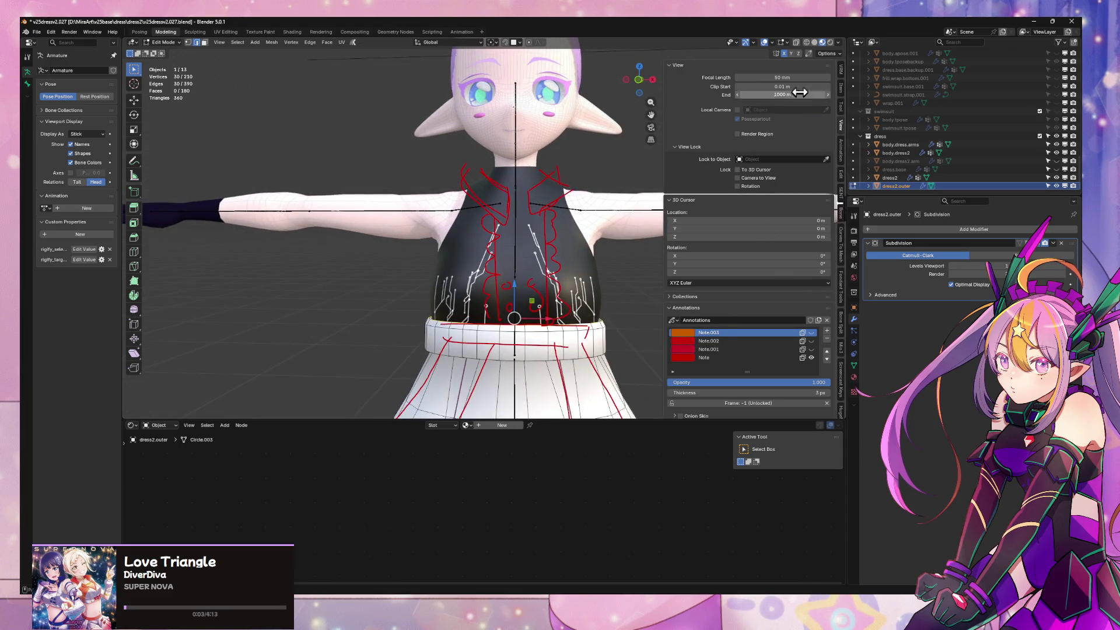
click(845, 75)
click(845, 90)
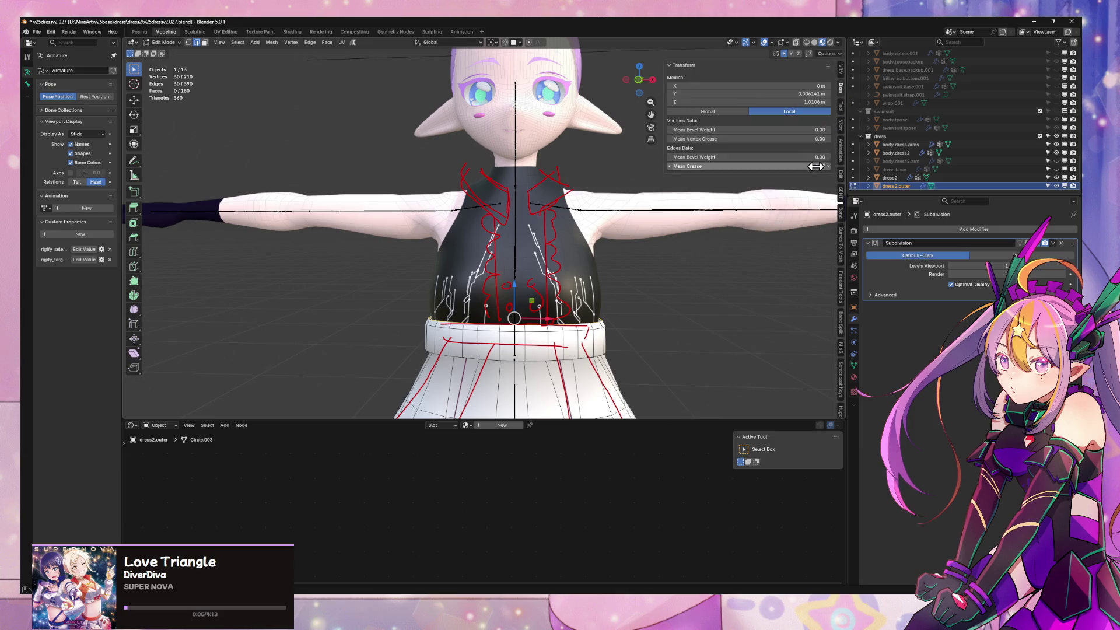
mouse_move(650, 251)
middle_down()
mouse_move(576, 242)
mouse_move(640, 258)
mouse_move(641, 231)
middle_up()
Extrude the overskirt's top edge ring upward into a waistband, scale it on Y and nudge it on Z
key(e)
click(581, 219)
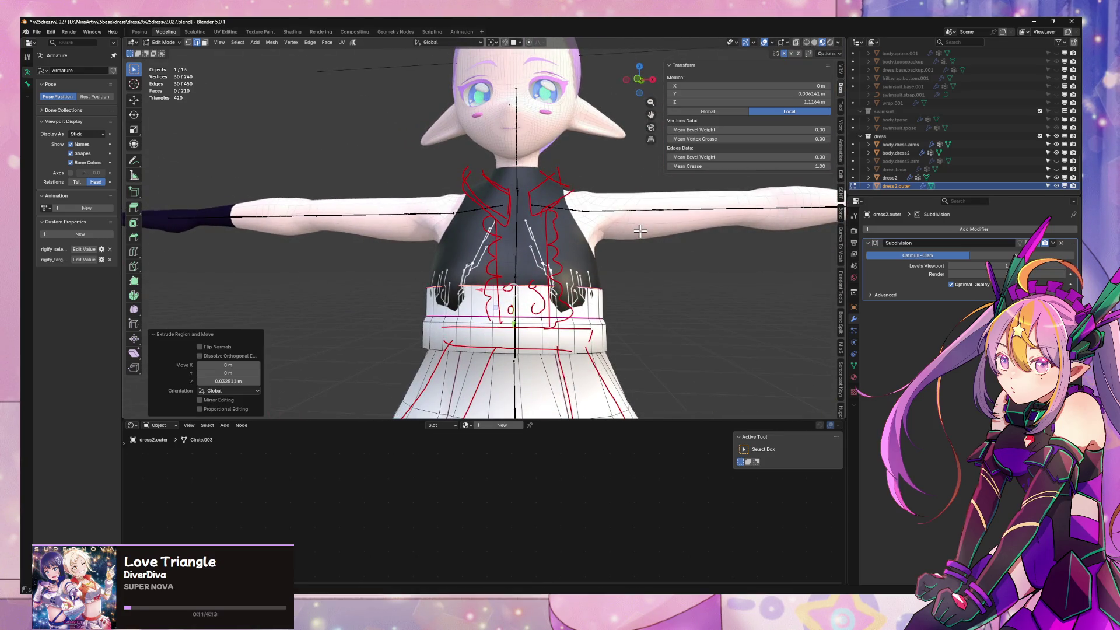
key(y)
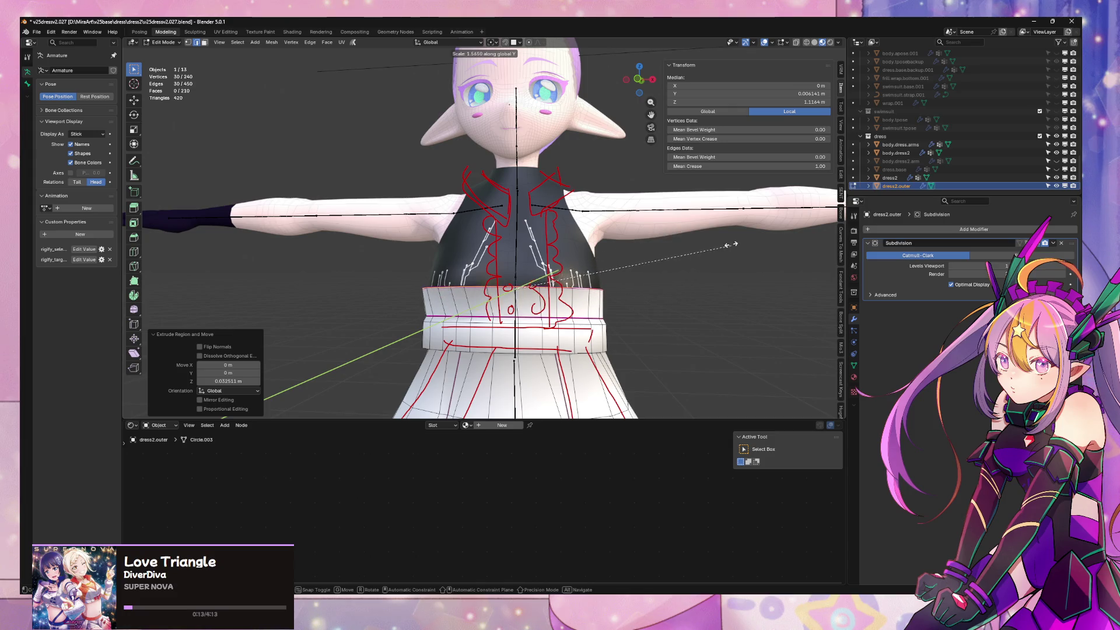
key(Escape)
middle_drag(690, 241, 496, 53)
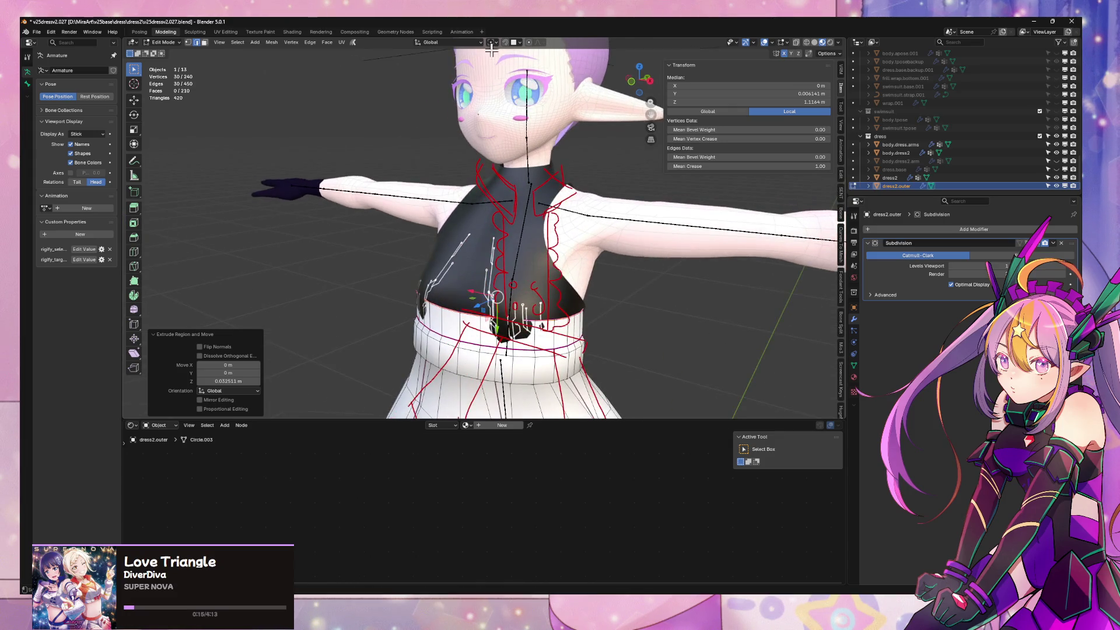
key(s)
key(x)
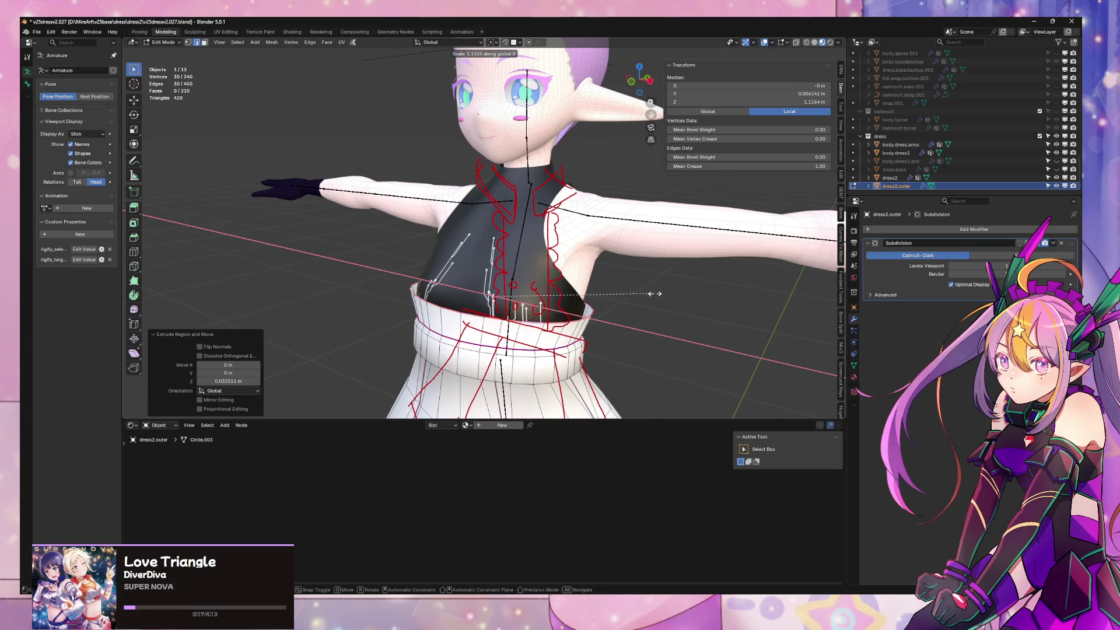
key(Escape)
key(g)
key(z)
click(653, 293)
Scale the new waistband ring along Y and slightly along X to fit around the waist
mouse_move(653, 292)
middle_down()
mouse_move(608, 278)
mouse_move(524, 285)
mouse_move(630, 275)
mouse_move(684, 288)
mouse_move(655, 280)
mouse_move(596, 295)
mouse_move(673, 261)
mouse_move(705, 294)
mouse_move(658, 318)
middle_up()
key(s)
key(y)
click(626, 279)
key(s)
key(x)
click(680, 283)
scroll(612, 295, down, 4)
scroll(645, 290, up, 5)
scroll(644, 292, up, 2)
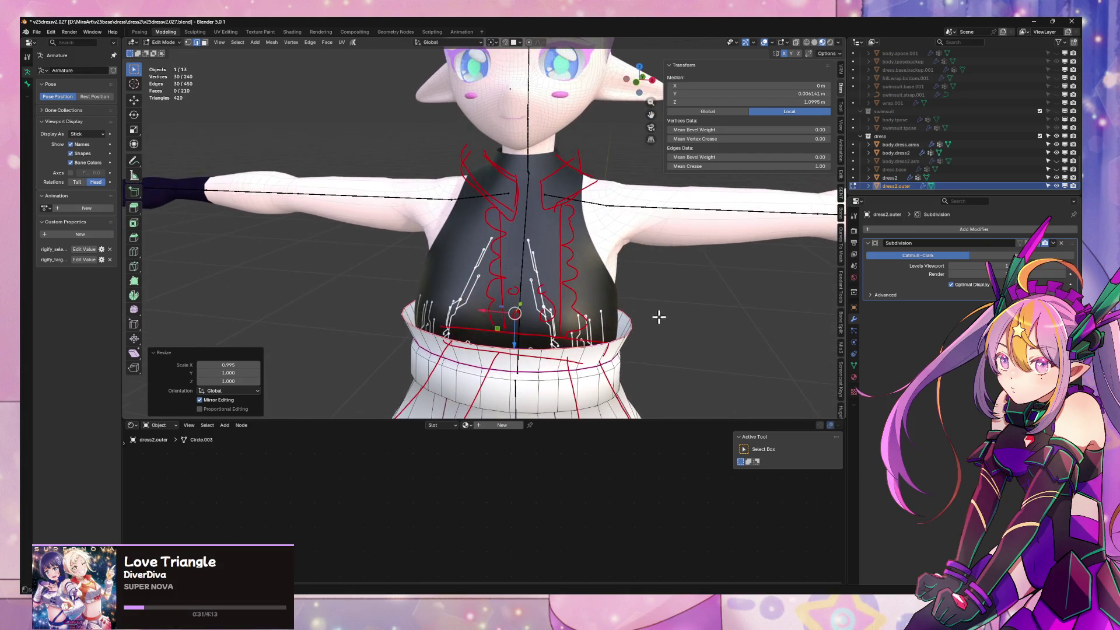
right_click(670, 315)
Narrow the waistband top sideways, shift it slightly front-back and tighten it along Y
key(Escape)
key(s)
key(x)
click(657, 311)
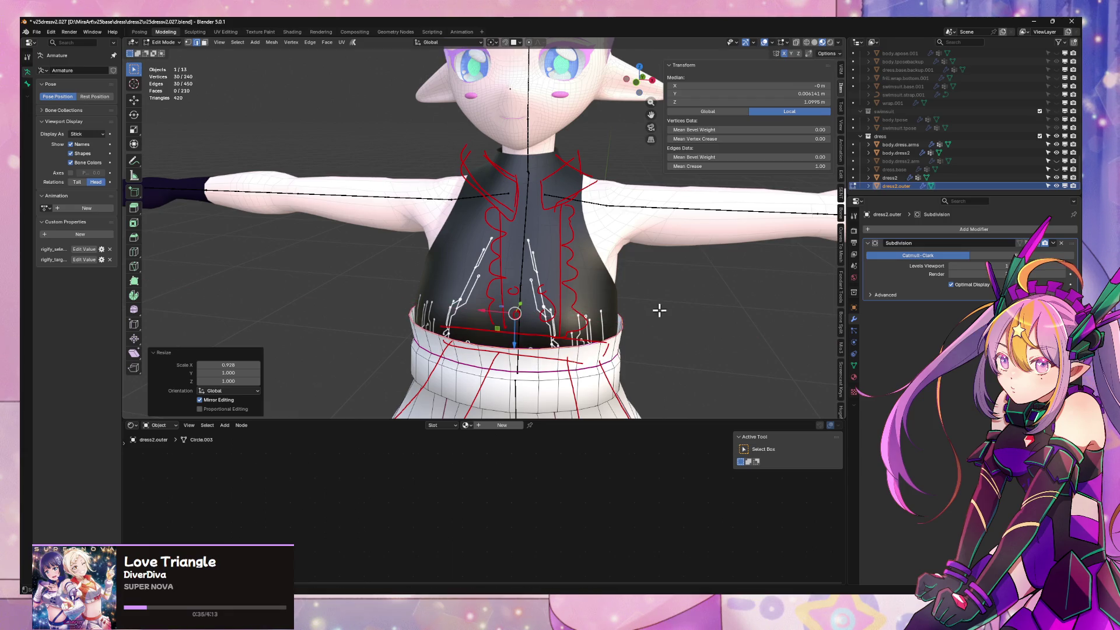
middle_drag(656, 311, 575, 289)
key(g)
key(y)
click(582, 291)
key(s)
key(y)
click(575, 290)
Shift the waistband ring slightly in depth and lower it a little on Z
key(g)
key(x)
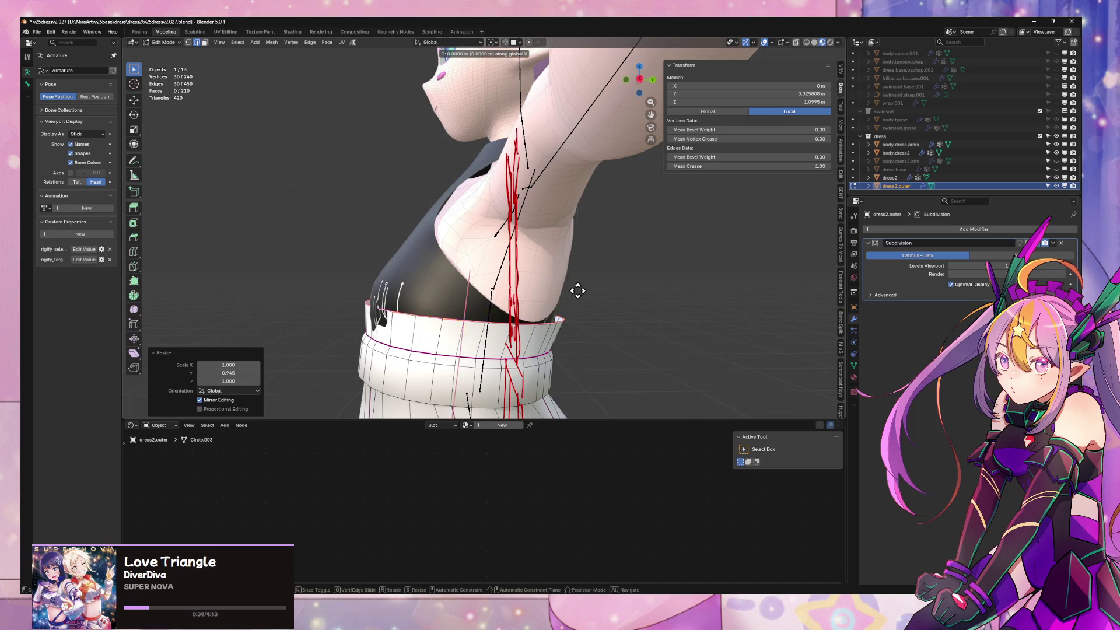
click(575, 290)
key(g)
key(z)
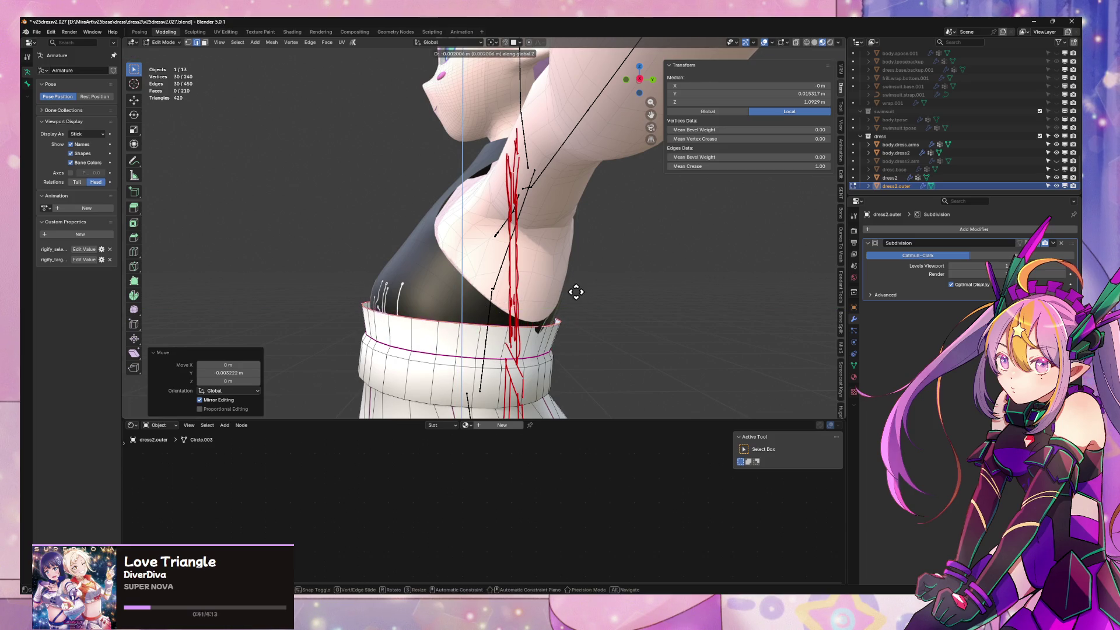
click(577, 294)
Check the waistband from front, side and back, then select two top vertices for the strap
mouse_move(577, 294)
middle_down()
mouse_move(692, 310)
mouse_move(845, 306)
mouse_move(582, 275)
mouse_move(618, 280)
mouse_move(568, 252)
middle_up()
scroll(582, 274, down, 3)
scroll(562, 275, up, 3)
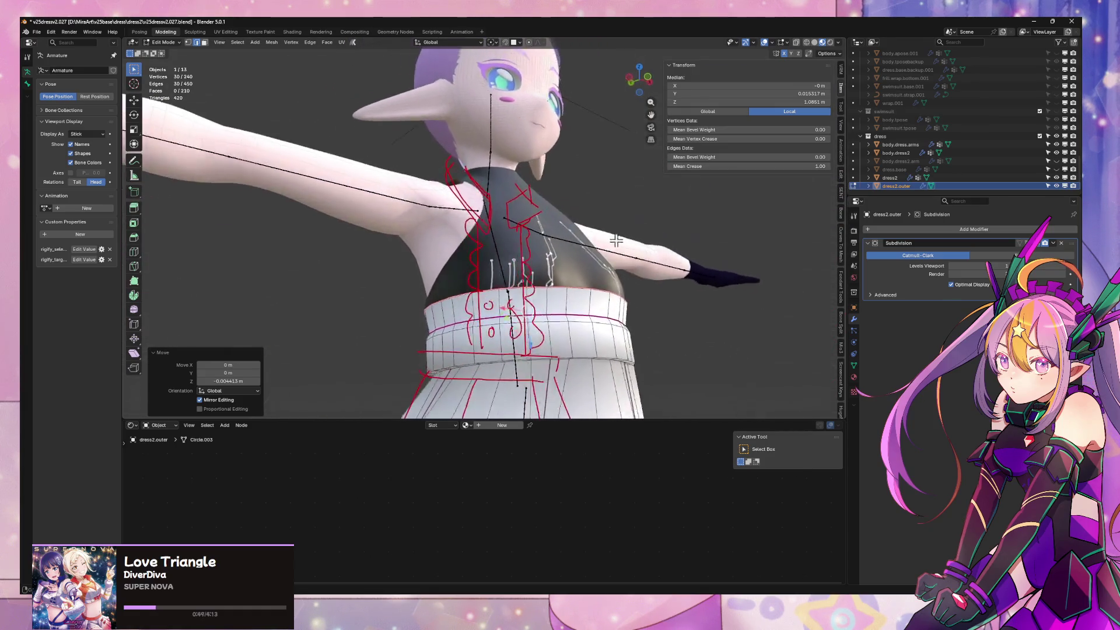
scroll(568, 252, down, 4)
middle_drag(615, 280, 713, 289)
mouse_move(605, 274)
middle_down()
mouse_move(560, 270)
mouse_move(645, 289)
mouse_move(540, 283)
mouse_move(584, 329)
middle_up()
scroll(630, 274, up, 3)
scroll(621, 288, up, 2)
click(591, 319)
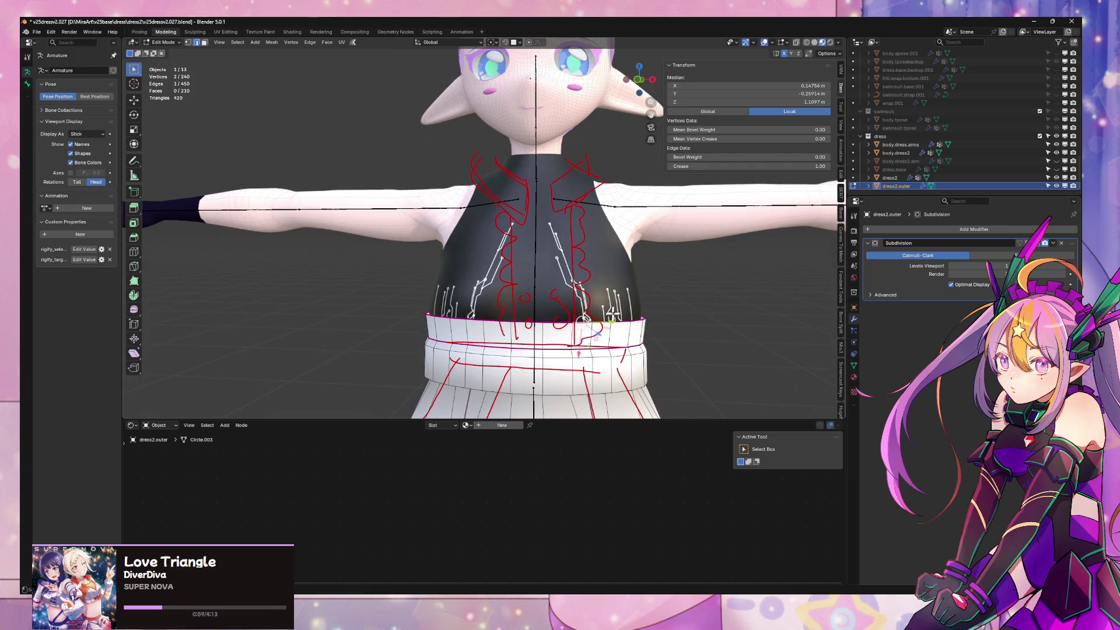
Extrude the two selected vertices straight up as a strap edge toward the shoulder
key(e)
key(z)
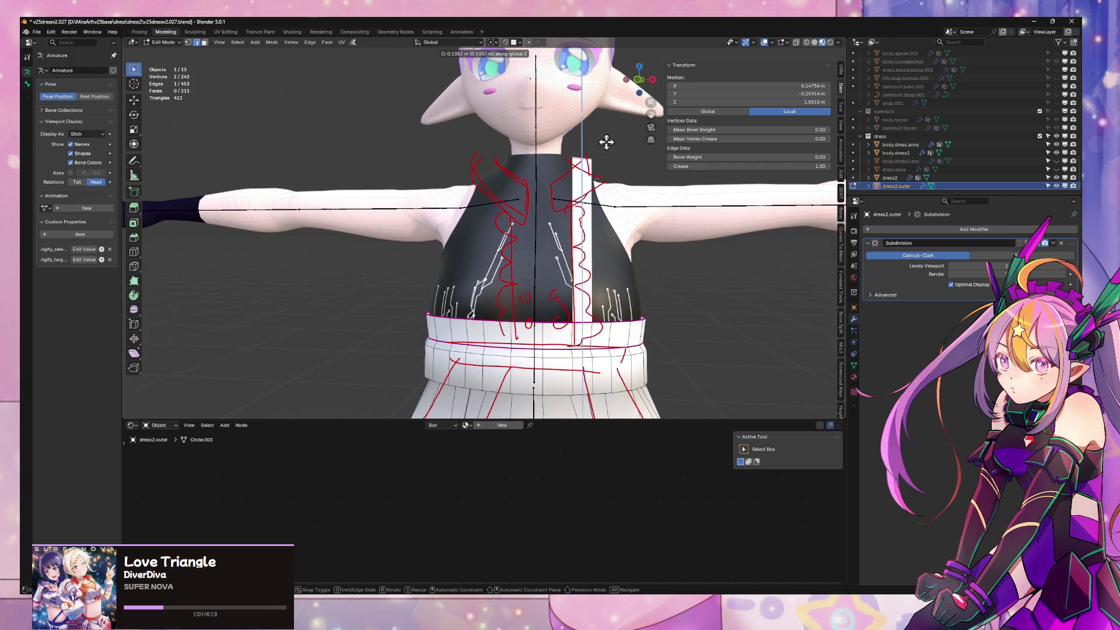
click(605, 142)
scroll(676, 193, down, 6)
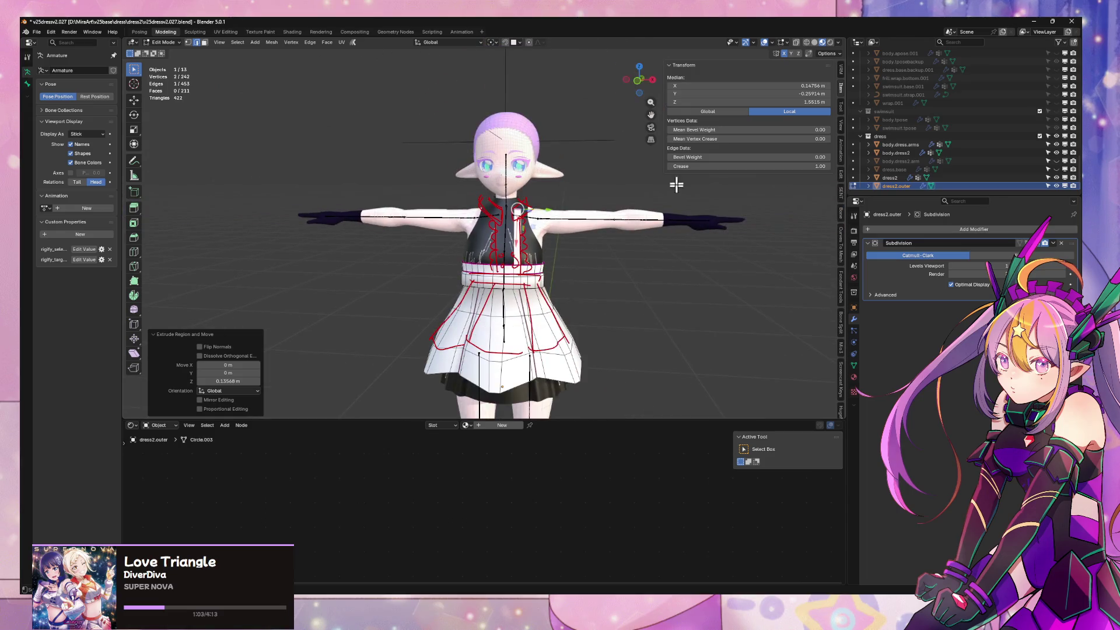
scroll(584, 238, up, 3)
shift+scroll(604, 269, down, 1)
shift+scroll(602, 271, down, 1)
shift+scroll(578, 253, down, 1)
shift+scroll(539, 220, down, 1)
Add a horizontal loop cut around the overskirt, preview it smoothed, and begin further cuts
key(ctrl+r)
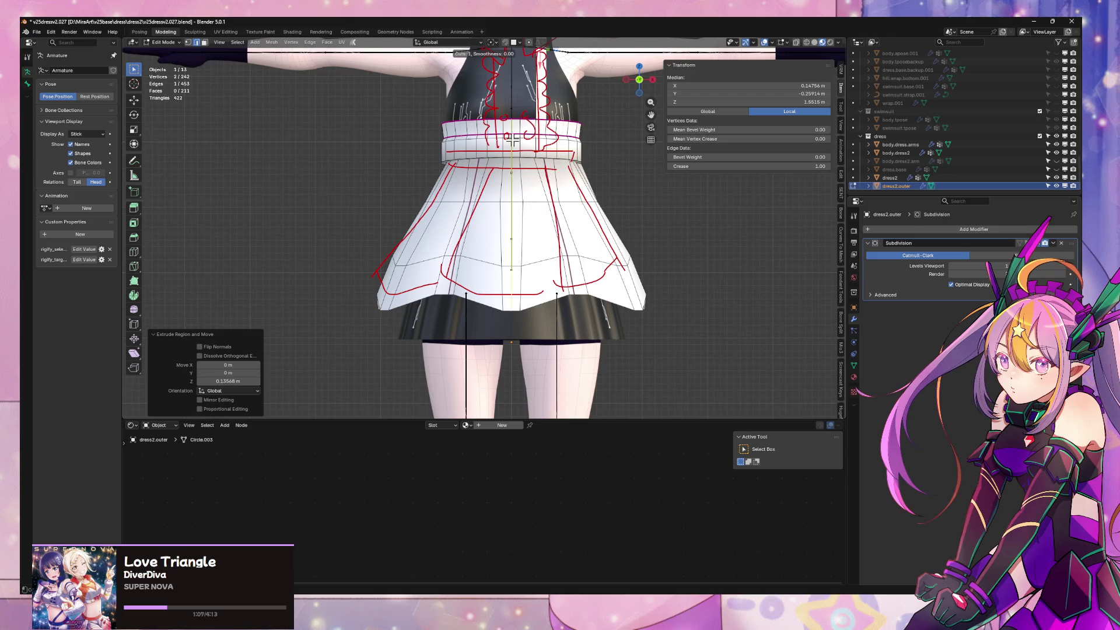
key(Escape)
key(Tab)
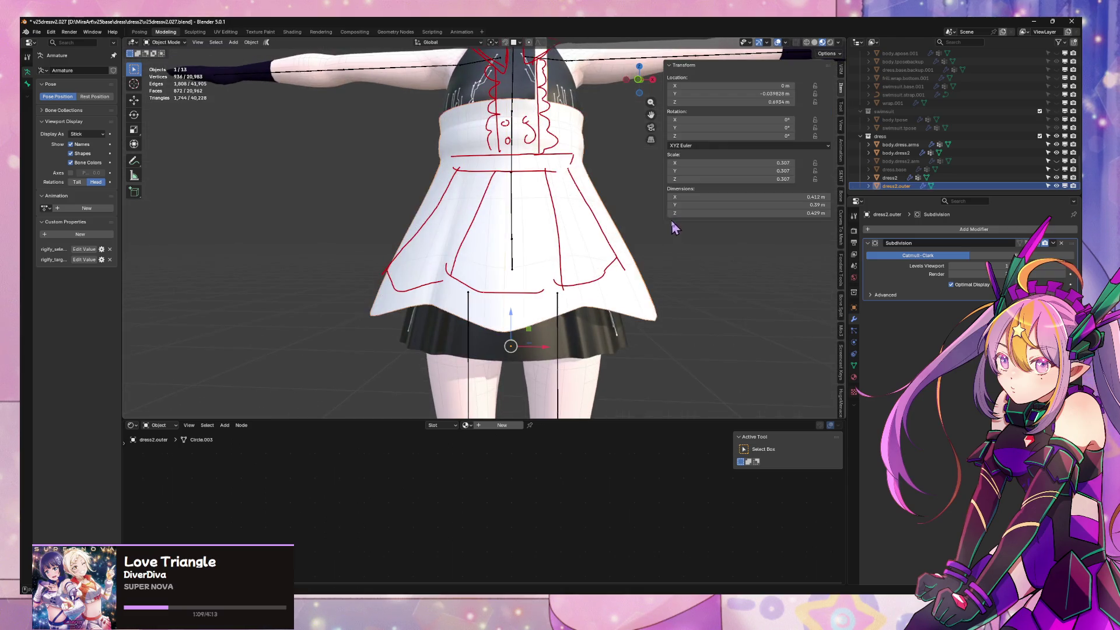
middle_drag(652, 223, 560, 236)
key(Tab)
key(ctrl+r)
key(Escape)
mouse_move(452, 279)
middle_down()
mouse_move(427, 296)
mouse_move(416, 288)
middle_up()
key(ctrl+r)
Place four more centred loop cuts across the overskirt without sliding them
click(428, 296)
right_click(422, 296)
key(ctrl+r)
click(416, 288)
right_click(416, 288)
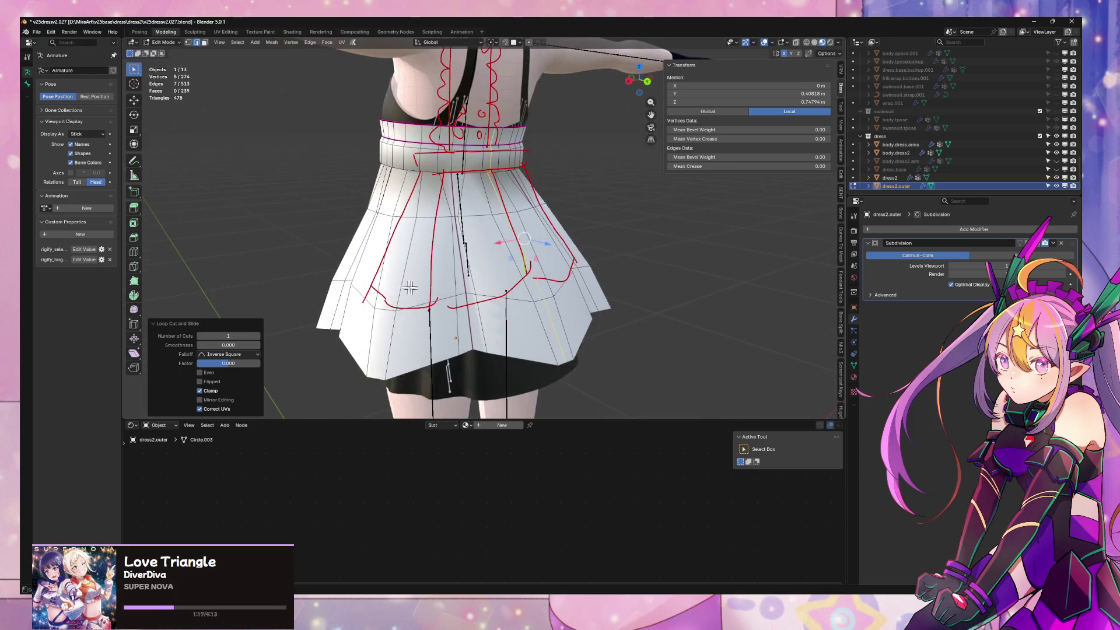
key(ctrl+r)
click(385, 304)
right_click(385, 305)
mouse_move(386, 305)
middle_down()
mouse_move(487, 312)
mouse_move(559, 291)
middle_up()
key(ctrl+r)
click(487, 313)
right_click(487, 312)
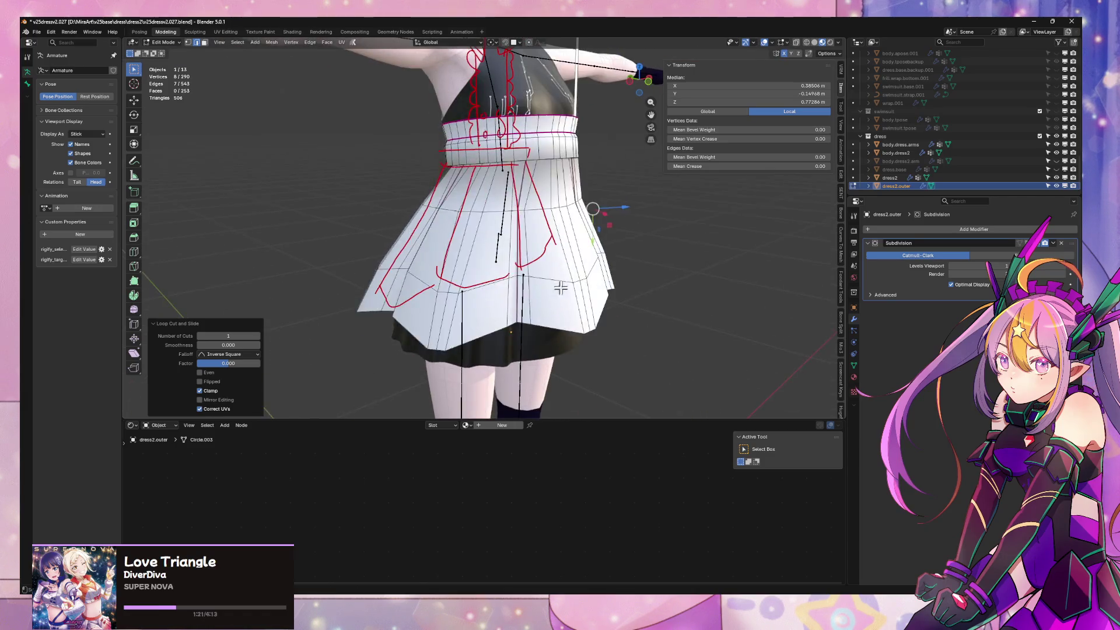
Preview the smoothed skirt from the orthographic front, reselect dress2.outer and resume editing it
key(Tab)
scroll(670, 317, down, 5)
middle_drag(670, 318, 607, 307)
scroll(588, 294, up, 6)
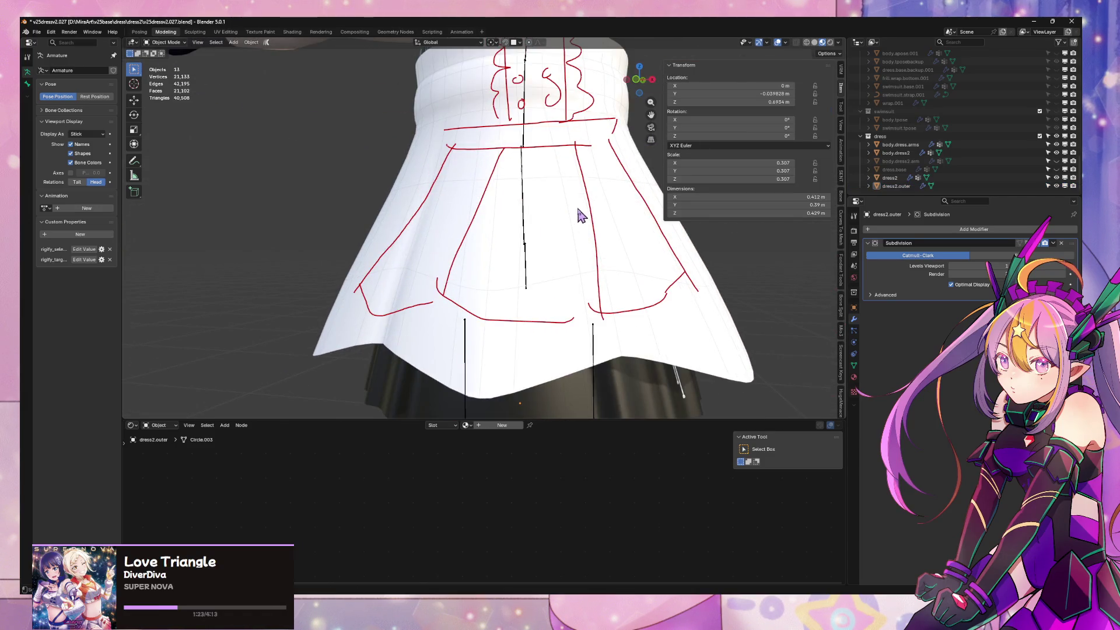
scroll(581, 198, down, 4)
click(639, 81)
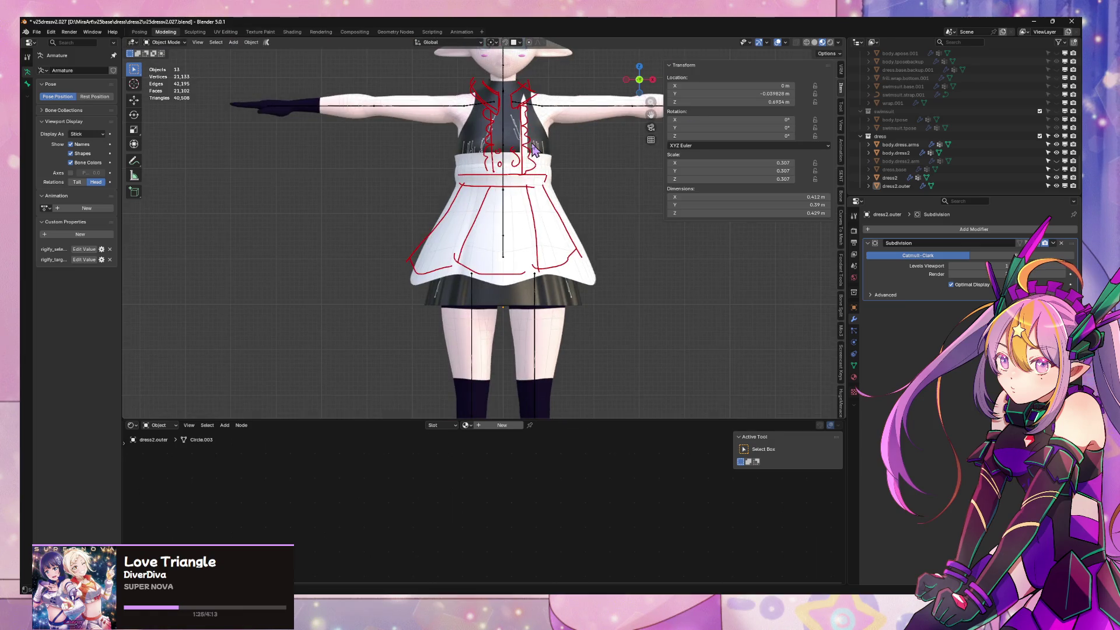
key(alt+z)
scroll(564, 179, down, 4)
scroll(571, 215, up, 3)
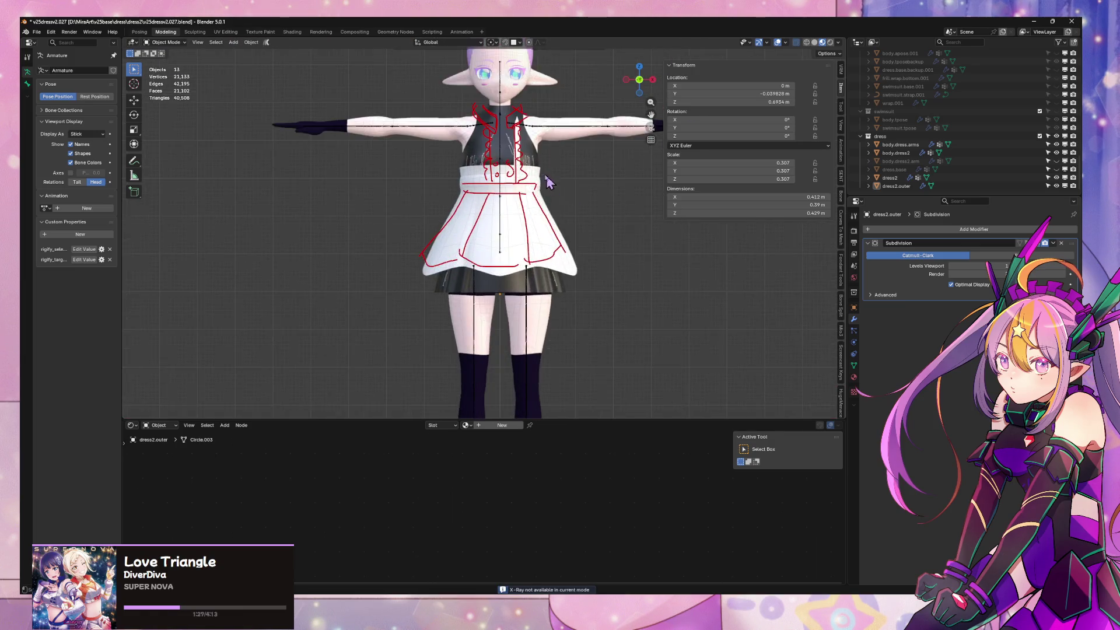
scroll(554, 188, up, 3)
shift+middle_drag(628, 291, 591, 225)
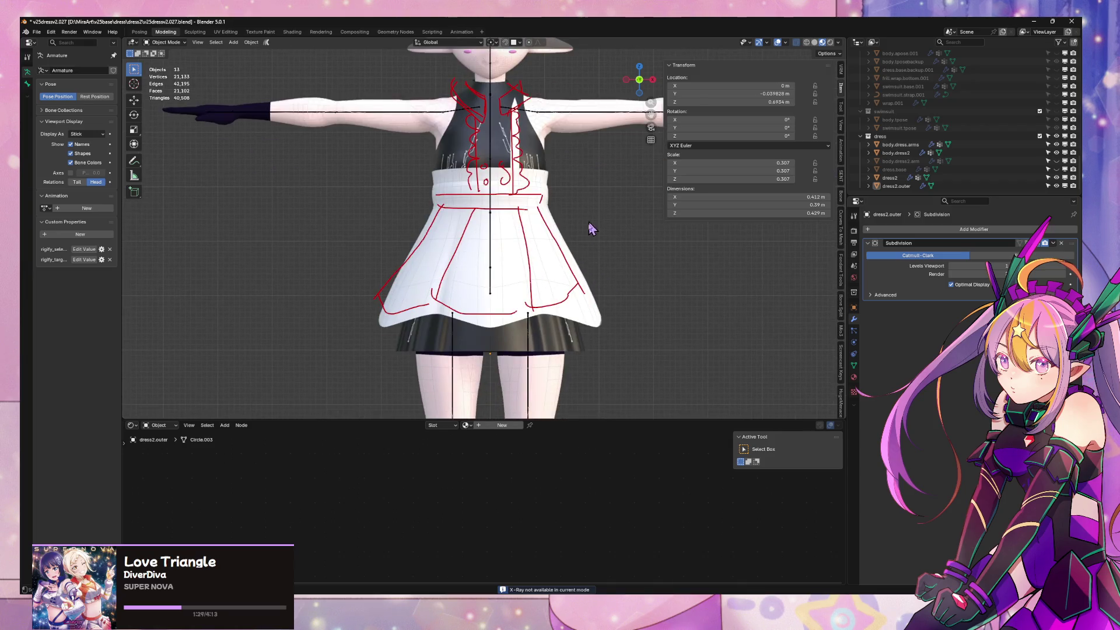
click(584, 268)
key(Tab)
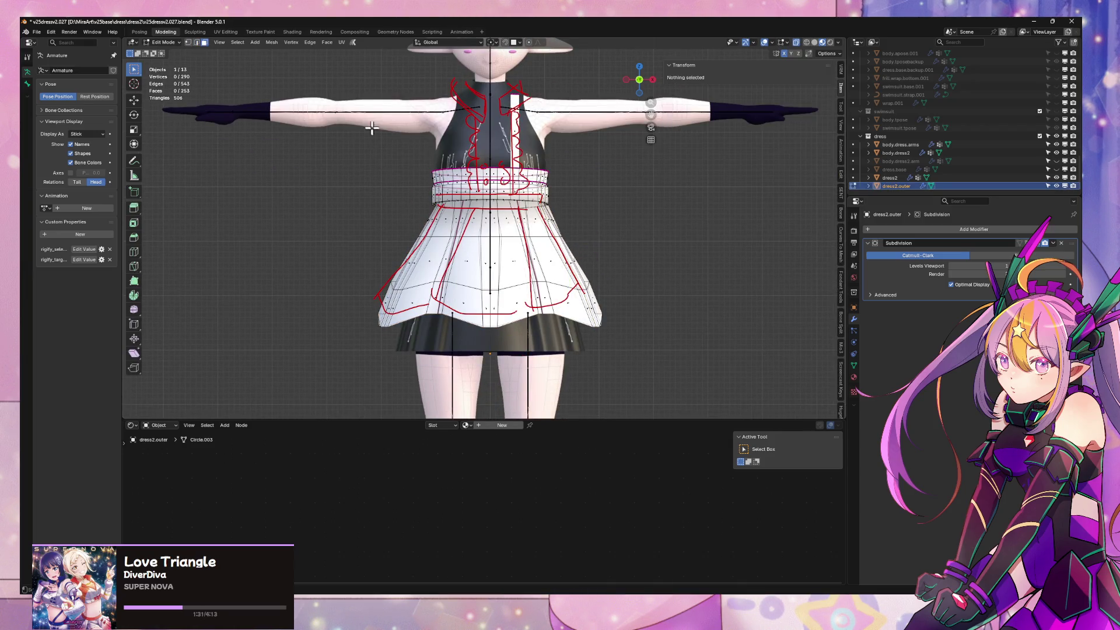
Box-select and delete the left half of the overskirt mesh, then leave Edit Mode
drag(354, 117, 494, 351)
key(x)
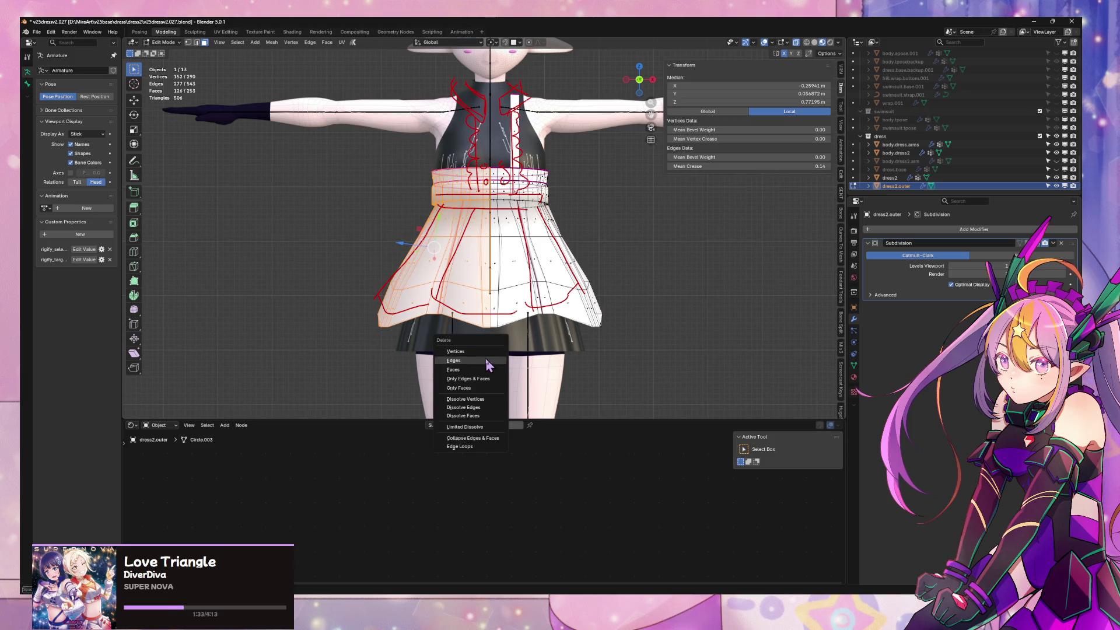
click(477, 370)
key(Tab)
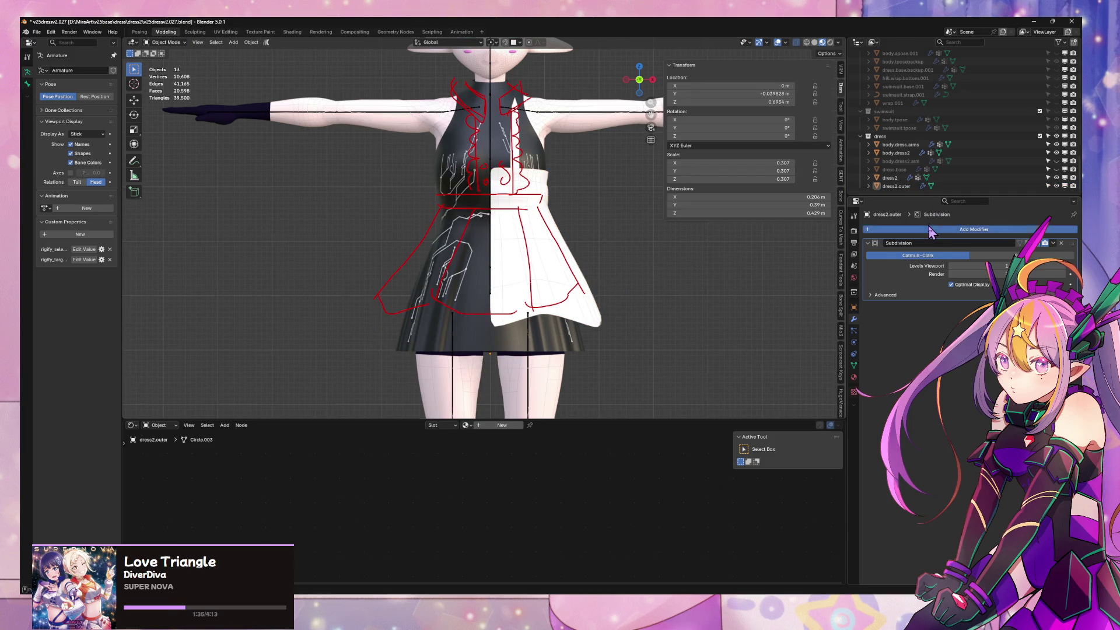
Add a Mirror modifier so the overskirt stays symmetric on both sides
click(932, 230)
mouse_move(891, 225)
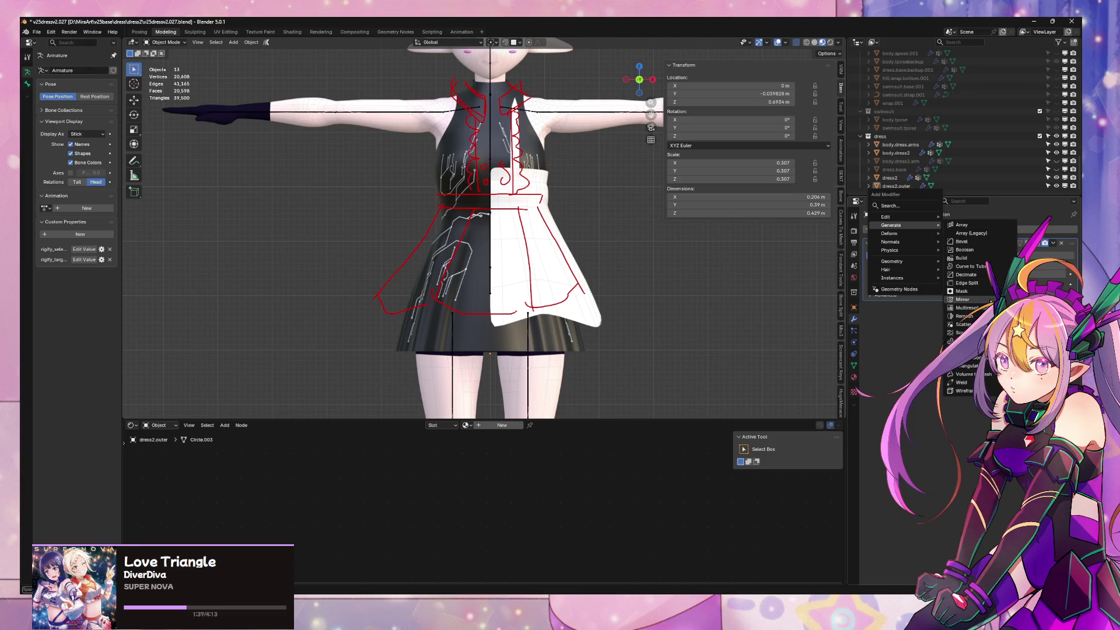
click(961, 299)
key(ctrl+1)
mouse_move(581, 200)
shift+middle_down()
mouse_move(546, 266)
mouse_move(603, 317)
mouse_move(560, 304)
shift+middle_up()
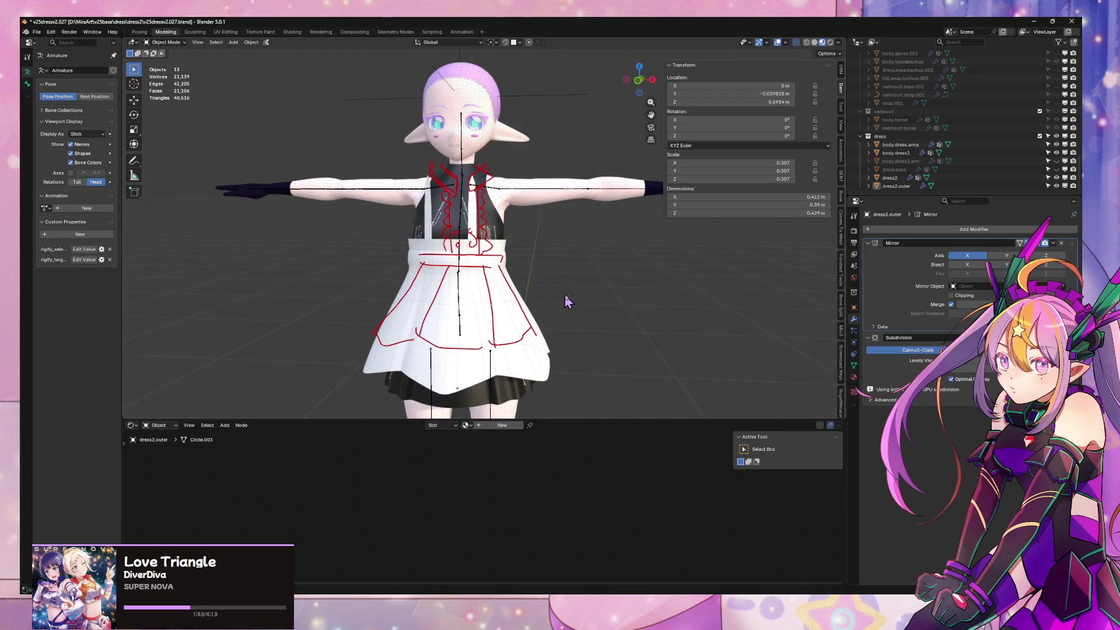
scroll(391, 268, up, 2)
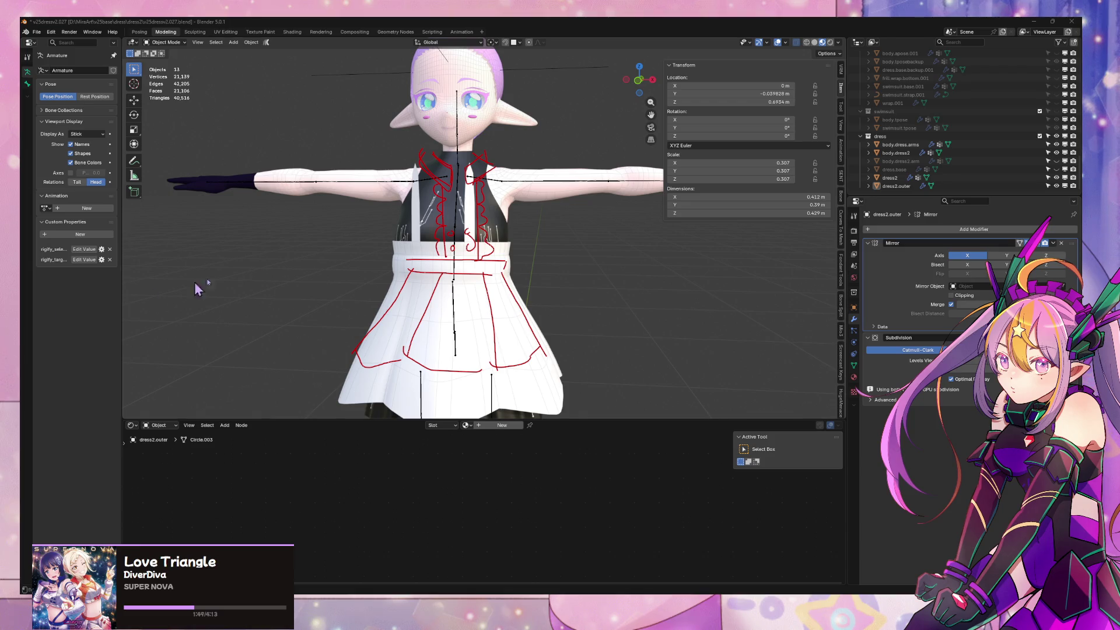
scroll(419, 251, up, 2)
middle_drag(455, 236, 490, 309)
click(466, 317)
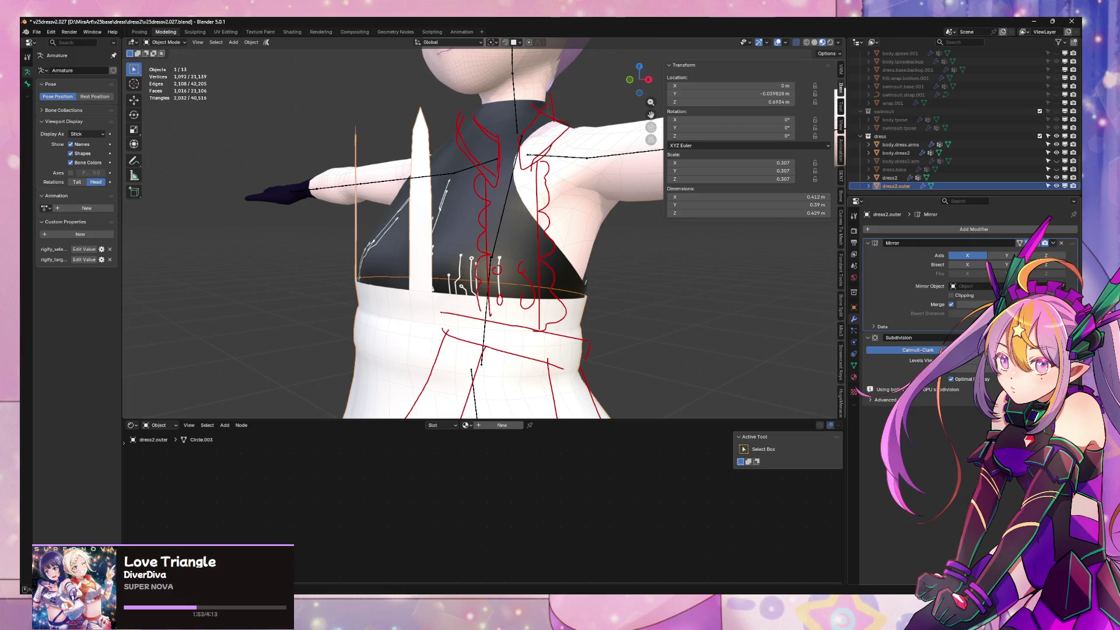
key(Tab)
key(Tab)
key(Tab)
key(Tab)
key(Tab)
Orbit to the model's back and select the back waistband vertices where the strap will start
middle_drag(600, 227, 666, 252)
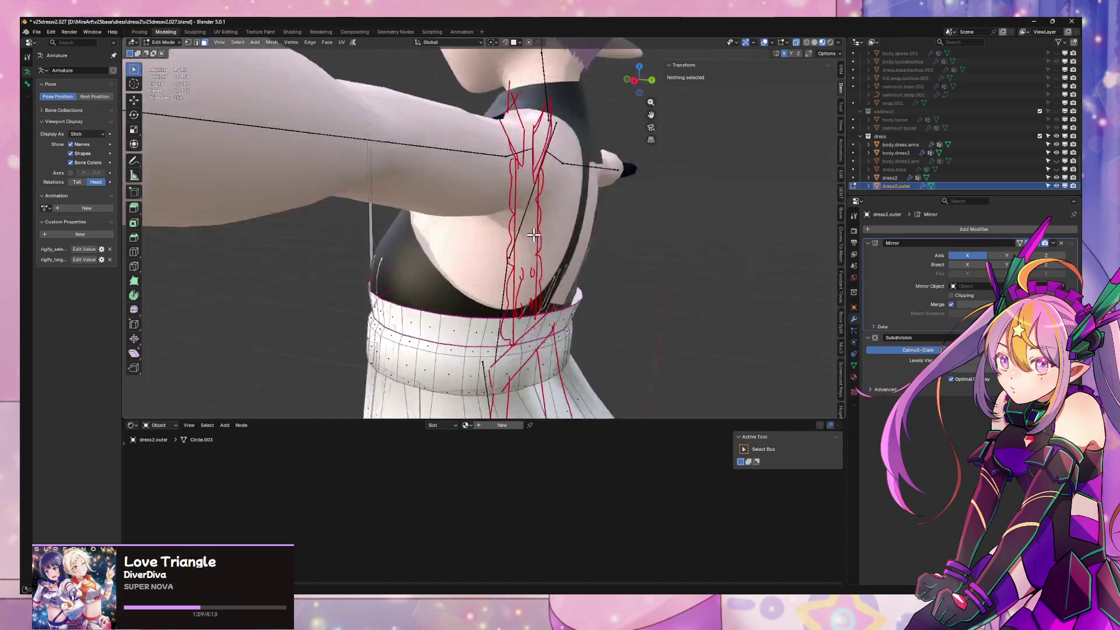
middle_drag(666, 252, 488, 255)
alt+click(481, 311)
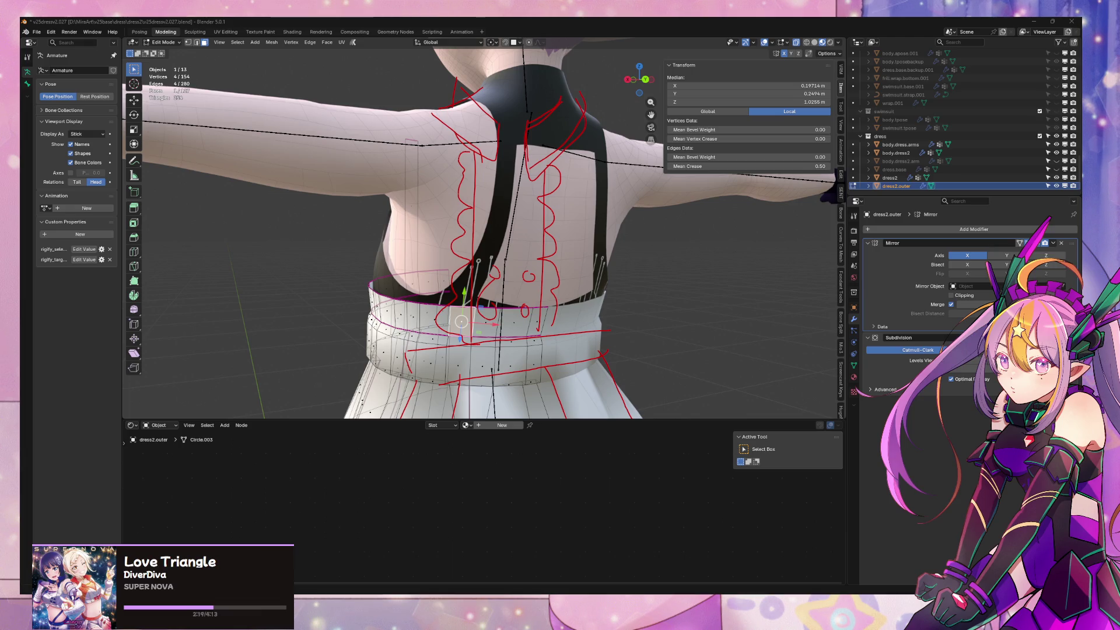
mouse_move(470, 313)
middle_down()
mouse_move(502, 305)
mouse_move(476, 304)
mouse_move(478, 295)
mouse_move(483, 314)
mouse_move(464, 184)
mouse_move(537, 186)
mouse_move(525, 176)
middle_up()
click(456, 292)
Extrude the back waistband vertices up into a strap strip and move it forward along Y
key(e)
key(z)
click(463, 176)
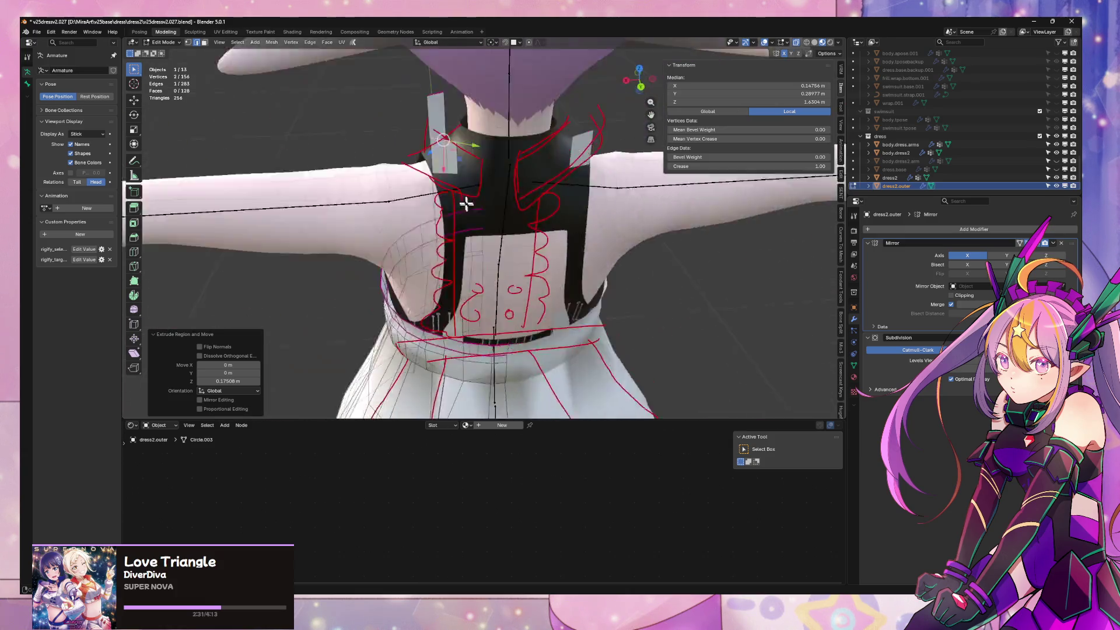
key(g)
key(x)
key(y)
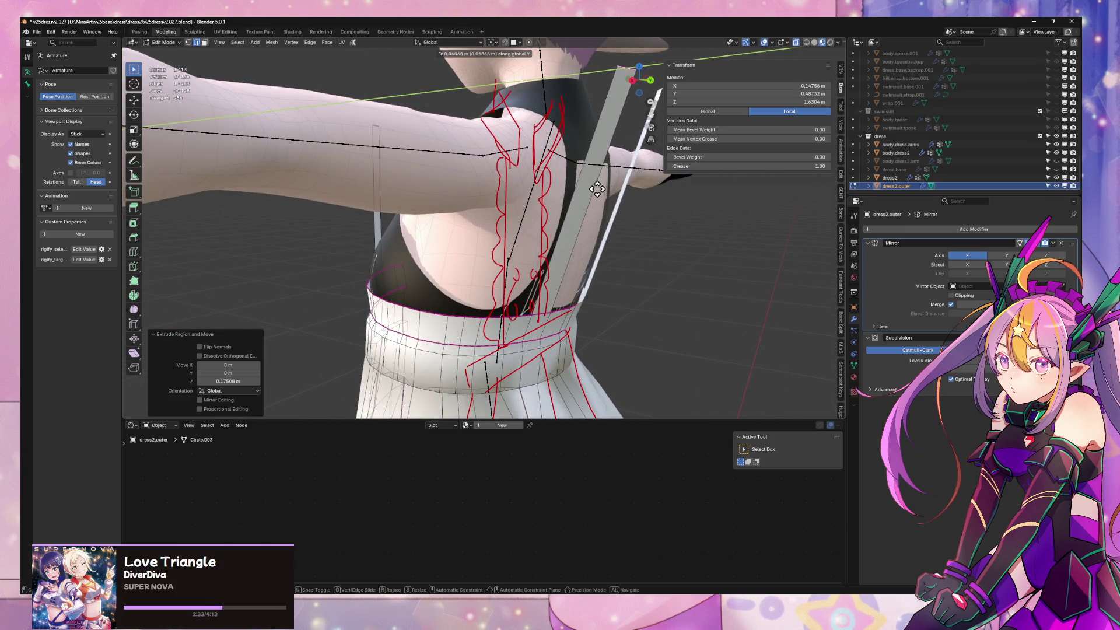
click(582, 205)
Select both strap ends and bridge them into a face arching over the shoulder
mouse_move(582, 205)
middle_down()
mouse_move(628, 233)
mouse_move(394, 199)
mouse_move(563, 120)
middle_up()
shift+click(563, 119)
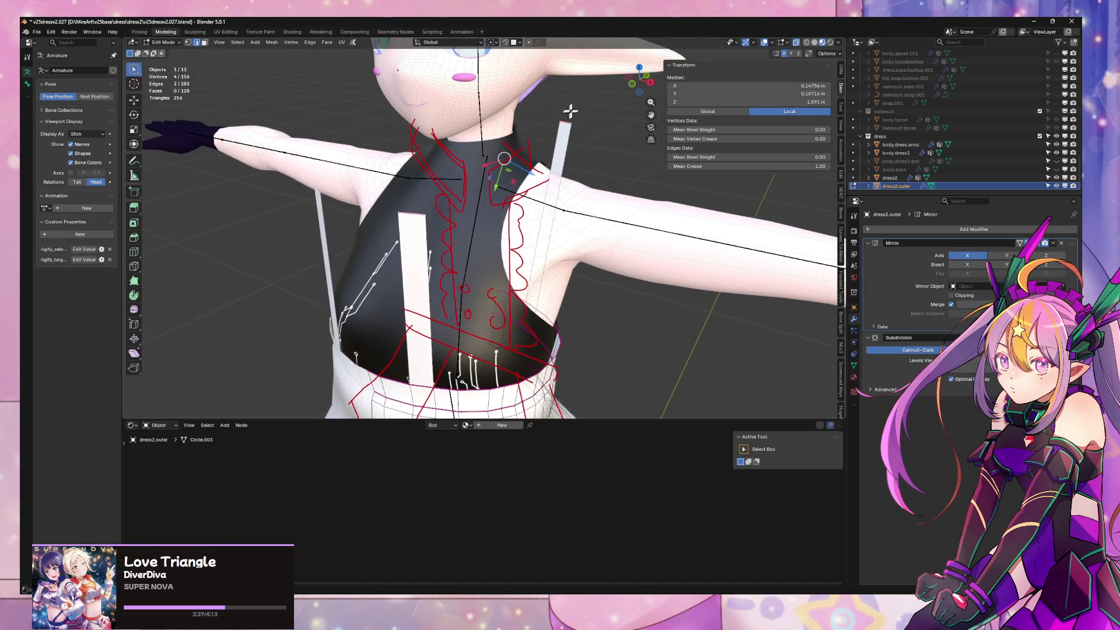
key(ctrl+e)
click(560, 68)
mouse_move(560, 68)
middle_down()
mouse_move(481, 236)
mouse_move(530, 263)
middle_up()
key(ctrl+z)
key(ctrl+e)
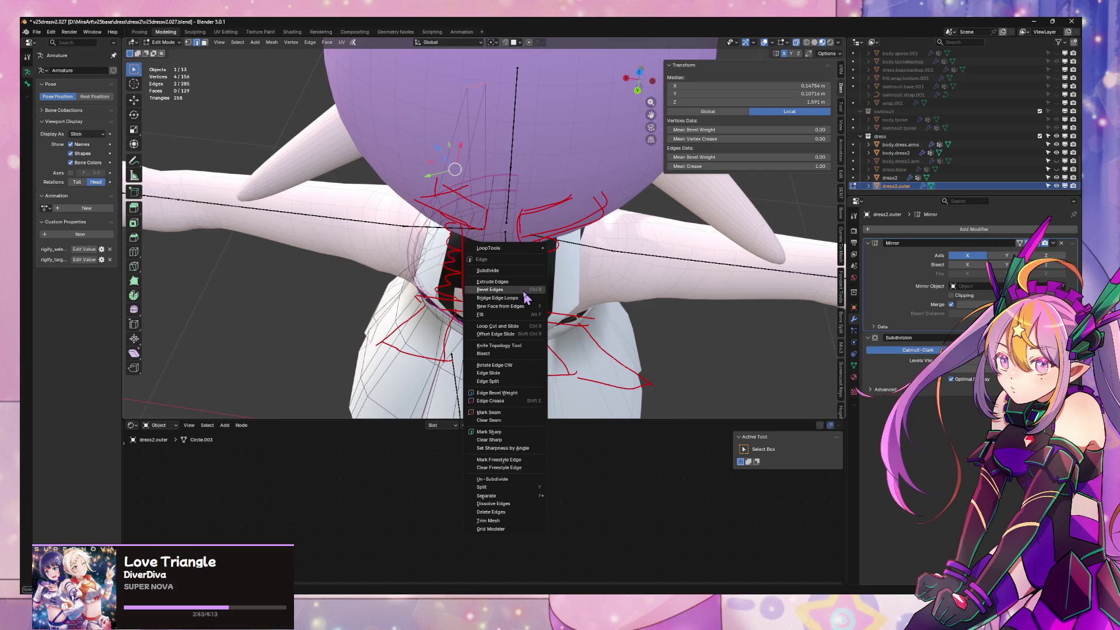
Bevel the strap's shoulder edge so it curves smoothly from back to front
click(526, 298)
click(650, 223)
middle_drag(650, 222, 558, 276)
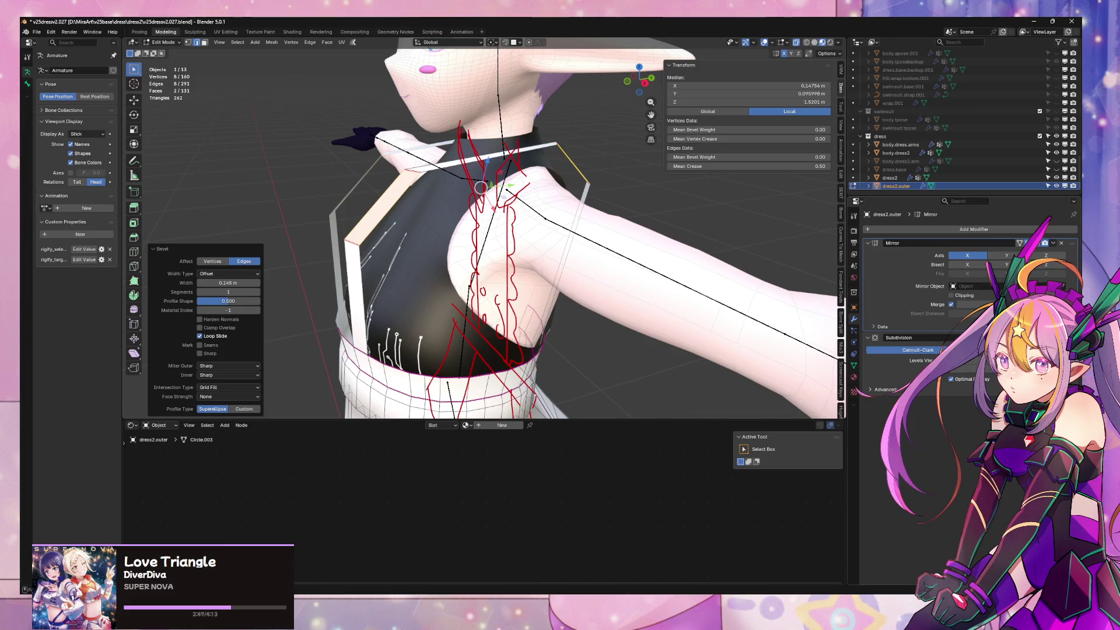
Select the back strap and check the mirrored straps over both shoulders from the front
mouse_move(594, 327)
middle_down()
mouse_move(569, 314)
mouse_move(610, 296)
mouse_move(642, 304)
mouse_move(434, 191)
middle_up()
shift+click(484, 237)
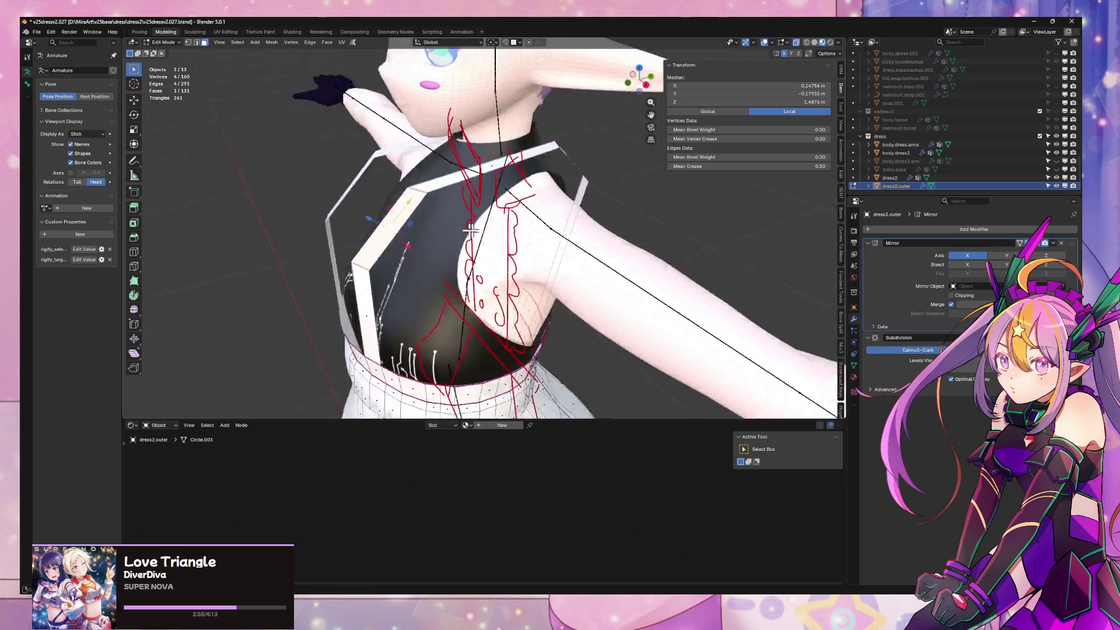
shift+click(488, 166)
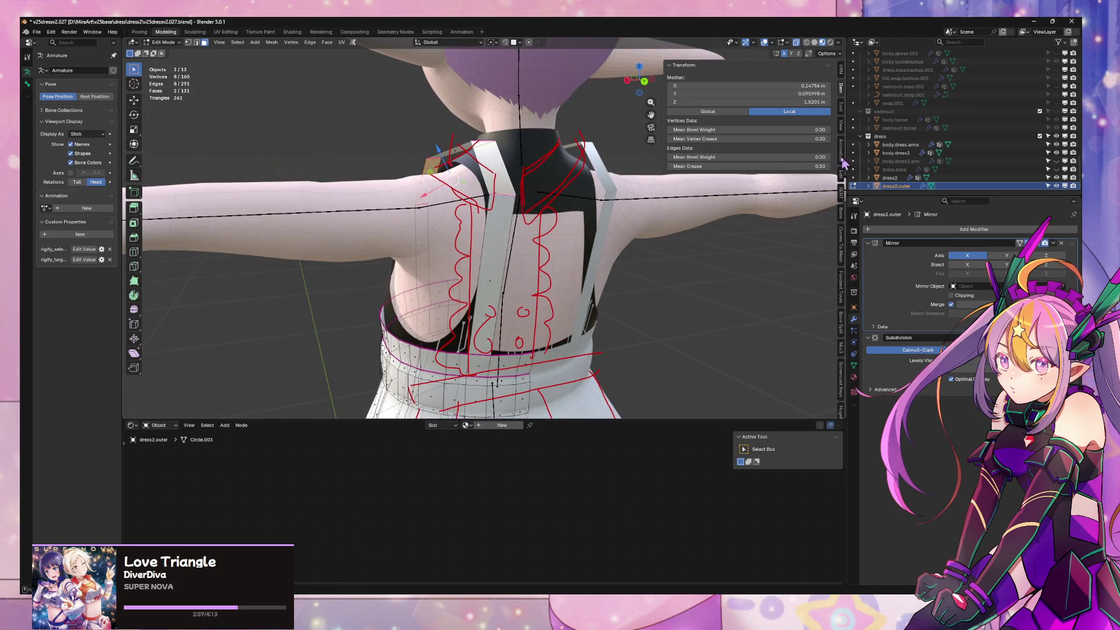
mouse_move(638, 258)
middle_down()
mouse_move(789, 275)
mouse_move(806, 245)
mouse_move(743, 251)
middle_up()
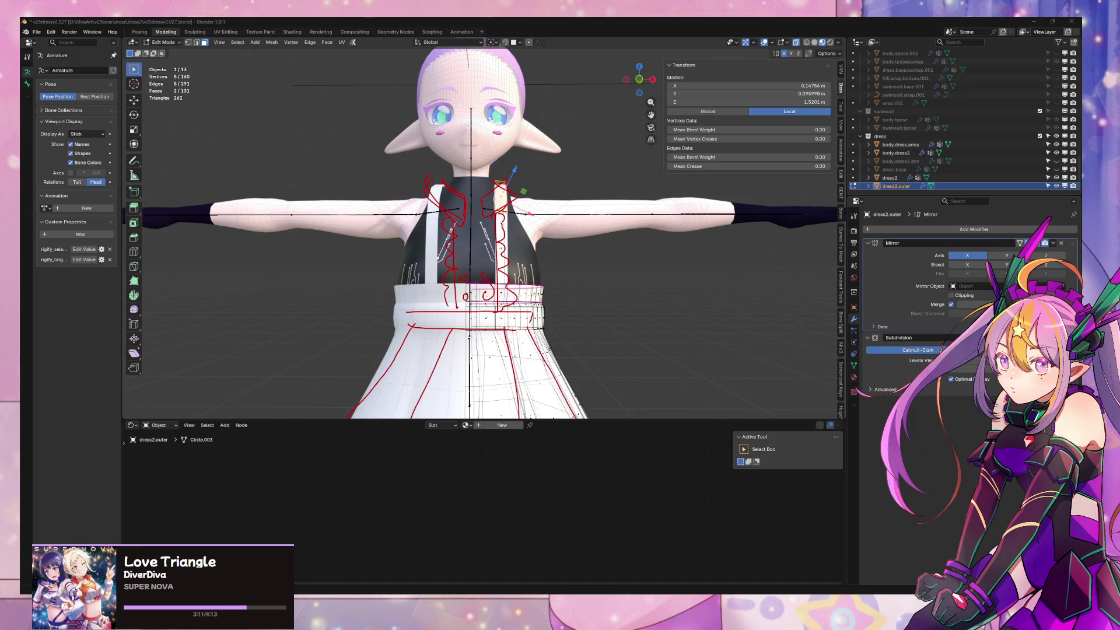
scroll(613, 284, up, 5)
Shift one shoulder strap face along the Y axis from a side view
middle_drag(613, 285, 421, 253)
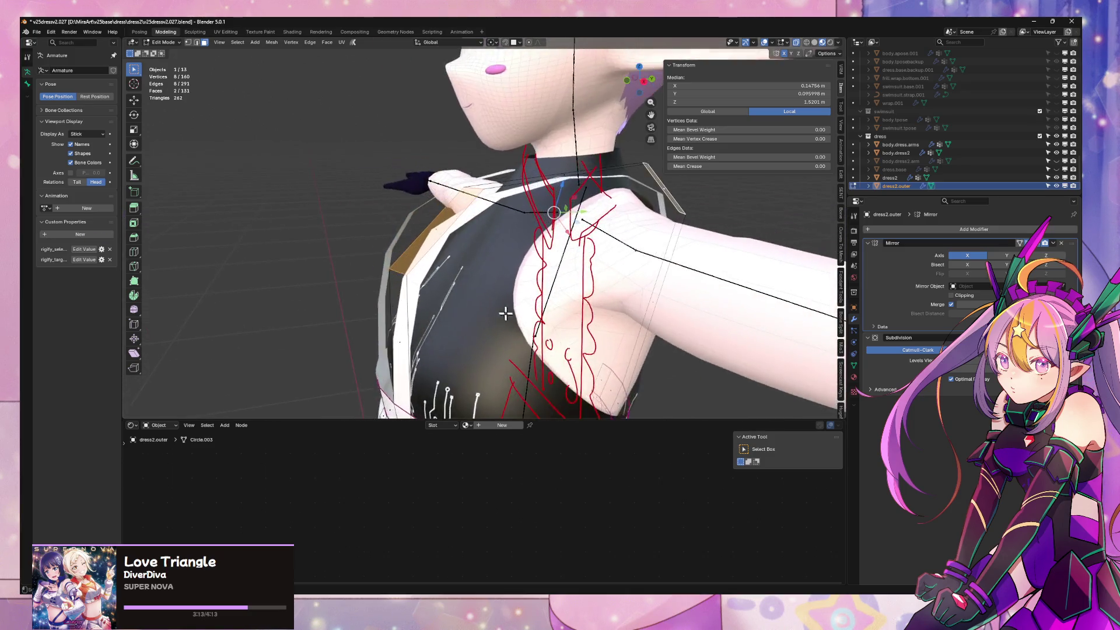
click(393, 230)
key(g)
key(y)
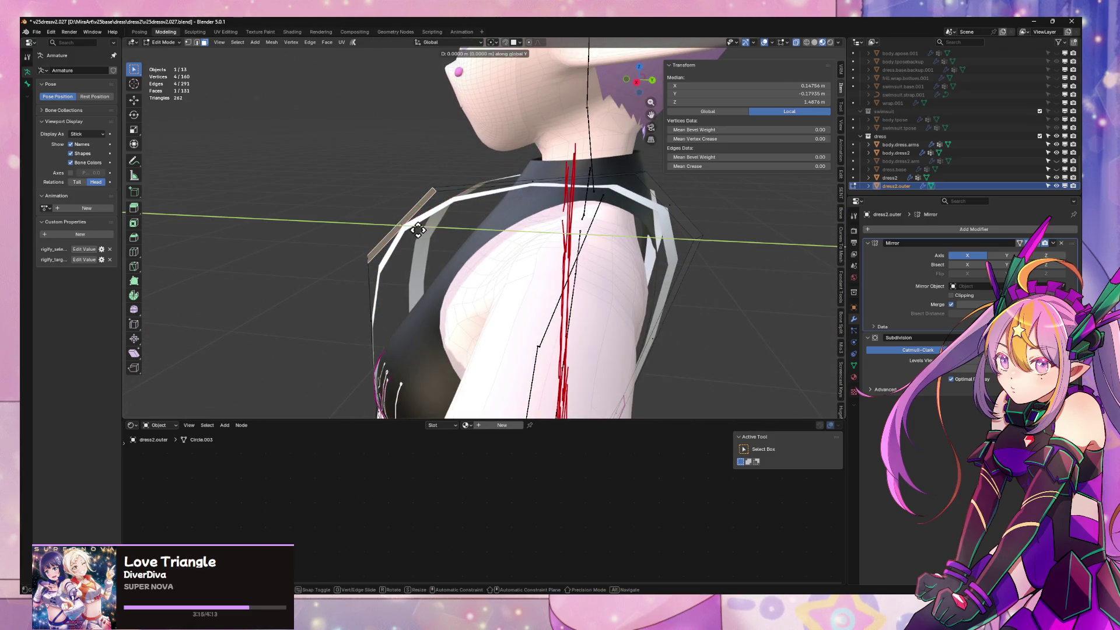
click(473, 238)
Slide a front strap edge along the mesh and move it along Y, cancelling a further grab
middle_drag(472, 239, 503, 230)
key(2)
click(512, 221)
key(shift+v)
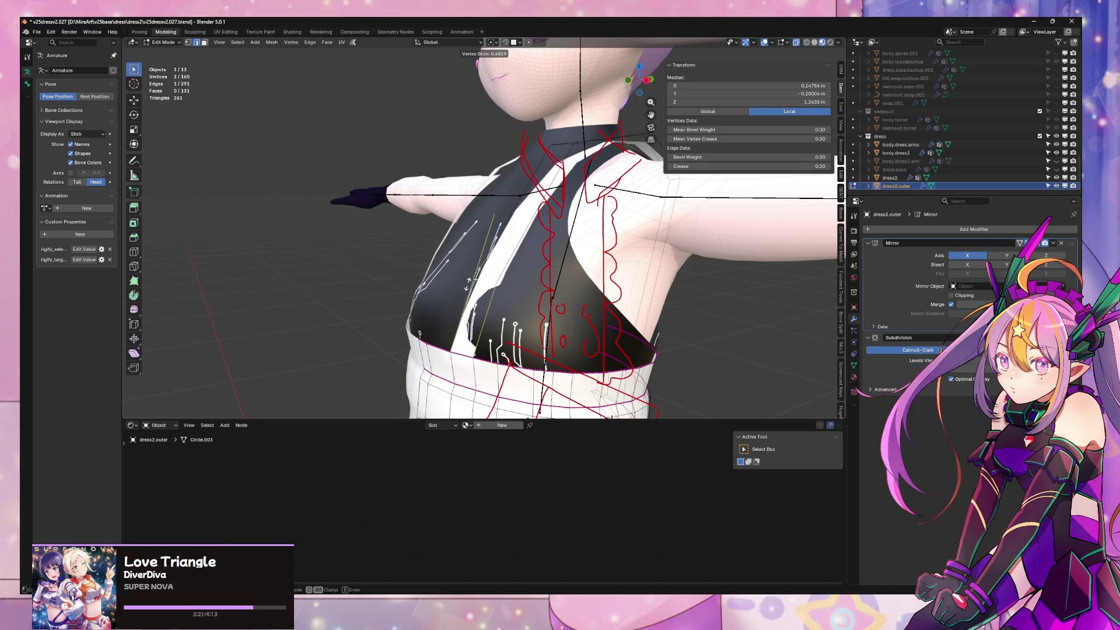
click(530, 288)
mouse_move(530, 288)
middle_down()
mouse_move(516, 291)
mouse_move(600, 274)
mouse_move(612, 306)
middle_up()
key(g)
key(y)
click(500, 292)
key(g)
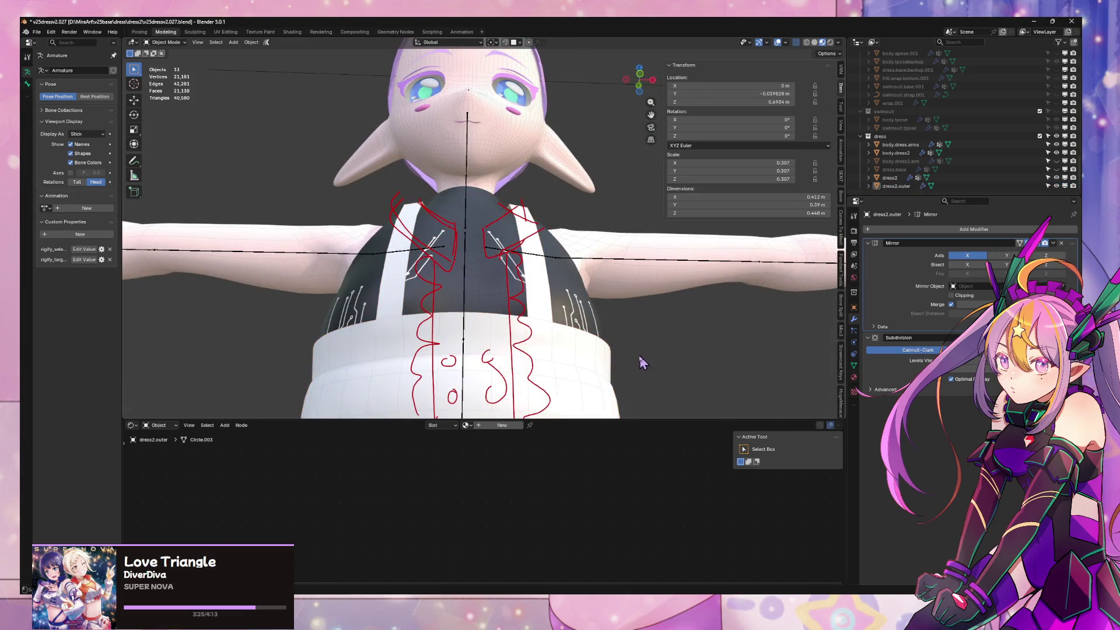
right_click(640, 354)
Move a strap face on the back along the X axis
mouse_move(639, 354)
middle_down()
mouse_move(557, 389)
mouse_move(478, 235)
middle_up()
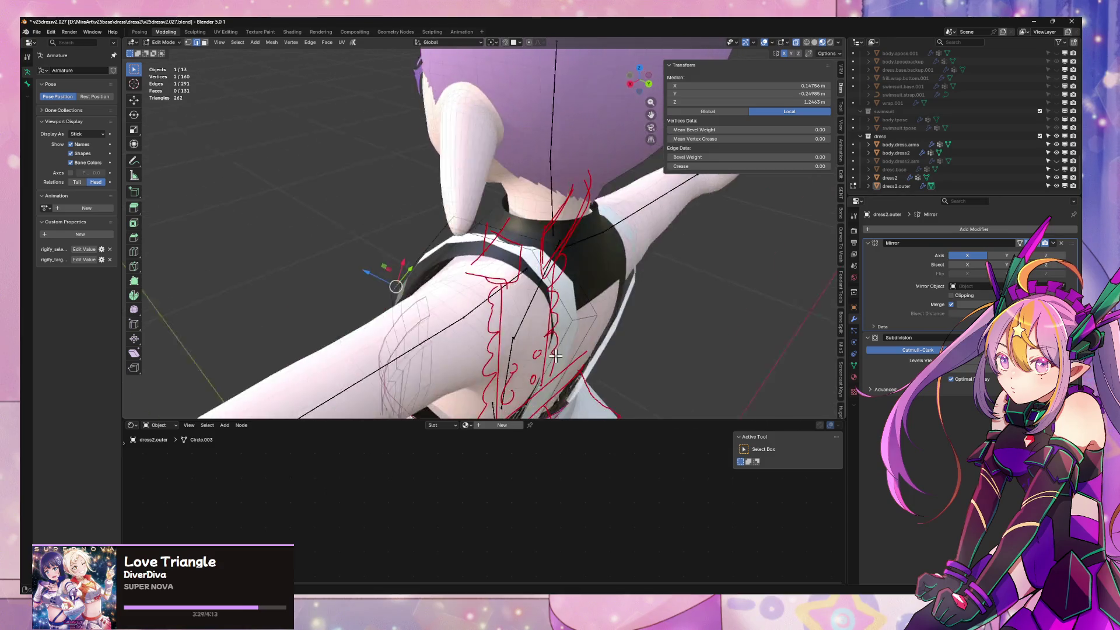
key(alt+a)
click(479, 235)
key(g)
key(x)
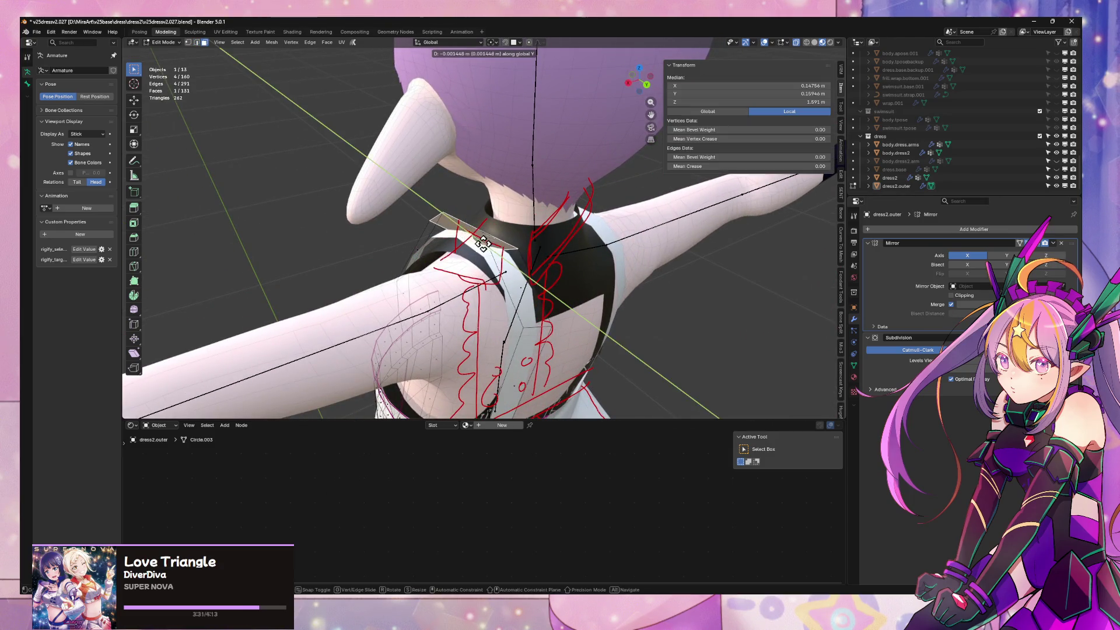
click(468, 248)
Raise the strap's two top vertices along Z, leave Edit Mode and frame the full figure from the front
mouse_move(468, 248)
middle_down()
mouse_move(556, 281)
mouse_move(658, 352)
mouse_move(434, 298)
mouse_move(376, 300)
mouse_move(405, 282)
mouse_move(619, 284)
mouse_move(539, 182)
mouse_move(456, 191)
middle_up()
click(540, 182)
key(g)
key(z)
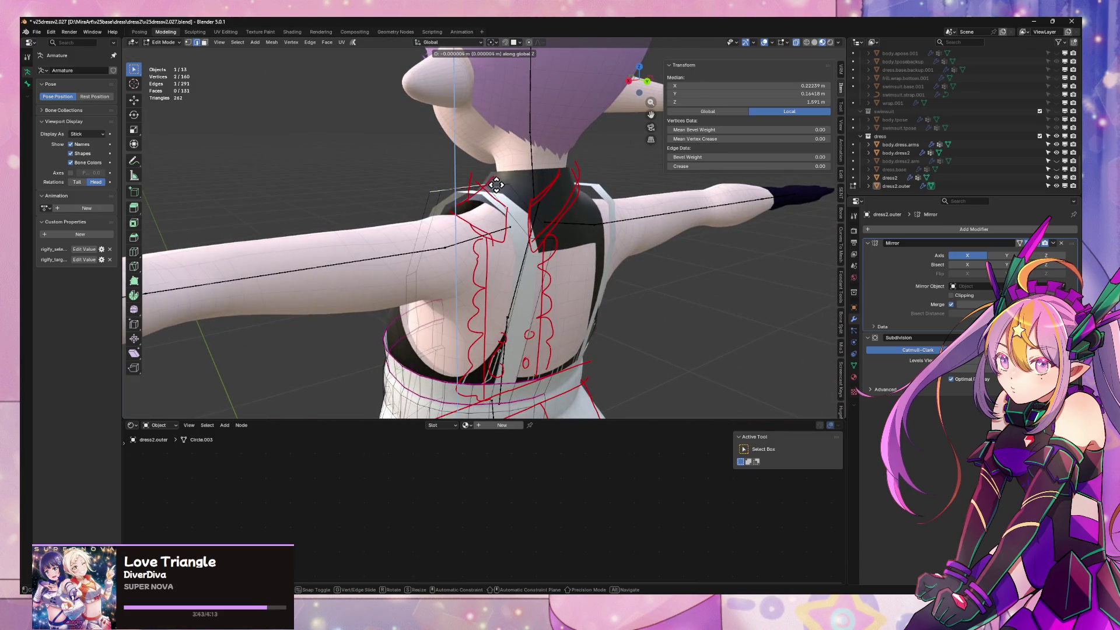
click(505, 194)
mouse_move(504, 194)
middle_down()
mouse_move(593, 237)
mouse_move(645, 220)
mouse_move(565, 238)
middle_up()
key(Tab)
scroll(464, 301, down, 5)
mouse_move(465, 301)
middle_down()
mouse_move(525, 289)
mouse_move(518, 299)
middle_up()
key(KP_1)
scroll(540, 285, down, 2)
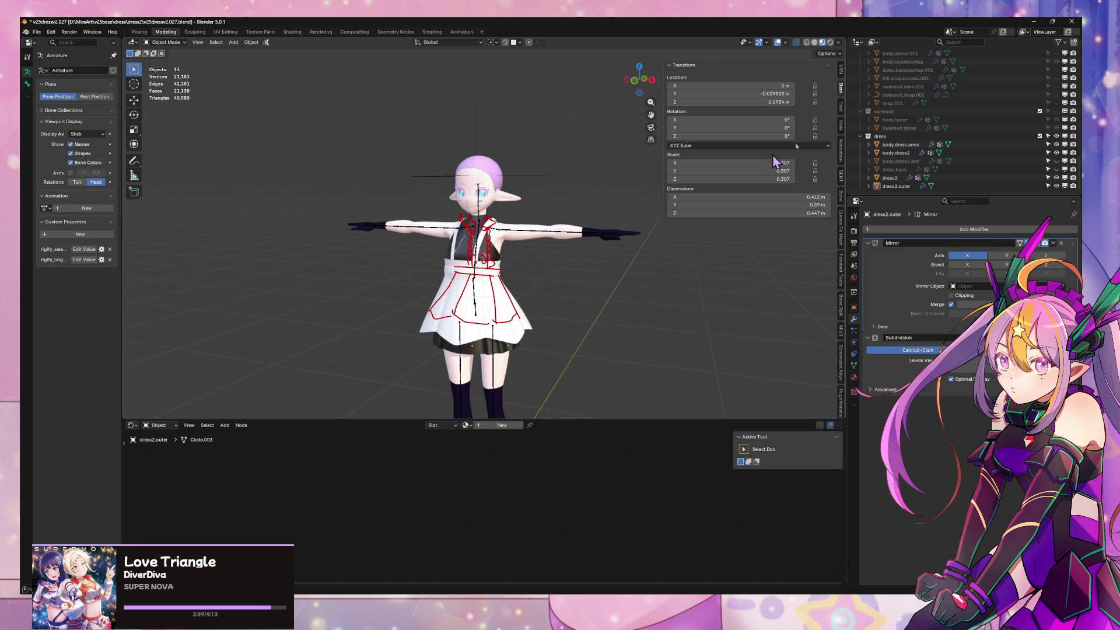
Unhide the hair object via the Outliner search and view the model's back in X-Ray
click(968, 42)
text(ha)
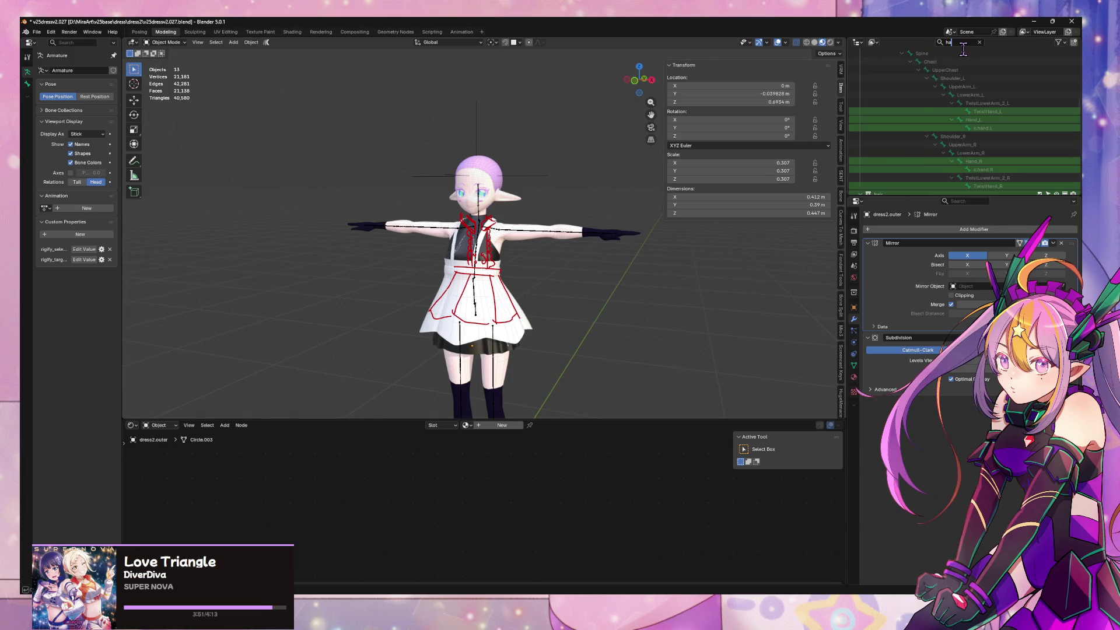
text(ir)
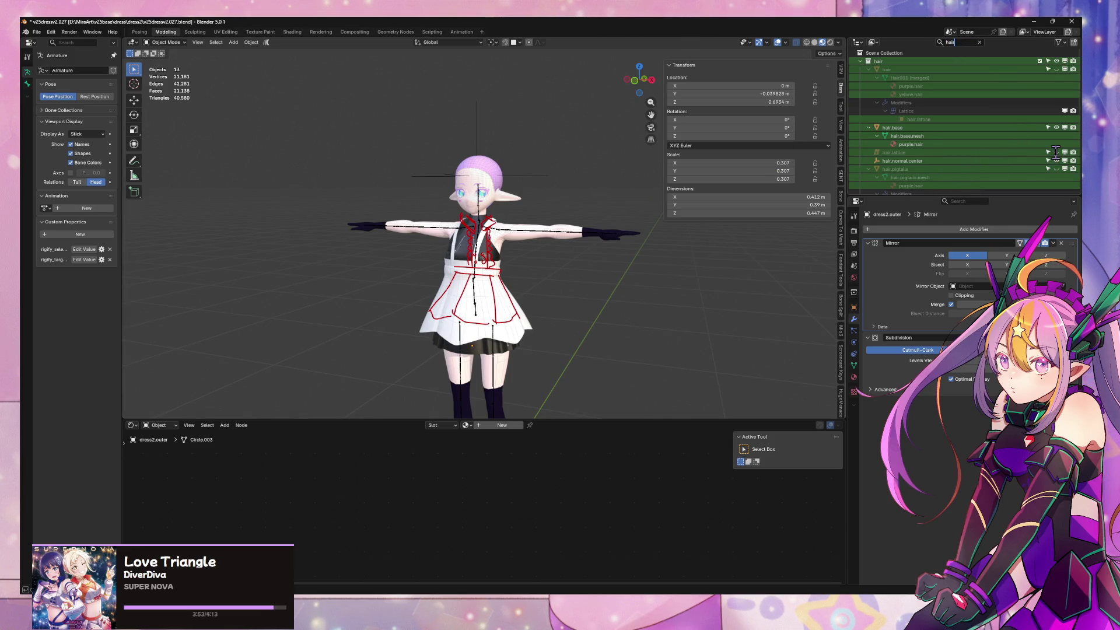
scroll(1058, 157, down, 3)
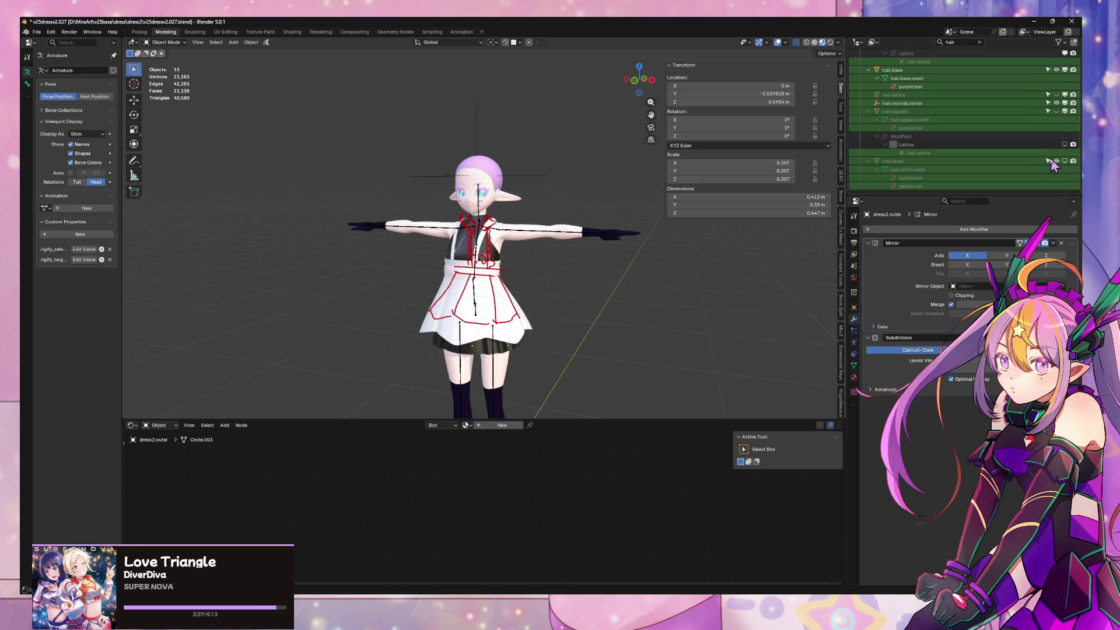
scroll(1031, 133, up, 4)
click(1057, 70)
scroll(525, 218, up, 5)
mouse_move(525, 219)
middle_down()
mouse_move(490, 219)
mouse_move(695, 210)
mouse_move(622, 204)
middle_up()
scroll(586, 208, down, 4)
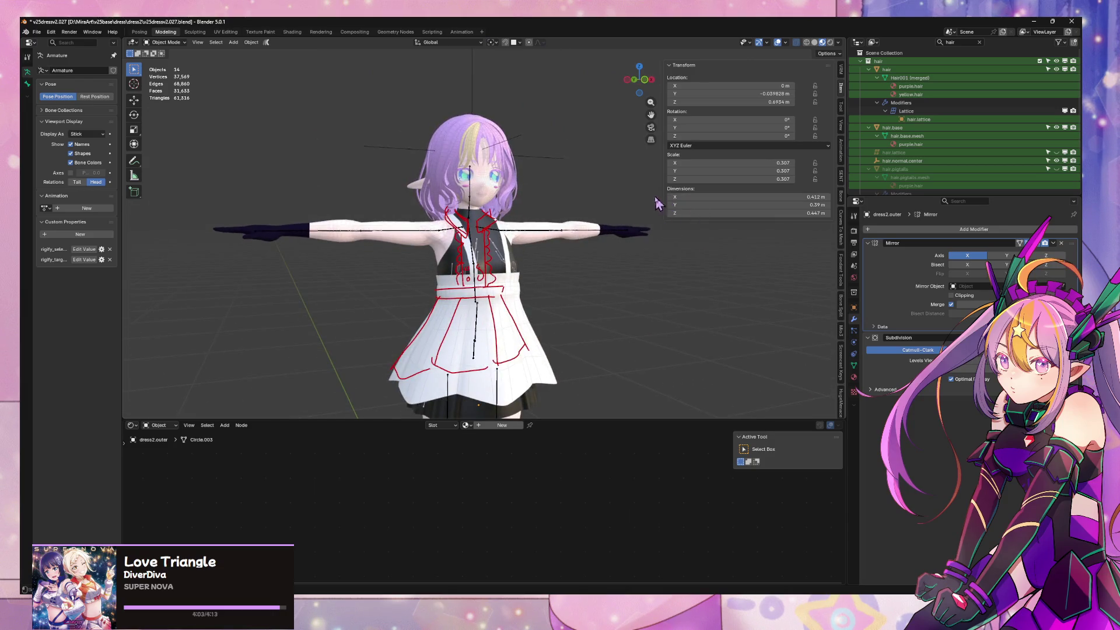
scroll(525, 219, up, 2)
scroll(525, 219, up, 4)
mouse_move(526, 220)
middle_down()
mouse_move(405, 248)
mouse_move(421, 218)
middle_up()
click(818, 43)
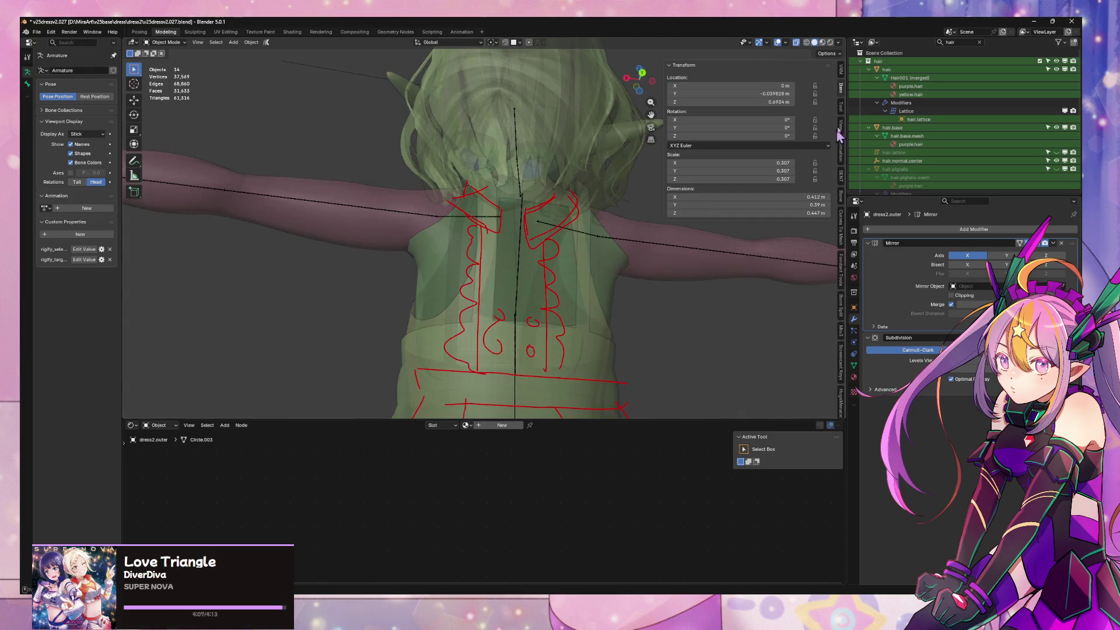
Return to solid shading, edit the outer skirt and delete the long back strap face
key(alt+z)
mouse_move(584, 193)
middle_down()
mouse_move(511, 192)
mouse_move(536, 364)
mouse_move(488, 321)
middle_up()
key(Tab)
click(491, 267)
mouse_move(493, 266)
middle_down()
mouse_move(531, 258)
mouse_move(506, 267)
middle_up()
key(x)
click(544, 271)
Slide a belt vertex, then bridge the belt and upper edges into two new faces
click(492, 330)
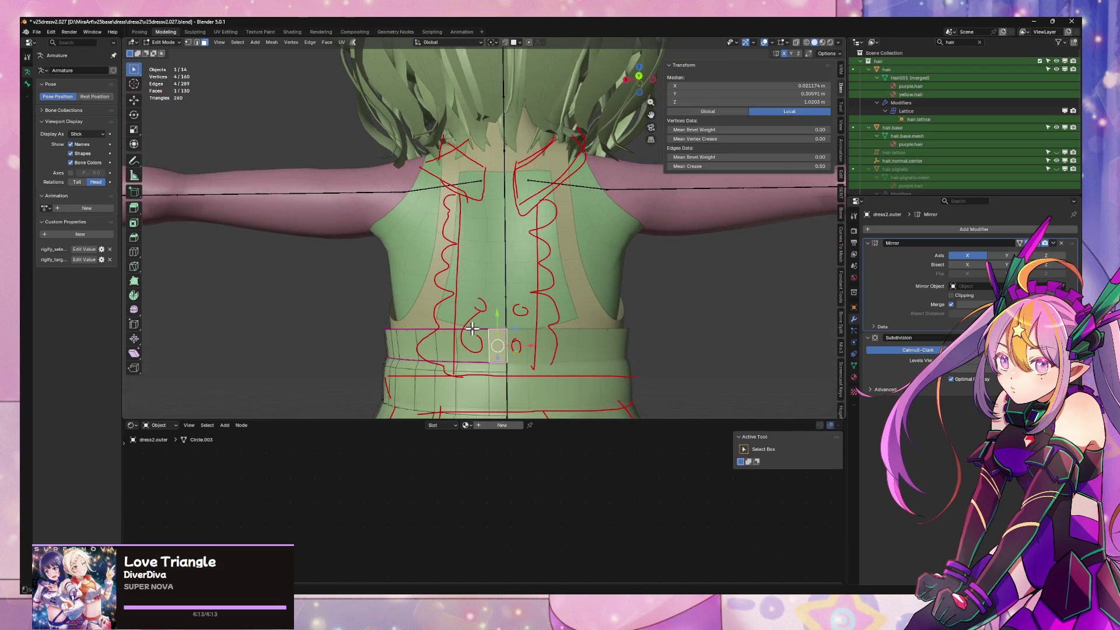
key(2)
click(456, 344)
key(shift+v)
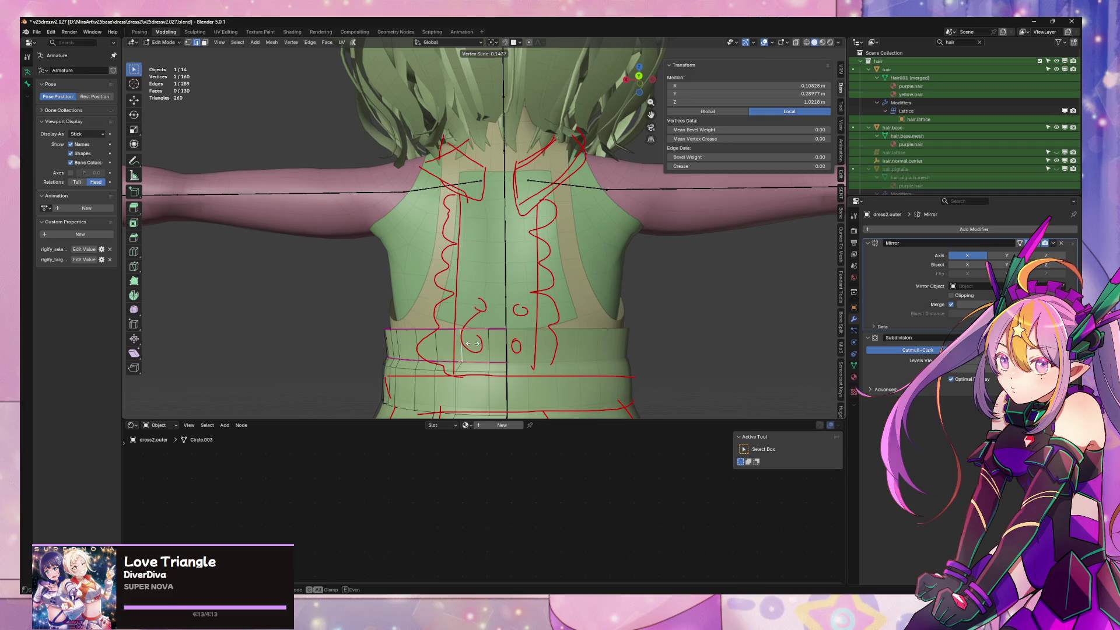
click(473, 343)
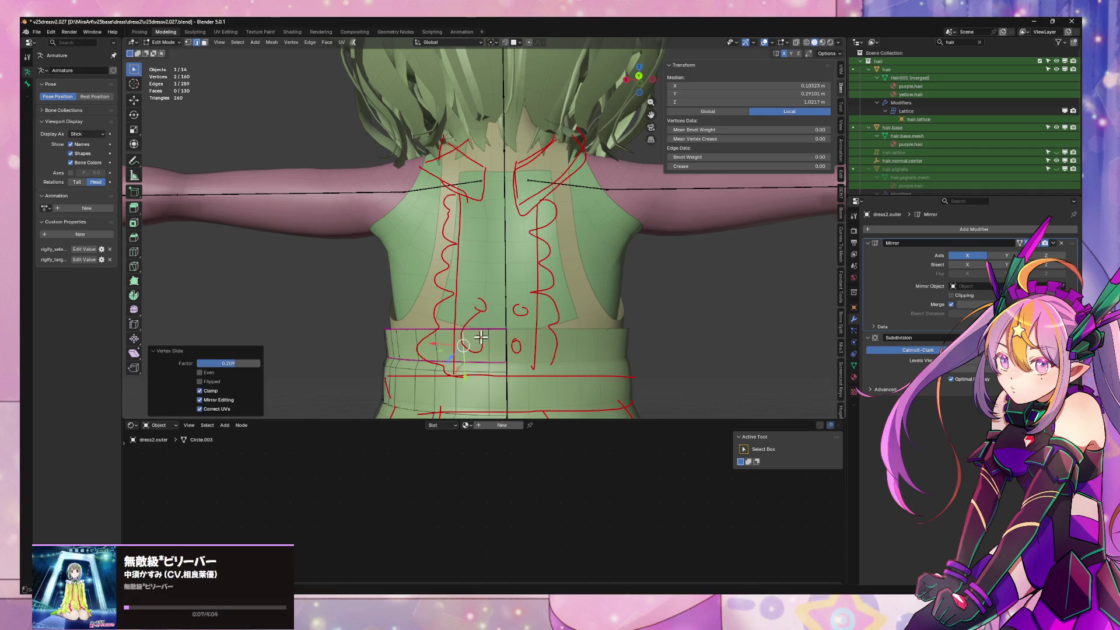
middle_drag(473, 343, 523, 283)
shift+click(471, 145)
key(ctrl+e)
click(568, 200)
mouse_move(566, 207)
middle_down()
mouse_move(590, 284)
mouse_move(519, 349)
middle_up()
key(ctrl+z)
key(ctrl+e)
click(613, 334)
Recalculate the whole mesh's normals outward, leave Edit Mode and make body.dress2 active
mouse_move(612, 334)
middle_down()
mouse_move(557, 310)
mouse_move(590, 305)
mouse_move(590, 315)
mouse_move(570, 325)
mouse_move(598, 265)
mouse_move(584, 280)
middle_up()
click(530, 326)
key(a)
key(alt+n)
click(573, 361)
key(Tab)
click(578, 262)
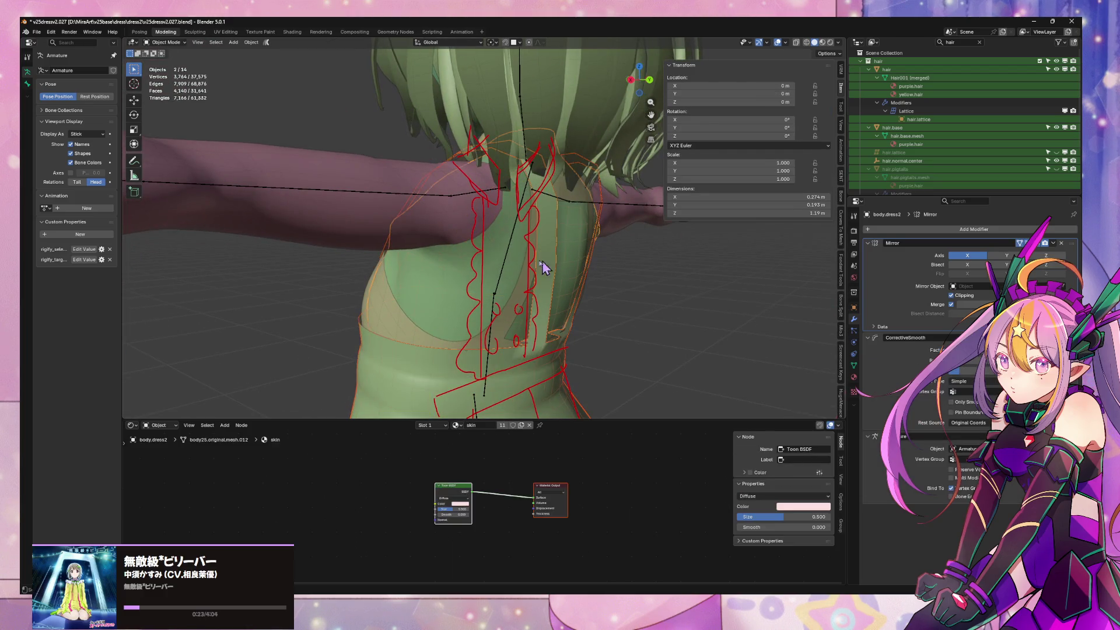
Inspect dress2 and then body.dress.arms each isolated in local view
mouse_move(499, 266)
middle_down()
mouse_move(512, 263)
mouse_move(533, 192)
middle_up()
click(566, 259)
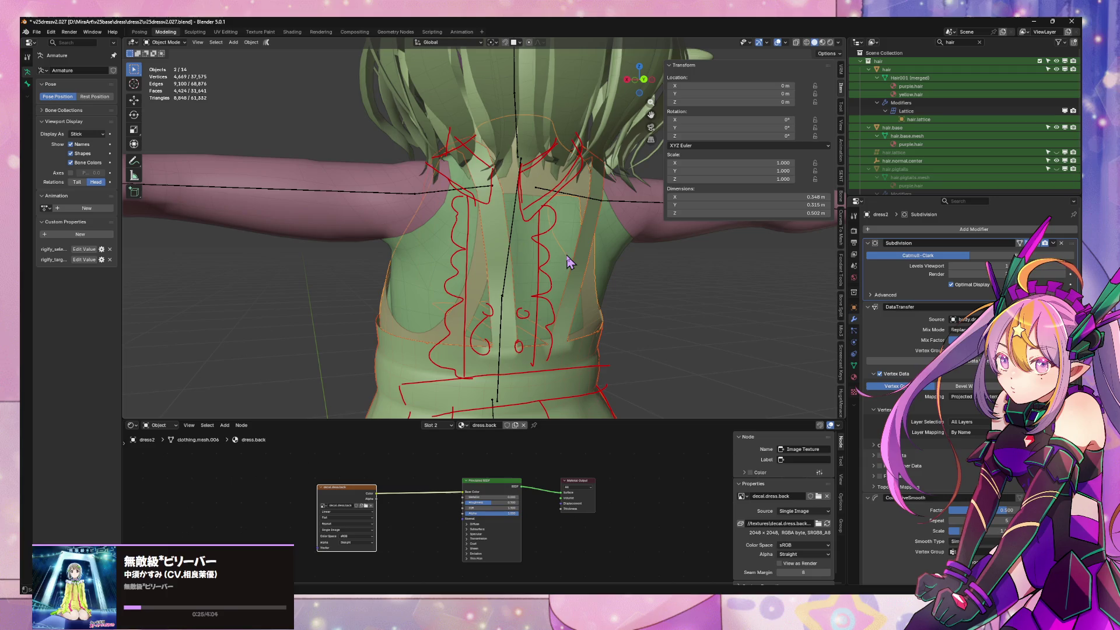
key(KP_Divide)
middle_drag(531, 274, 463, 219)
key(KP_Divide)
click(441, 203)
mouse_move(575, 213)
middle_down()
mouse_move(495, 231)
mouse_move(519, 243)
middle_up()
key(KP_Divide)
scroll(520, 244, up, 3)
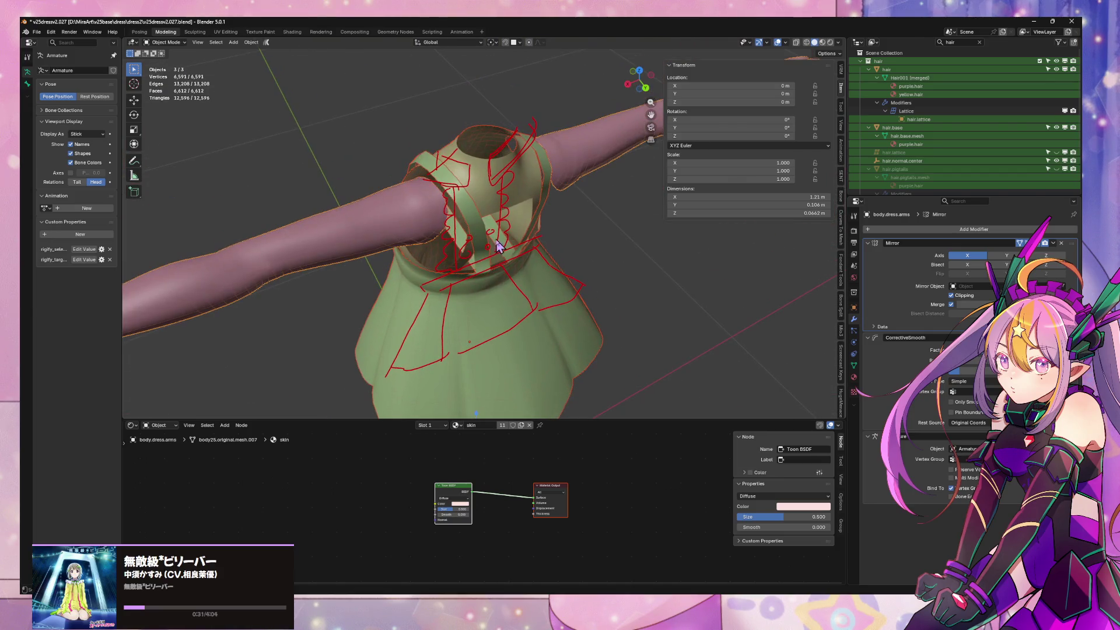
key(KP_Divide)
Check the dress's back in local view, then isolate the avatar's body together with the dress
click(488, 182)
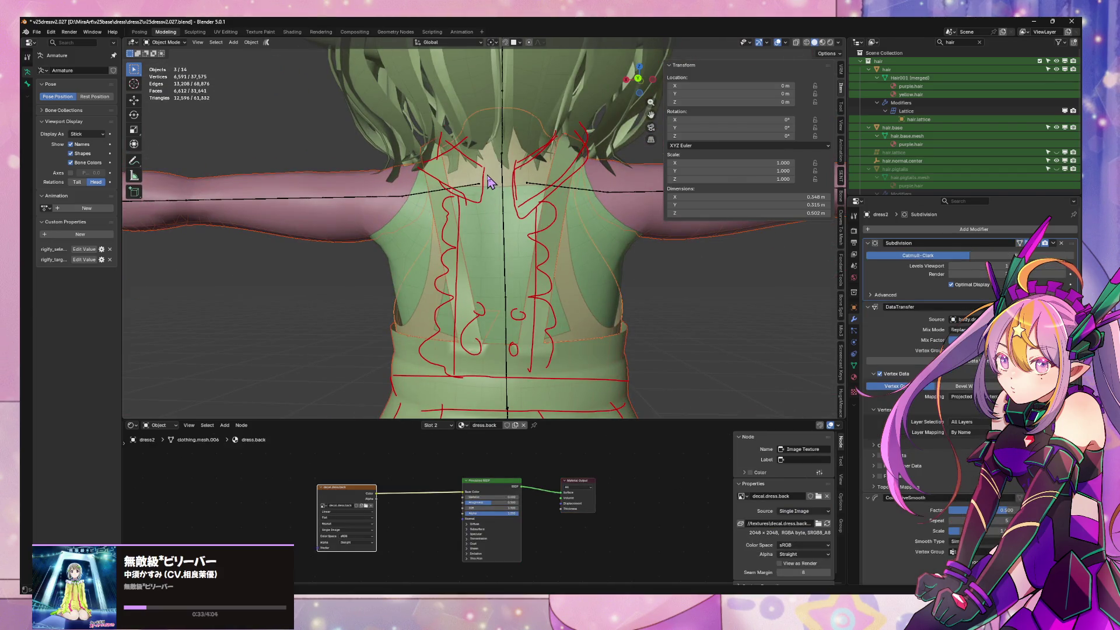
key(KP_Divide)
scroll(558, 196, up, 5)
scroll(569, 206, down, 2)
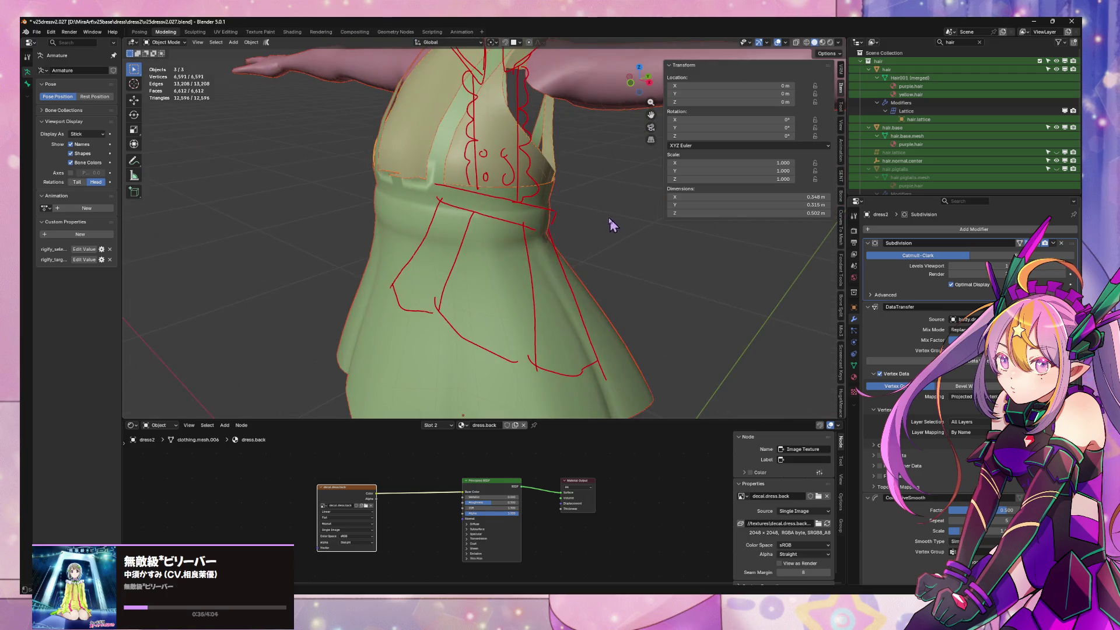
mouse_move(593, 215)
middle_down()
mouse_move(474, 193)
mouse_move(448, 173)
mouse_move(671, 204)
middle_up()
key(KP_Divide)
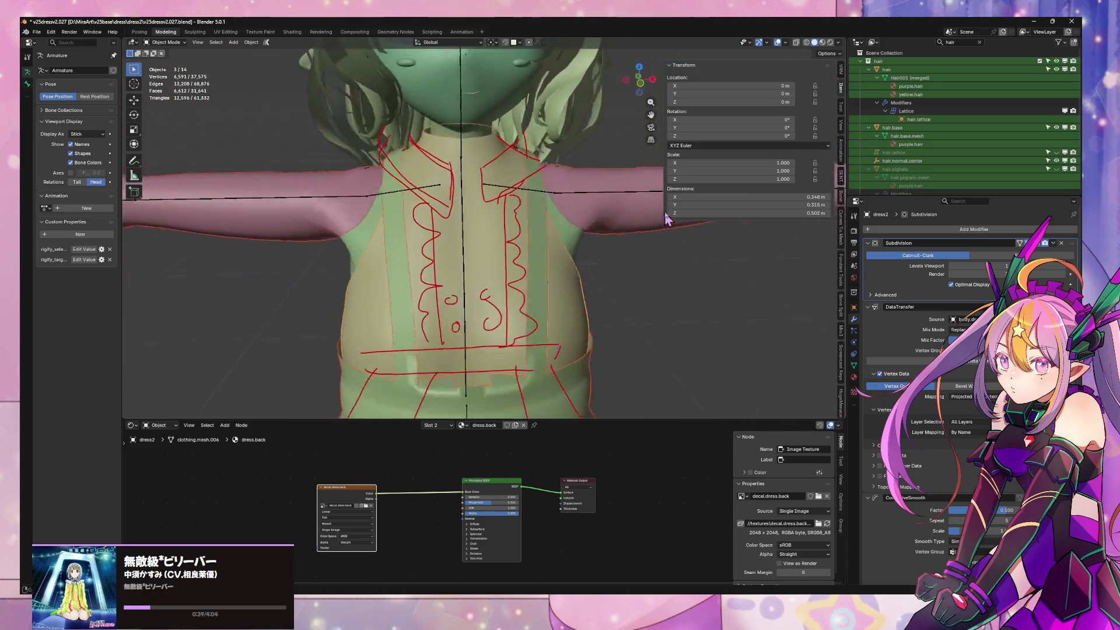
mouse_move(470, 136)
middle_down()
mouse_move(399, 221)
mouse_move(525, 236)
mouse_move(488, 249)
middle_up()
shift+click(398, 220)
key(KP_Divide)
scroll(544, 243, up, 4)
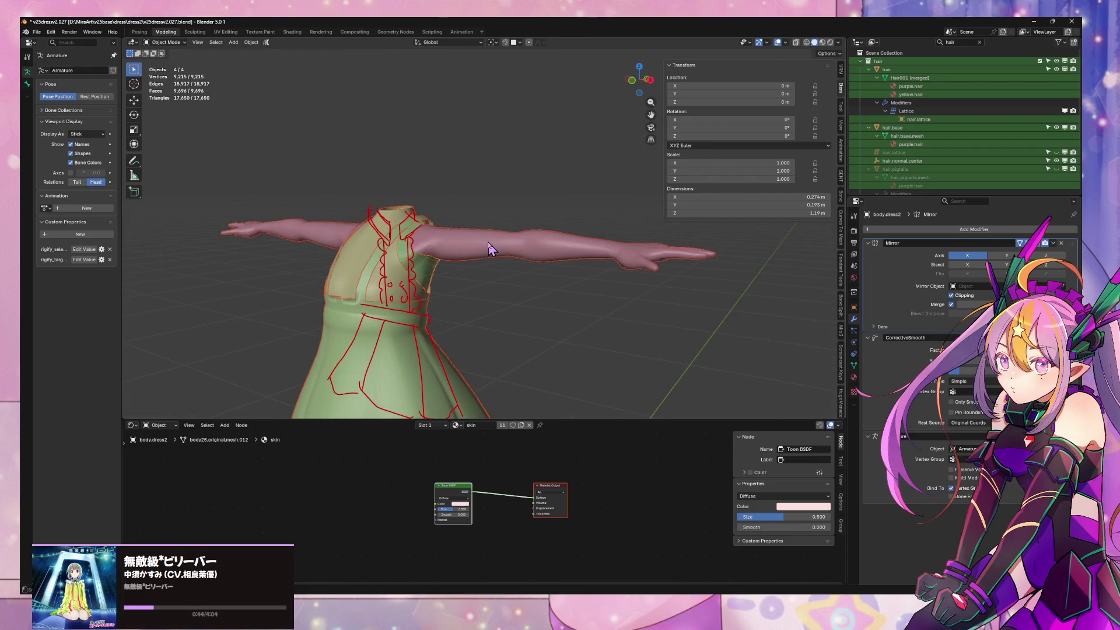
Hide the red sketch annotation layer in the View panel and start editing the body mesh
click(840, 132)
click(811, 348)
key(Tab)
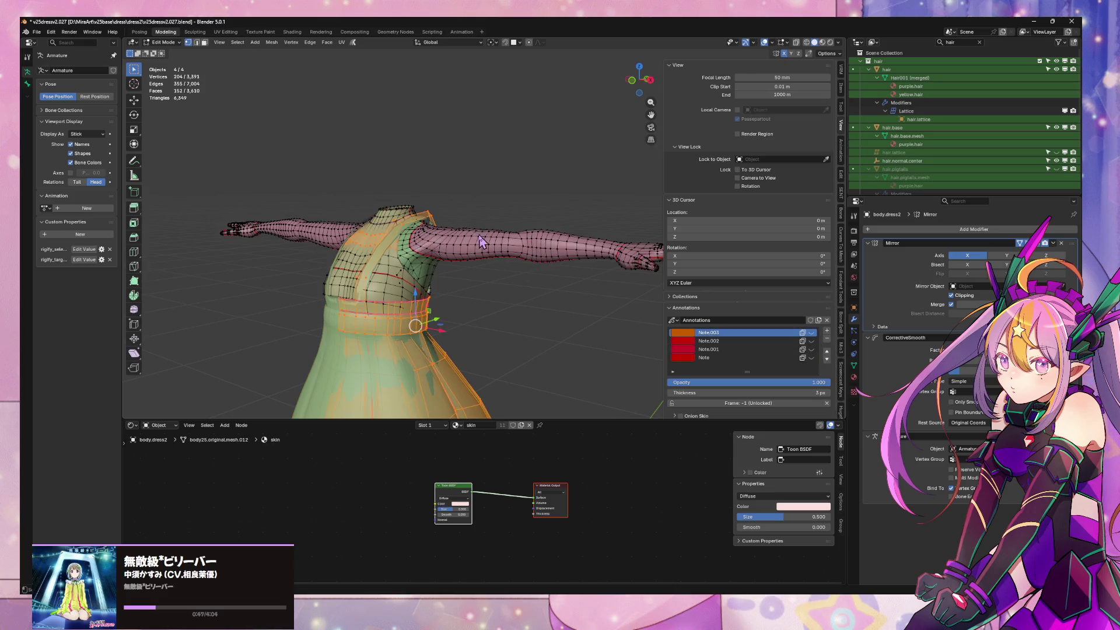
Leave the body mesh, select dress2.outer from the front and enter its Edit Mode
key(Tab)
mouse_move(498, 305)
middle_down()
mouse_move(545, 275)
mouse_move(576, 232)
middle_up()
scroll(546, 275, up, 2)
scroll(561, 245, up, 2)
click(496, 282)
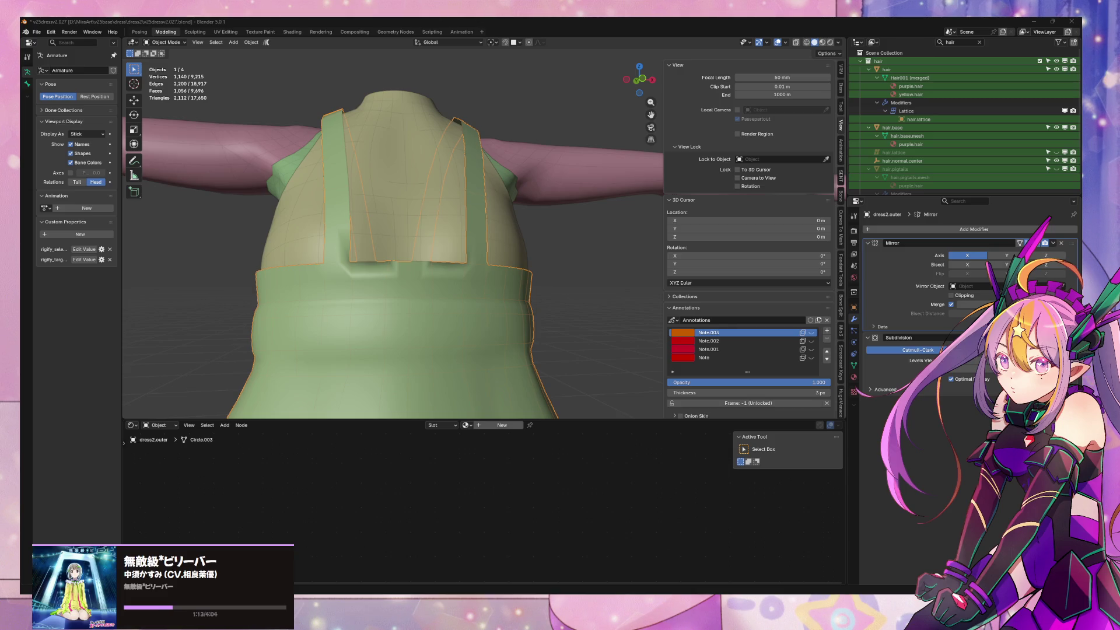
key(Tab)
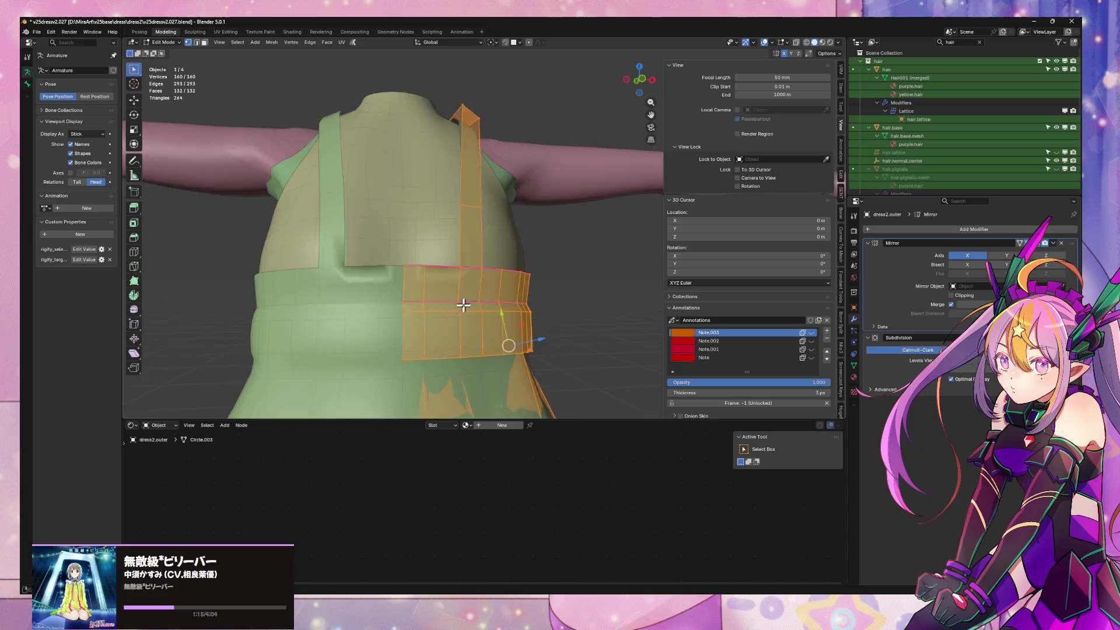
scroll(468, 302, up, 5)
Select the skirt band's top edge and show its transform and crease data in the Item panel
key(2)
click(456, 286)
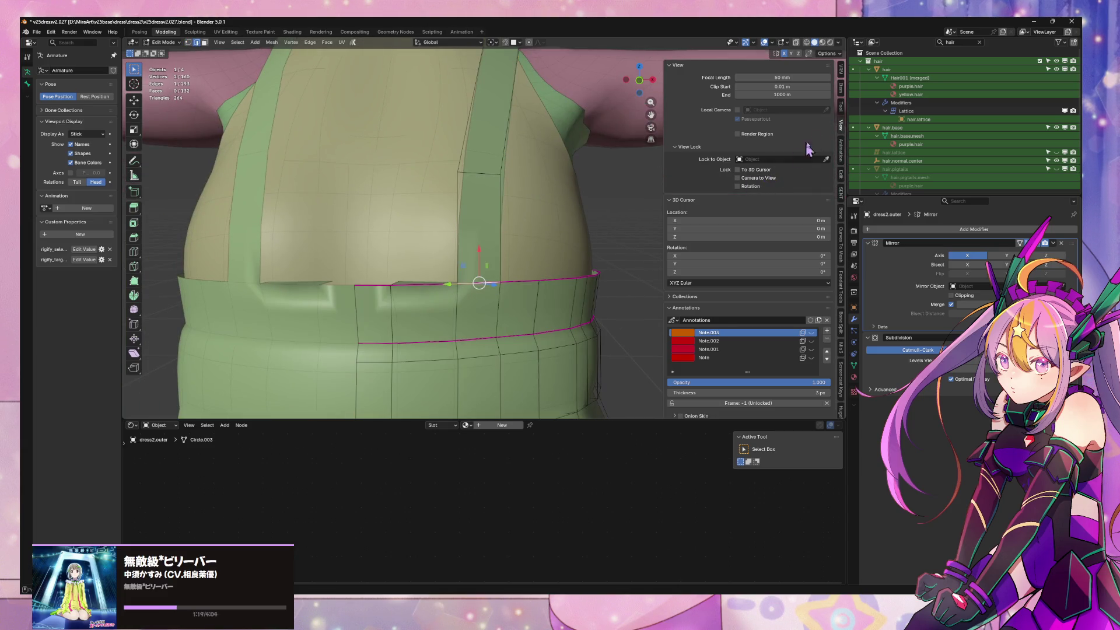
click(843, 75)
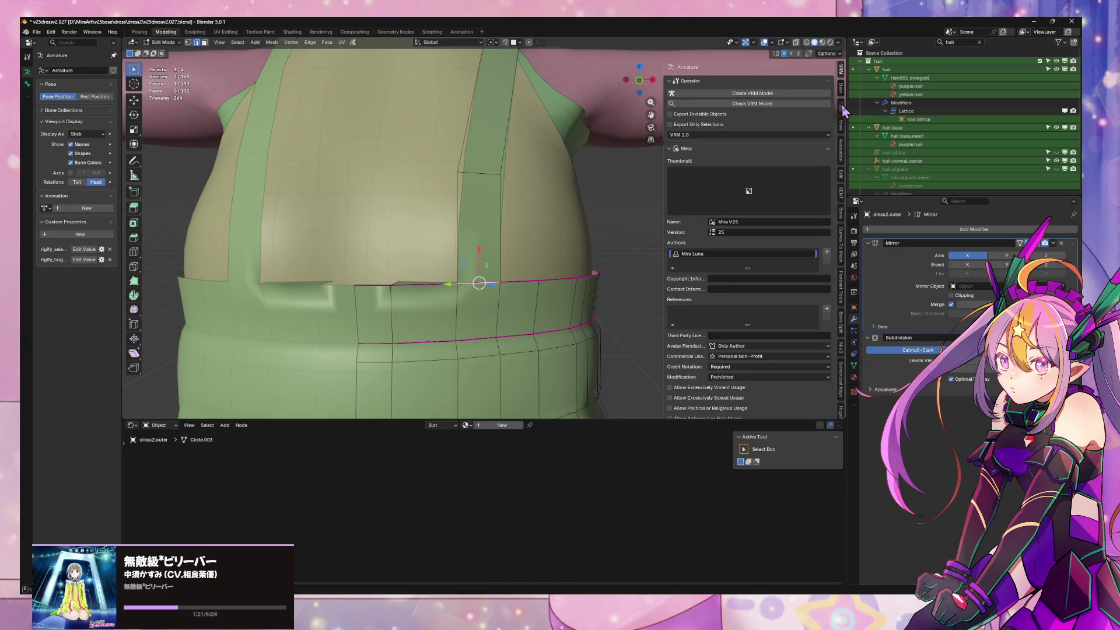
click(843, 105)
click(842, 89)
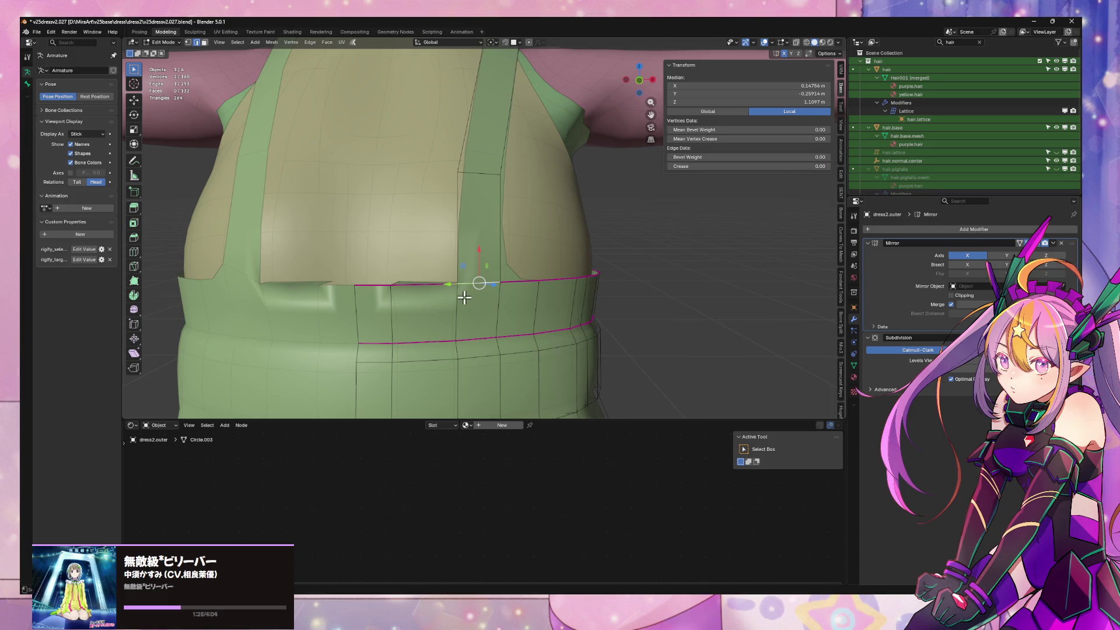
Select the front strap edges and delete their faces
click(404, 290)
mouse_move(446, 286)
middle_down()
mouse_move(518, 297)
mouse_move(527, 313)
mouse_move(464, 276)
mouse_move(386, 260)
mouse_move(465, 283)
mouse_move(402, 280)
mouse_move(474, 310)
mouse_move(516, 313)
mouse_move(515, 251)
middle_up()
shift+click(445, 298)
key(x)
click(491, 304)
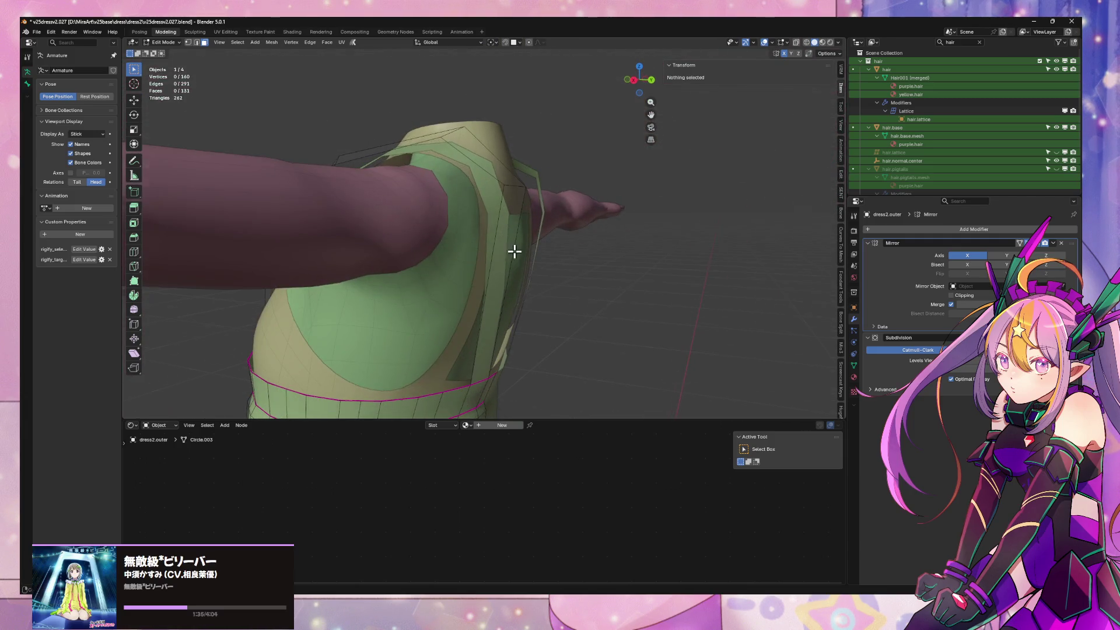
Move the strap-top vertex pair along Y and up along Z to sit over the shoulder
click(508, 185)
middle_drag(513, 183, 588, 230)
key(g)
key(y)
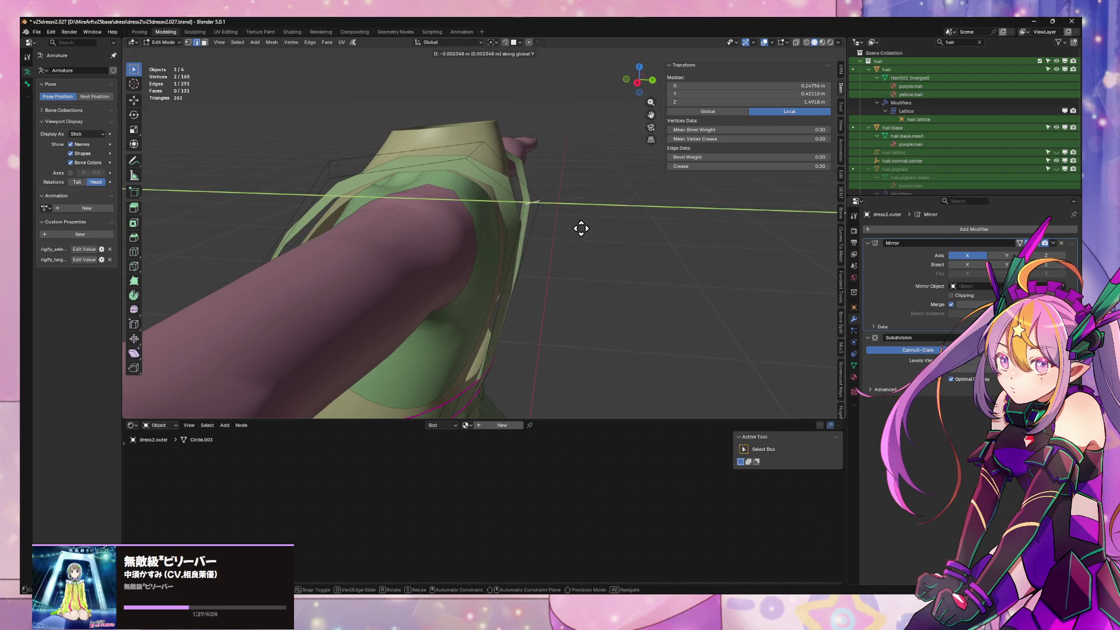
click(560, 225)
key(g)
key(x)
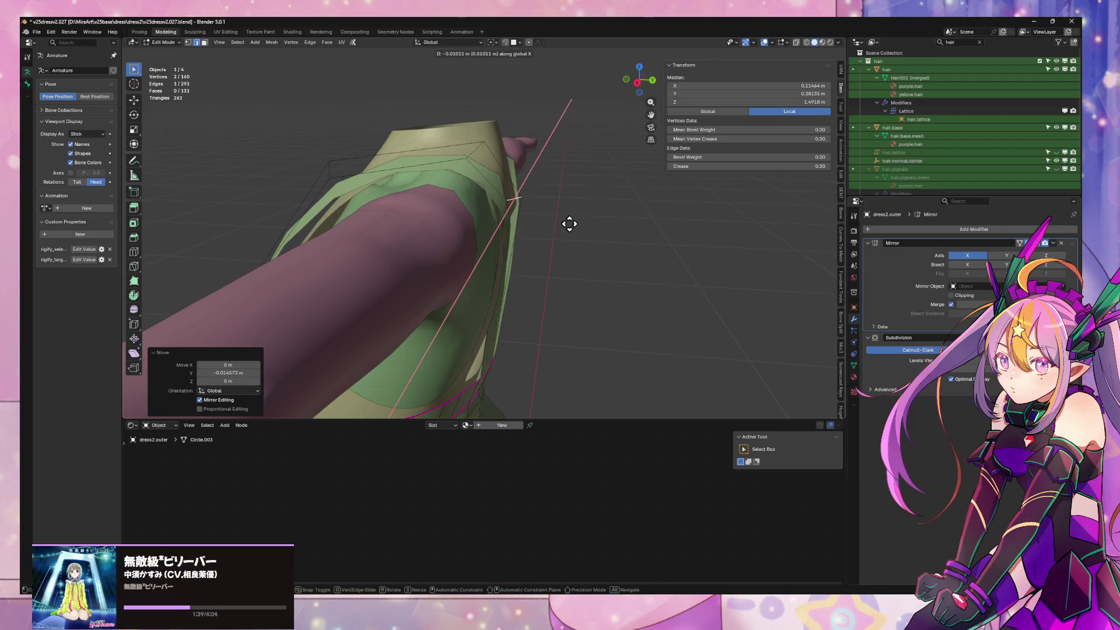
key(y)
key(Escape)
key(g)
key(z)
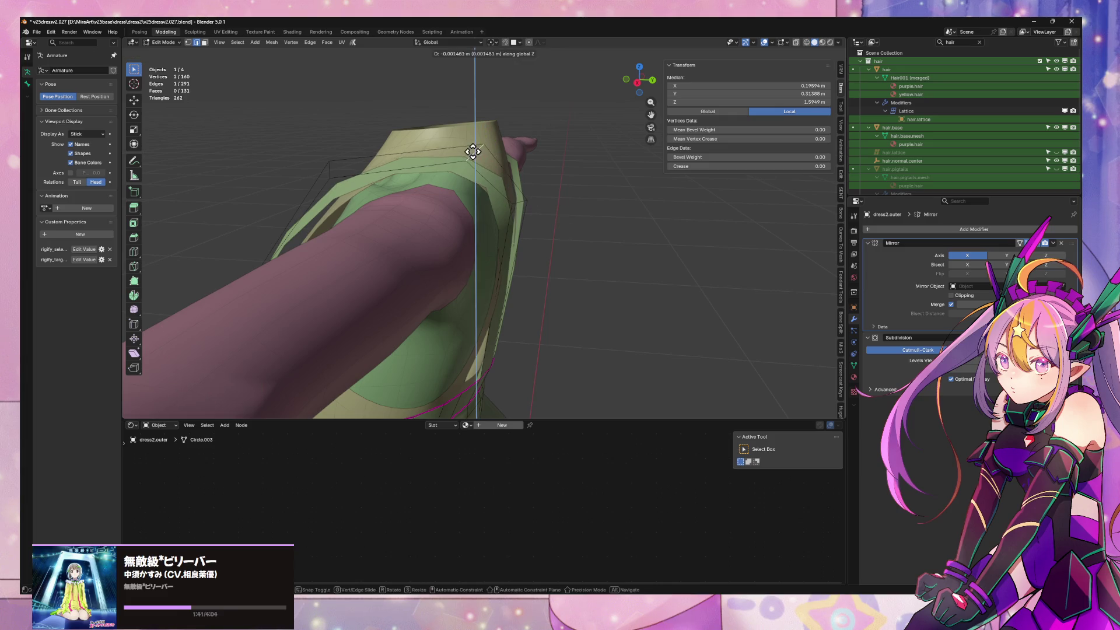
click(473, 152)
Select the strap's edge paths down to the waistband and add a centred loop cut along its length
middle_drag(473, 152, 616, 200)
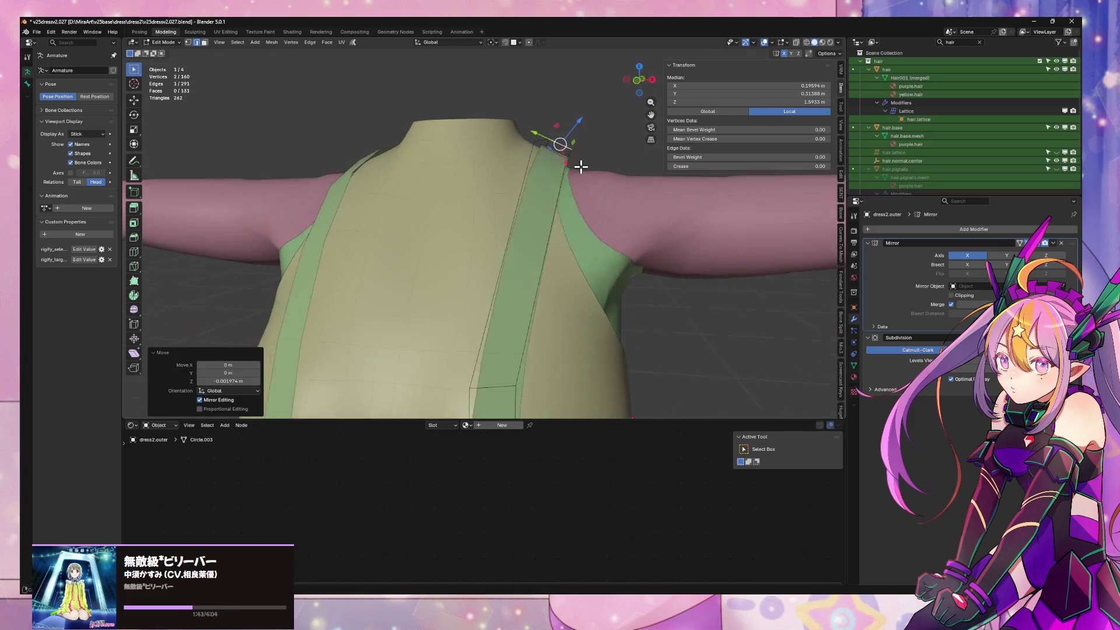
scroll(583, 283, up, 5)
shift+middle_drag(583, 283, 569, 222)
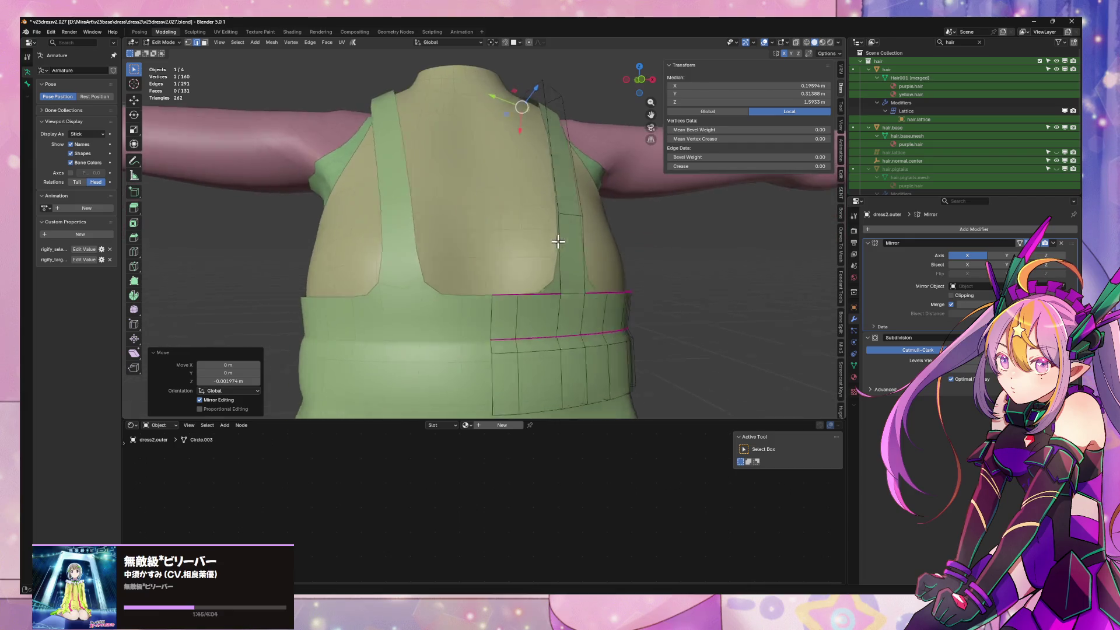
ctrl+click(470, 294)
middle_drag(592, 311, 405, 291)
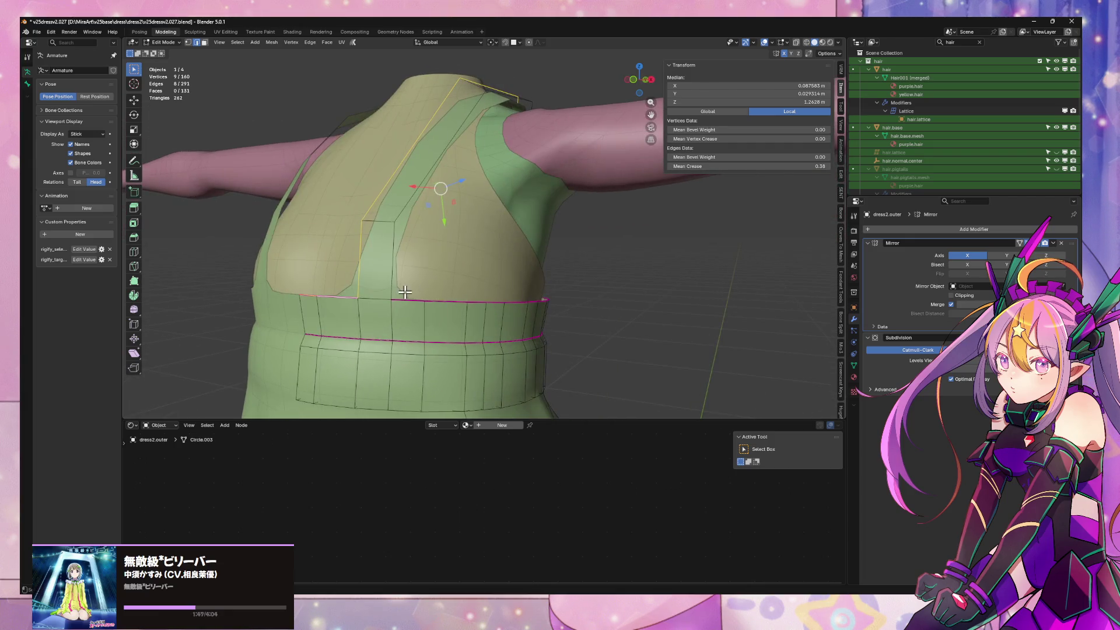
ctrl+click(394, 224)
ctrl+click(361, 210)
middle_drag(464, 188, 490, 229)
key(ctrl+r)
click(492, 236)
right_click(492, 237)
Nudge a strap vertex along the Y axis and add a second vertex to the selection
mouse_move(521, 236)
middle_down()
mouse_move(532, 275)
mouse_move(495, 250)
middle_up()
click(480, 237)
key(g)
key(x)
key(y)
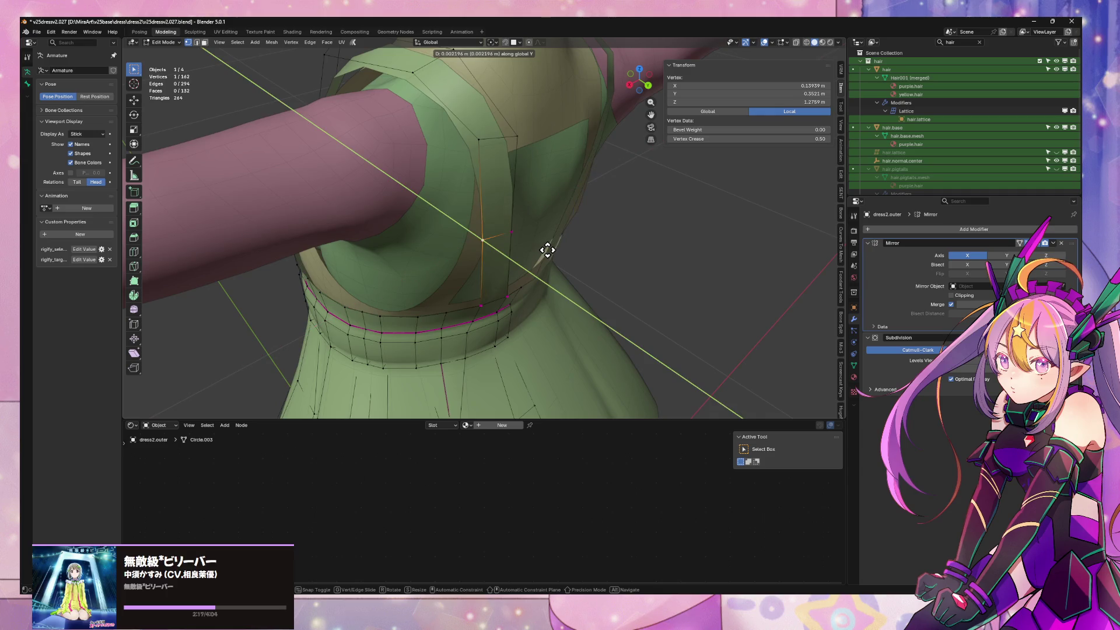
click(526, 246)
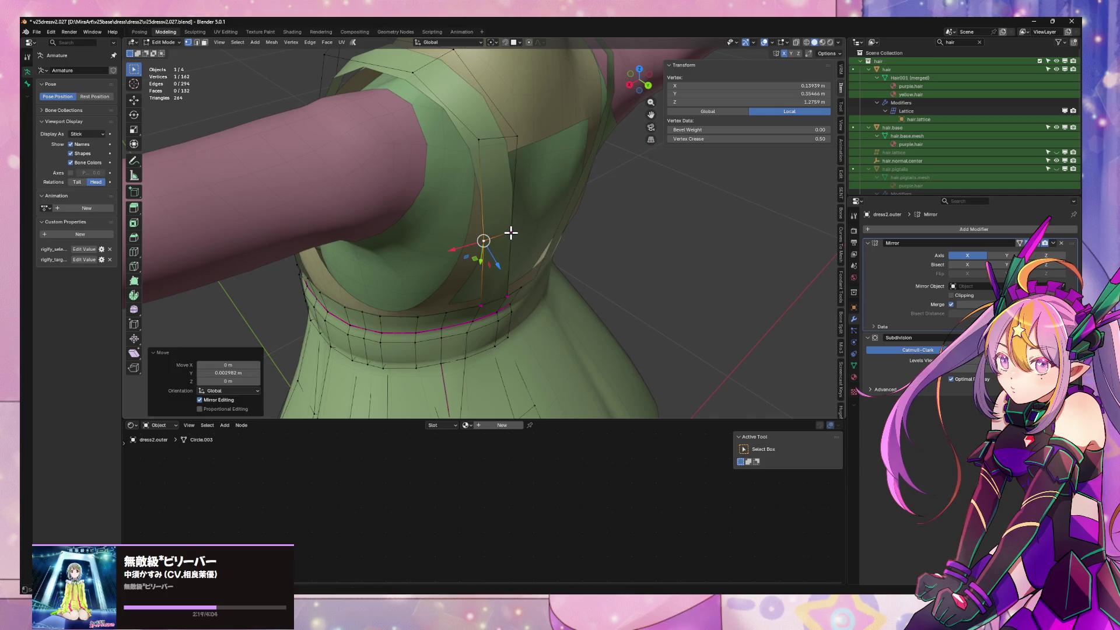
shift+click(510, 232)
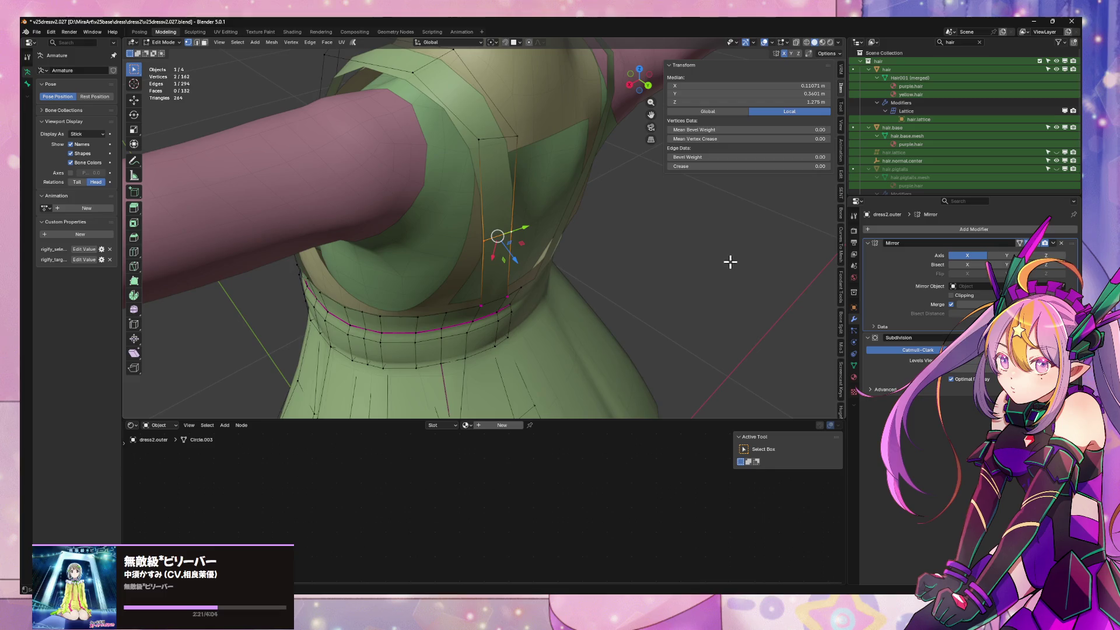
middle_drag(730, 261, 712, 237)
scroll(596, 230, up, 3)
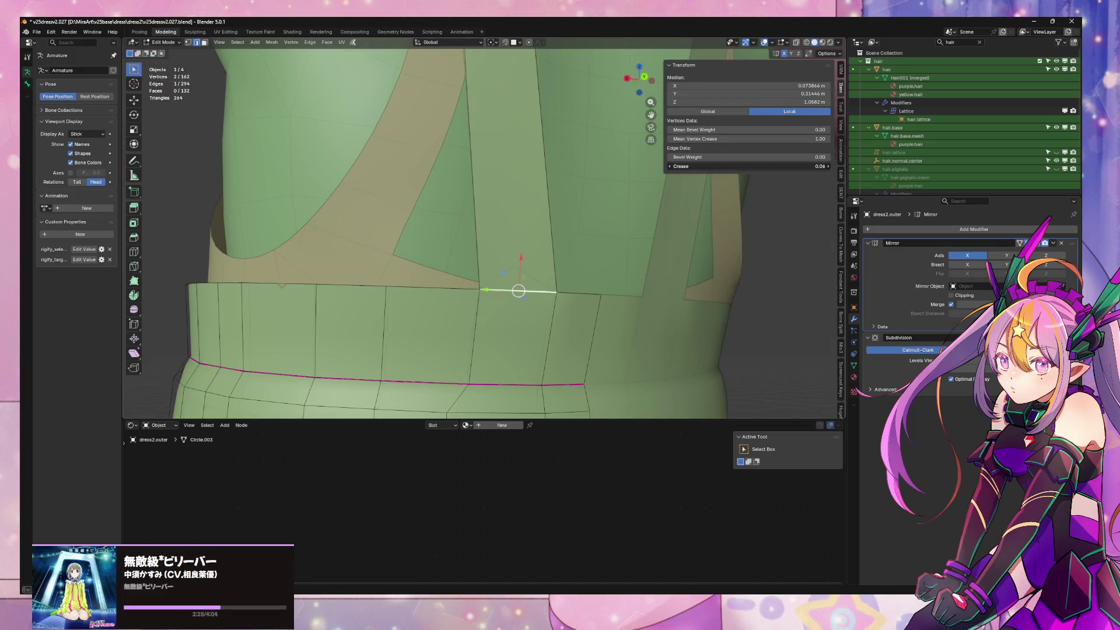
Preview the smoothed dress in Object Mode, select the strap and waist edges, and finish editing
key(Tab)
scroll(525, 277, down, 3)
mouse_move(499, 242)
middle_down()
mouse_move(557, 242)
mouse_move(332, 295)
mouse_move(475, 280)
mouse_move(528, 252)
middle_up()
scroll(529, 252, up, 3)
key(Tab)
key(Tab)
key(Tab)
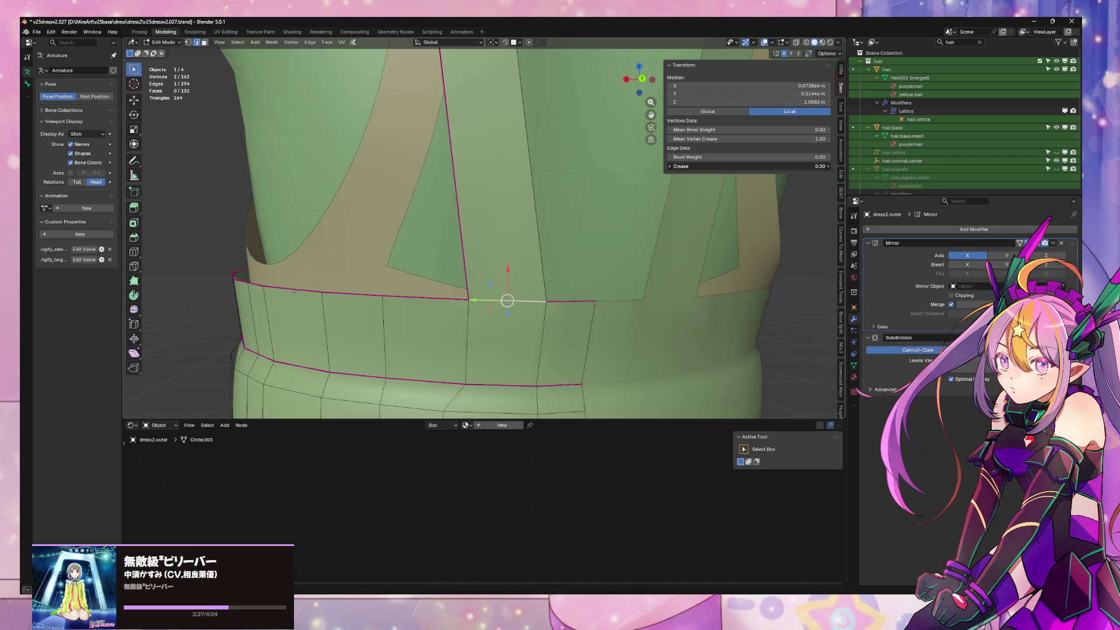
key(Tab)
mouse_move(680, 218)
middle_down()
mouse_move(688, 260)
mouse_move(592, 259)
mouse_move(627, 276)
mouse_move(570, 250)
mouse_move(475, 245)
middle_up()
key(Tab)
middle_drag(417, 190, 449, 196)
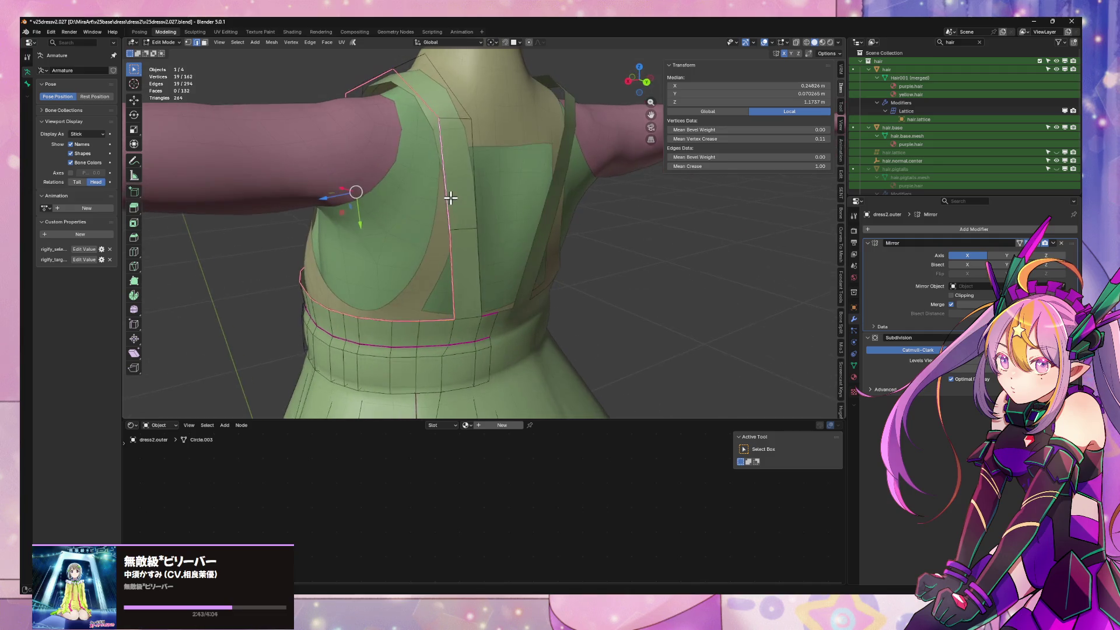
mouse_move(395, 75)
middle_down()
mouse_move(481, 146)
mouse_move(569, 158)
mouse_move(530, 269)
middle_up()
shift+click(575, 149)
shift+click(519, 226)
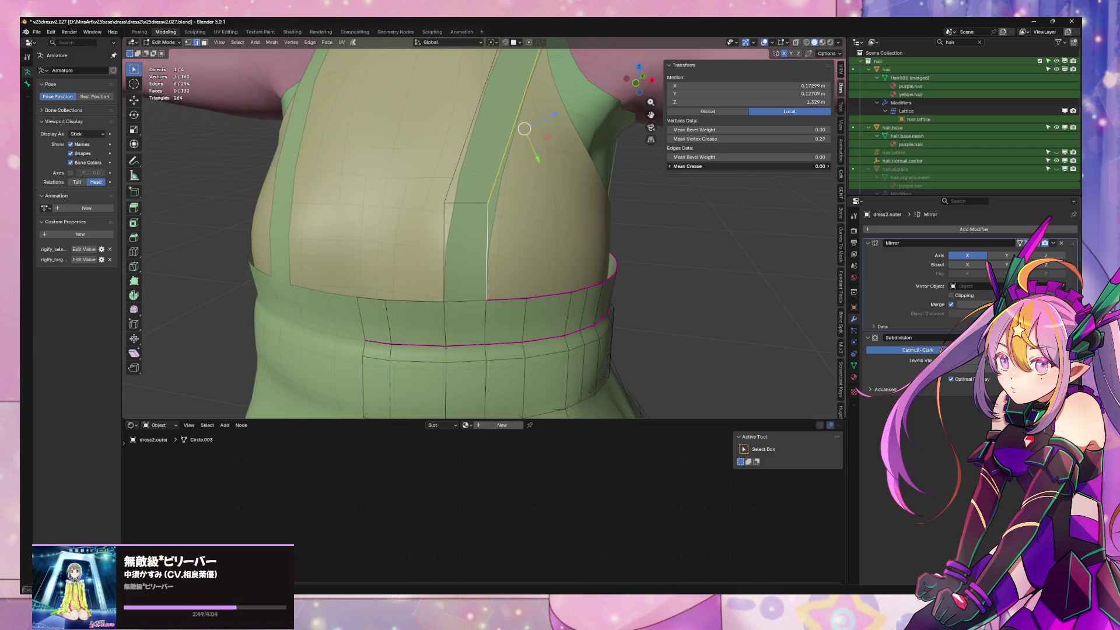
key(Tab)
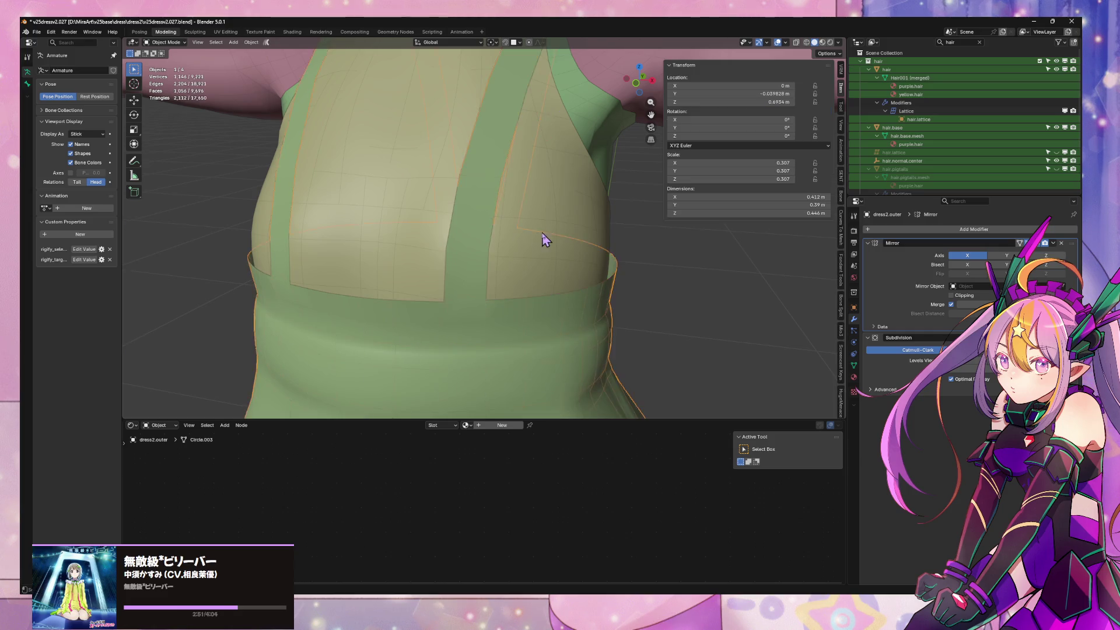
scroll(512, 220, down, 5)
scroll(460, 245, up, 2)
Check the Viewport Overlays briefly and return to editing the overskirt mesh near the strap
key(Tab)
scroll(461, 245, up, 4)
mouse_move(495, 215)
middle_down()
mouse_move(493, 300)
mouse_move(503, 238)
middle_up()
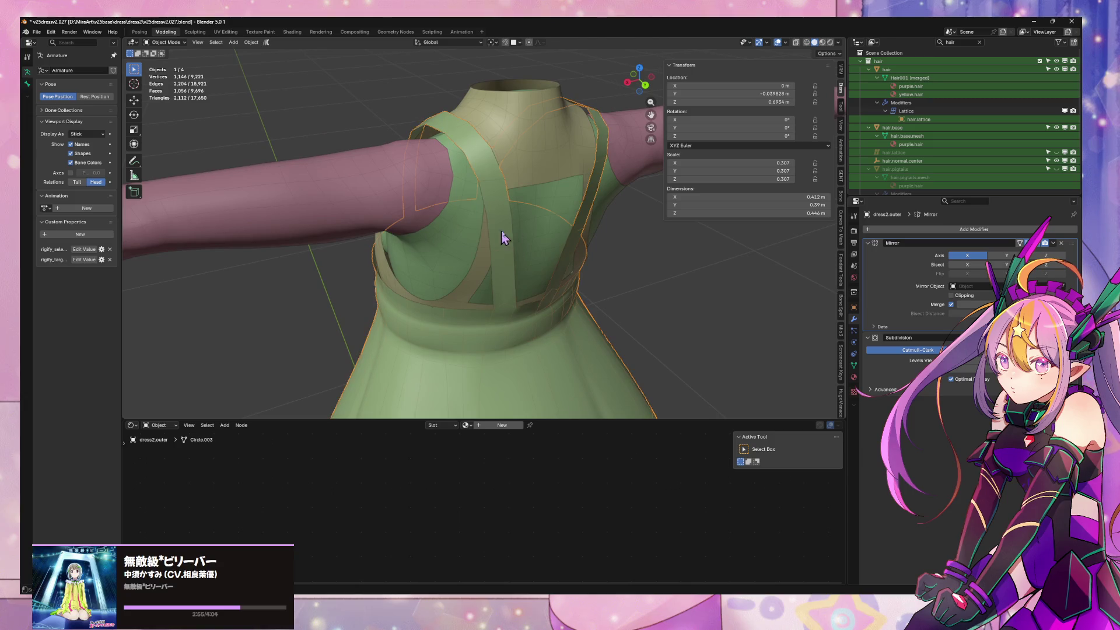
click(786, 44)
mouse_move(579, 262)
middle_down()
mouse_move(624, 245)
mouse_move(613, 264)
middle_up()
scroll(629, 254, down, 3)
scroll(629, 255, up, 3)
key(Tab)
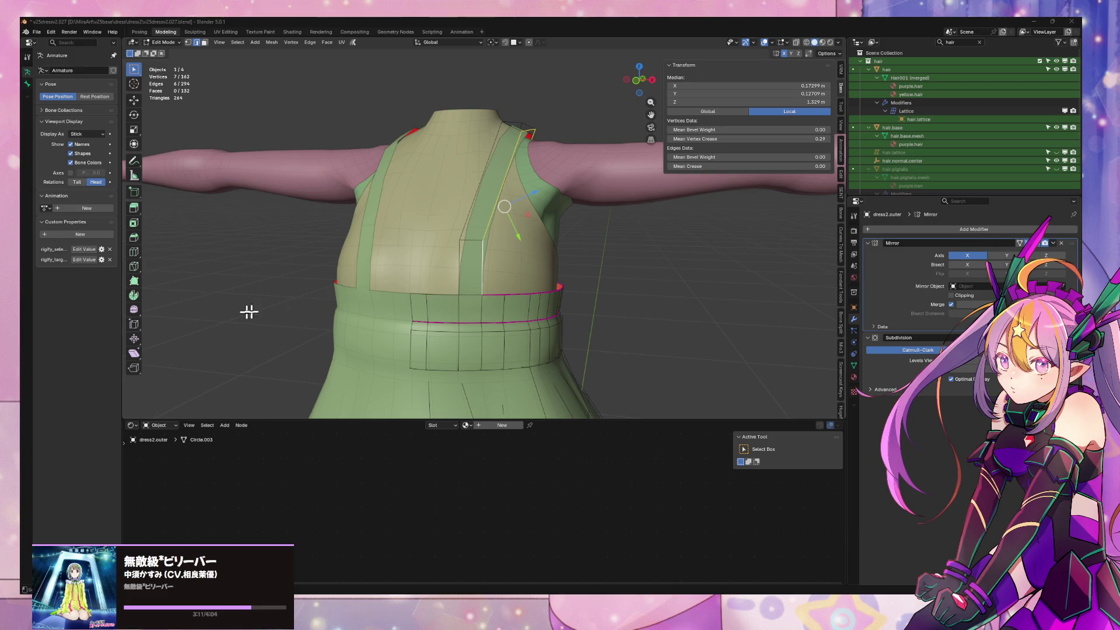
scroll(350, 290, up, 2)
scroll(458, 251, up, 2)
scroll(384, 320, up, 1)
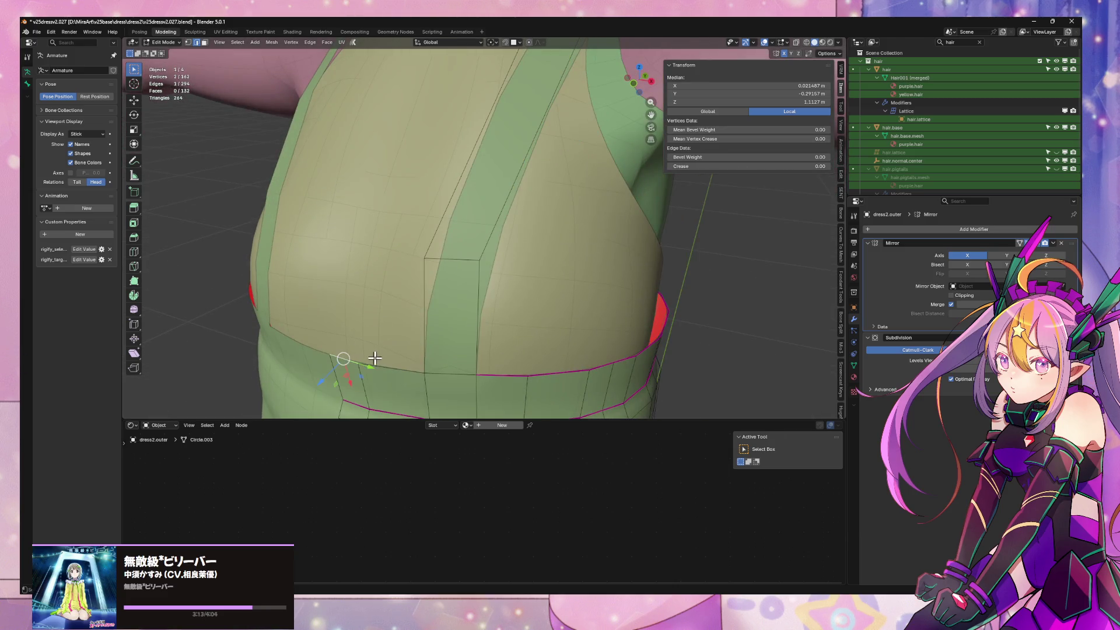
Nudge the selected strap vertices along Y and clear the selection
drag(374, 360, 376, 359)
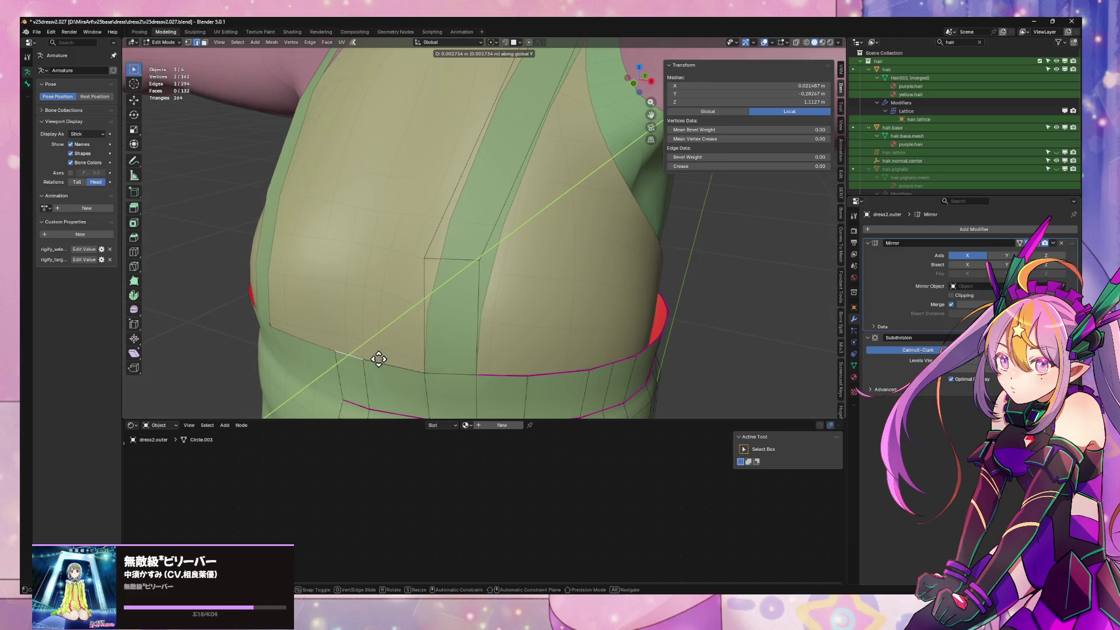
scroll(380, 358, down, 2)
click(464, 269)
right_click(464, 269)
key(Escape)
right_click(463, 268)
key(Escape)
Bridge the strap tip to the dress with a new face via the edge menu
middle_drag(476, 268, 502, 238)
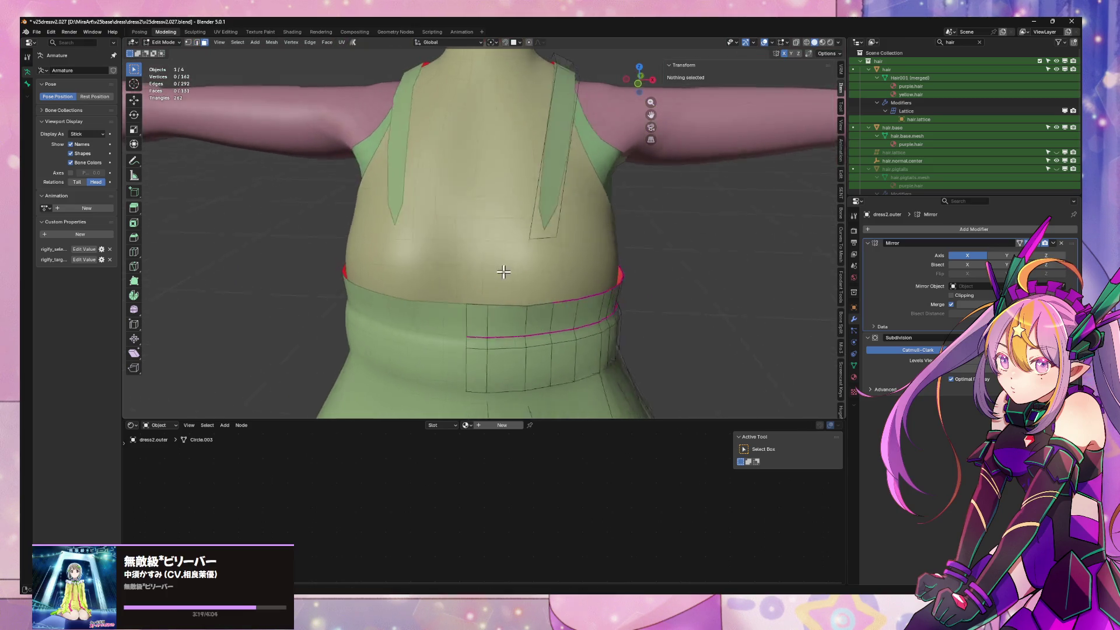
click(502, 238)
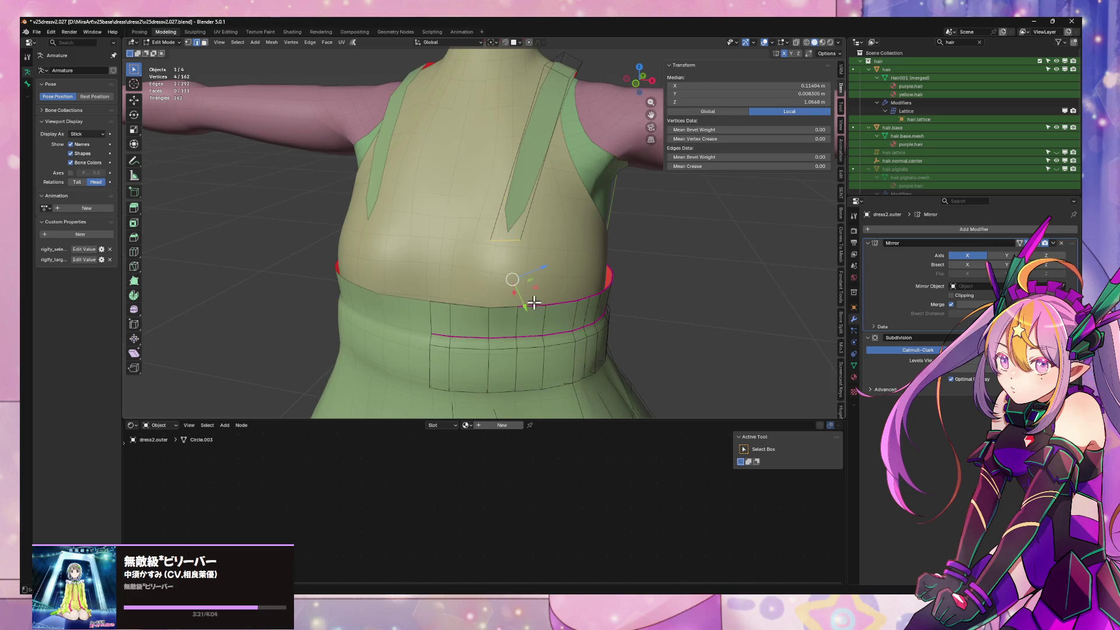
key(ctrl+e)
click(557, 324)
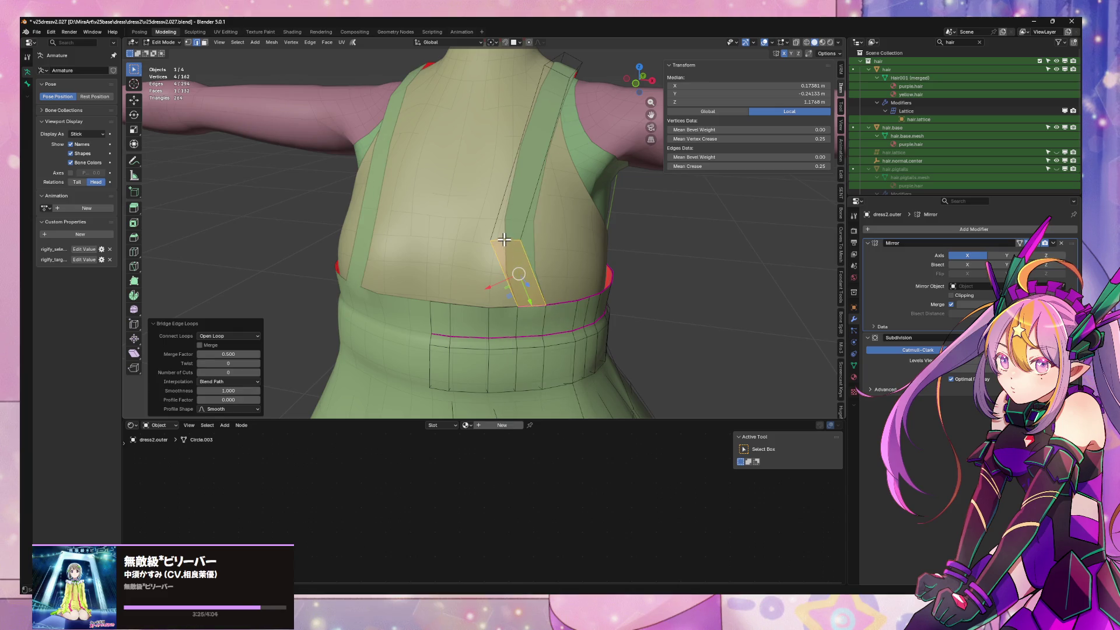
Slide an edge of the new face along X toward the waistband and select a waistband vertex
click(504, 238)
key(g)
key(x)
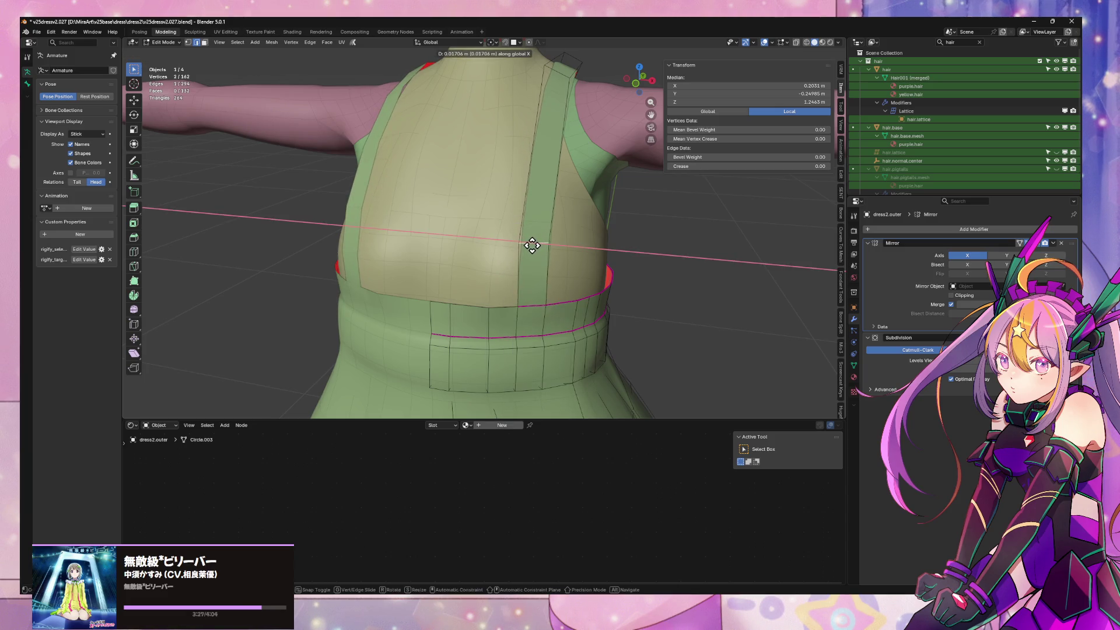
click(532, 245)
mouse_move(537, 280)
middle_down()
mouse_move(550, 236)
mouse_move(543, 245)
middle_up()
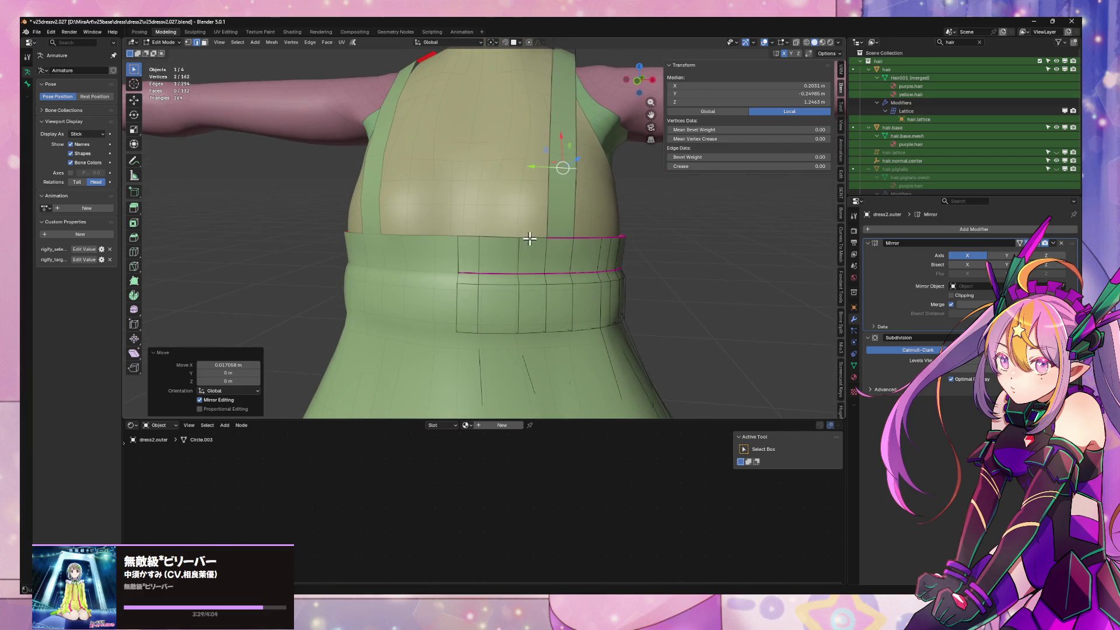
shift+click(472, 235)
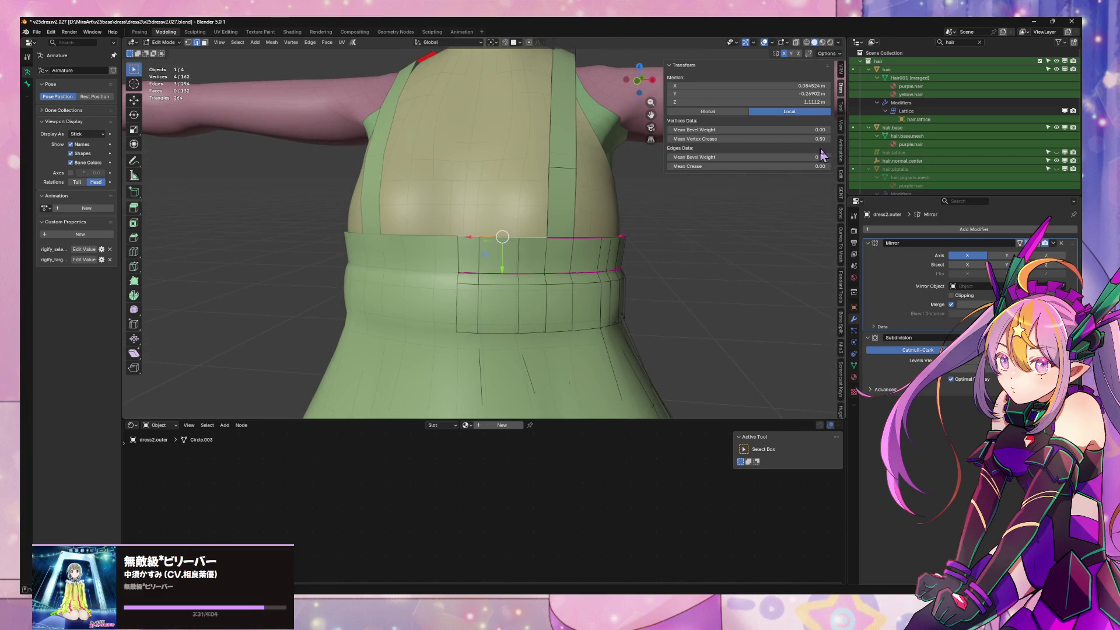
mouse_move(540, 207)
middle_down()
mouse_move(550, 208)
mouse_move(540, 207)
middle_up()
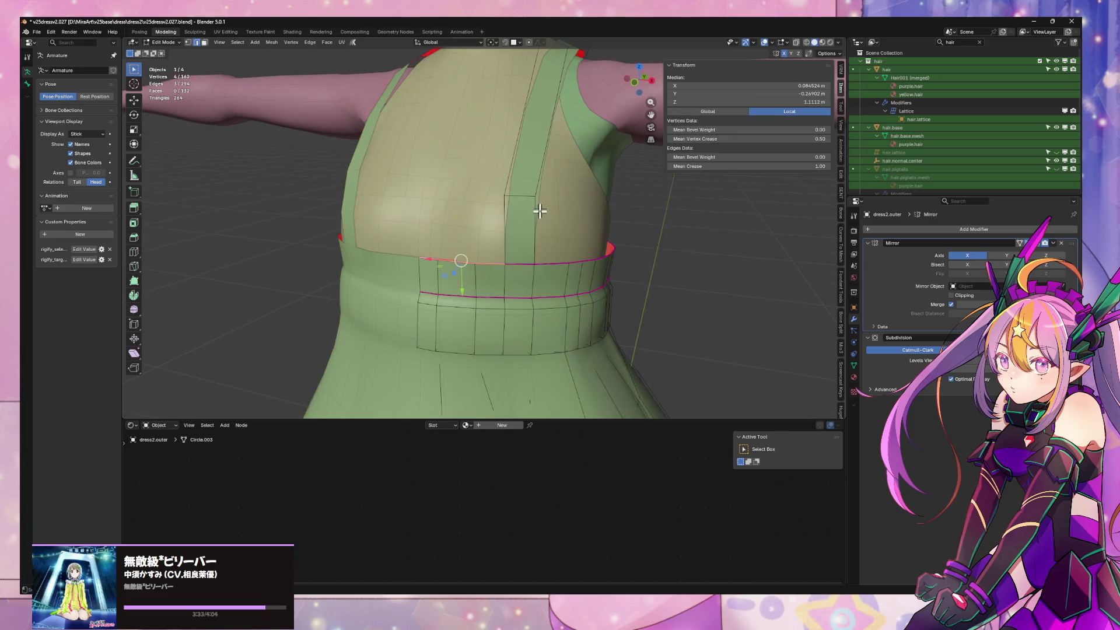
click(505, 260)
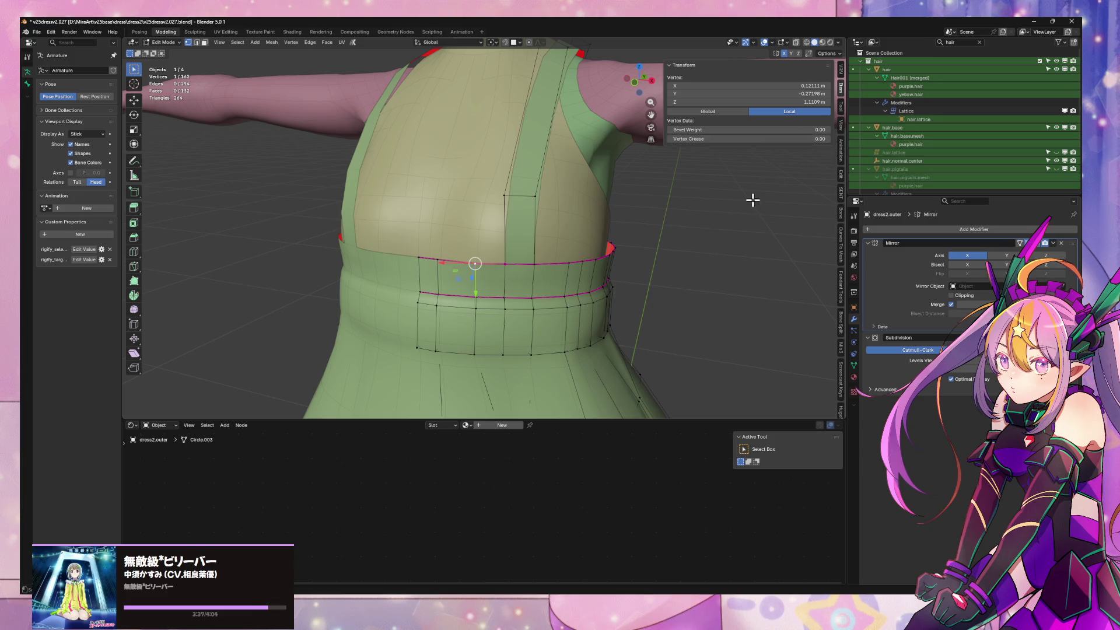
Preview the dress in Object Mode from another angle, then resume mesh editing
key(Tab)
mouse_move(707, 228)
middle_down()
mouse_move(601, 290)
mouse_move(565, 262)
mouse_move(606, 279)
mouse_move(513, 299)
mouse_move(532, 275)
mouse_move(633, 261)
mouse_move(565, 298)
mouse_move(555, 270)
mouse_move(525, 257)
mouse_move(545, 302)
mouse_move(605, 290)
mouse_move(528, 348)
mouse_move(362, 243)
mouse_move(475, 316)
mouse_move(431, 202)
middle_up()
key(Tab)
scroll(607, 280, up, 5)
scroll(633, 261, down, 5)
scroll(500, 288, up, 3)
Move a shoulder-strap edge back along Y over the shoulder
key(2)
click(427, 205)
key(g)
key(y)
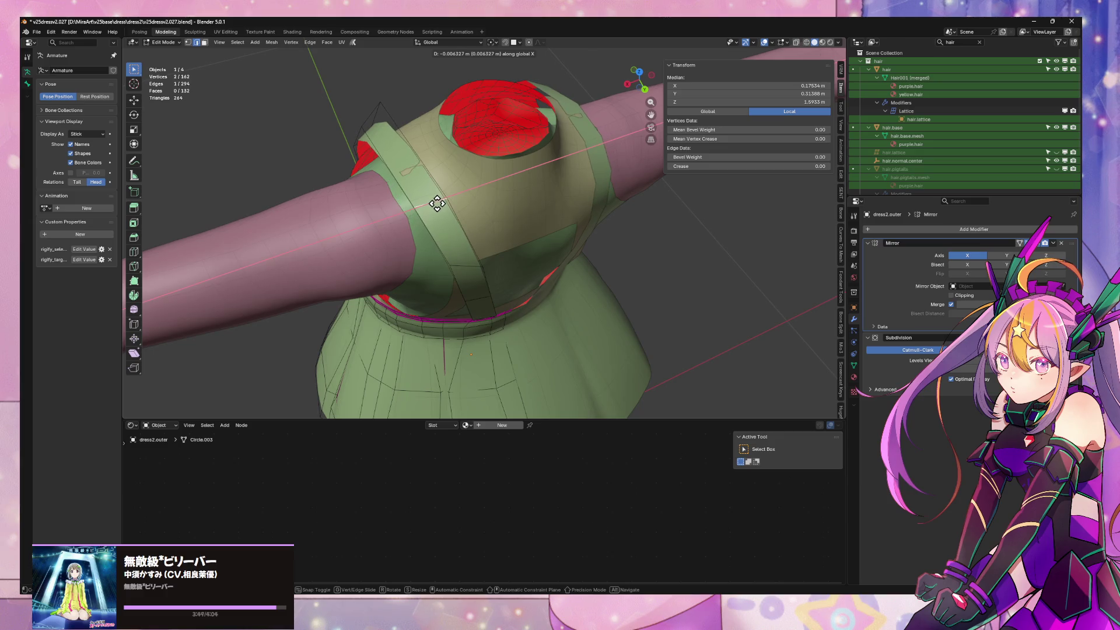
click(433, 204)
mouse_move(434, 204)
middle_down()
mouse_move(500, 166)
mouse_move(580, 175)
middle_up()
Unhide the rest of the avatar, check the strap fit, and make the mesh see-through for editing
key(Tab)
click(685, 290)
scroll(648, 298, down, 4)
mouse_move(601, 300)
middle_down()
mouse_move(607, 263)
mouse_move(624, 268)
mouse_move(586, 200)
mouse_move(485, 233)
mouse_move(577, 263)
mouse_move(561, 280)
mouse_move(604, 274)
mouse_move(507, 293)
mouse_move(483, 262)
mouse_move(388, 251)
mouse_move(347, 259)
mouse_move(455, 407)
mouse_move(450, 288)
mouse_move(445, 323)
mouse_move(592, 357)
mouse_move(463, 334)
mouse_move(613, 325)
mouse_move(580, 310)
mouse_move(457, 315)
mouse_move(610, 321)
mouse_move(544, 275)
mouse_move(638, 246)
mouse_move(546, 307)
mouse_move(575, 270)
mouse_move(537, 269)
mouse_move(573, 278)
mouse_move(675, 253)
mouse_move(558, 267)
middle_up()
key(KP_Divide)
scroll(486, 232, up, 2)
scroll(486, 232, up, 2)
scroll(560, 279, down, 3)
scroll(570, 292, up, 3)
scroll(540, 285, up, 2)
key(Tab)
click(442, 326)
key(Tab)
key(Tab)
scroll(537, 268, up, 3)
key(alt+z)
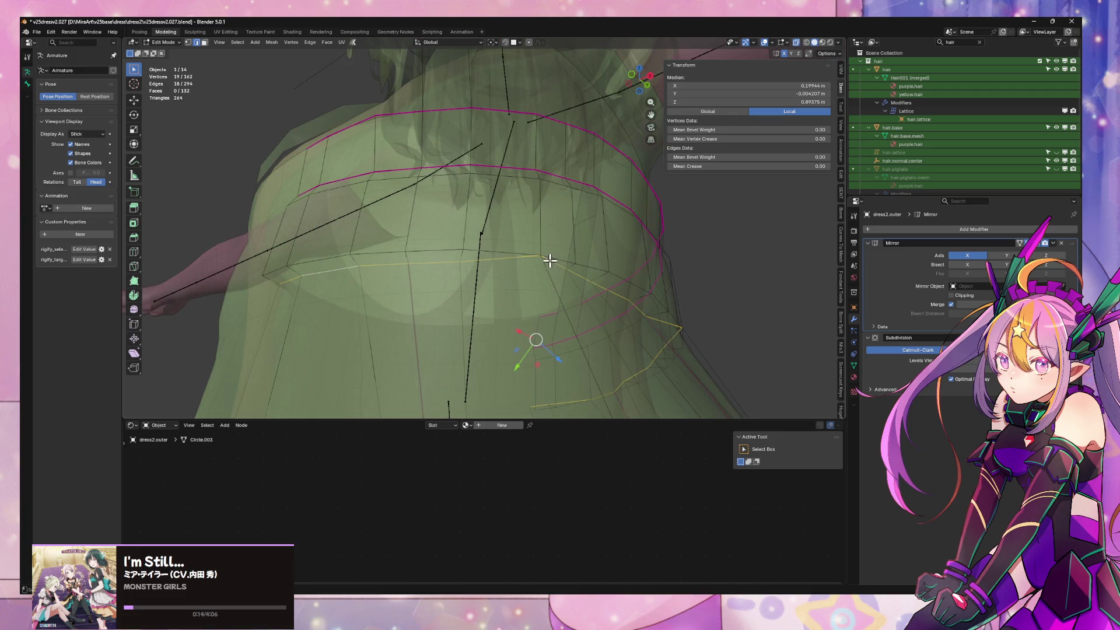
Move a back waist vertex sideways at constant height and select the waistband edge loops
click(541, 255)
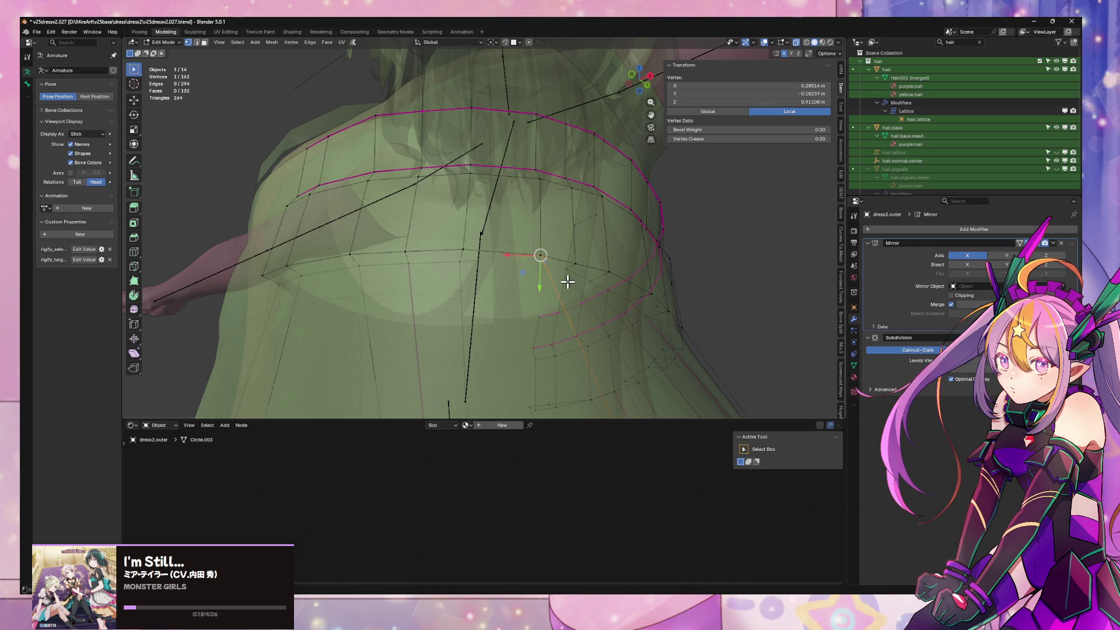
middle_drag(569, 277, 578, 258)
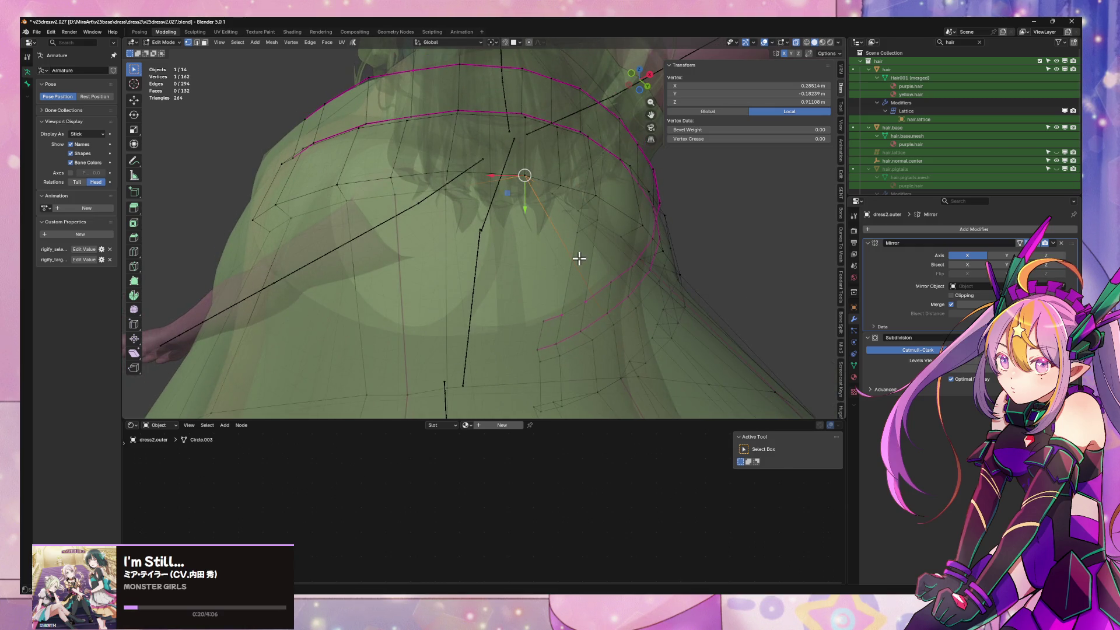
key(shift+z)
click(576, 267)
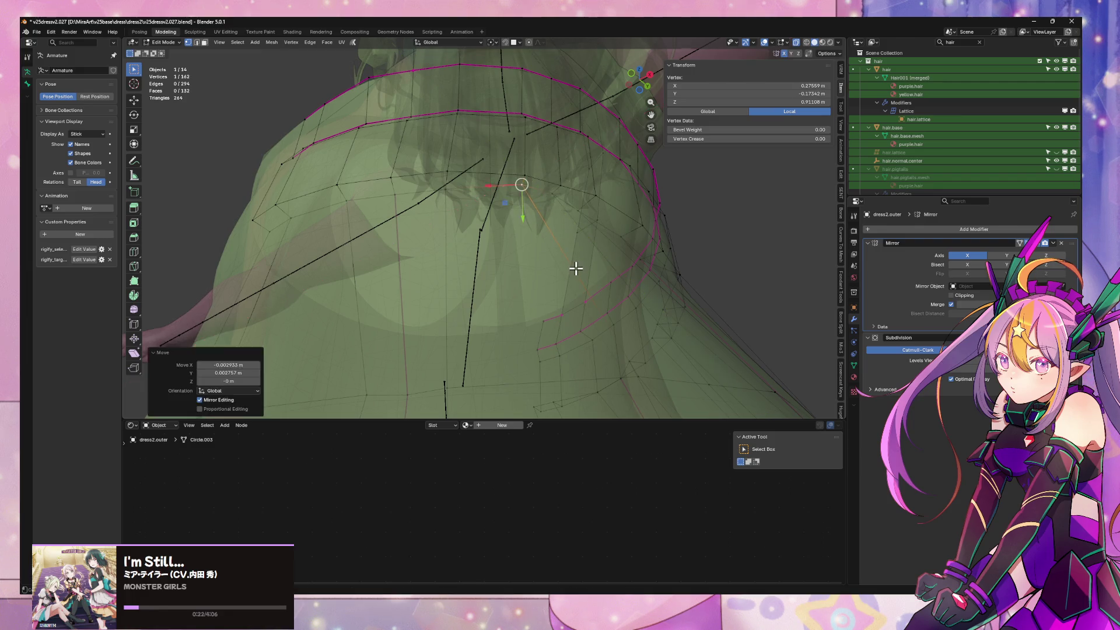
middle_drag(574, 268, 347, 232)
alt+click(310, 233)
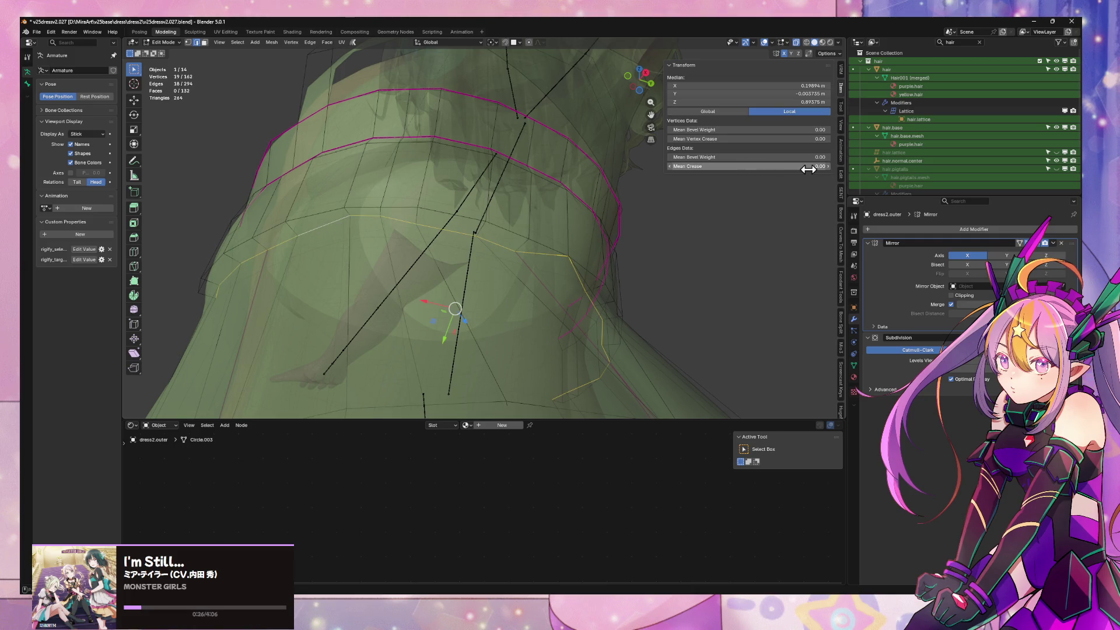
key(alt+z)
mouse_move(749, 198)
middle_down()
mouse_move(613, 268)
mouse_move(753, 298)
mouse_move(633, 278)
mouse_move(527, 310)
mouse_move(605, 277)
middle_up()
alt+click(528, 310)
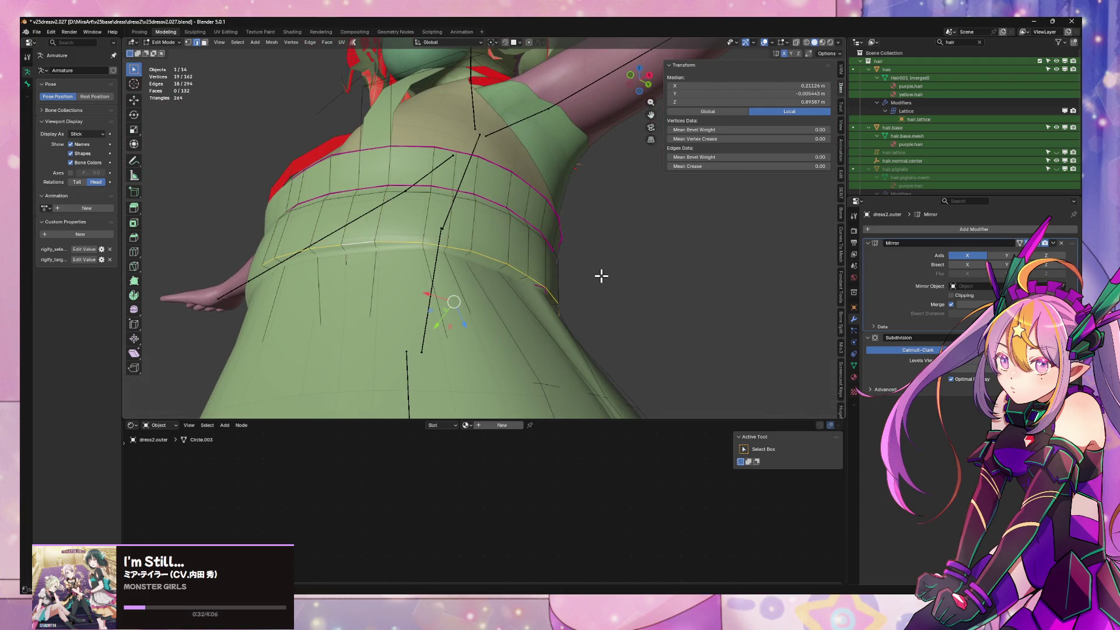
Preview the smoothed waistband from behind, then reopen the dress for editing
key(Tab)
mouse_move(603, 269)
middle_down()
mouse_move(636, 282)
mouse_move(568, 295)
mouse_move(574, 261)
mouse_move(535, 288)
mouse_move(478, 295)
mouse_move(467, 283)
mouse_move(522, 286)
mouse_move(590, 251)
mouse_move(577, 319)
mouse_move(585, 292)
mouse_move(635, 265)
mouse_move(762, 284)
mouse_move(643, 273)
mouse_move(723, 294)
mouse_move(544, 315)
mouse_move(645, 272)
mouse_move(659, 291)
mouse_move(562, 327)
middle_up()
scroll(522, 286, down, 2)
scroll(523, 286, up, 2)
scroll(537, 327, down, 3)
scroll(640, 335, up, 3)
mouse_move(640, 334)
middle_down()
mouse_move(341, 309)
mouse_move(627, 321)
mouse_move(532, 318)
mouse_move(522, 260)
mouse_move(505, 267)
middle_up()
scroll(507, 303, up, 5)
click(522, 305)
key(Tab)
Slide a side waistband vertex along its edge and preview the smoothed result
mouse_move(439, 265)
middle_down()
mouse_move(483, 260)
mouse_move(404, 187)
middle_up()
click(411, 175)
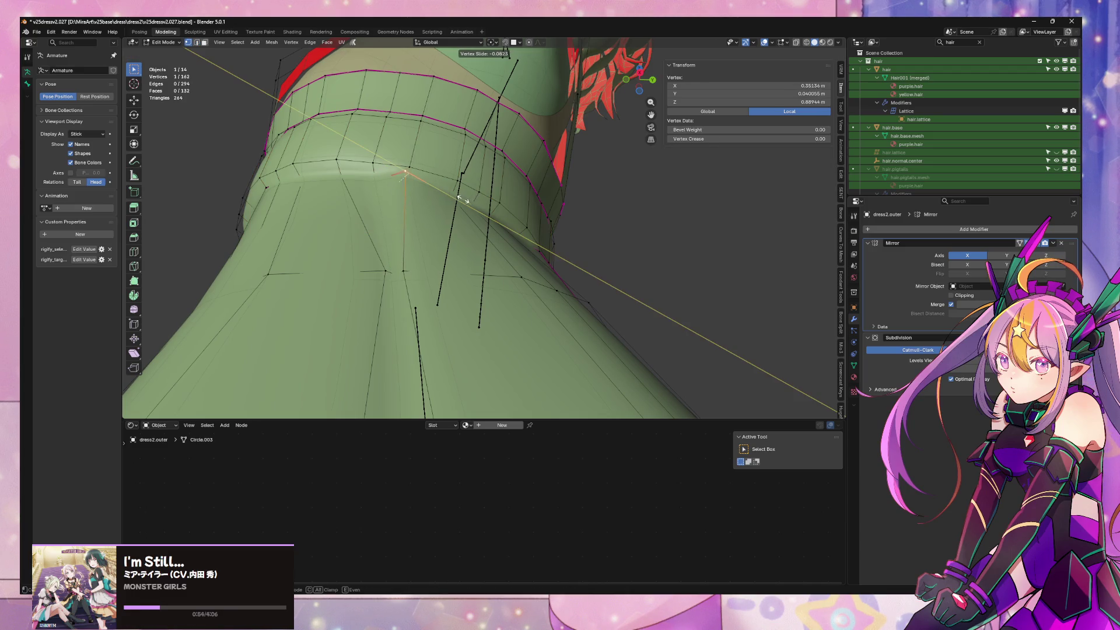
mouse_move(436, 197)
middle_down()
mouse_move(338, 225)
mouse_move(426, 208)
mouse_move(607, 288)
mouse_move(532, 320)
mouse_move(555, 317)
mouse_move(450, 270)
middle_up()
key(g)
click(424, 209)
key(Tab)
scroll(527, 325, up, 2)
scroll(449, 270, down, 2)
scroll(605, 258, up, 5)
mouse_move(583, 265)
middle_down()
mouse_move(555, 296)
mouse_move(512, 284)
mouse_move(531, 260)
mouse_move(601, 242)
mouse_move(691, 271)
middle_up()
key(Tab)
key(Tab)
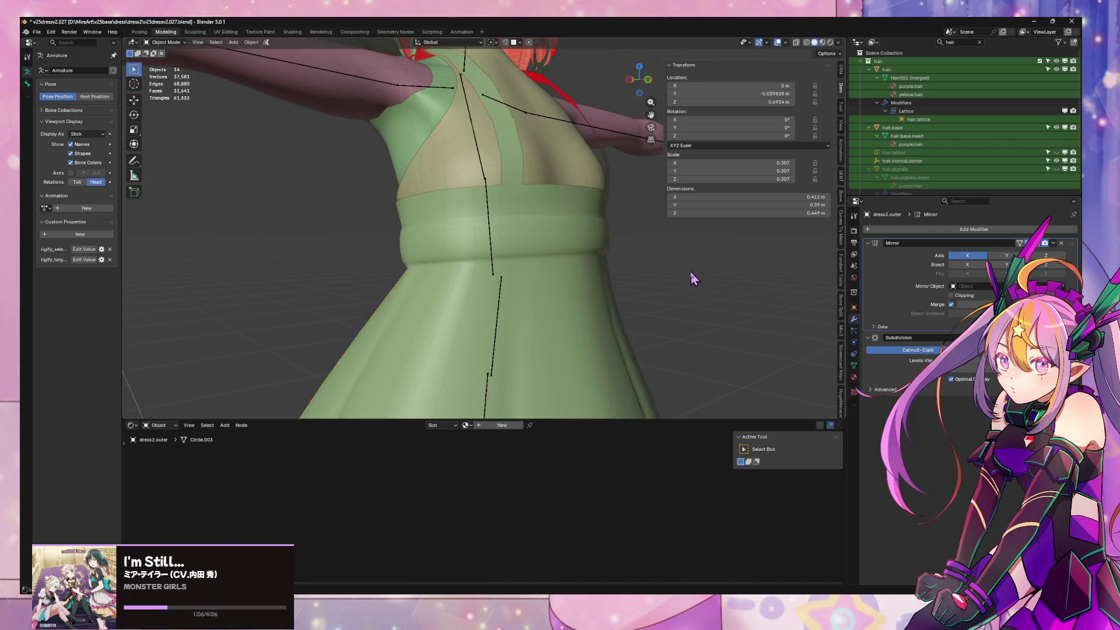
scroll(606, 297, down, 3)
scroll(611, 298, down, 2)
scroll(611, 298, up, 4)
Switch the viewport to Material Preview and check the white overskirt from back and front
mouse_move(612, 298)
middle_down()
mouse_move(580, 323)
mouse_move(513, 320)
mouse_move(457, 335)
mouse_move(378, 315)
middle_up()
key(ctrl+KP_1)
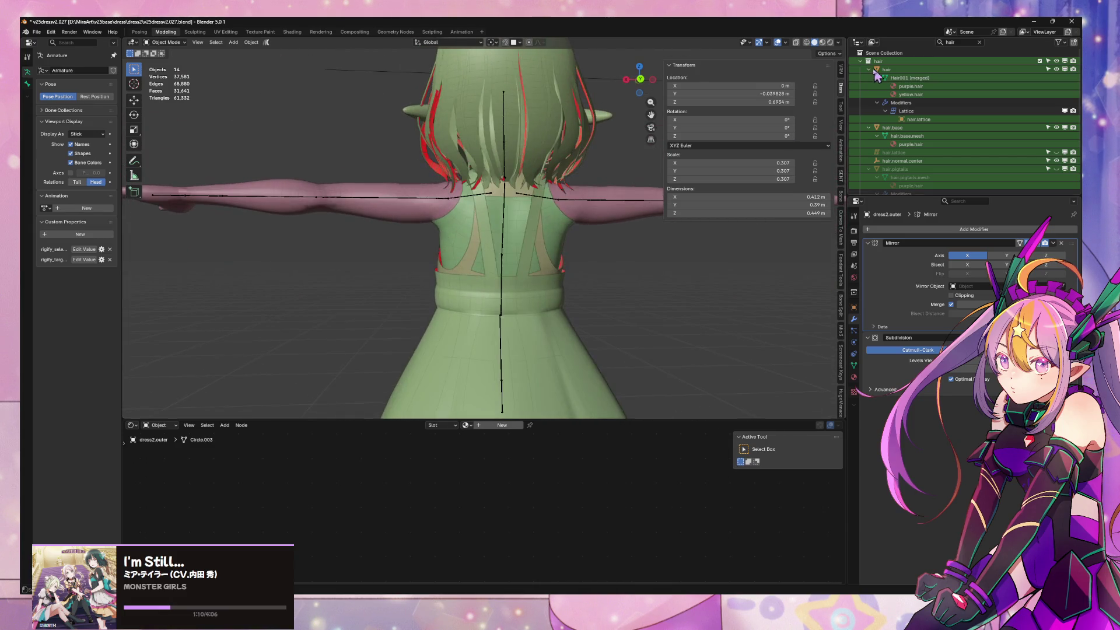
click(823, 42)
mouse_move(613, 254)
middle_down()
mouse_move(562, 265)
mouse_move(588, 238)
mouse_move(613, 246)
mouse_move(595, 305)
mouse_move(611, 258)
mouse_move(599, 252)
mouse_move(430, 255)
mouse_move(590, 229)
middle_up()
scroll(610, 237, up, 3)
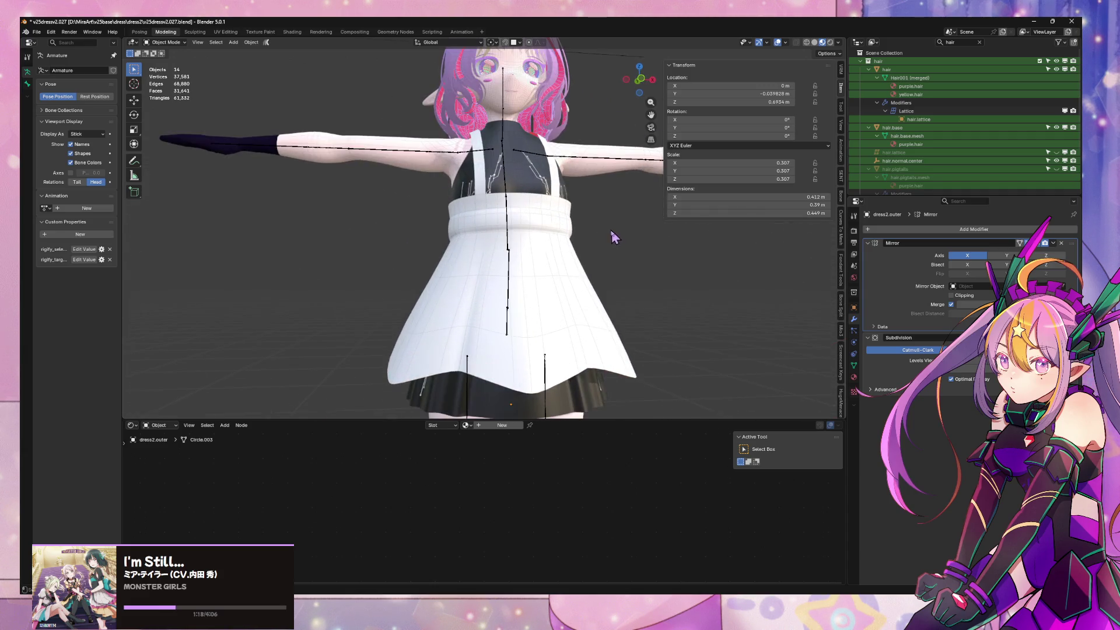
scroll(592, 264, up, 2)
scroll(592, 265, up, 3)
key(Tab)
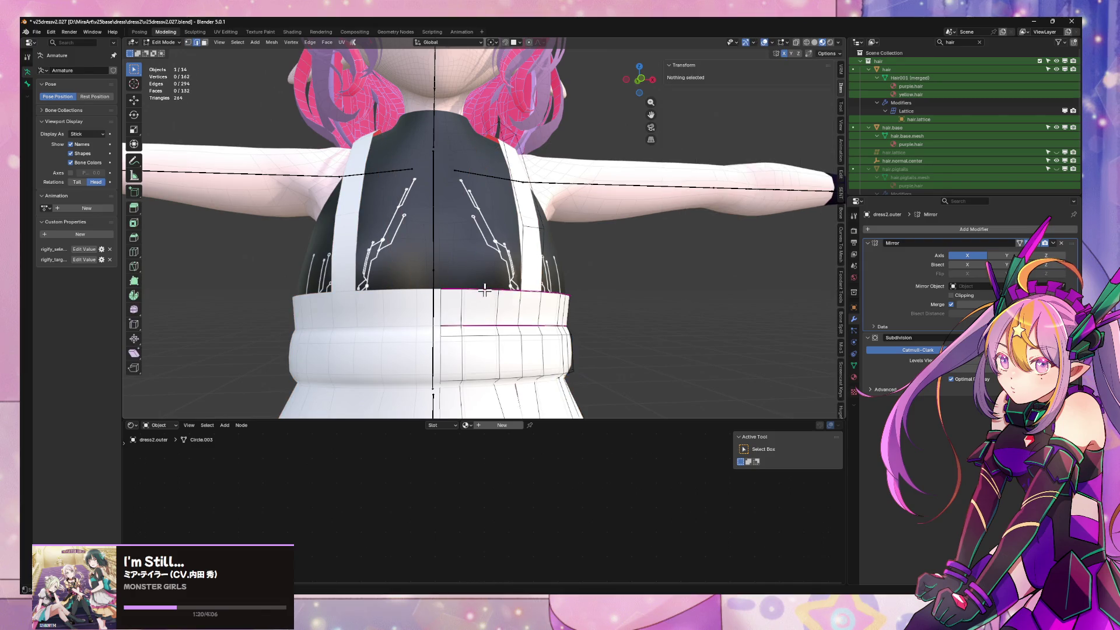
Box-select the strap vertices in an orthographic back view and inspect them from the front
middle_drag(592, 291, 450, 298)
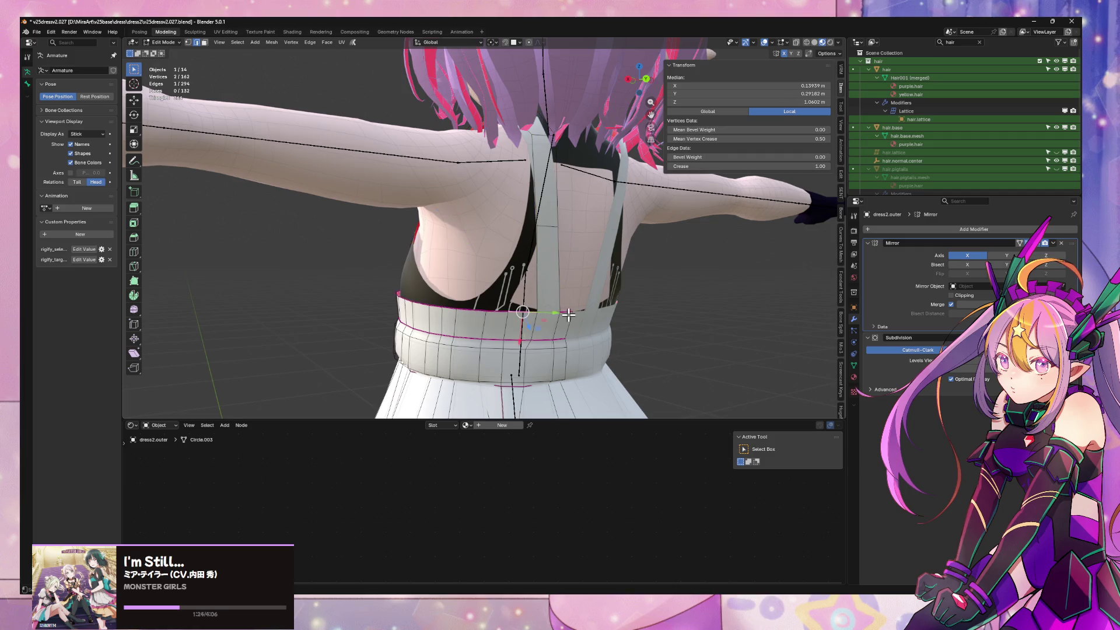
middle_drag(606, 313, 613, 211)
click(640, 78)
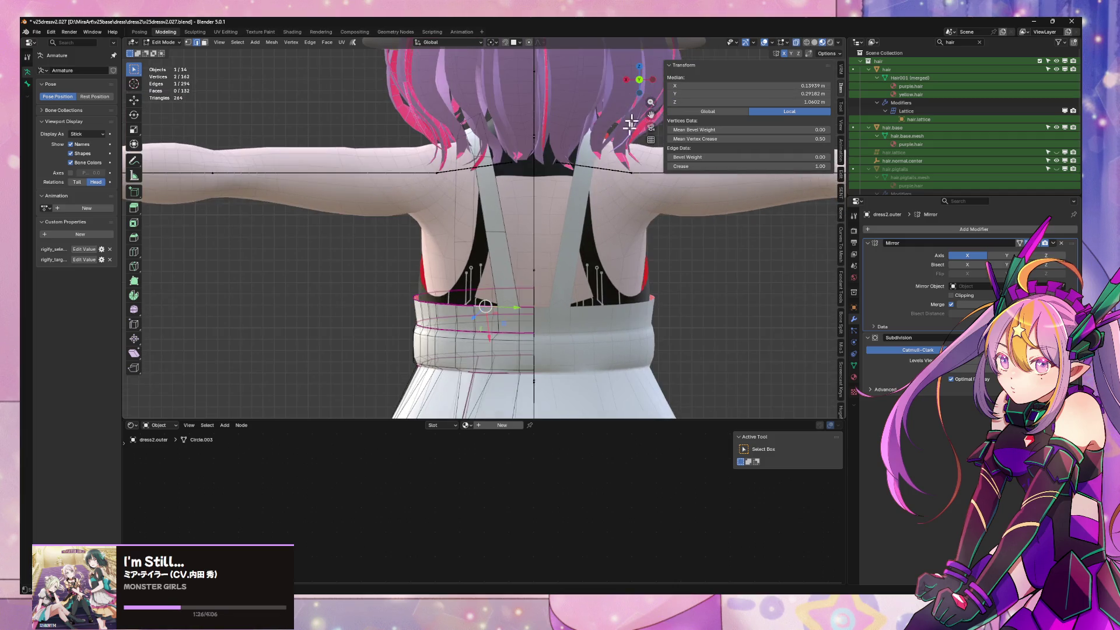
middle_drag(470, 268, 426, 297)
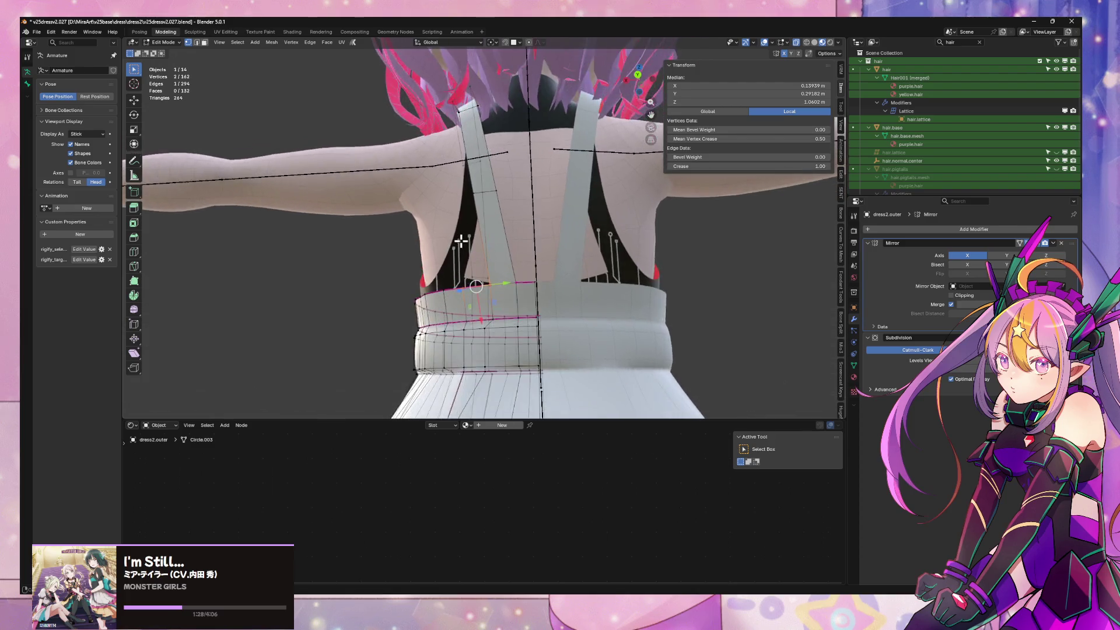
drag(558, 309, 558, 308)
mouse_move(558, 309)
middle_down()
mouse_move(677, 305)
mouse_move(641, 320)
middle_up()
scroll(642, 320, down, 3)
scroll(640, 275, down, 3)
mouse_move(624, 262)
middle_down()
mouse_move(600, 295)
mouse_move(605, 285)
middle_up()
mouse_move(566, 243)
middle_down()
mouse_move(609, 224)
mouse_move(608, 263)
middle_up()
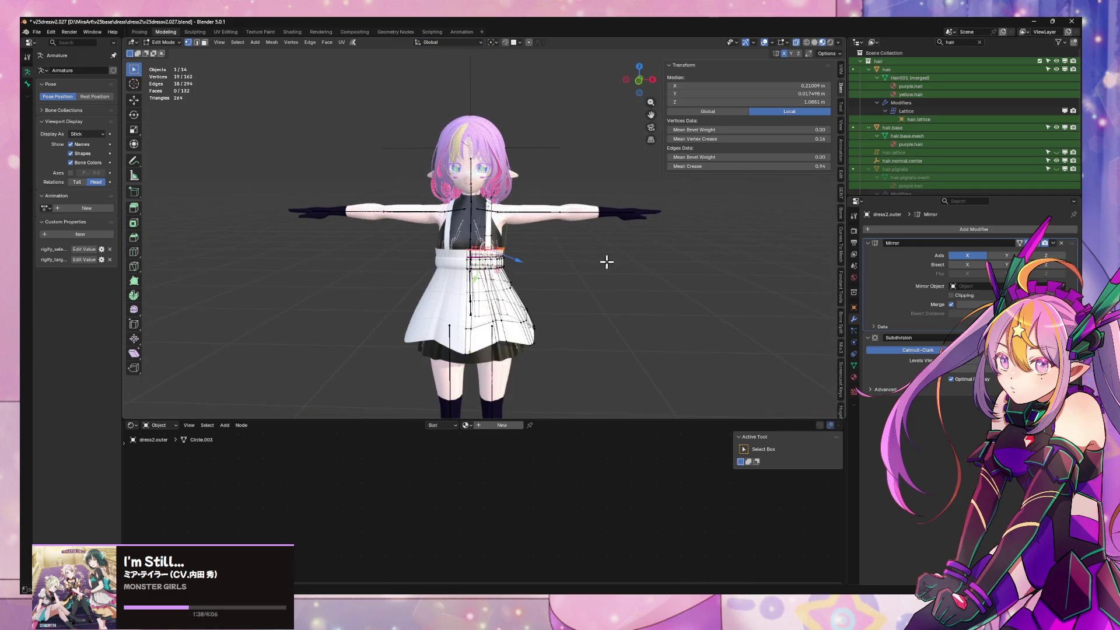
Save the avatar file with Ctrl+S and apply the Mirror modifier on the dress
key(Tab)
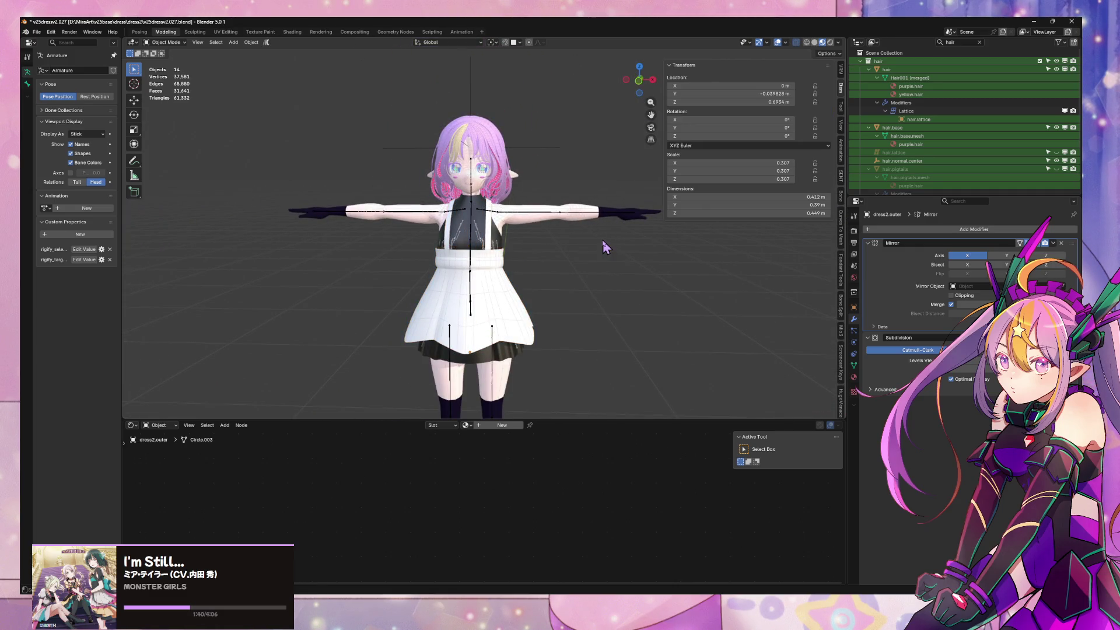
mouse_move(602, 240)
middle_down()
mouse_move(593, 245)
mouse_move(625, 254)
middle_up()
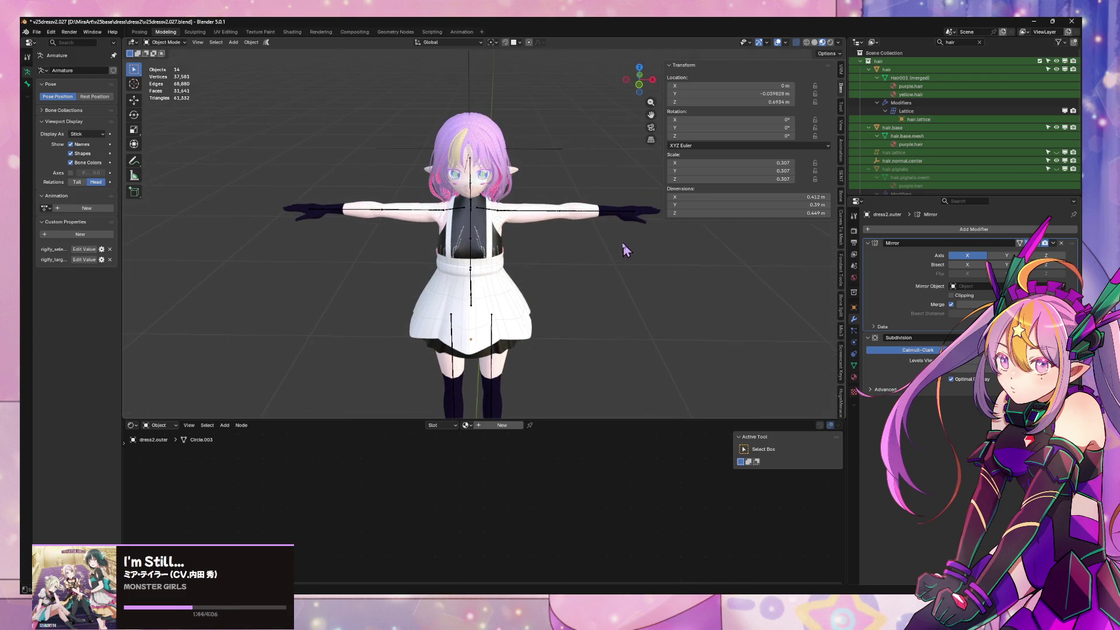
scroll(512, 201, up, 2)
key(ctrl+s)
scroll(530, 208, up, 3)
middle_drag(565, 200, 604, 204)
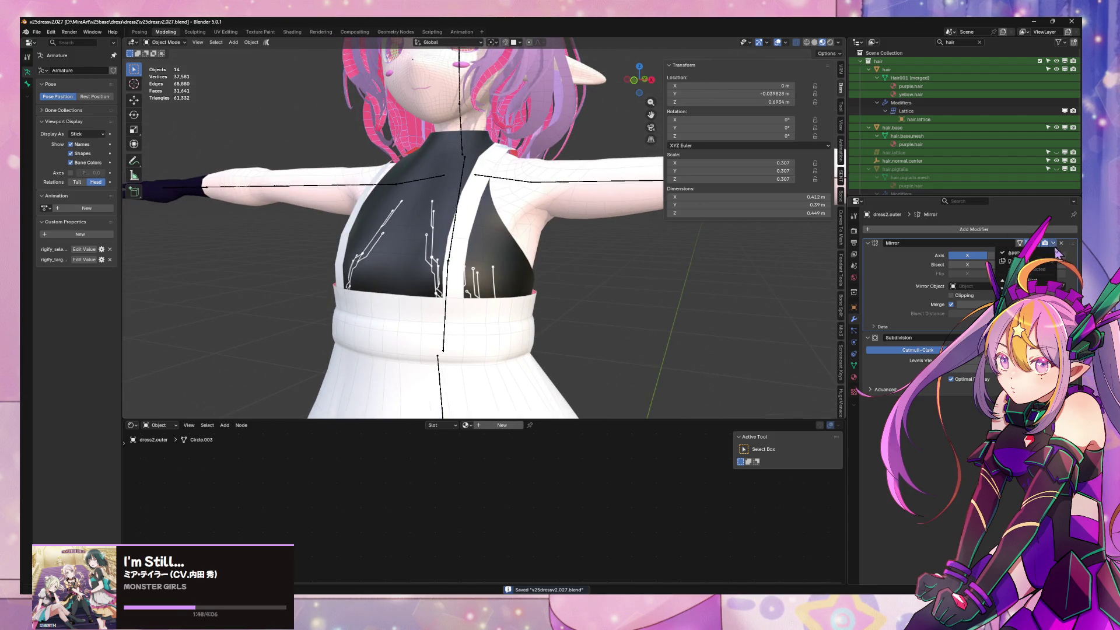
click(1057, 253)
key(Tab)
Move the strap end vertices along X so the two straps cross over the back
mouse_move(490, 166)
middle_down()
mouse_move(518, 156)
mouse_move(529, 131)
mouse_move(419, 138)
mouse_move(438, 132)
middle_up()
click(525, 140)
shift+click(526, 154)
mouse_move(525, 153)
middle_down()
mouse_move(574, 172)
mouse_move(423, 146)
middle_up()
key(g)
key(x)
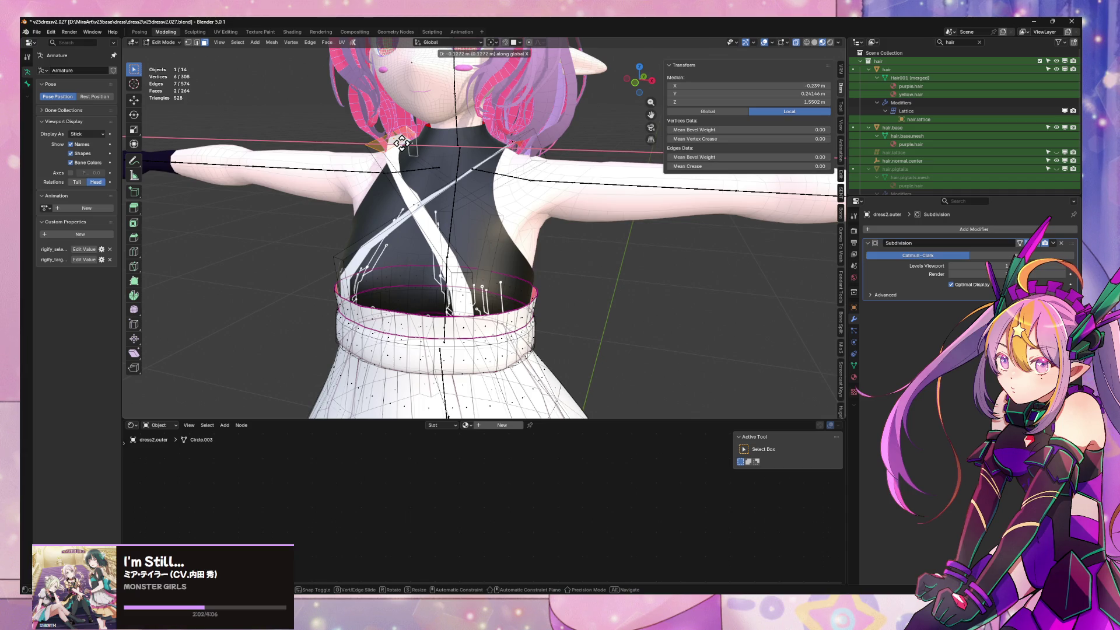
click(401, 142)
Clear the selection and fill a new strip of strap faces between two back vertices
middle_drag(437, 142, 651, 135)
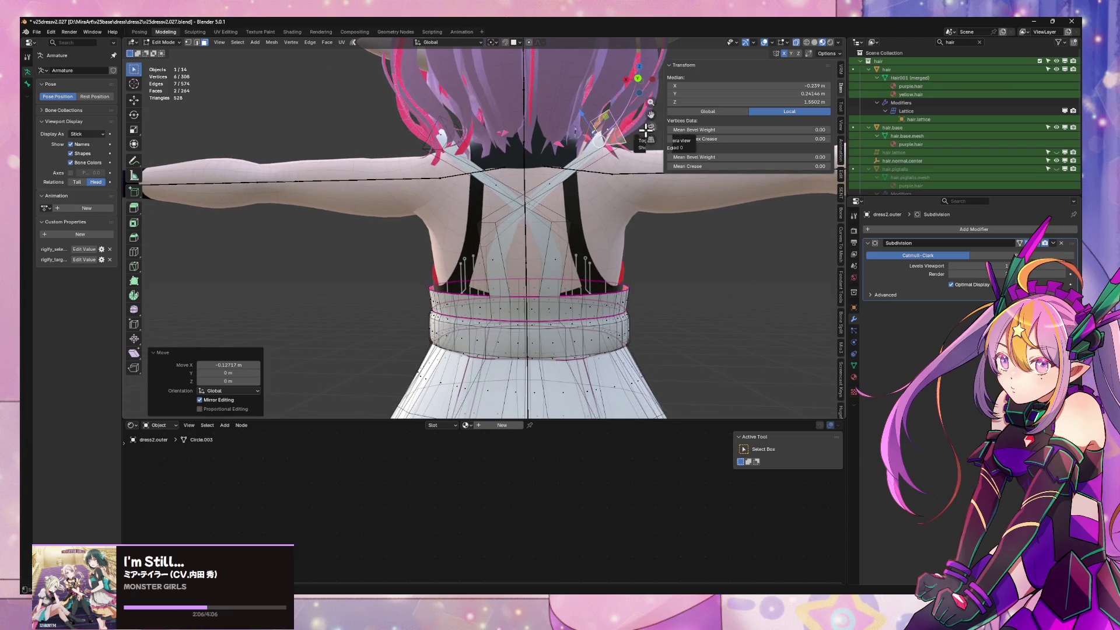
middle_drag(590, 151, 528, 260)
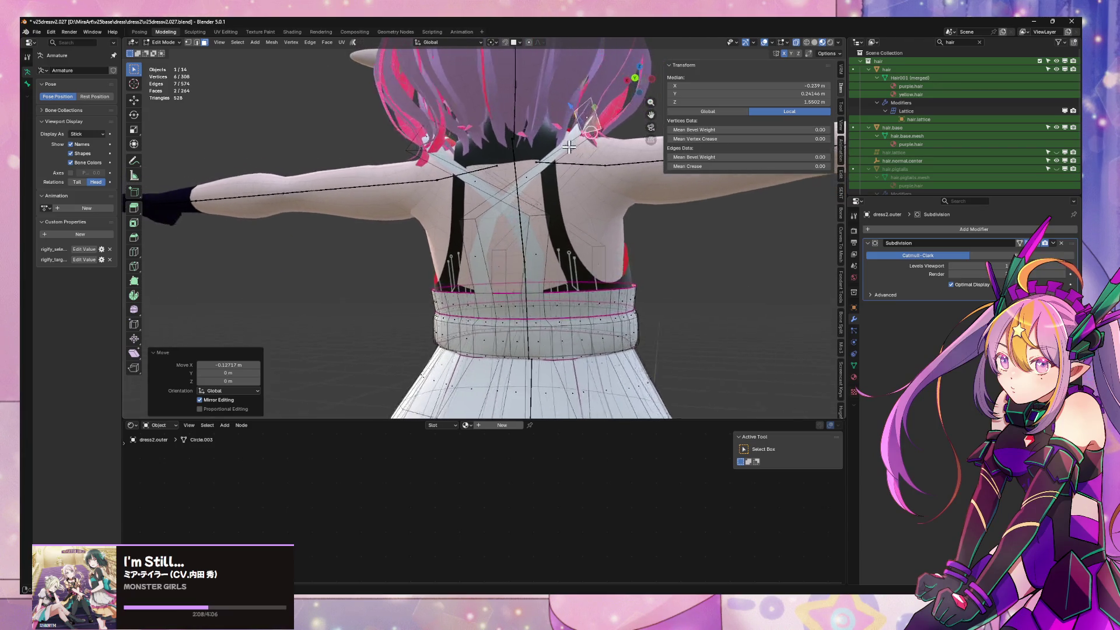
right_click(527, 260)
key(alt+a)
right_click(470, 258)
key(alt+a)
mouse_move(469, 257)
middle_down()
mouse_move(508, 229)
mouse_move(535, 234)
mouse_move(544, 204)
mouse_move(516, 199)
middle_up()
click(509, 228)
key(e)
click(600, 231)
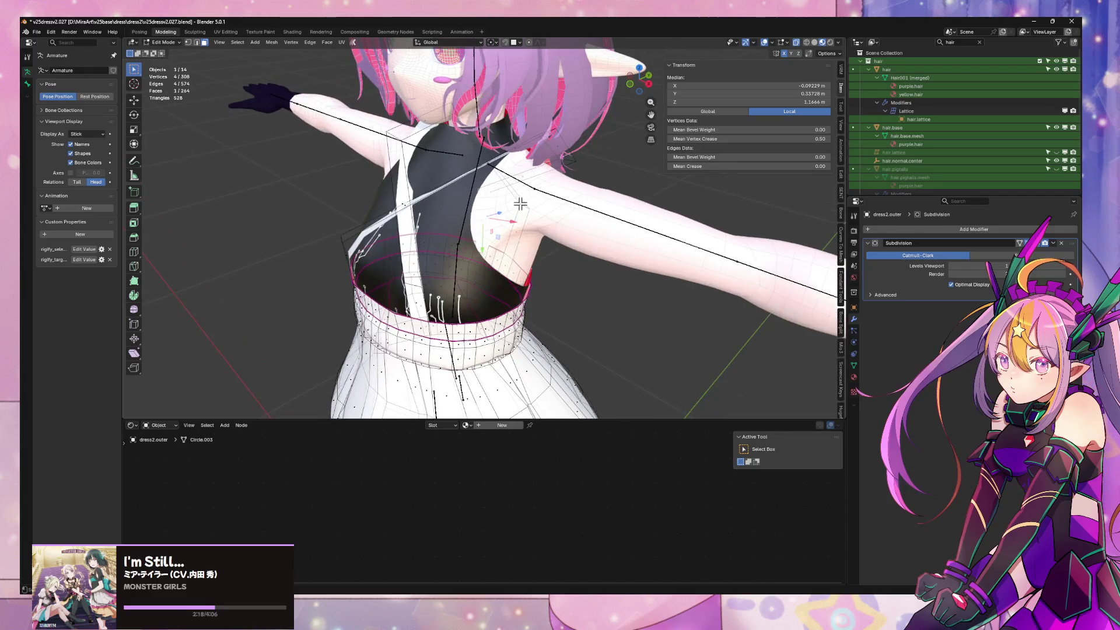
Isolate the dress on its own and leave mesh editing
key(slash)
key(slash)
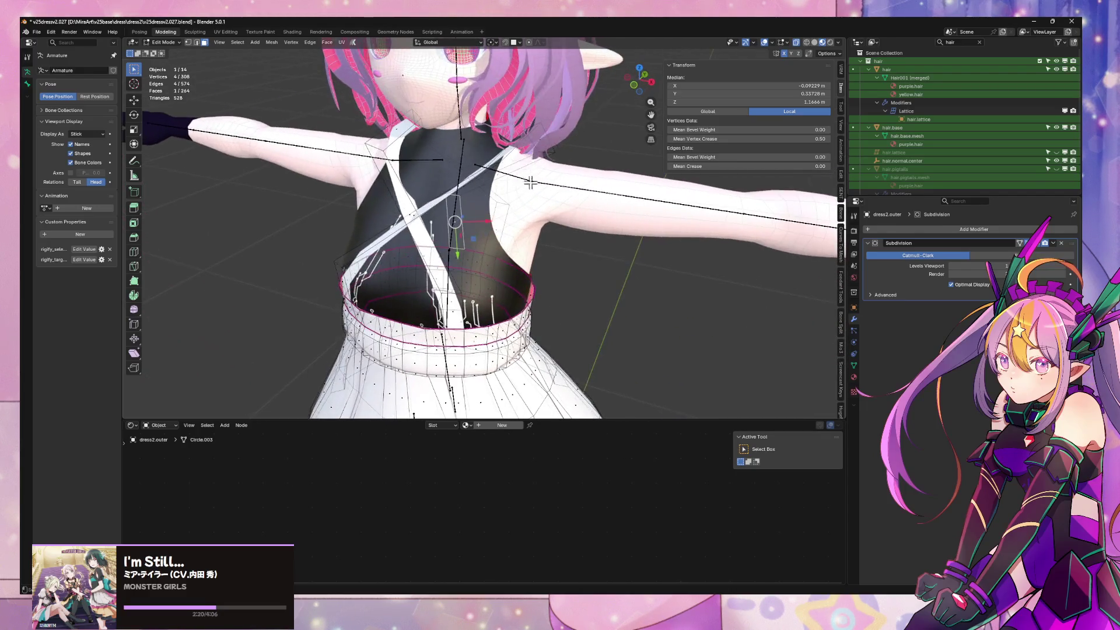
key(Tab)
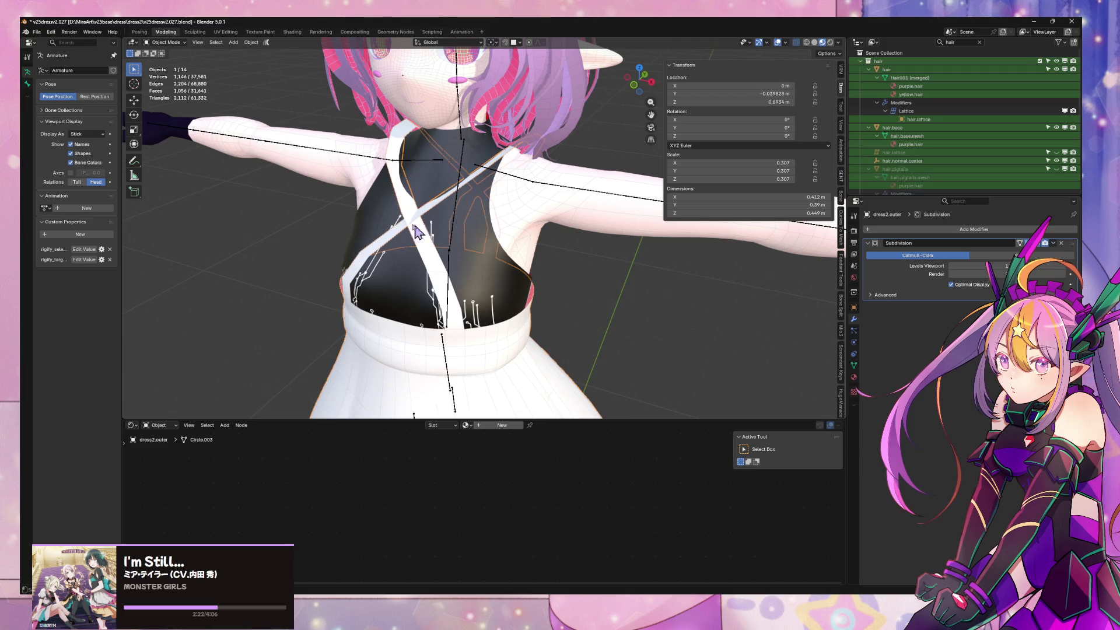
Isolate body.dress2 with the strap object and look the crossed straps over
shift+click(487, 269)
shift+click(529, 229)
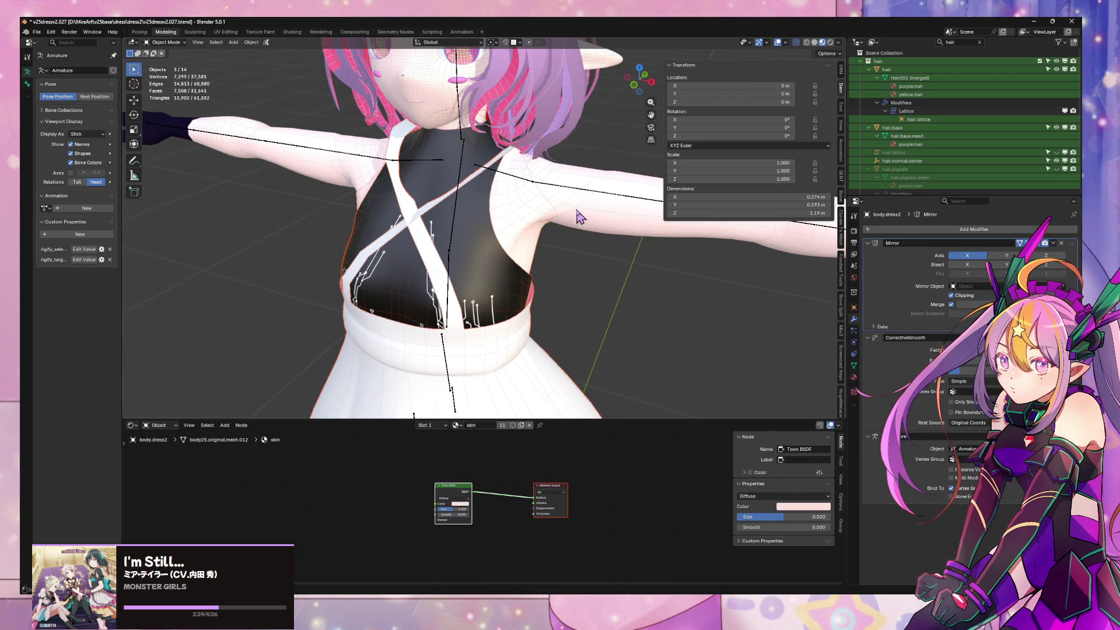
key(slash)
mouse_move(570, 212)
middle_down()
mouse_move(441, 170)
mouse_move(652, 199)
mouse_move(506, 211)
mouse_move(523, 241)
mouse_move(528, 201)
mouse_move(470, 166)
middle_up()
scroll(491, 180, down, 5)
scroll(506, 211, up, 4)
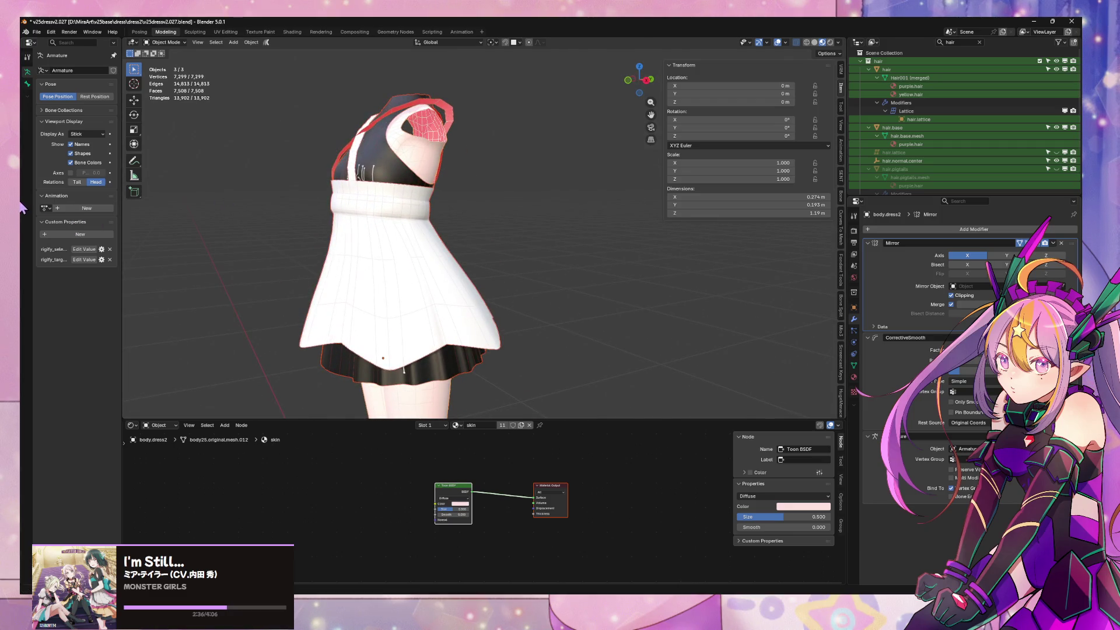
key(KP_1)
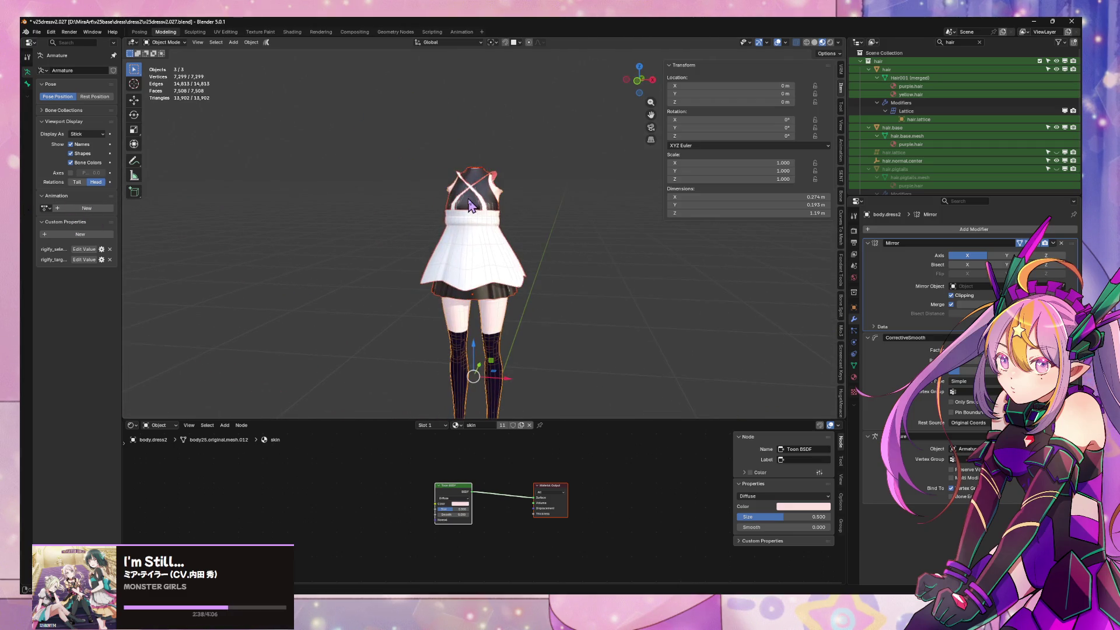
scroll(393, 189, up, 6)
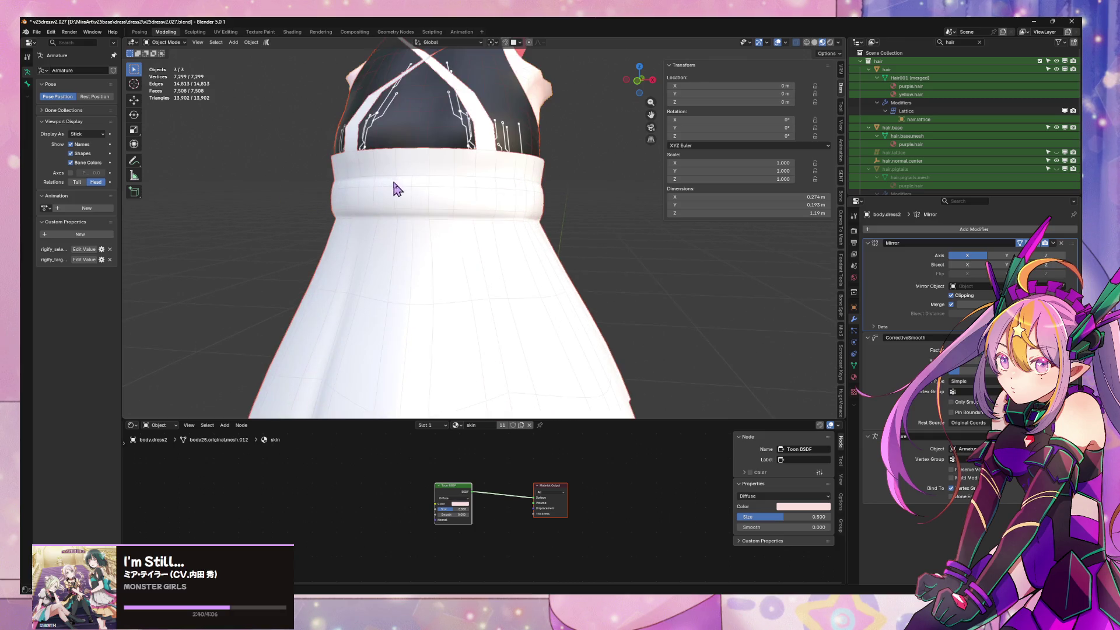
Select the overskirt with the straps and start editing its mesh
mouse_move(424, 145)
middle_down()
mouse_move(530, 192)
mouse_move(640, 265)
mouse_move(537, 175)
middle_up()
click(531, 191)
key(Tab)
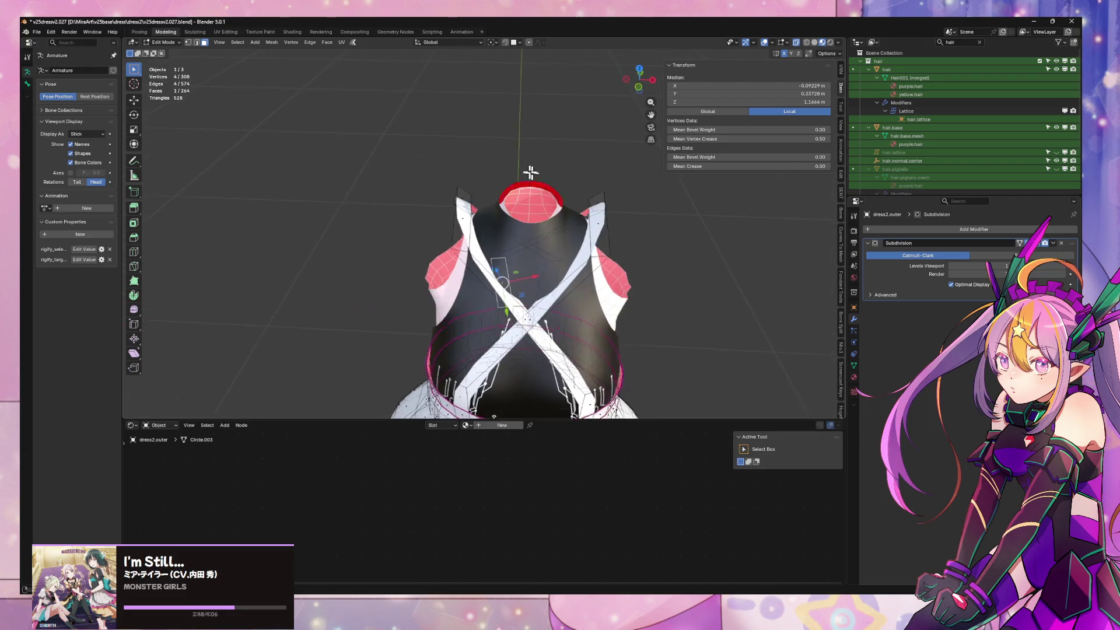
Raise a strap vertex along Z so the strap top rests over the shoulder
mouse_move(516, 119)
middle_down()
mouse_move(433, 158)
mouse_move(450, 199)
mouse_move(473, 167)
middle_up()
click(432, 157)
key(g)
key(z)
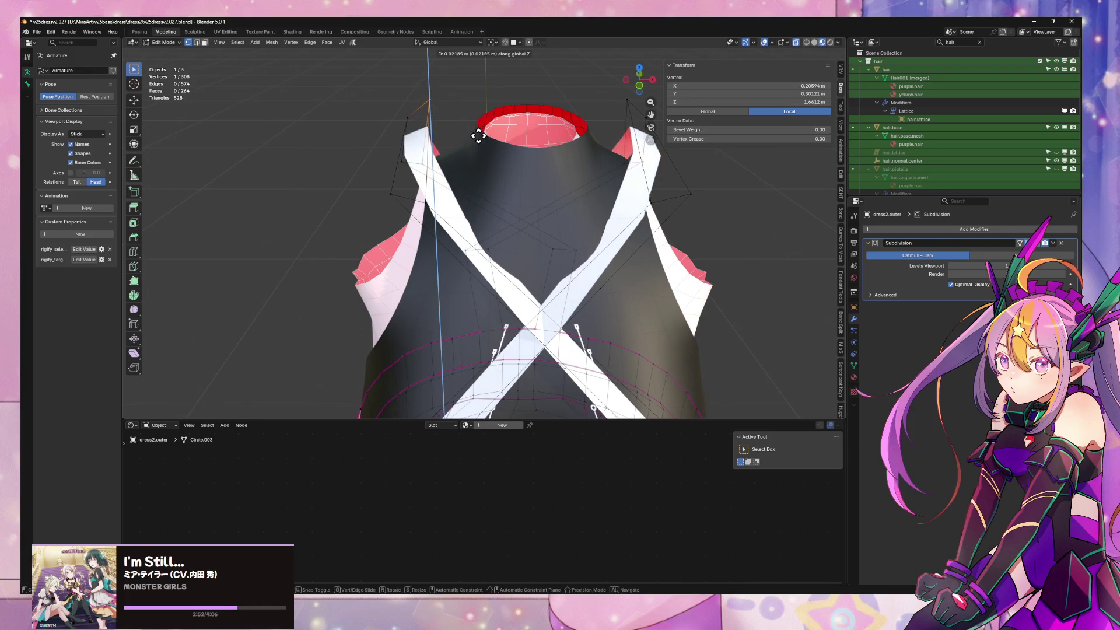
click(476, 125)
mouse_move(475, 125)
middle_down()
mouse_move(444, 149)
mouse_move(499, 112)
mouse_move(482, 118)
mouse_move(716, 166)
mouse_move(608, 164)
middle_up()
click(444, 148)
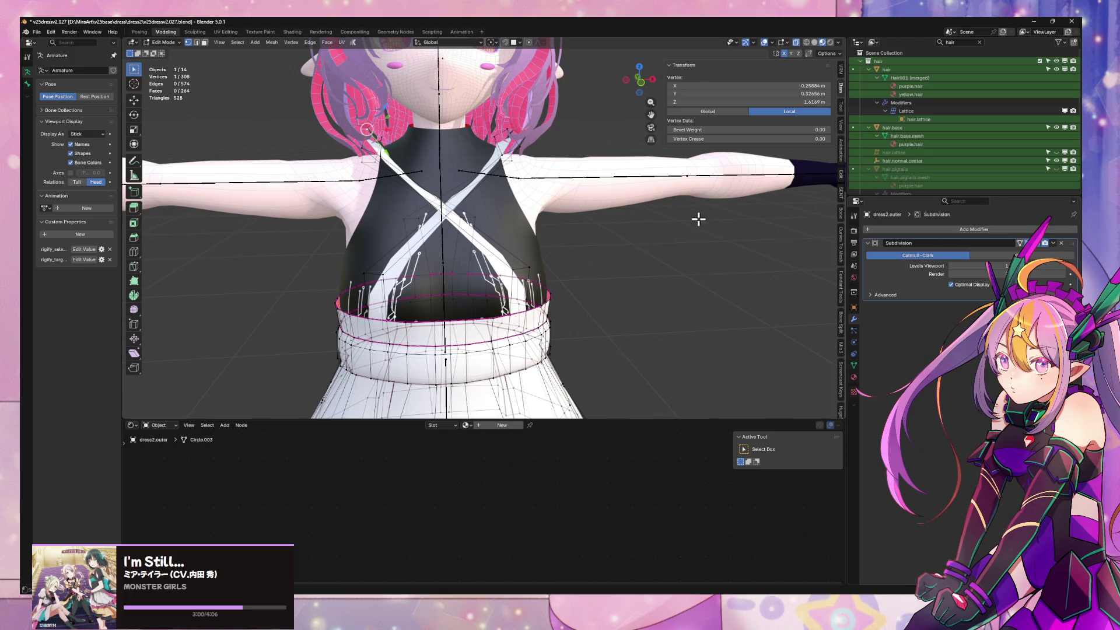
scroll(704, 219, down, 2)
Switch between the body dress and overskirt objects and check the straps from the upper back
key(Tab)
click(603, 196)
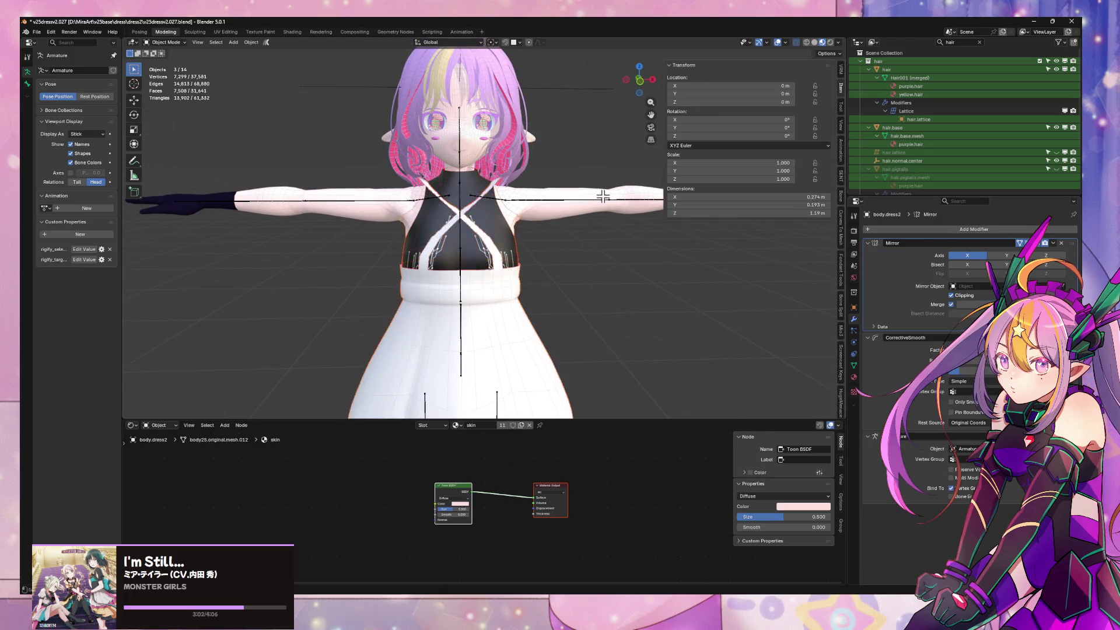
click(603, 203)
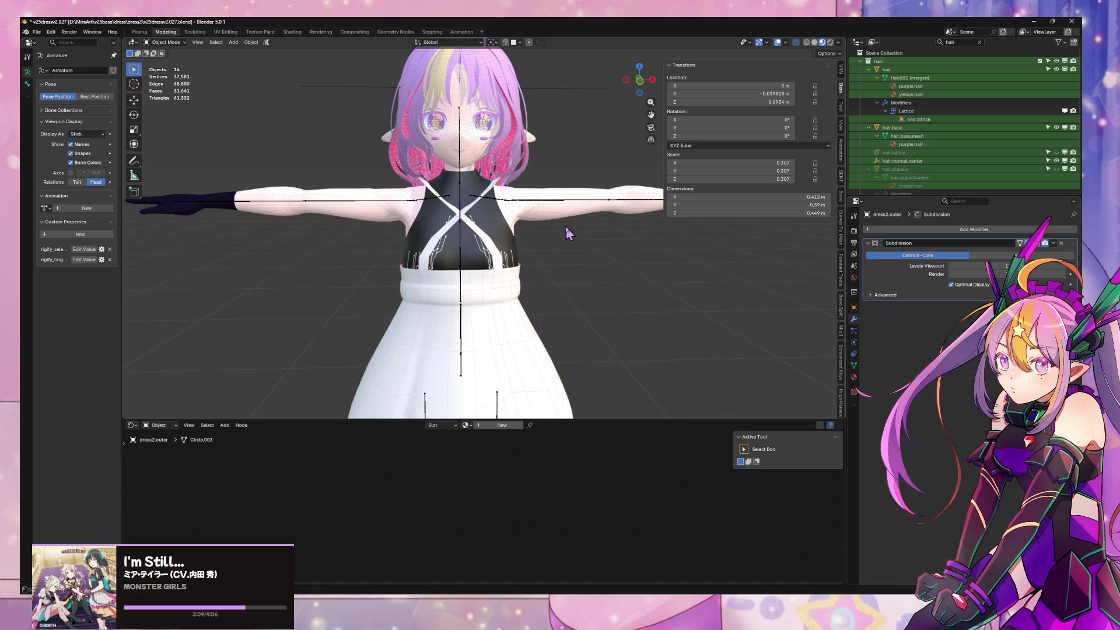
key(Tab)
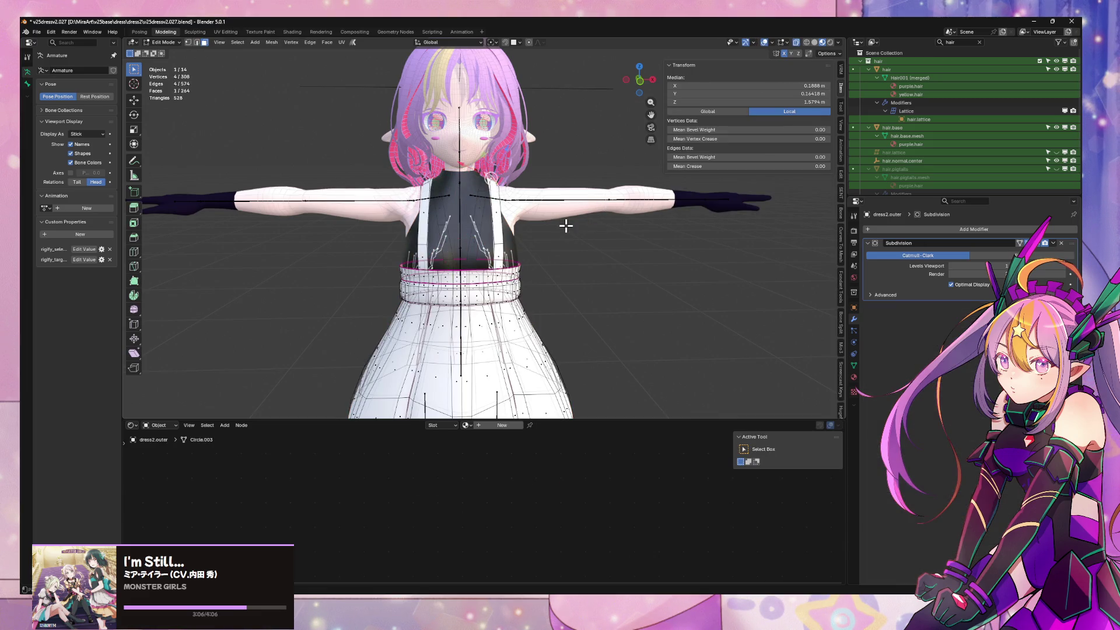
key(Tab)
key(ctrl+Tab)
click(498, 327)
key(Tab)
key(Tab)
key(Tab)
key(Tab)
mouse_move(552, 295)
middle_down()
mouse_move(601, 228)
mouse_move(629, 228)
middle_up()
scroll(603, 228, up, 5)
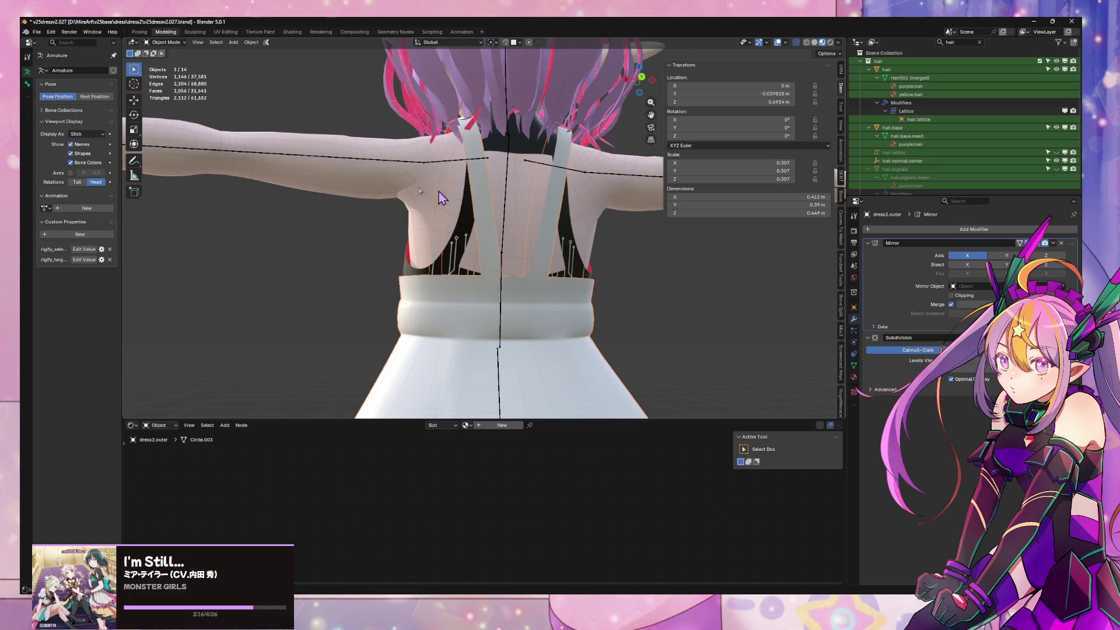
Save Incremental as v25dressv2.028 and inspect the avatar from front and back
click(38, 31)
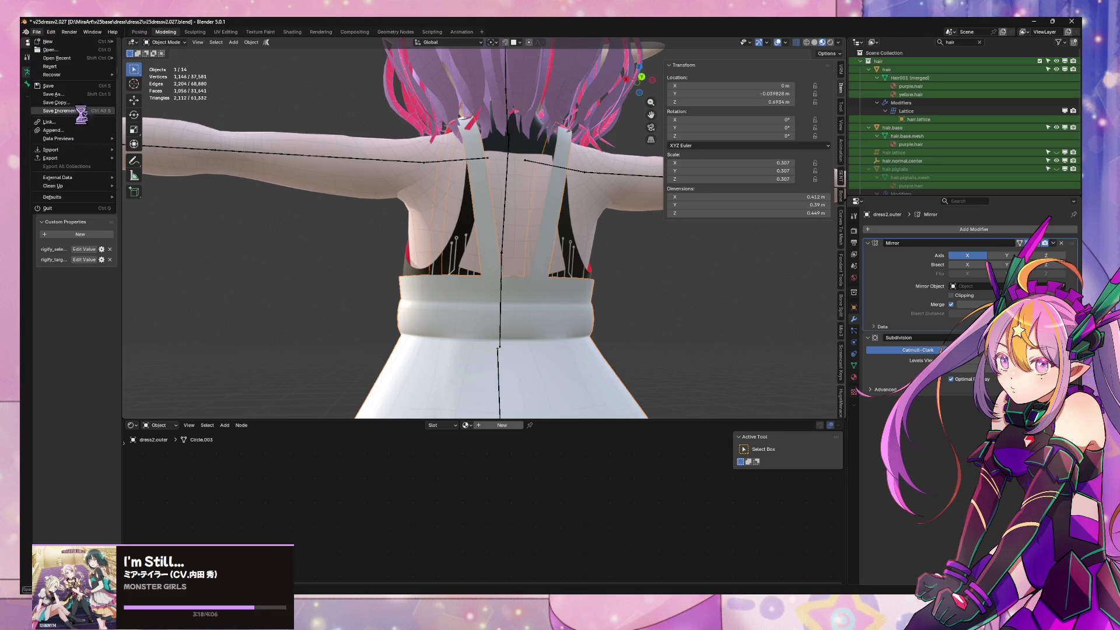
click(62, 110)
mouse_move(437, 266)
middle_down()
mouse_move(422, 236)
mouse_move(266, 252)
middle_up()
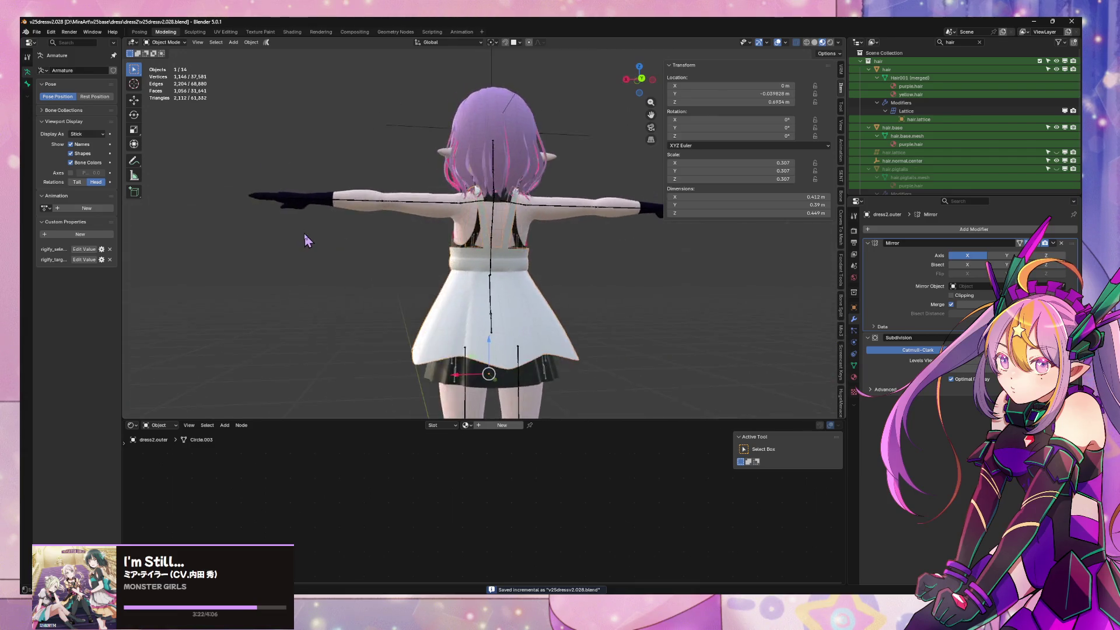
scroll(303, 234, up, 5)
click(553, 249)
middle_drag(552, 249, 658, 251)
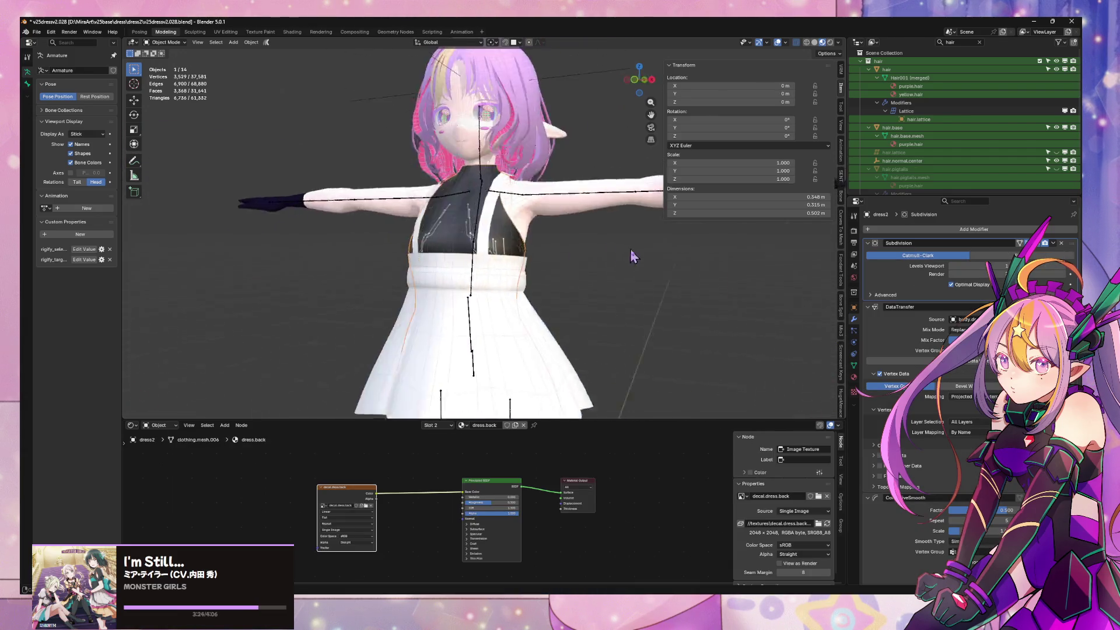
scroll(658, 251, down, 3)
scroll(646, 257, down, 2)
mouse_move(543, 270)
middle_down()
mouse_move(590, 246)
mouse_move(617, 250)
mouse_move(514, 200)
mouse_move(549, 253)
middle_up()
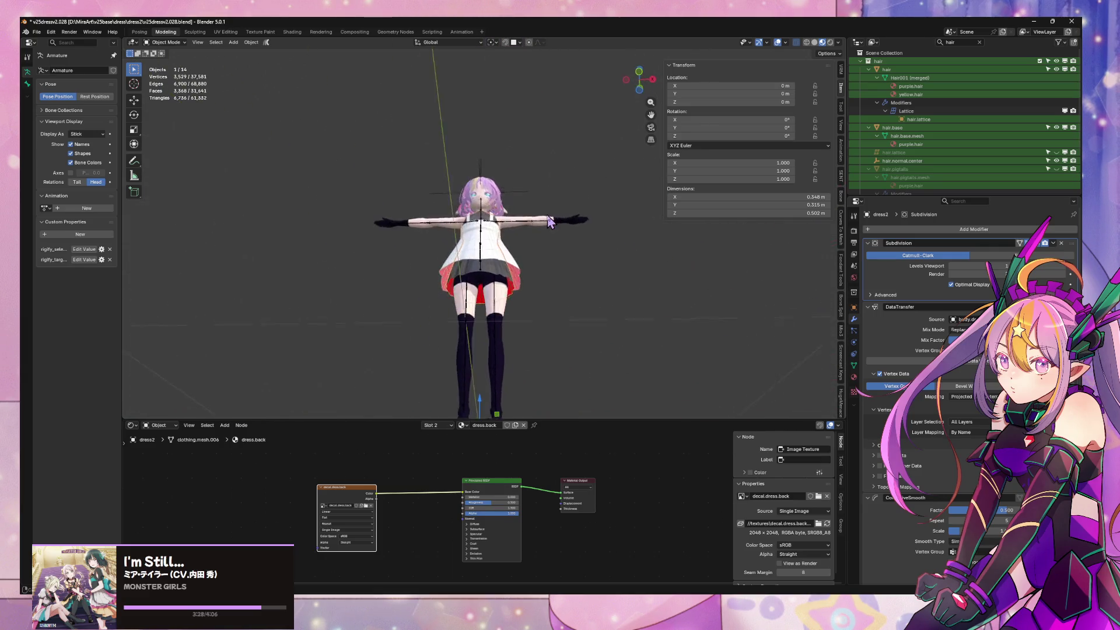
scroll(548, 253, up, 3)
scroll(549, 253, up, 3)
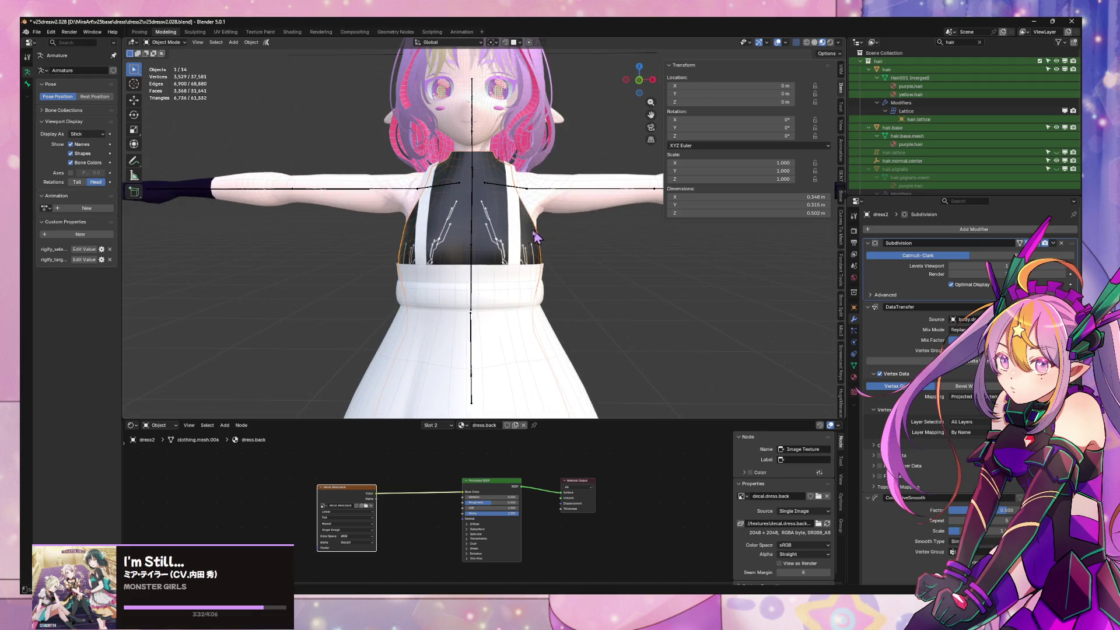
scroll(522, 230, down, 4)
mouse_move(523, 229)
middle_down()
mouse_move(478, 265)
mouse_move(512, 237)
middle_up()
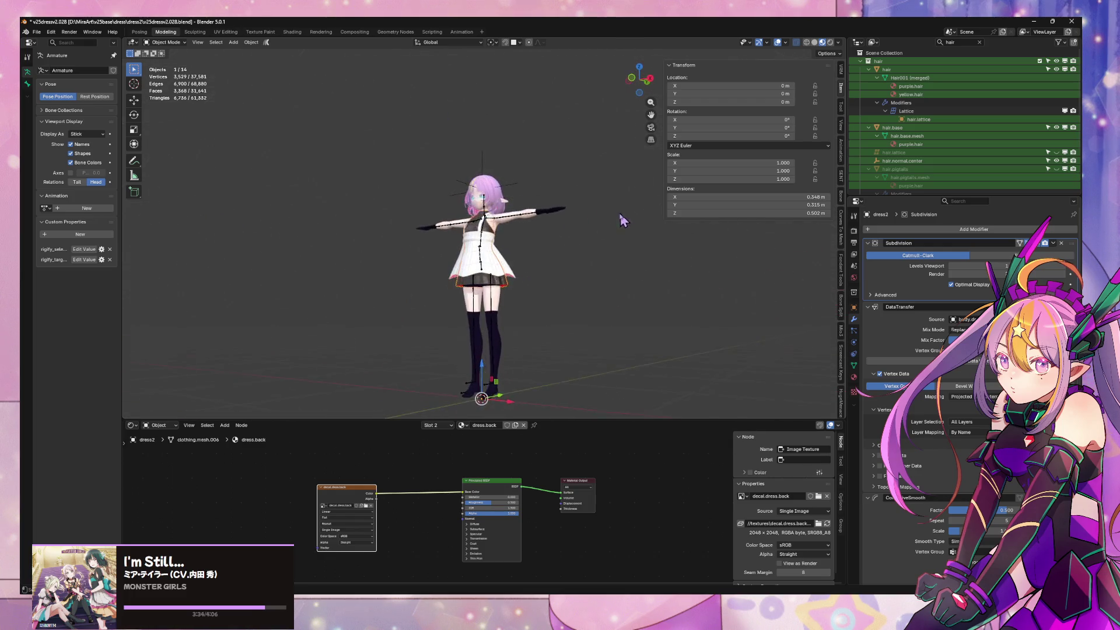
scroll(512, 237, up, 5)
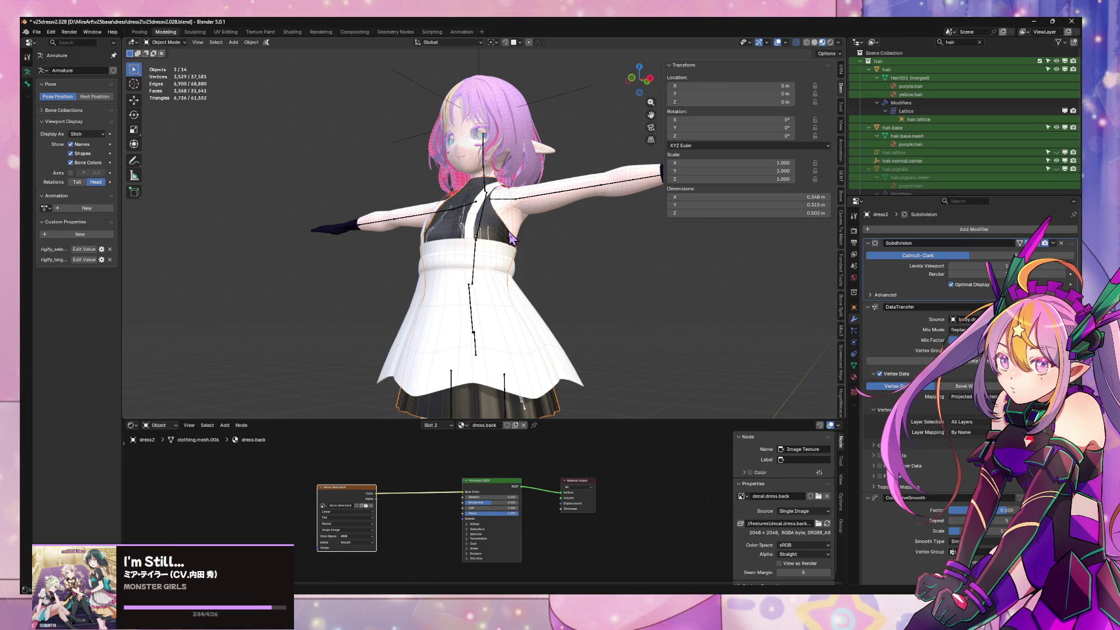
mouse_move(512, 238)
middle_down()
mouse_move(552, 238)
mouse_move(527, 240)
middle_up()
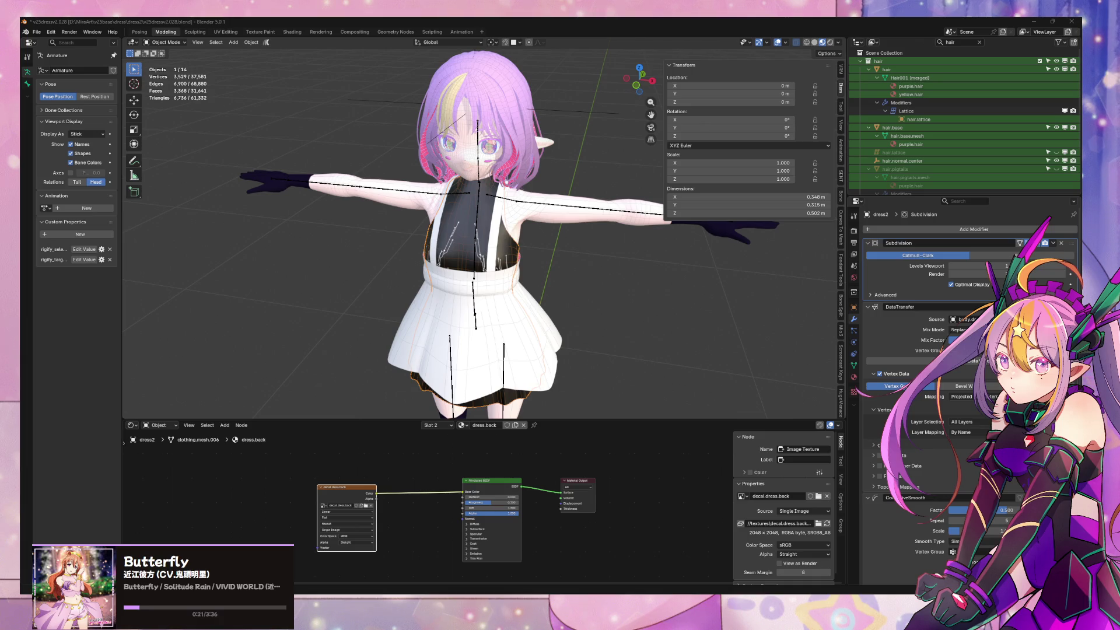
middle_drag(428, 331, 363, 303)
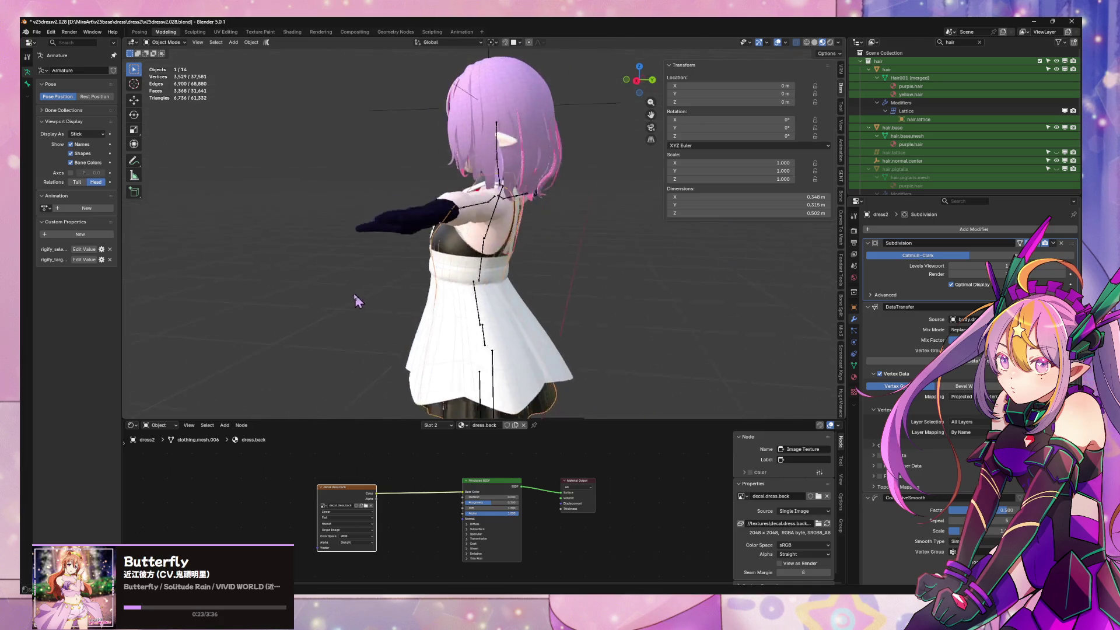
scroll(362, 302, up, 3)
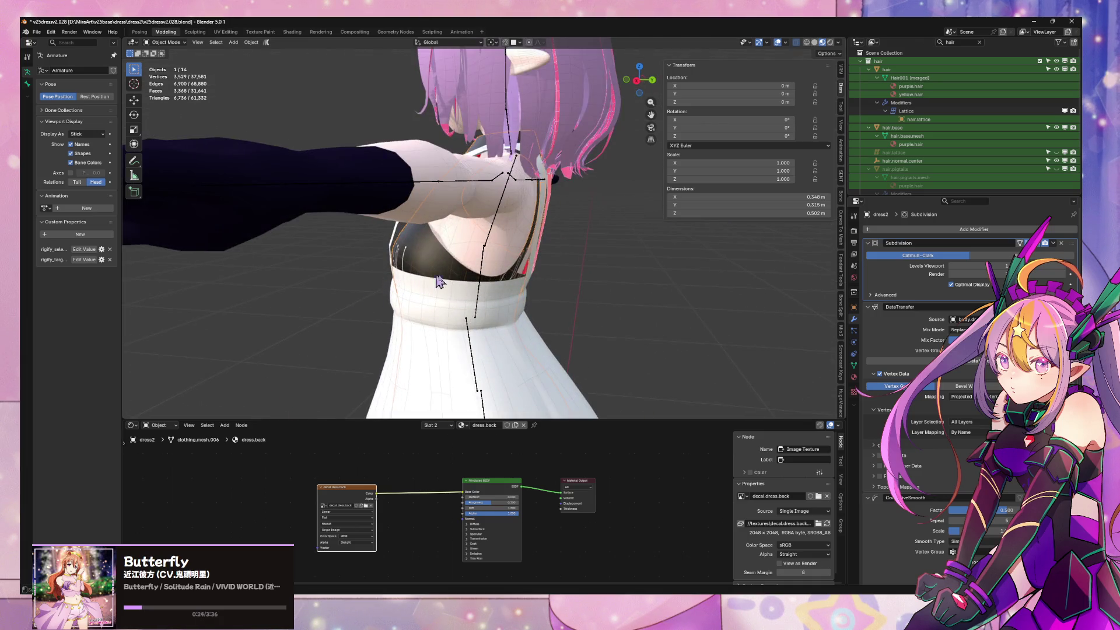
Inspect the overskirt straps in Edit Mode, then delete the overskirt's Mirror modifier
click(536, 267)
middle_drag(500, 324, 600, 242)
scroll(605, 304, up, 3)
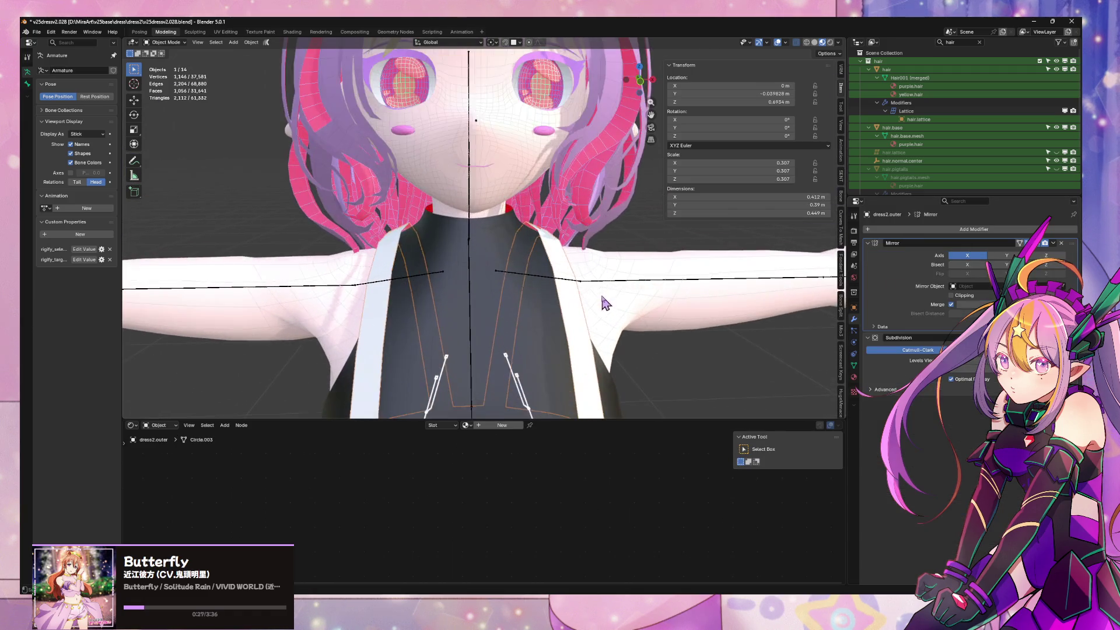
key(Tab)
middle_drag(531, 245, 554, 216)
scroll(536, 238, up, 3)
click(558, 210)
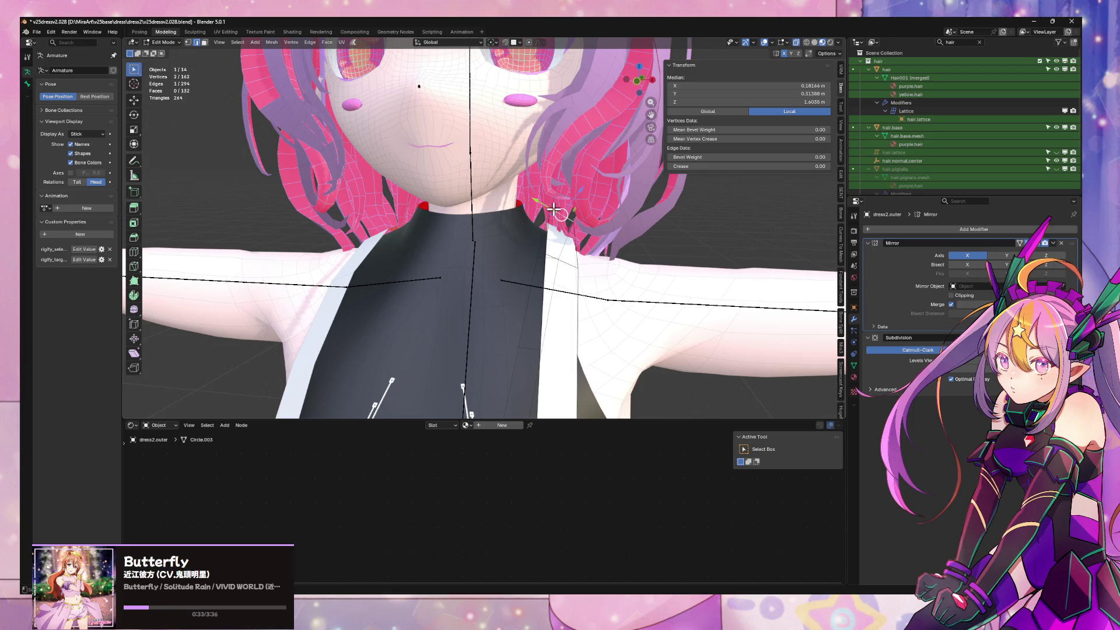
scroll(559, 214, down, 4)
mouse_move(560, 214)
middle_down()
mouse_move(577, 213)
mouse_move(543, 194)
mouse_move(580, 209)
mouse_move(551, 205)
middle_up()
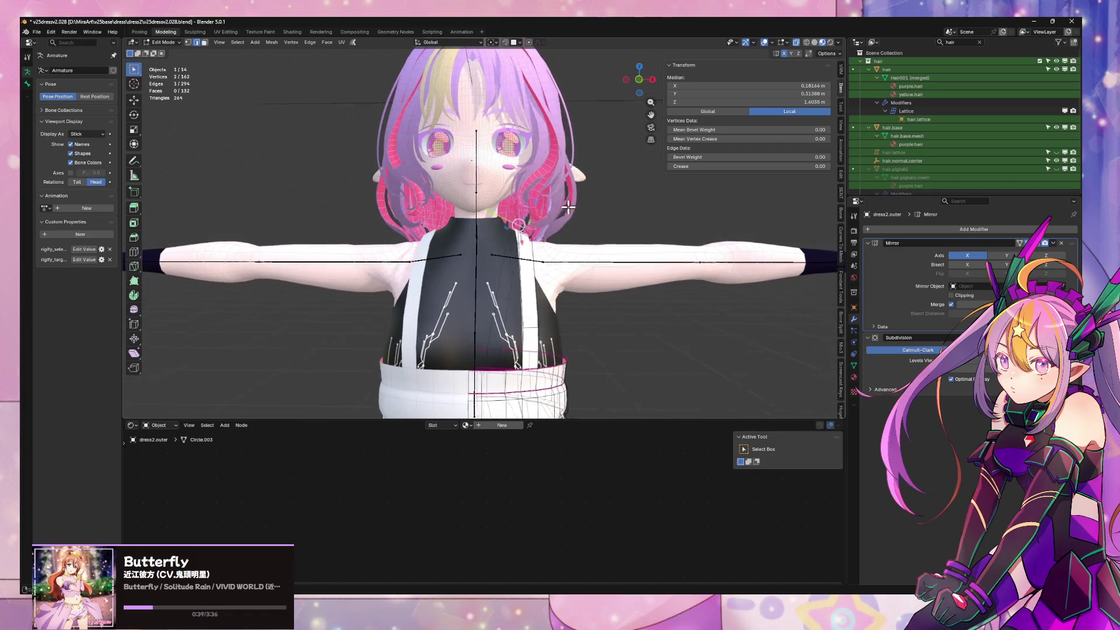
mouse_move(577, 311)
middle_down()
mouse_move(569, 299)
mouse_move(474, 296)
middle_up()
middle_drag(554, 300, 514, 289)
key(Tab)
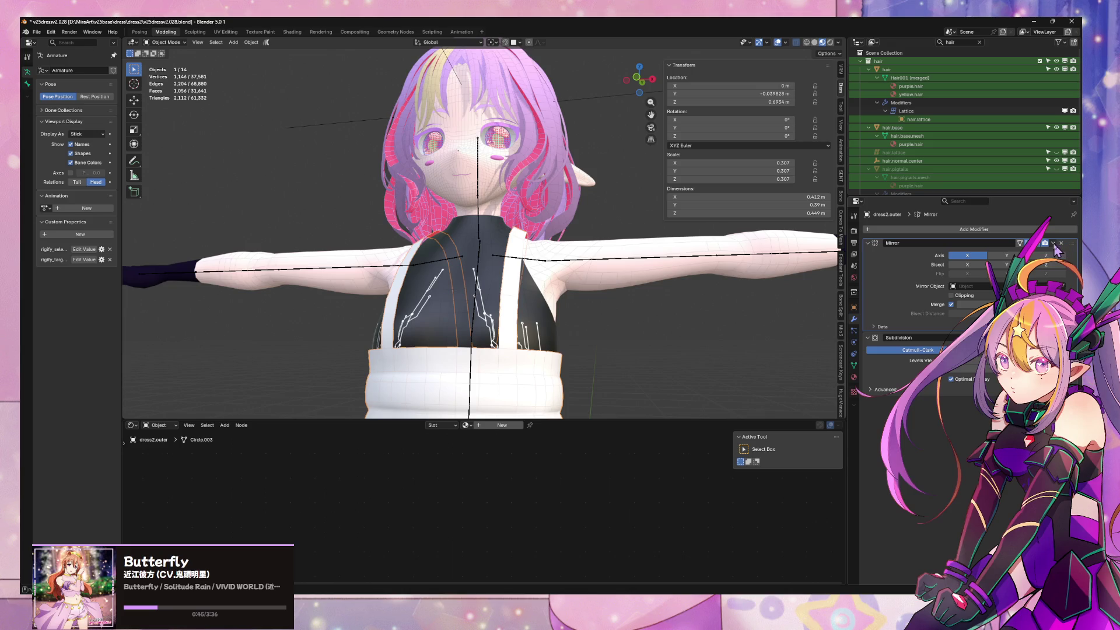
click(1012, 253)
Select the whole straps with linked selection and isolate the dress top in local view
key(Tab)
scroll(635, 277, up, 2)
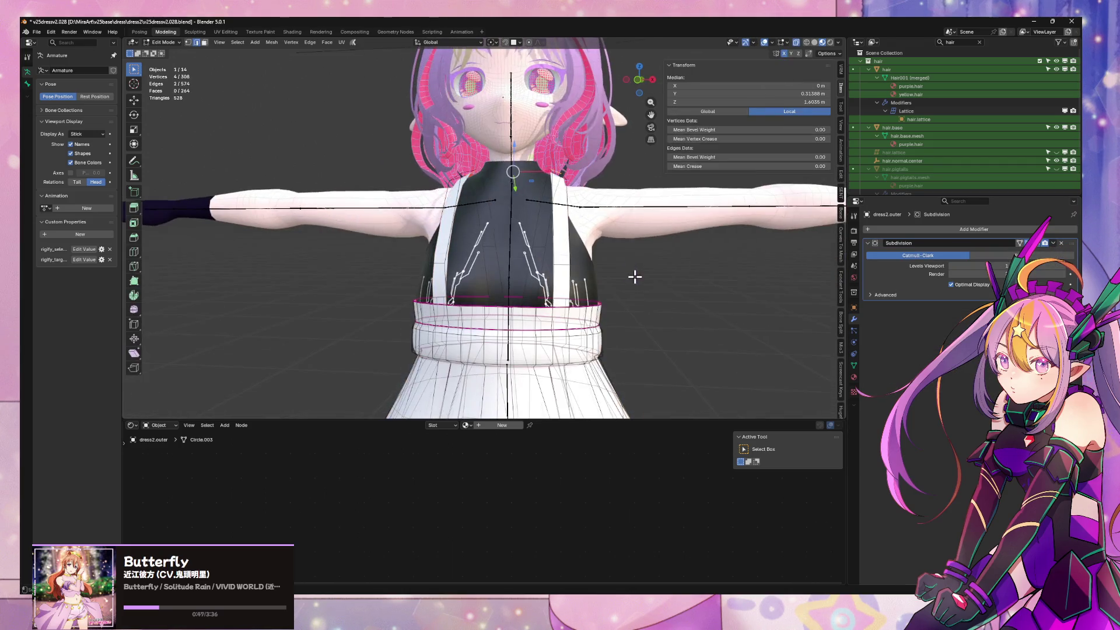
middle_drag(701, 288, 665, 286)
key(1)
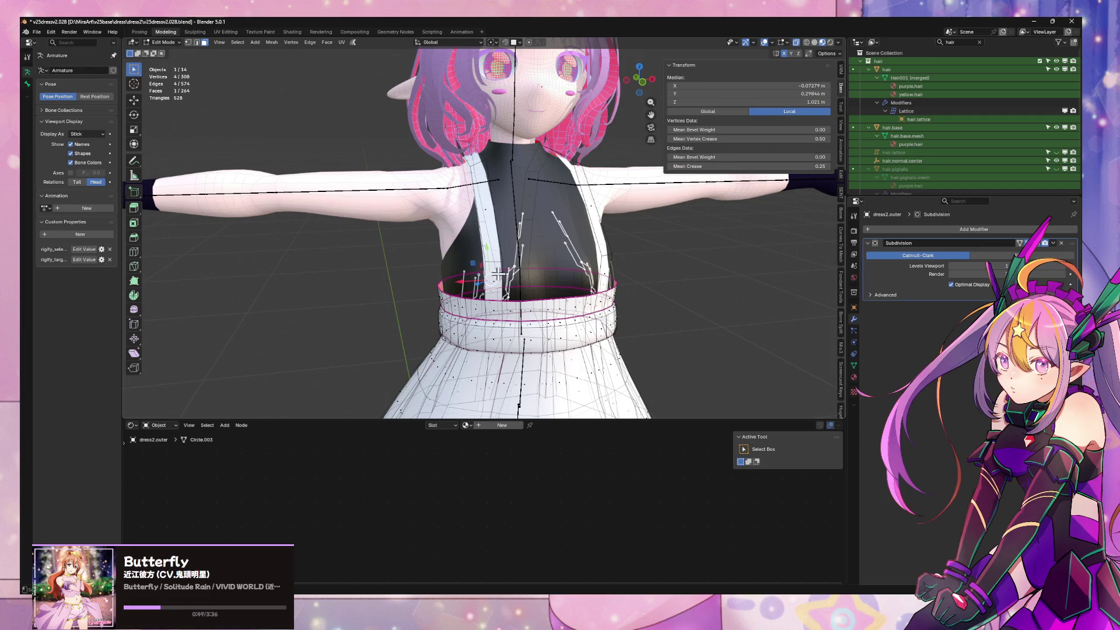
mouse_move(517, 266)
middle_down()
mouse_move(482, 258)
mouse_move(636, 212)
middle_up()
key(l)
mouse_move(471, 203)
middle_down()
mouse_move(510, 204)
mouse_move(528, 261)
middle_up()
key(KP_Divide)
mouse_move(588, 208)
middle_down()
mouse_move(458, 175)
mouse_move(555, 242)
mouse_move(442, 230)
middle_up()
Separate the selected straps into their own object, dress2.outer.001
key(p)
click(473, 177)
key(Tab)
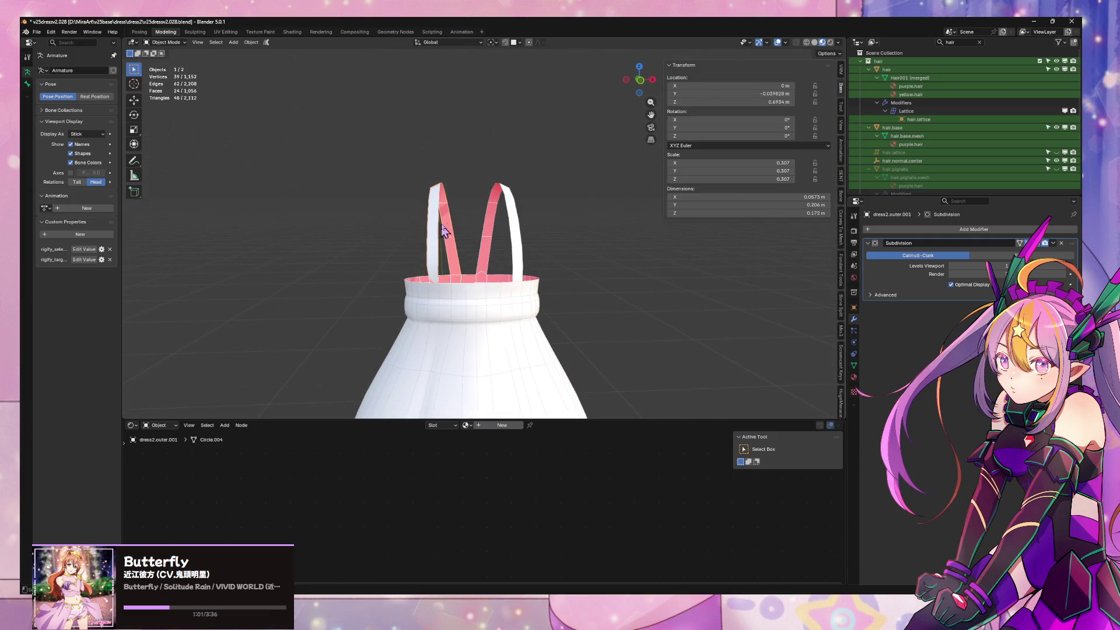
Delete the right strap's faces from front view, keeping only the left strap
click(642, 85)
key(Tab)
drag(460, 104, 580, 307)
key(x)
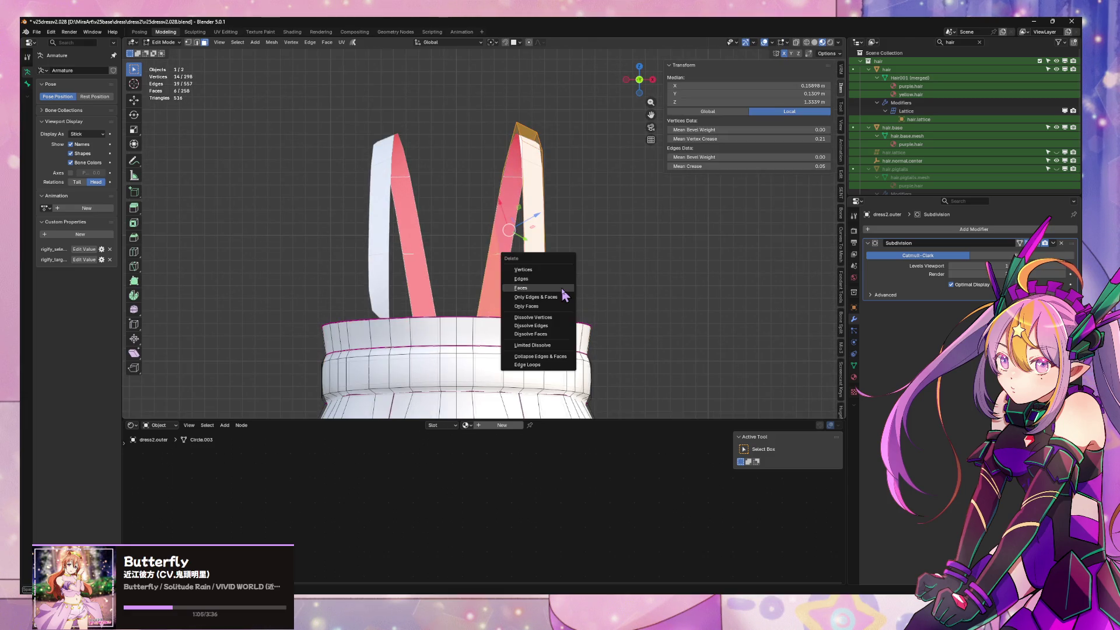
click(565, 286)
mouse_move(565, 285)
middle_down()
mouse_move(570, 327)
mouse_move(552, 297)
mouse_move(636, 97)
middle_up()
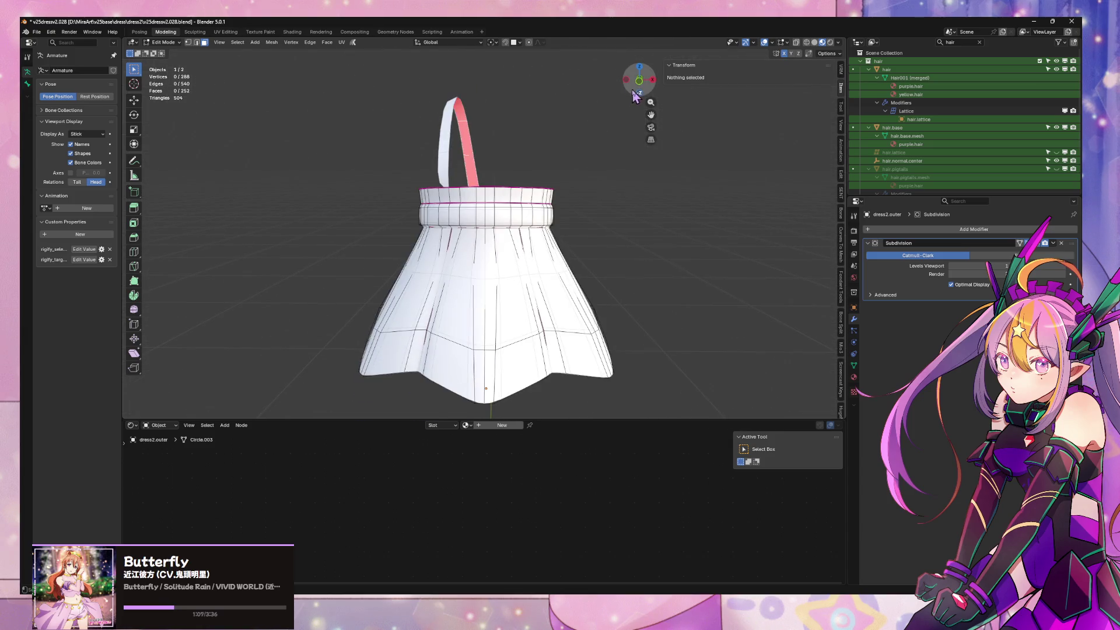
Delete the skirt's left-half faces using X-ray selection in front view
click(638, 86)
key(alt+z)
drag(330, 126, 486, 427)
key(x)
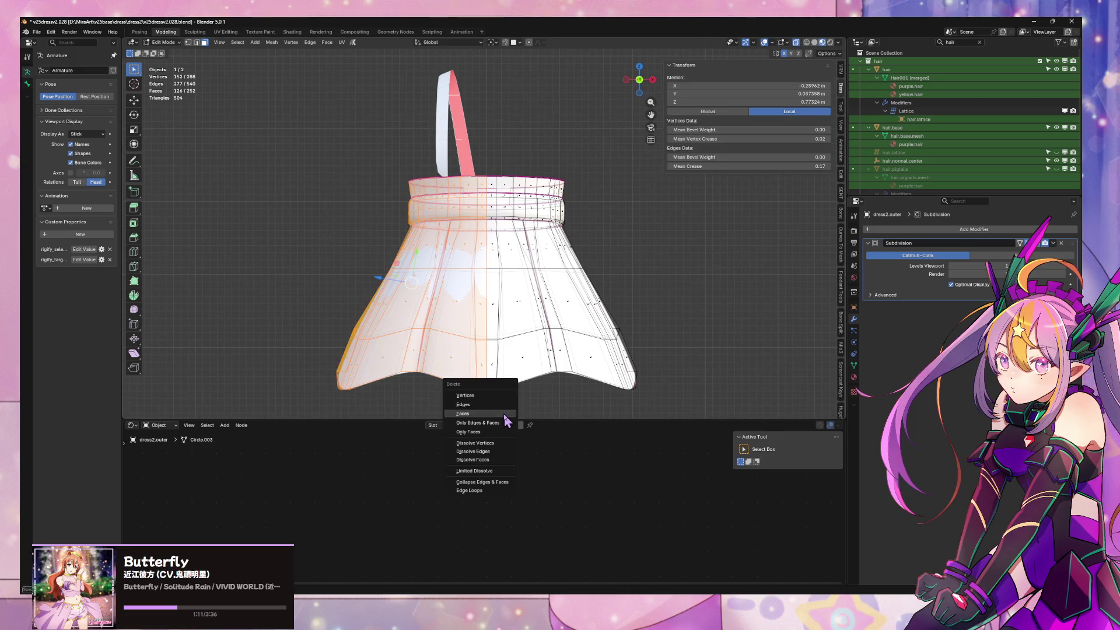
click(501, 419)
key(alt+z)
key(Tab)
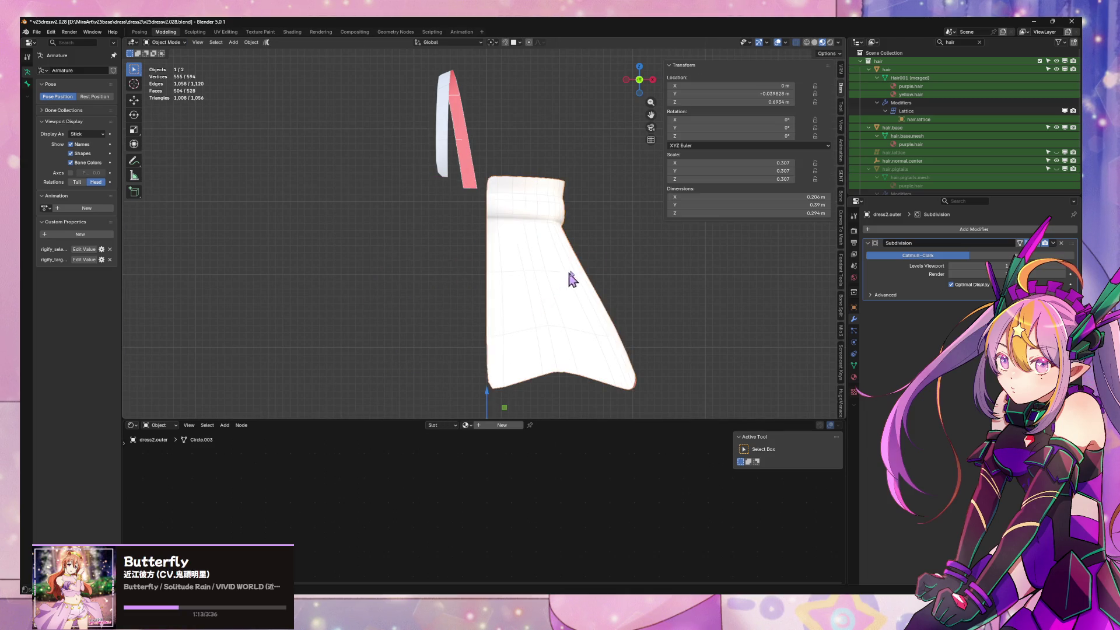
Add a Mirror modifier above Subdivision and join the strap into the skirt mesh
click(894, 231)
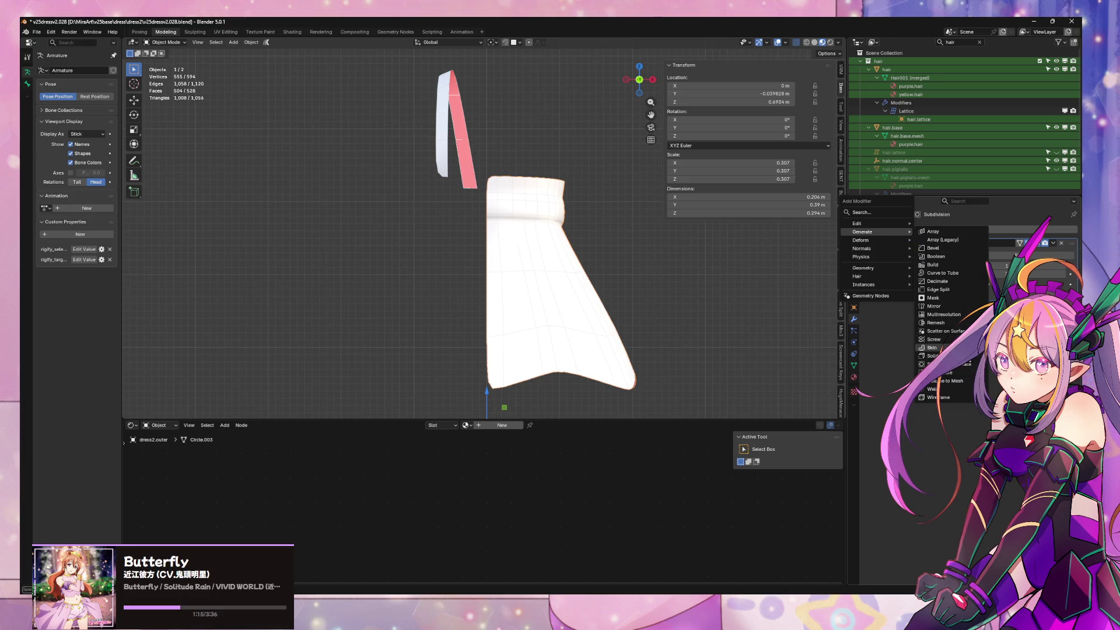
click(962, 307)
drag(883, 316, 892, 245)
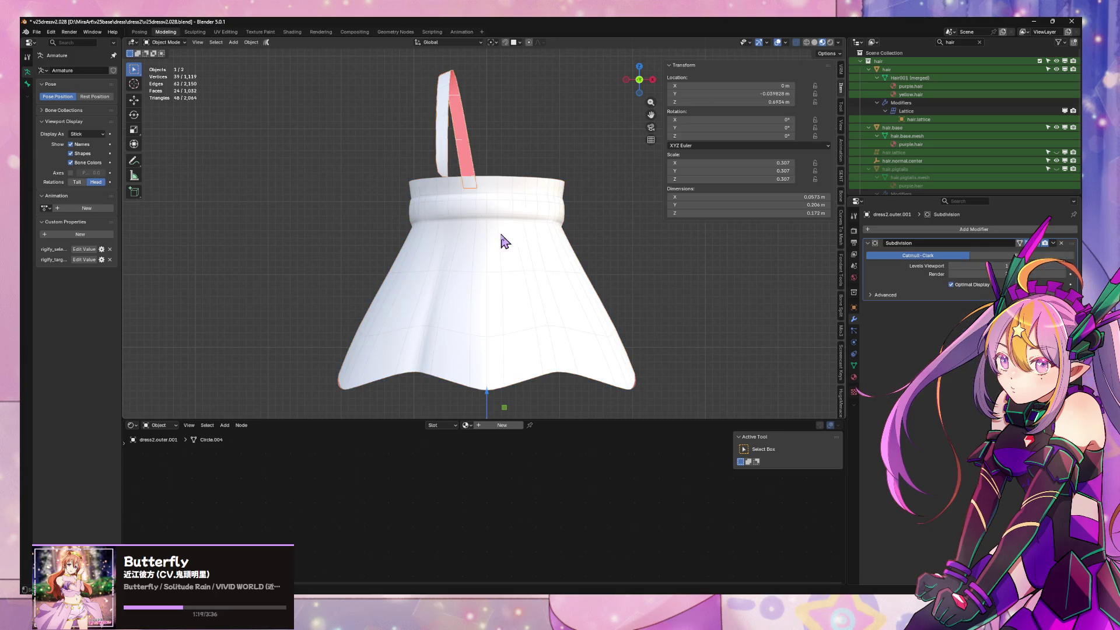
key(ctrl+j)
middle_drag(464, 239, 552, 283)
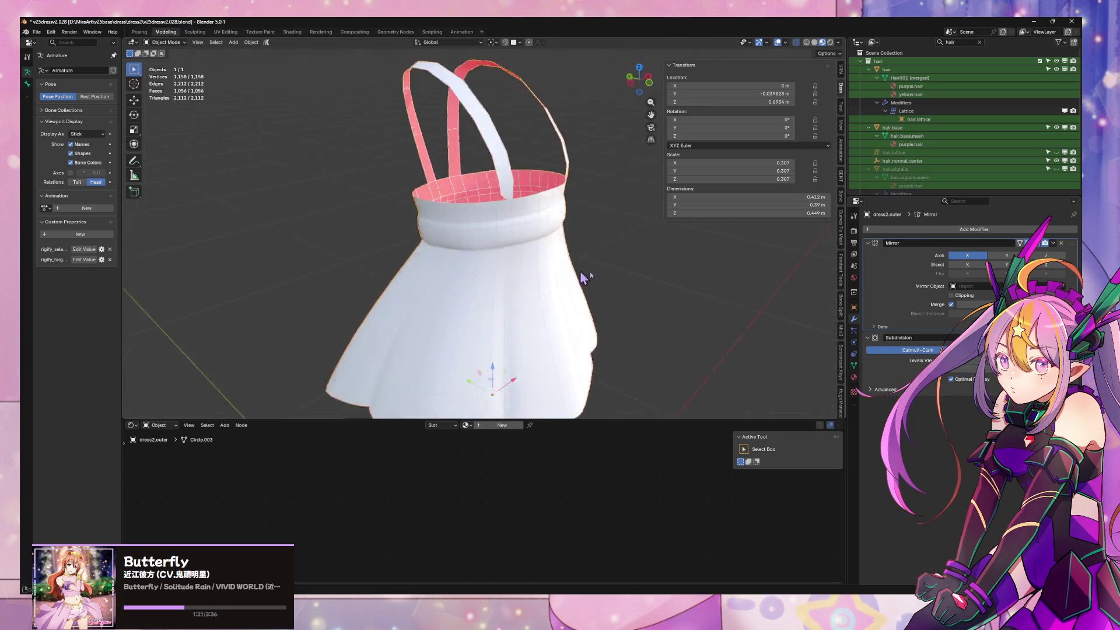
scroll(551, 283, up, 4)
Delete the face at the left strap base to free the strap from the waistband
key(Tab)
mouse_move(458, 280)
middle_down()
mouse_move(487, 283)
mouse_move(474, 295)
mouse_move(524, 231)
mouse_move(495, 232)
mouse_move(564, 217)
mouse_move(394, 234)
middle_up()
click(495, 232)
key(Tab)
key(Tab)
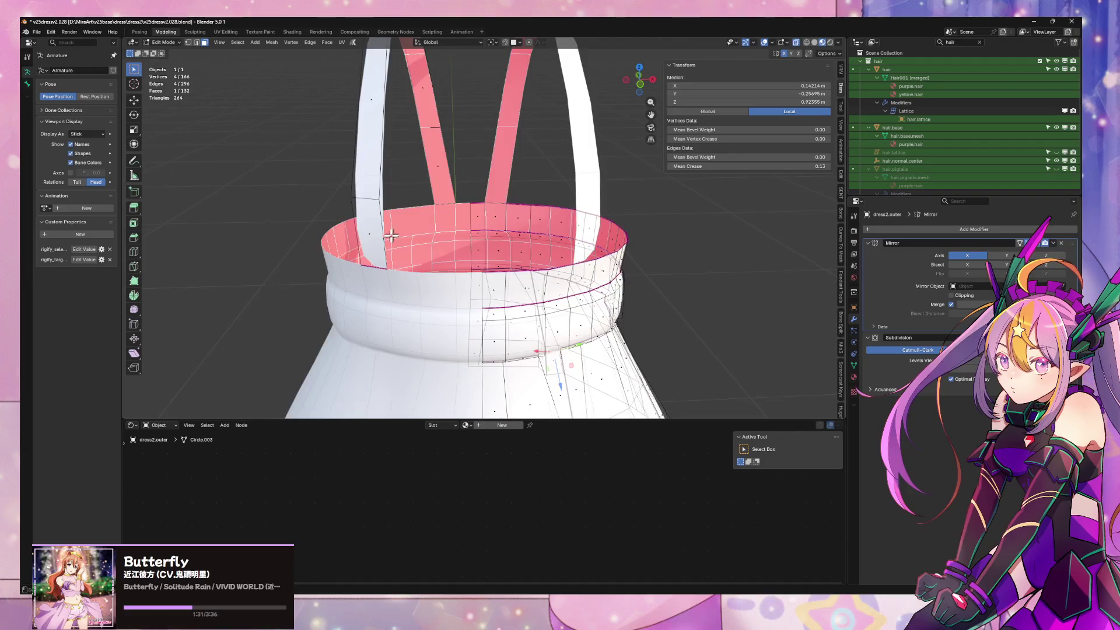
scroll(370, 238, down, 3)
scroll(387, 220, down, 2)
scroll(409, 241, down, 1)
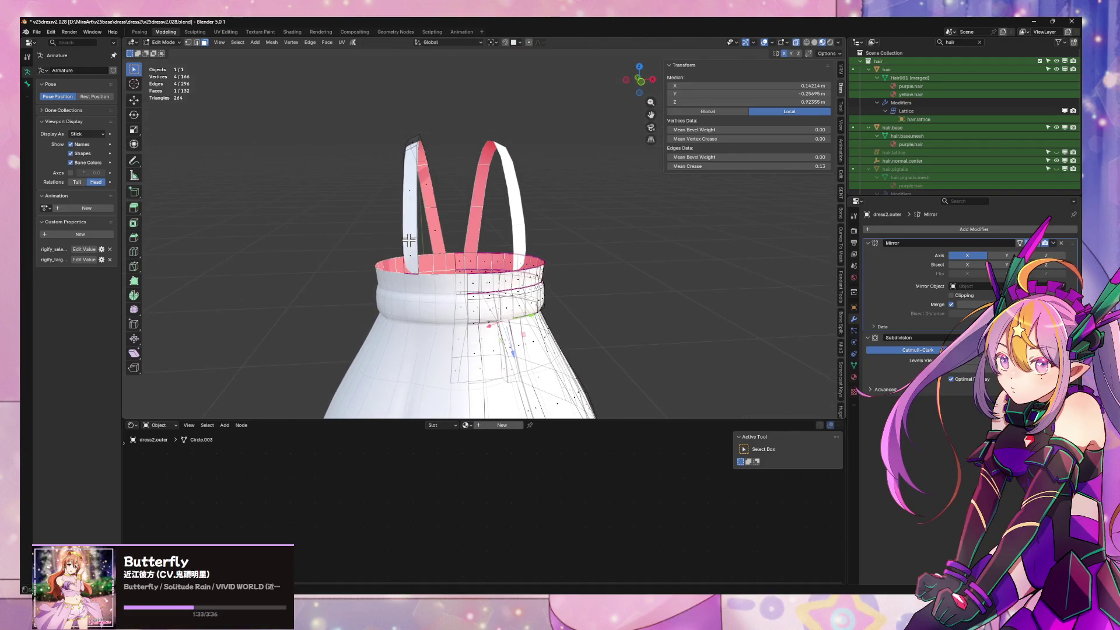
click(406, 272)
scroll(404, 266, up, 4)
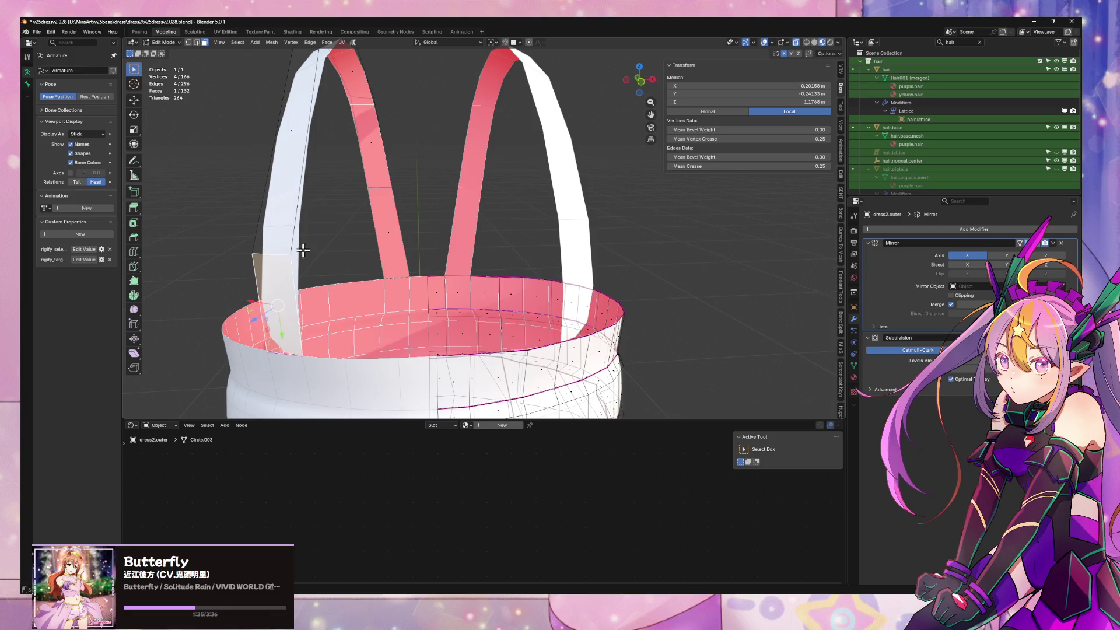
key(x)
click(288, 292)
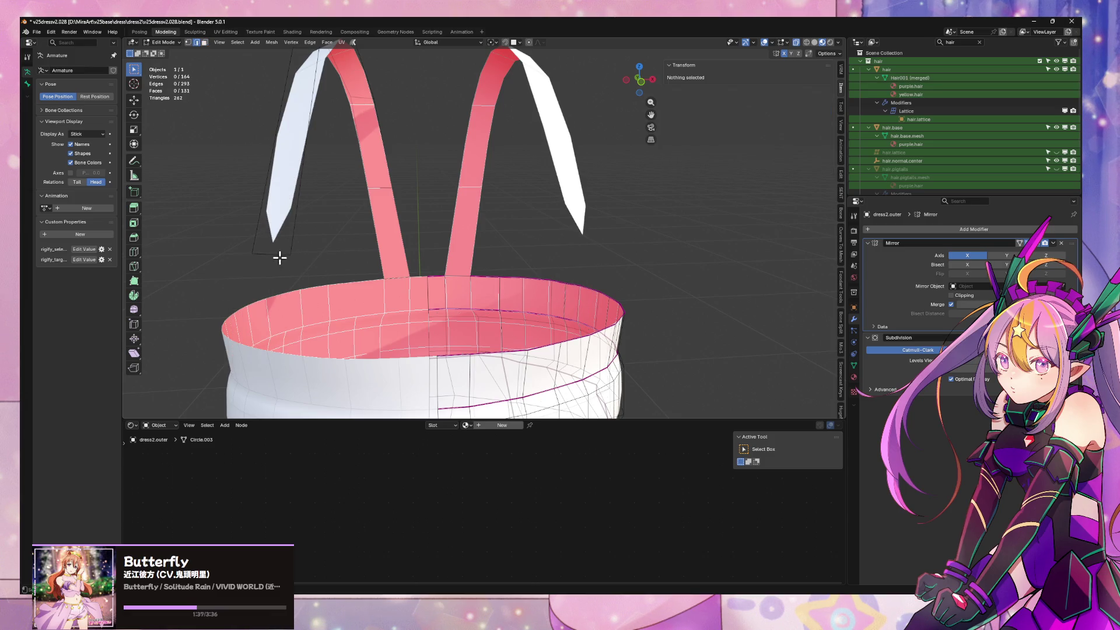
Move the strap tip along X and rotate it on Z, then undo the attempt
click(272, 255)
key(g)
key(x)
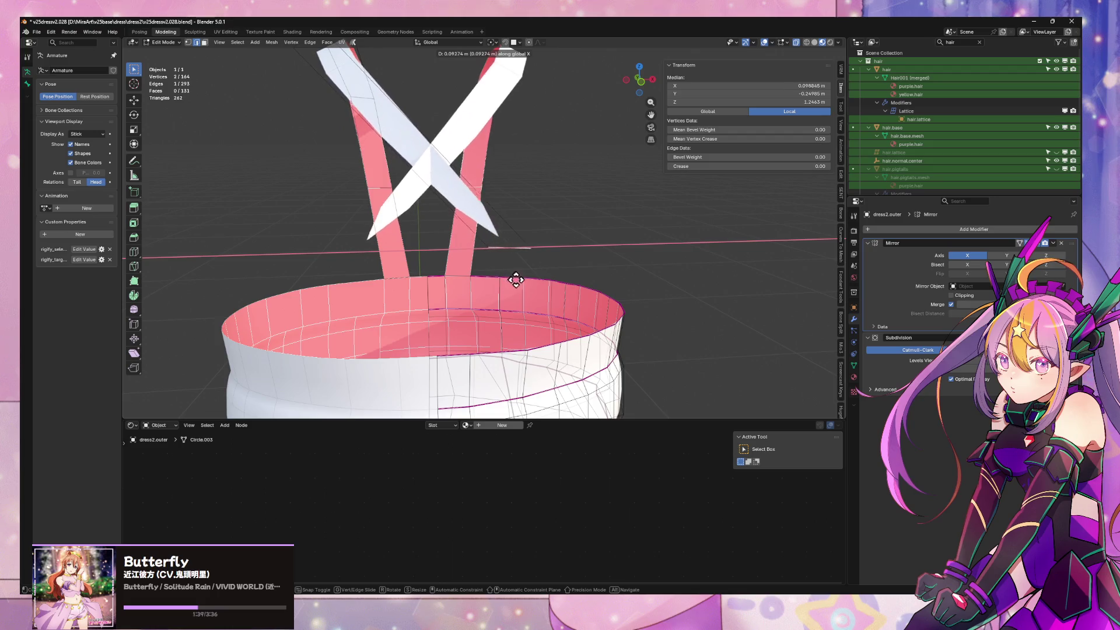
click(555, 284)
middle_drag(586, 277, 533, 288)
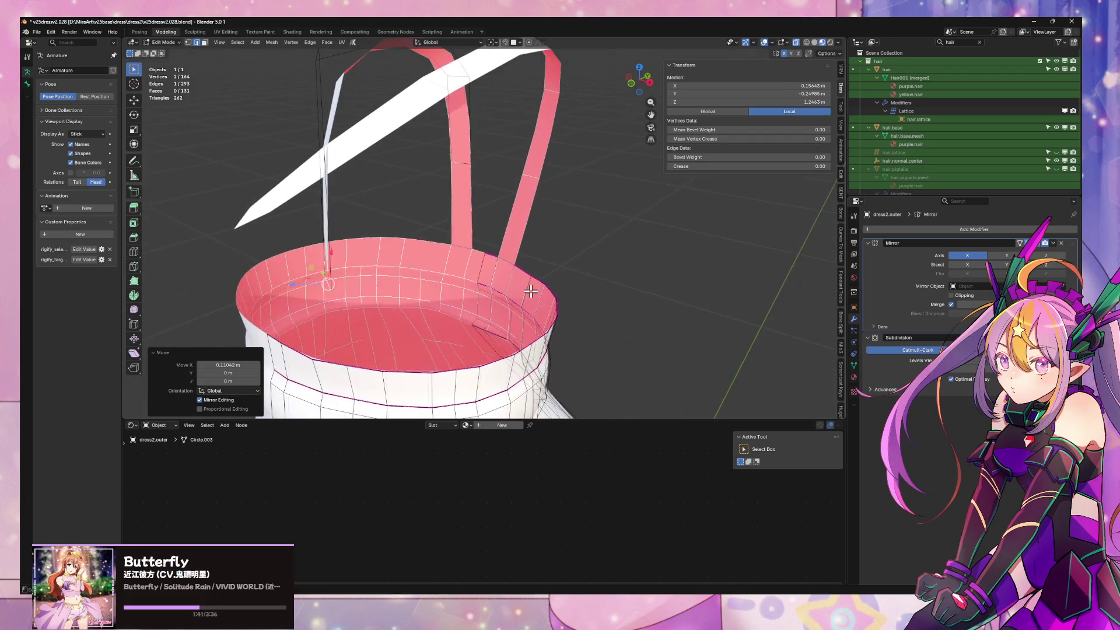
key(r)
key(z)
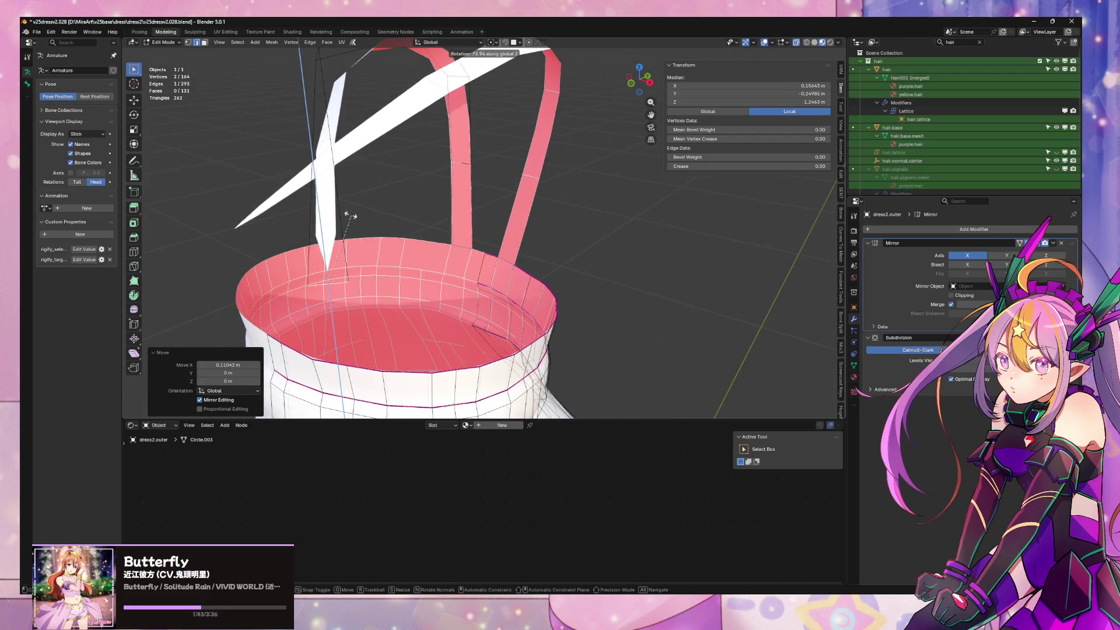
click(345, 215)
mouse_move(345, 215)
middle_down()
mouse_move(425, 241)
mouse_move(520, 242)
middle_up()
key(ctrl+z)
key(ctrl+z)
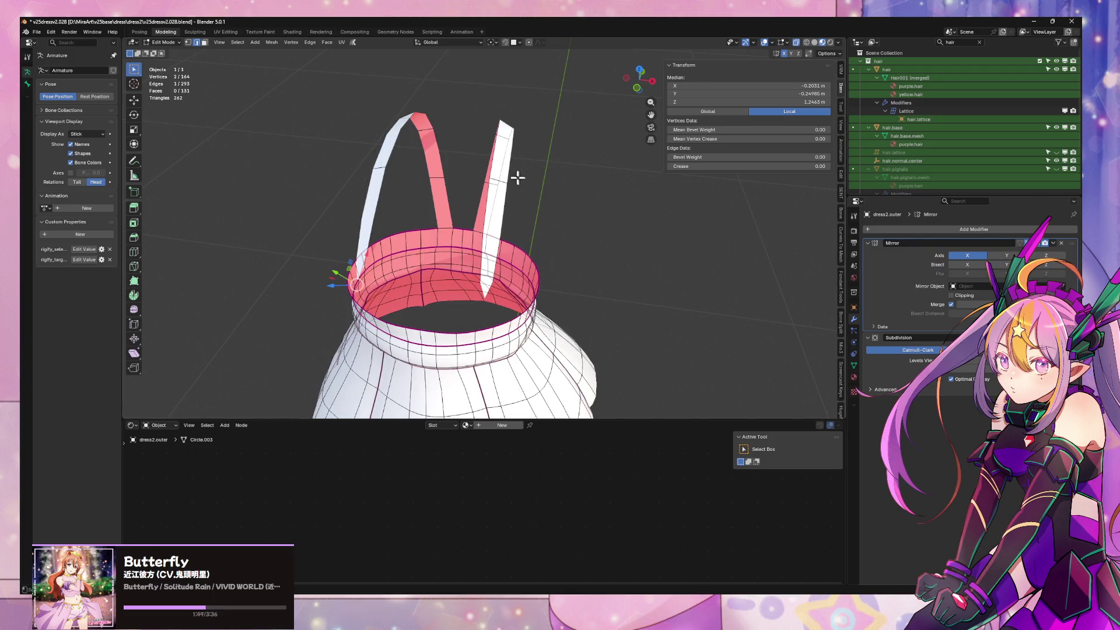
With Normal orientation, move and rotate the strap so it arches over the shoulder toward the chest
middle_drag(523, 181, 633, 174)
scroll(633, 173, up, 2)
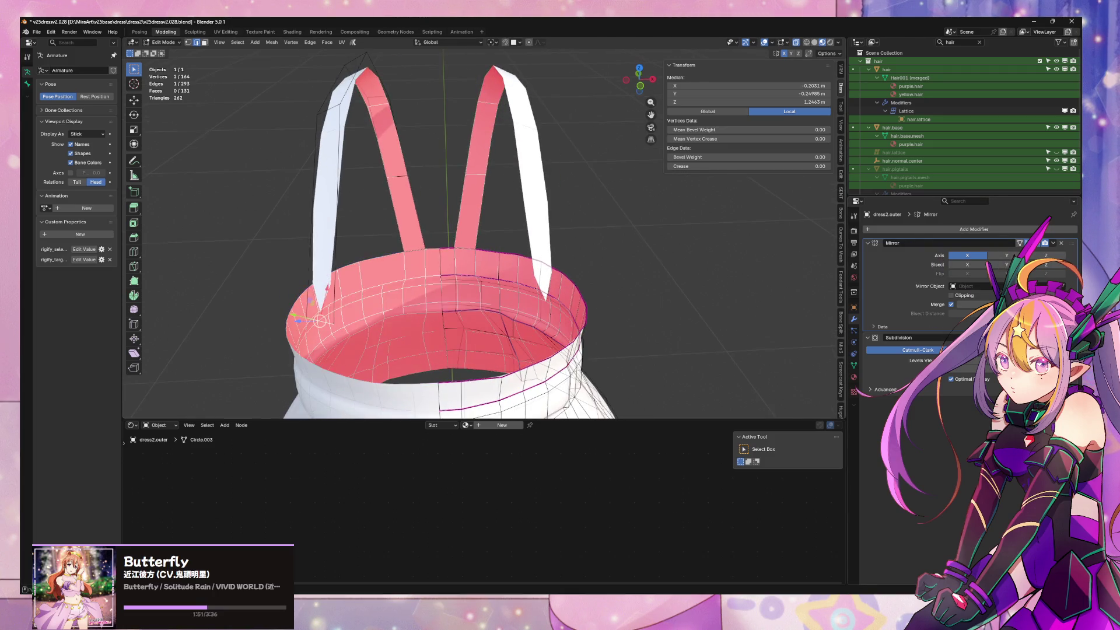
click(444, 42)
mouse_move(486, 203)
middle_down()
mouse_move(463, 187)
mouse_move(480, 169)
mouse_move(518, 183)
middle_up()
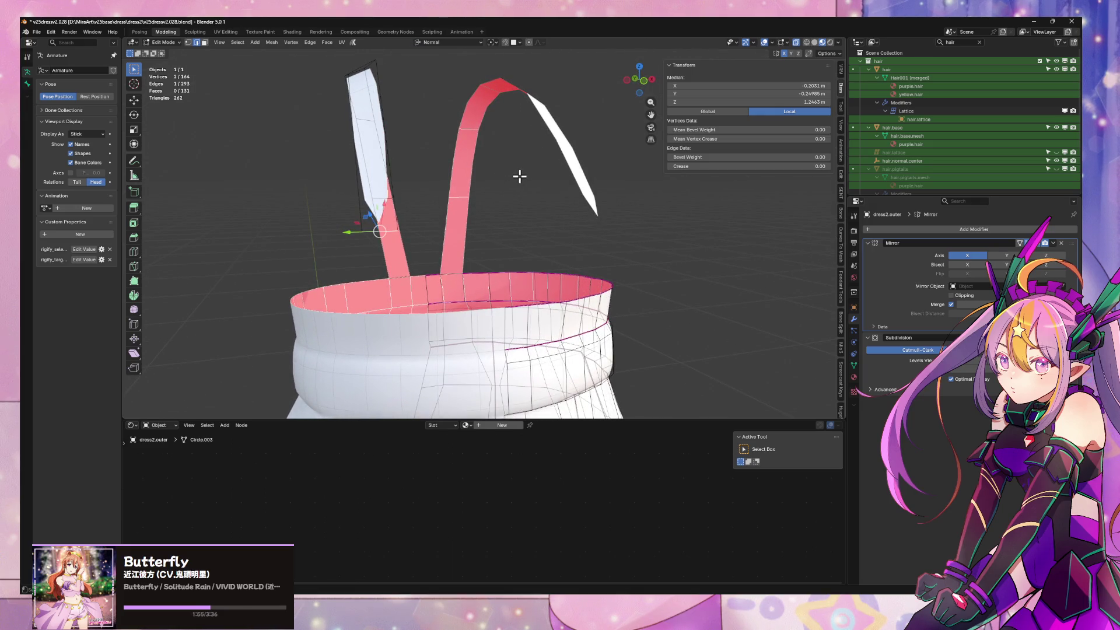
middle_drag(344, 229, 445, 230)
key(g)
key(y)
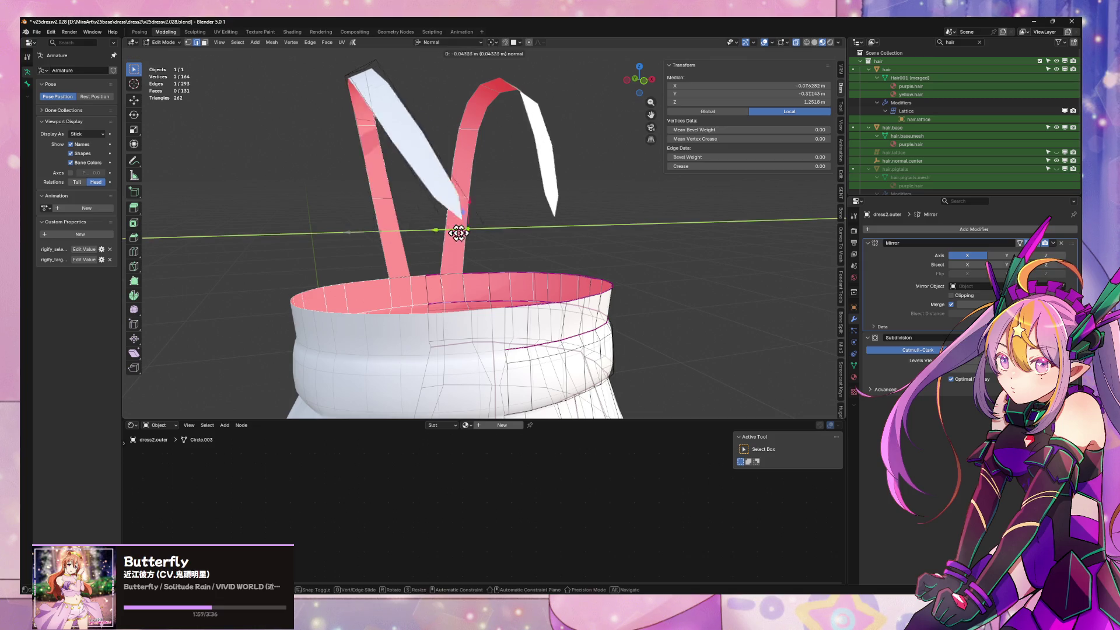
click(560, 232)
mouse_move(591, 221)
middle_down()
mouse_move(607, 205)
mouse_move(508, 169)
middle_up()
key(r)
key(y)
key(x)
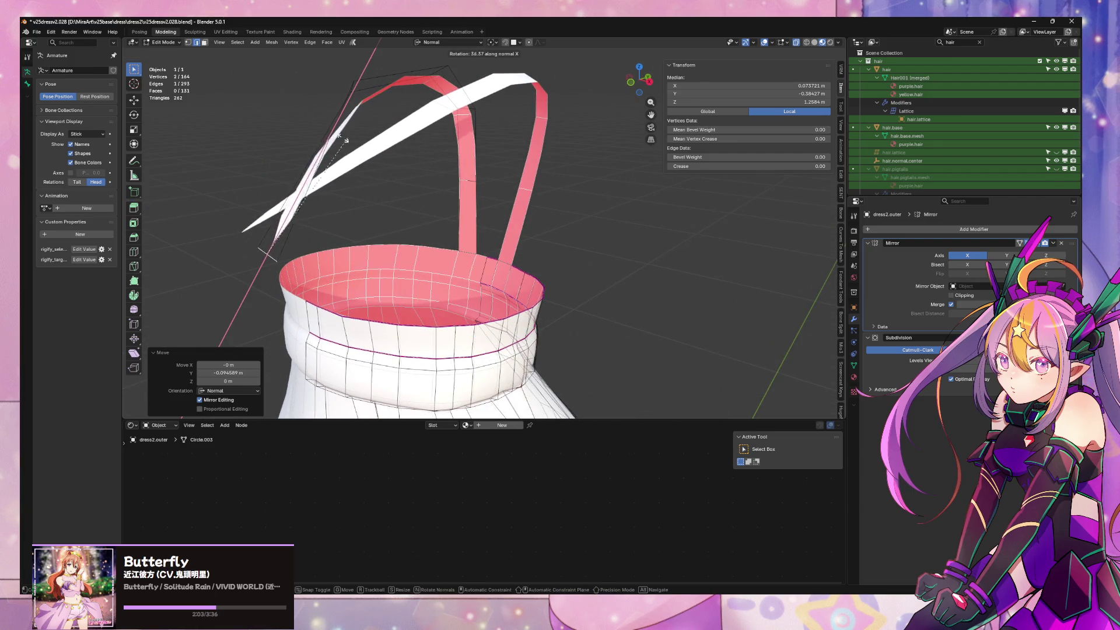
click(437, 163)
mouse_move(437, 162)
middle_down()
mouse_move(395, 169)
mouse_move(457, 182)
mouse_move(312, 178)
mouse_move(493, 191)
mouse_move(511, 183)
mouse_move(501, 178)
mouse_move(503, 206)
middle_up()
key(g)
key(y)
click(461, 174)
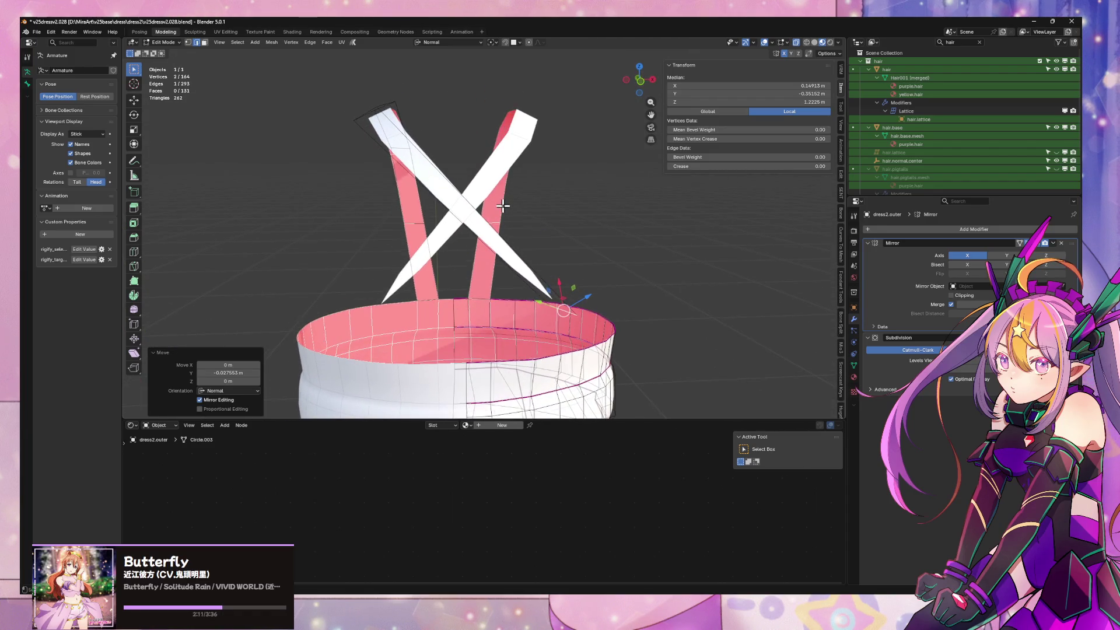
Check the straps from the front, select a strap vertex and exit local view to show the full character
key(Tab)
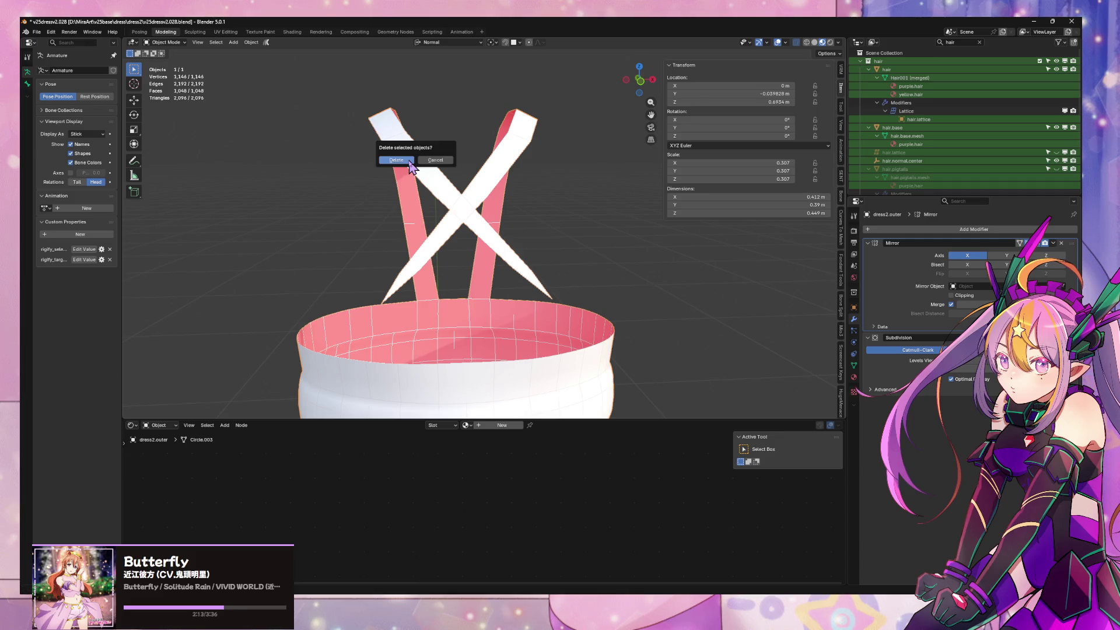
mouse_move(364, 212)
middle_down()
mouse_move(426, 213)
mouse_move(519, 191)
middle_up()
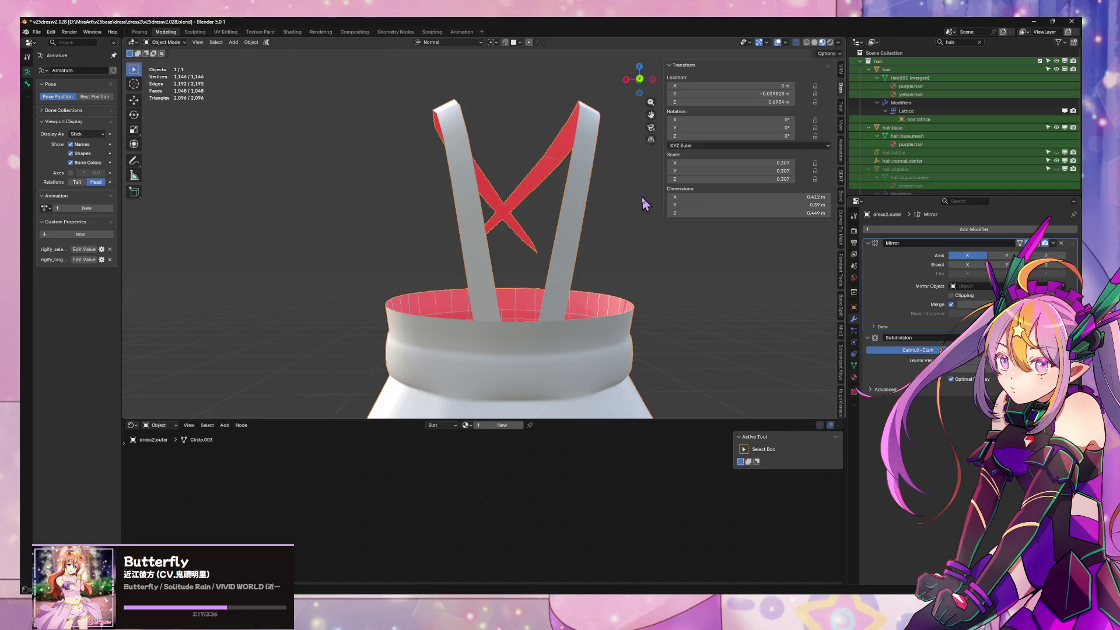
key(Tab)
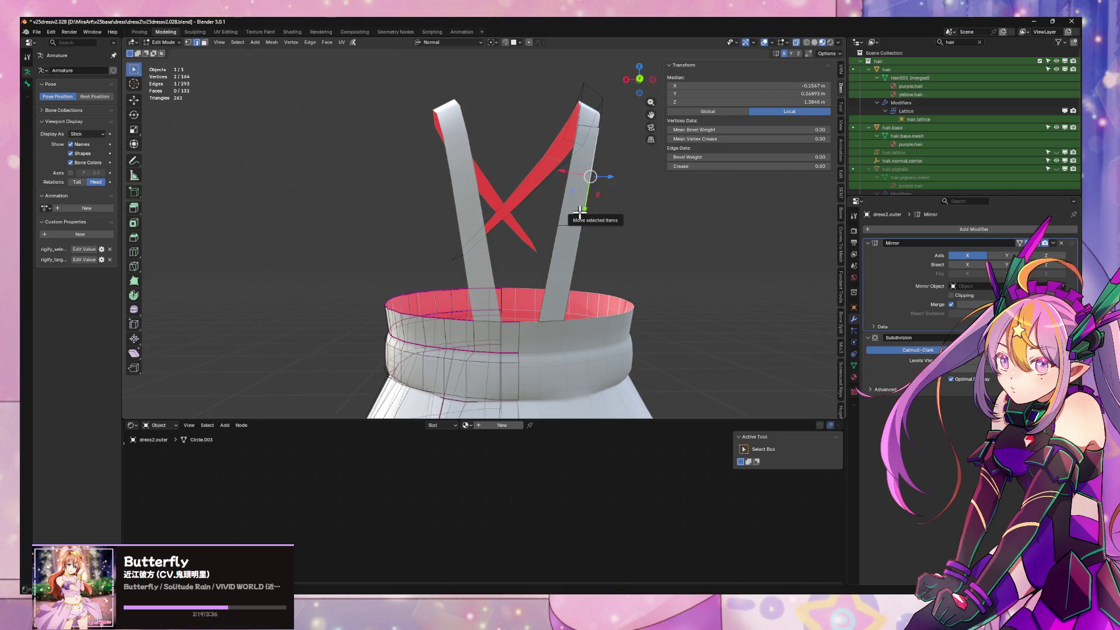
key(ctrl+l)
right_click(574, 224)
key(Escape)
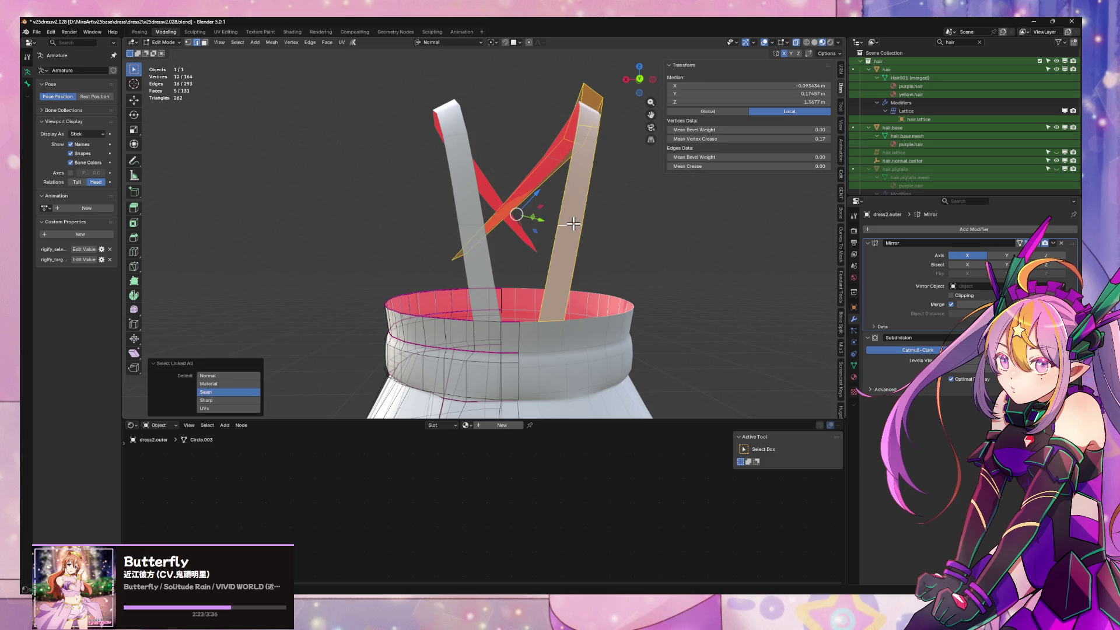
mouse_move(584, 170)
middle_down()
mouse_move(411, 190)
mouse_move(411, 263)
mouse_move(369, 270)
middle_up()
click(405, 280)
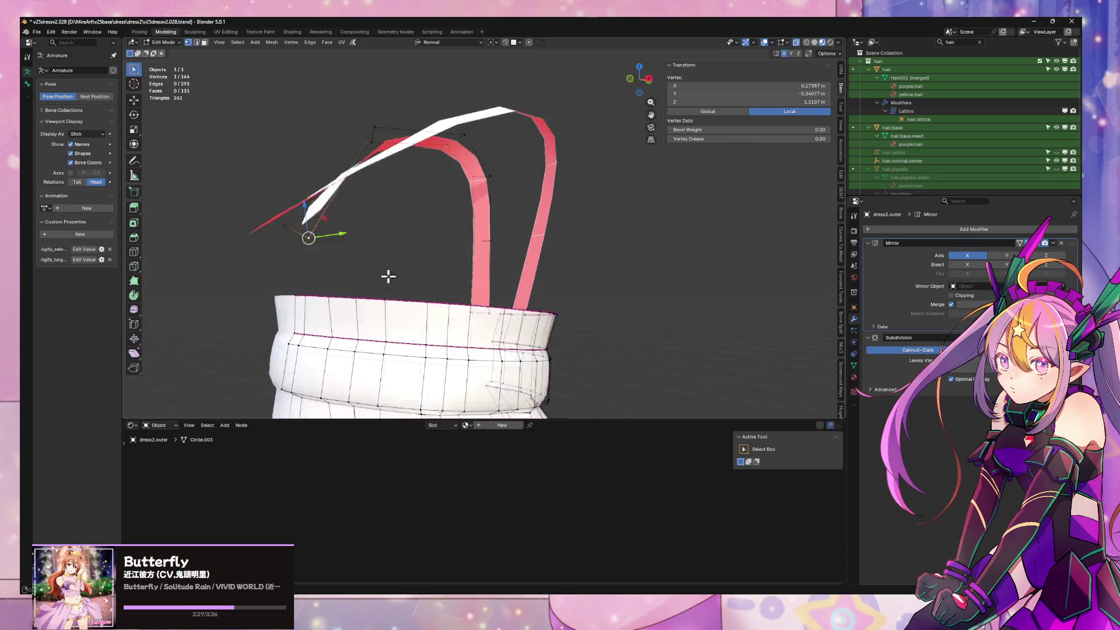
click(640, 81)
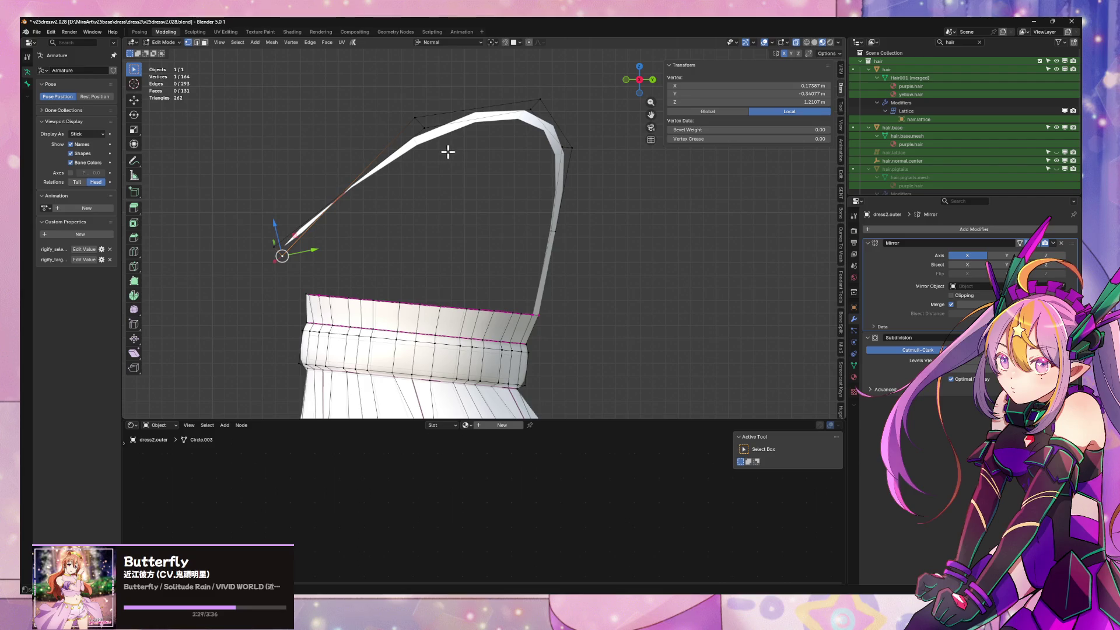
key(KP_Divide)
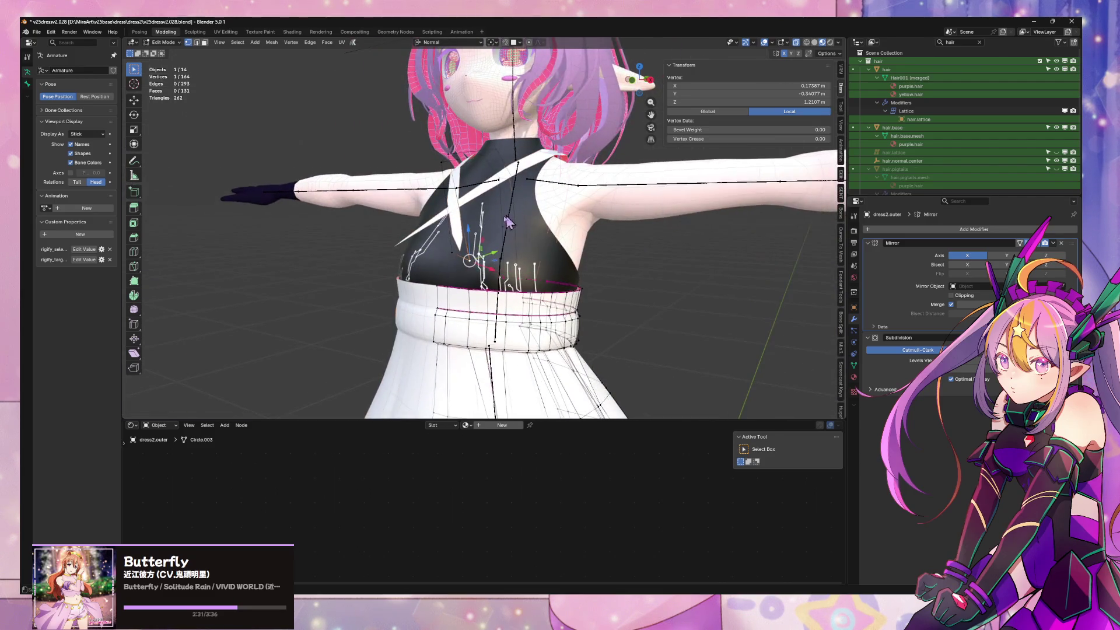
Isolate dress2 and dress2.outer in local view and enter Edit Mode on the skirt
key(Tab)
click(534, 222)
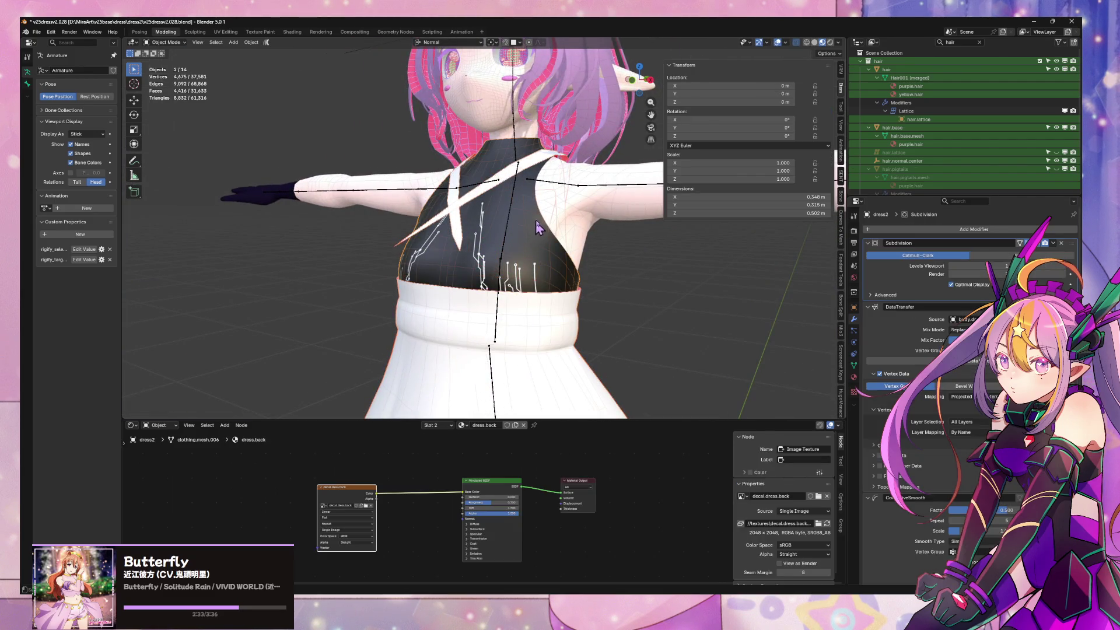
shift+click(554, 333)
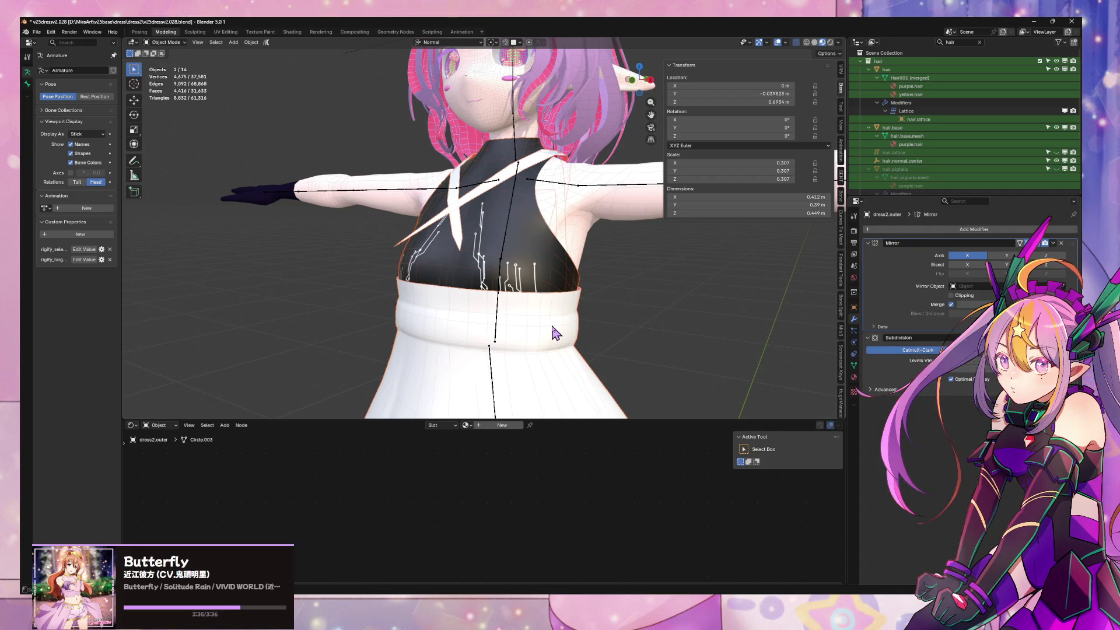
shift+click(553, 332)
key(KP_Divide)
scroll(507, 201, up, 3)
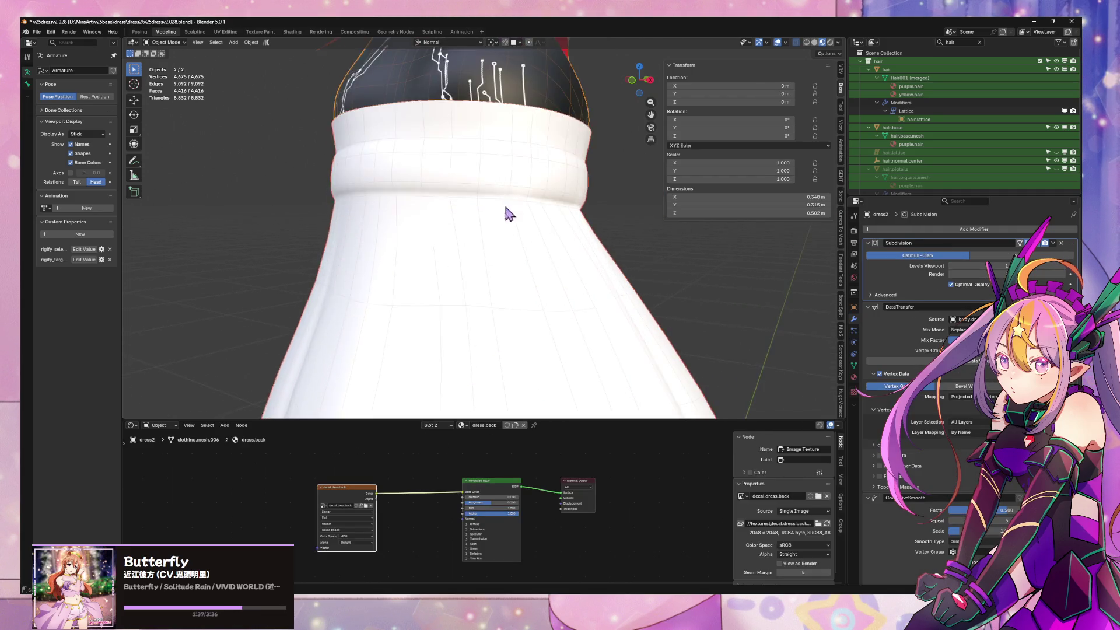
mouse_move(507, 201)
middle_down()
mouse_move(522, 208)
mouse_move(434, 247)
middle_up()
key(Tab)
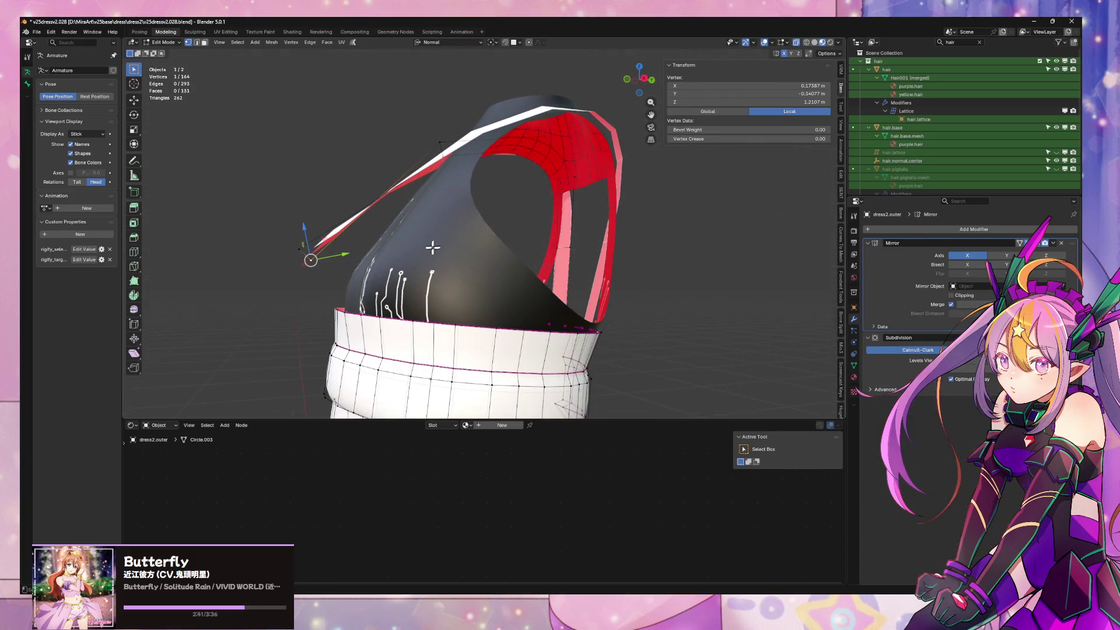
Pull the strap vertex in along the normal Y axis twice against the bodice
key(g)
key(y)
click(374, 251)
mouse_move(374, 251)
middle_down()
mouse_move(456, 273)
mouse_move(432, 268)
middle_up()
key(g)
key(y)
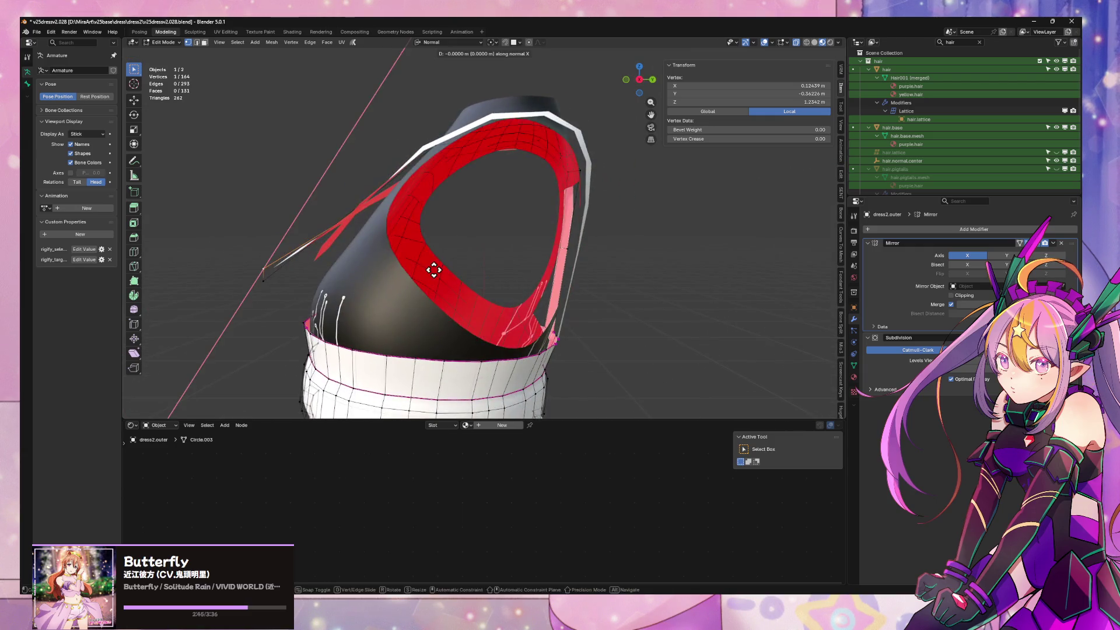
click(444, 272)
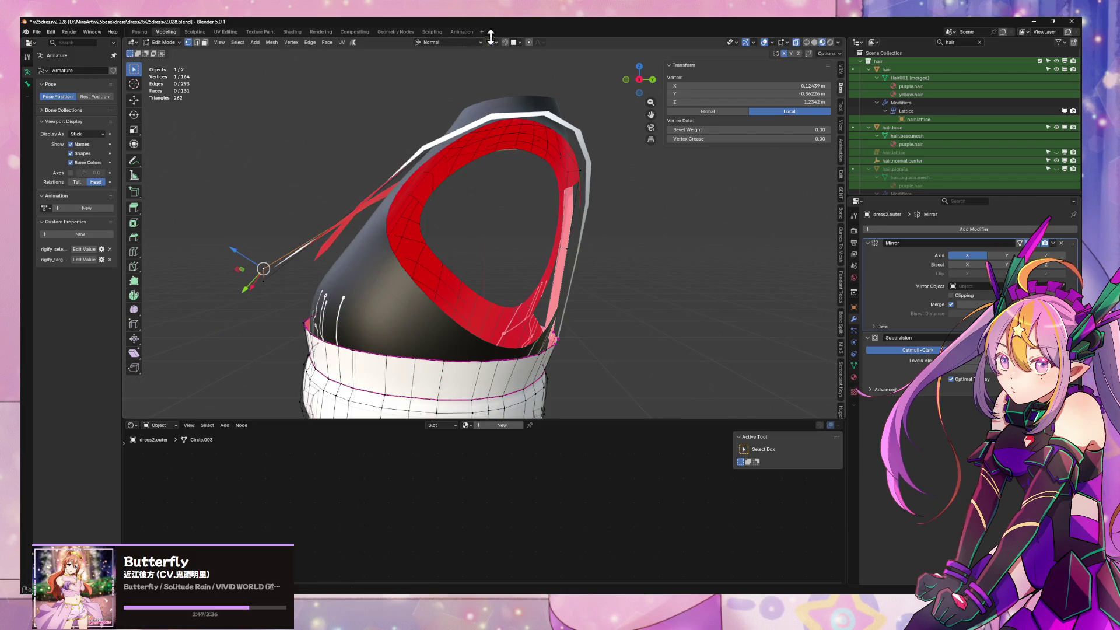
Check the strap ends with X-ray, then shift the vertex along Y so the straps cross over the chest
click(471, 42)
middle_drag(338, 211, 373, 216)
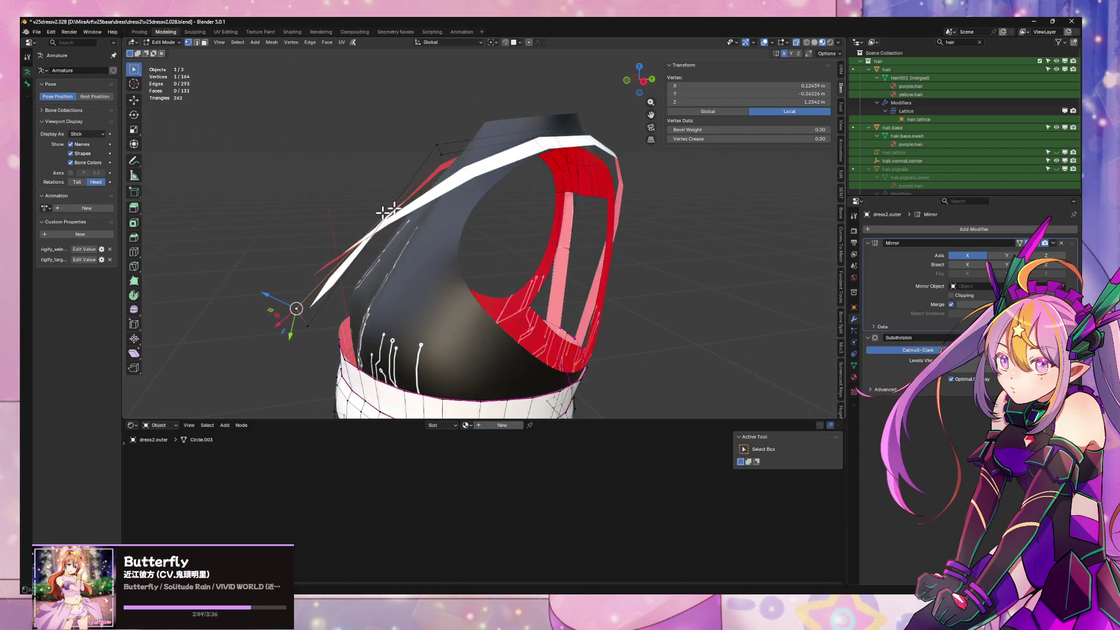
click(814, 42)
mouse_move(473, 201)
middle_down()
mouse_move(485, 190)
mouse_move(500, 210)
mouse_move(619, 239)
middle_up()
key(alt+z)
key(g)
key(x)
key(y)
click(510, 212)
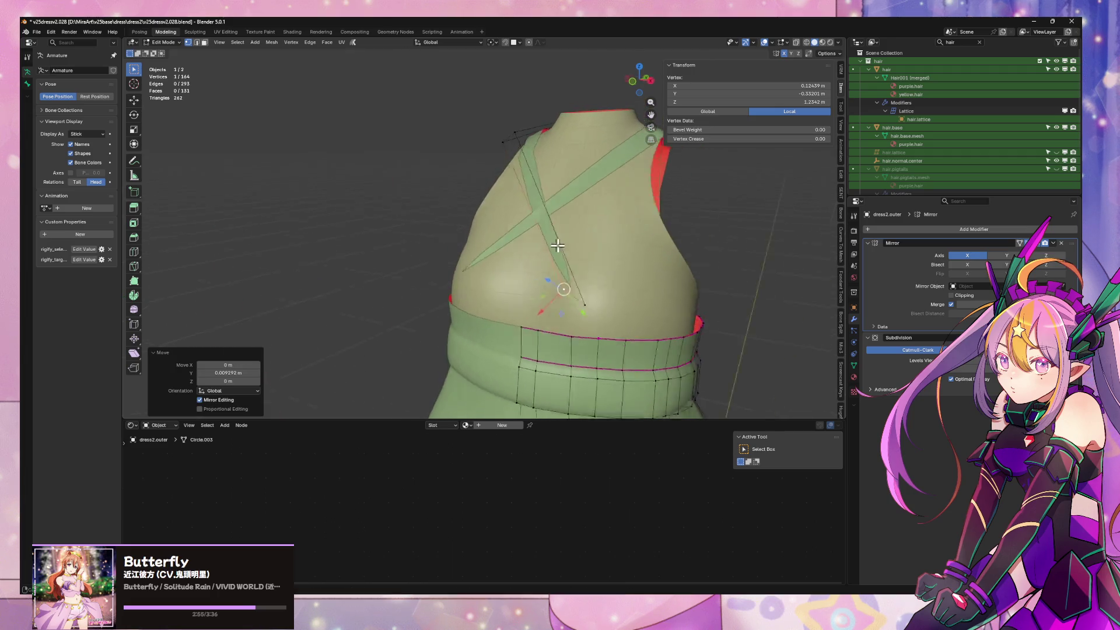
Delete the stray strap vertices and an unwanted strap face from the bodice
key(g)
key(y)
middle_drag(623, 299, 624, 289)
shift+click(570, 335)
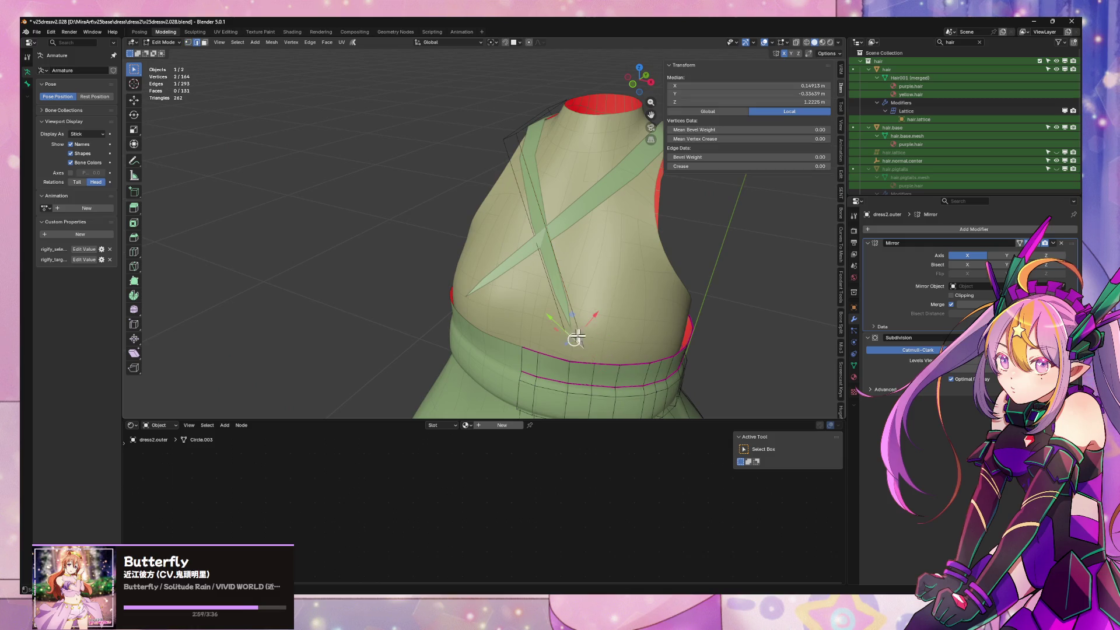
key(x)
key(Escape)
key(x)
click(588, 307)
mouse_move(590, 305)
middle_down()
mouse_move(654, 295)
mouse_move(525, 260)
middle_up()
click(477, 237)
key(x)
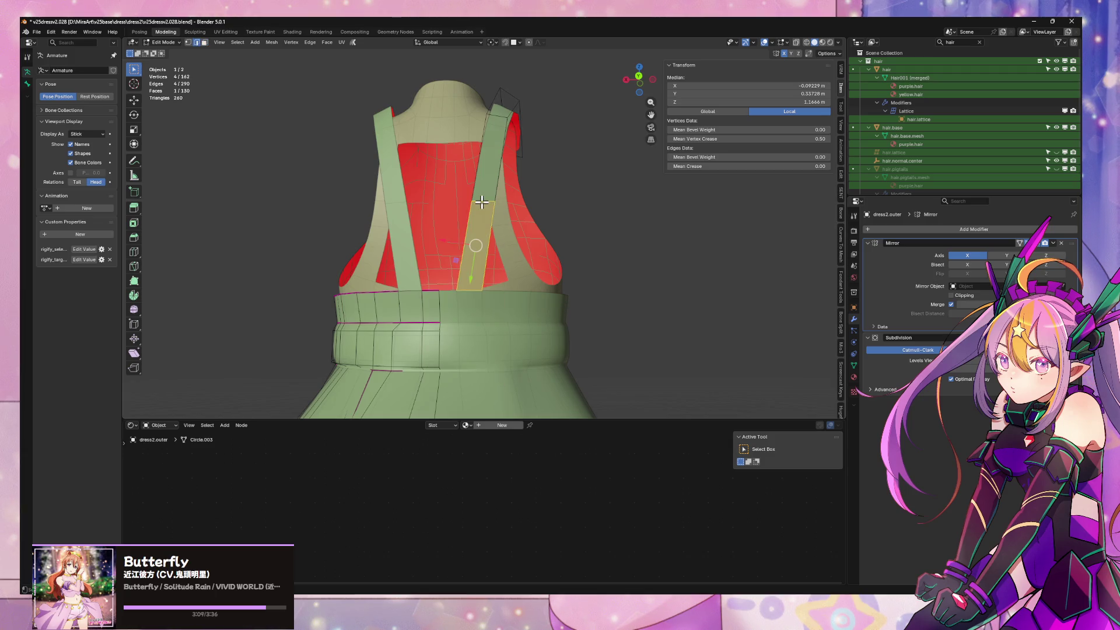
Slide the selected strap toward the centre and rotate it about the vertical axis
key(g)
key(x)
key(x)
key(y)
key(y)
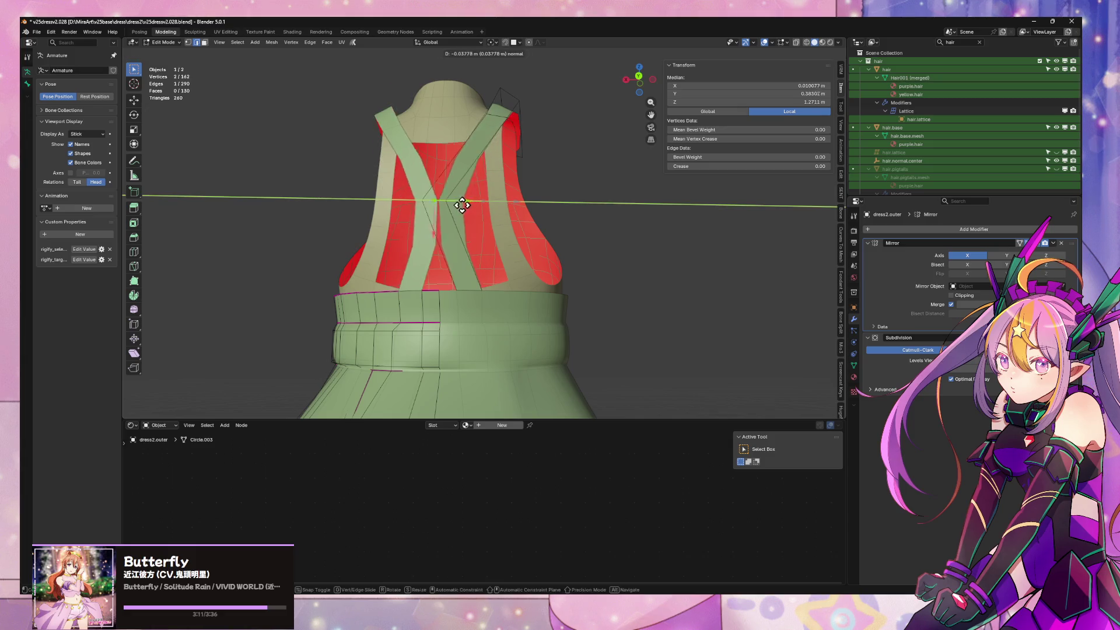
click(422, 204)
mouse_move(453, 232)
middle_down()
mouse_move(557, 303)
mouse_move(530, 281)
middle_up()
key(r)
key(z)
click(549, 344)
Remove leftover strap vertices and a stray edge where the straps overlap
click(503, 299)
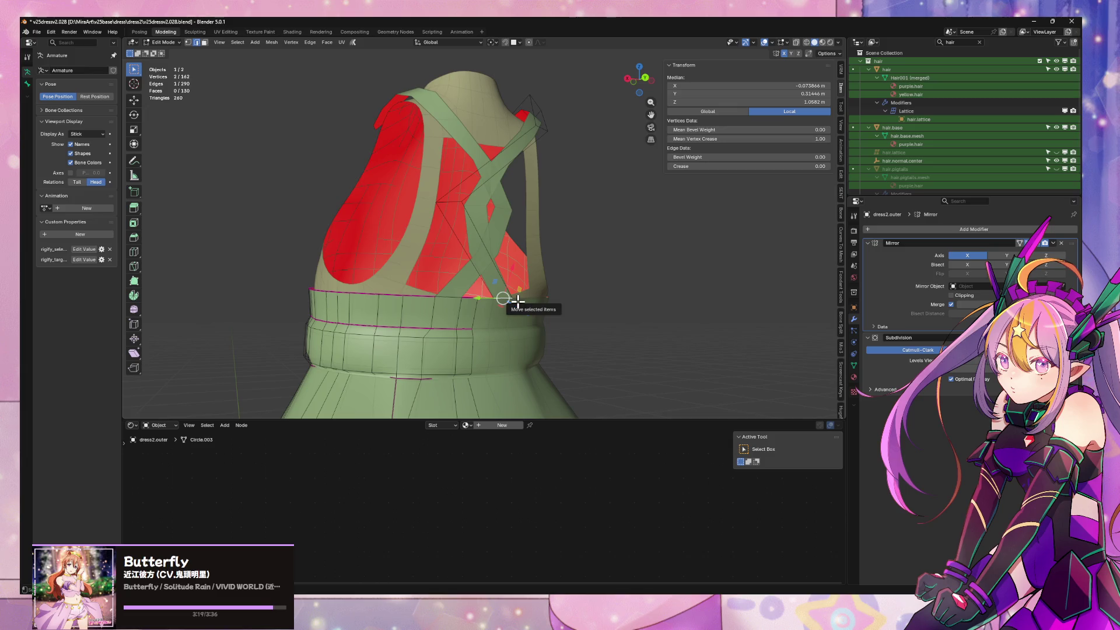
right_click(517, 301)
click(507, 314)
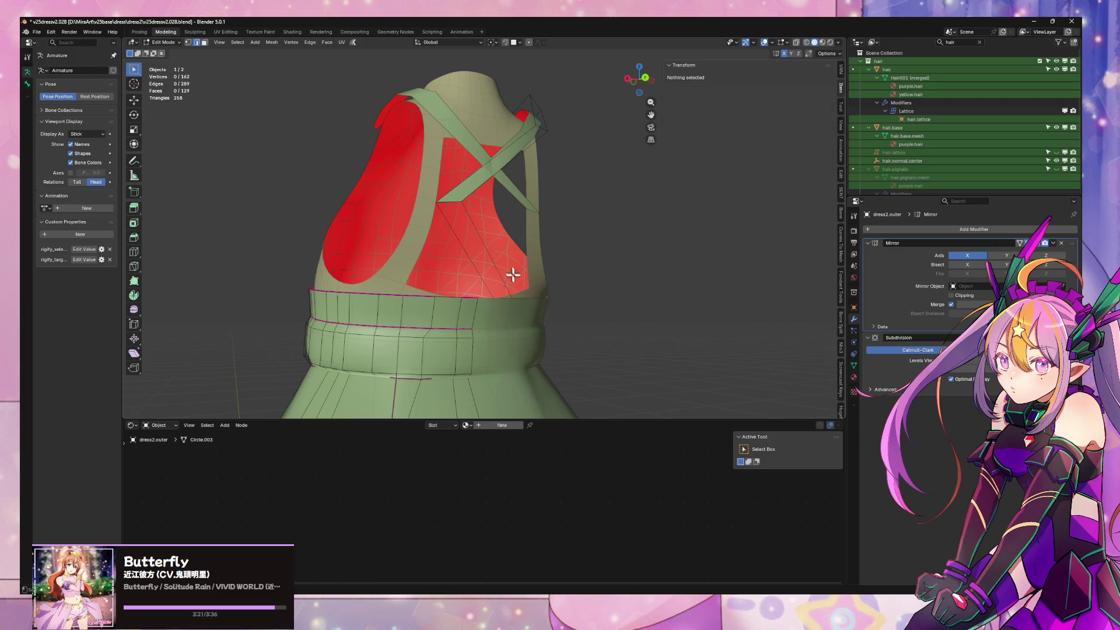
click(491, 282)
right_click(495, 241)
click(509, 245)
mouse_move(513, 245)
middle_down()
mouse_move(543, 263)
mouse_move(521, 282)
middle_up()
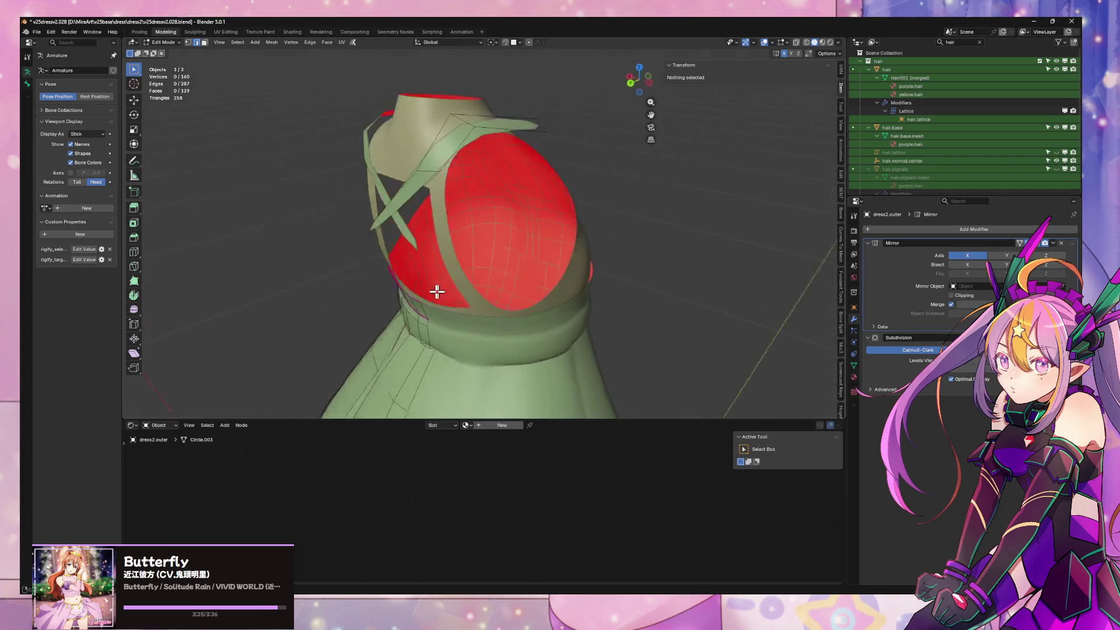
mouse_move(521, 283)
middle_down()
mouse_move(479, 242)
mouse_move(540, 178)
middle_up()
Bridge the open strap ends together with Bridge Edge Loops
click(478, 242)
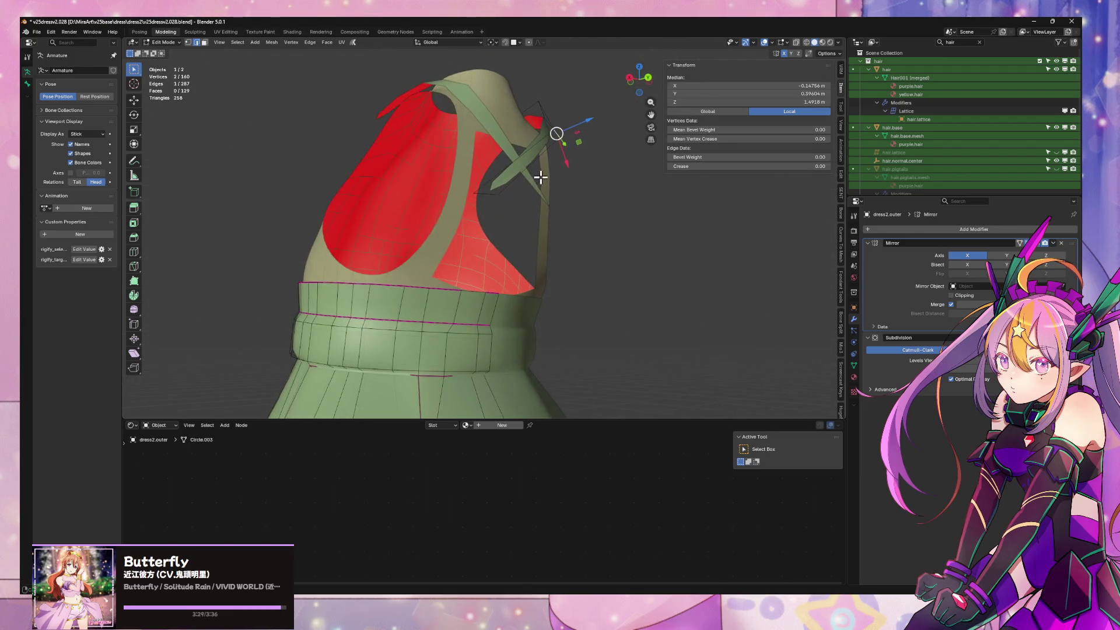
right_click(503, 277)
click(504, 280)
mouse_move(505, 281)
middle_down()
mouse_move(471, 278)
mouse_move(519, 245)
mouse_move(545, 287)
mouse_move(502, 310)
mouse_move(475, 306)
mouse_move(496, 282)
middle_up()
mouse_move(457, 230)
middle_down()
mouse_move(359, 232)
mouse_move(407, 239)
mouse_move(387, 239)
mouse_move(420, 208)
middle_up()
Shift the strap's end edge along Y so it fits against the waistband
click(354, 229)
key(g)
key(x)
key(Escape)
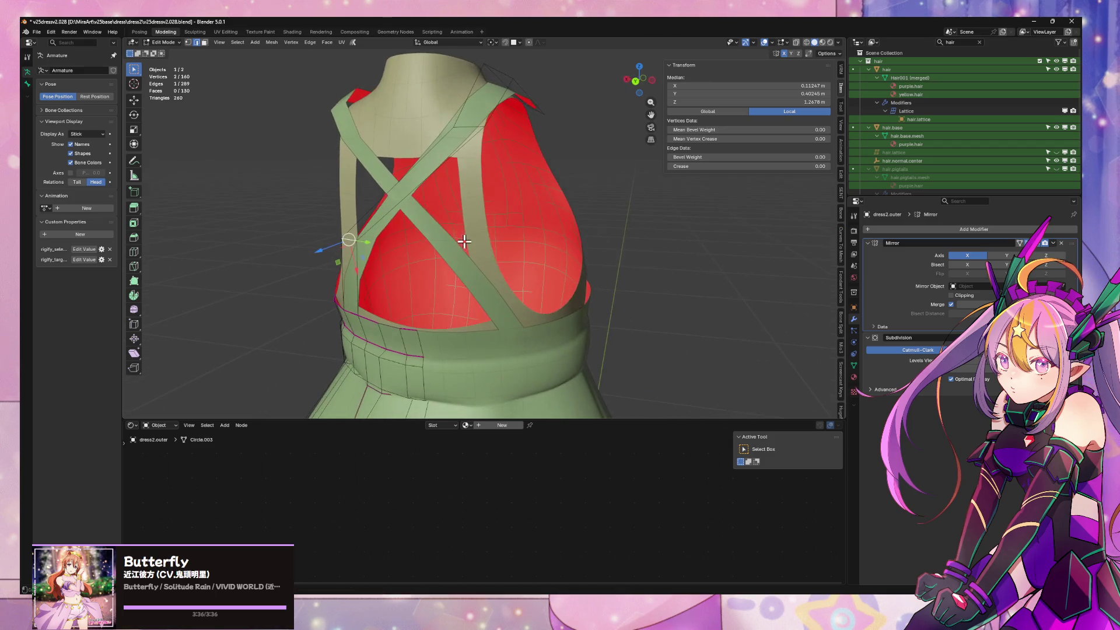
key(g)
key(y)
key(y)
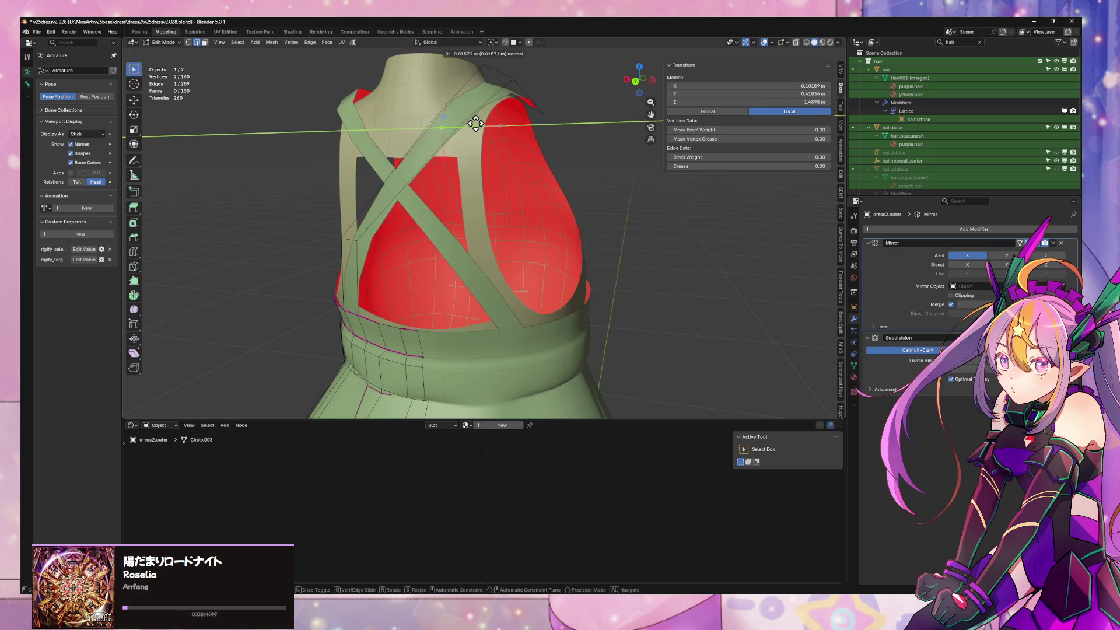
click(502, 128)
middle_drag(501, 128, 523, 158)
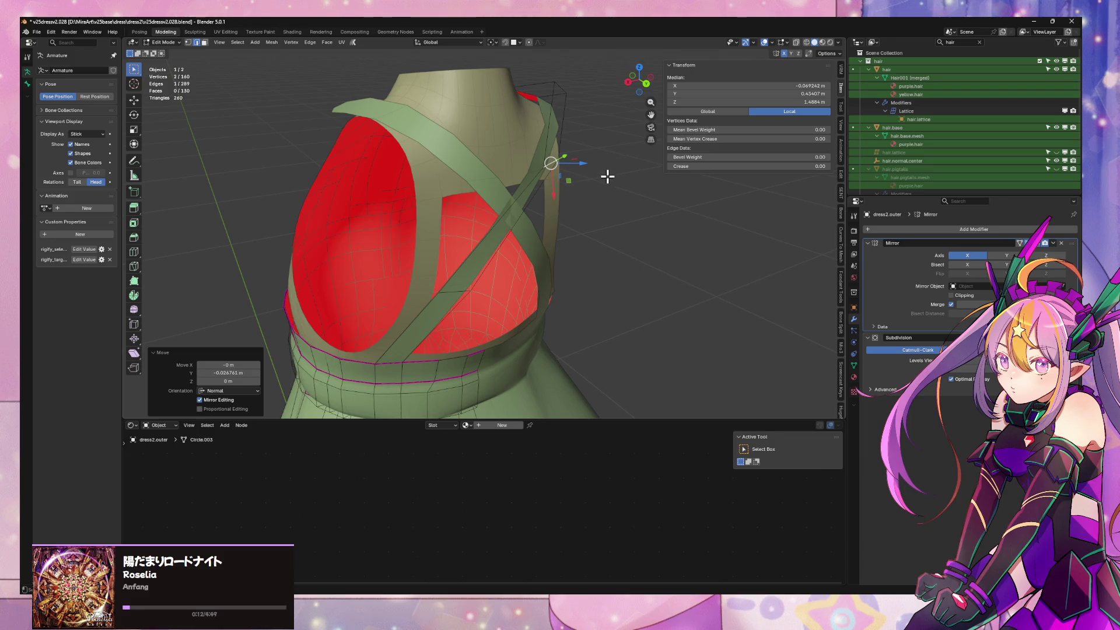
key(r)
key(x)
key(Escape)
Extrude the strap's end edge a small amount along the X axis
click(450, 42)
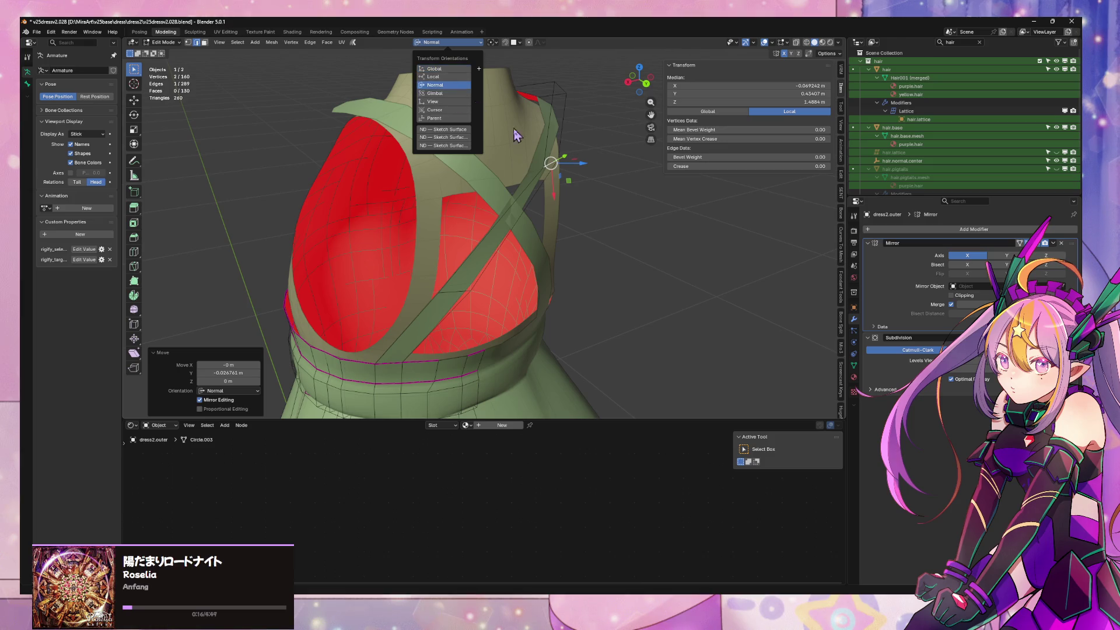
key(e)
key(x)
key(Escape)
middle_drag(582, 181, 573, 178)
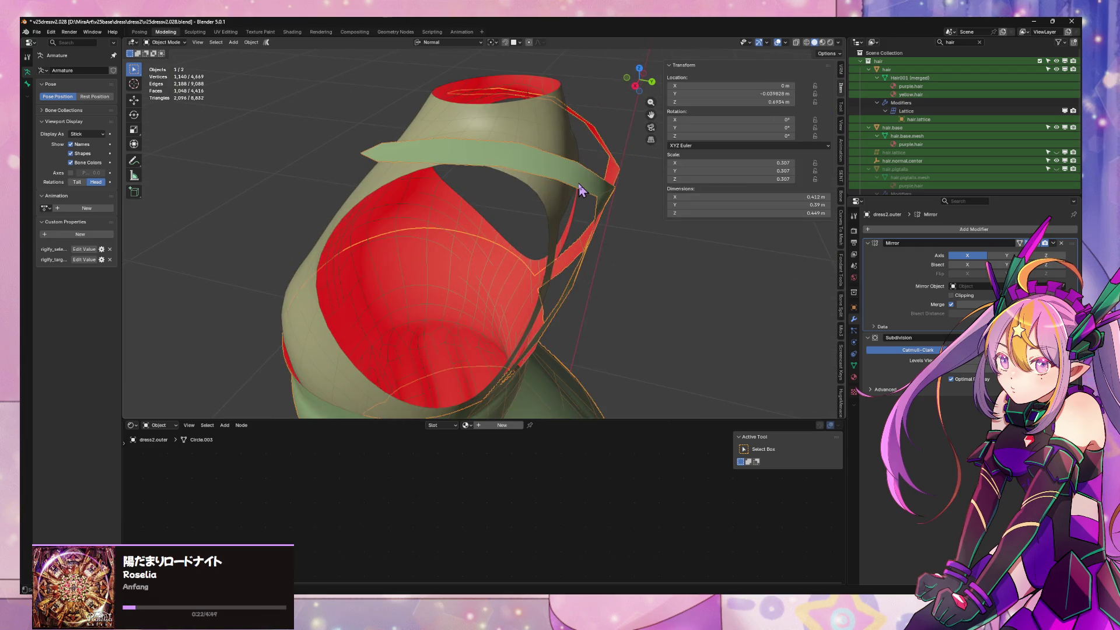
Delete the crossed strap faces from the dress using Only Edges & Faces
middle_drag(573, 178, 494, 200)
key(alt+a)
alt+click(486, 214)
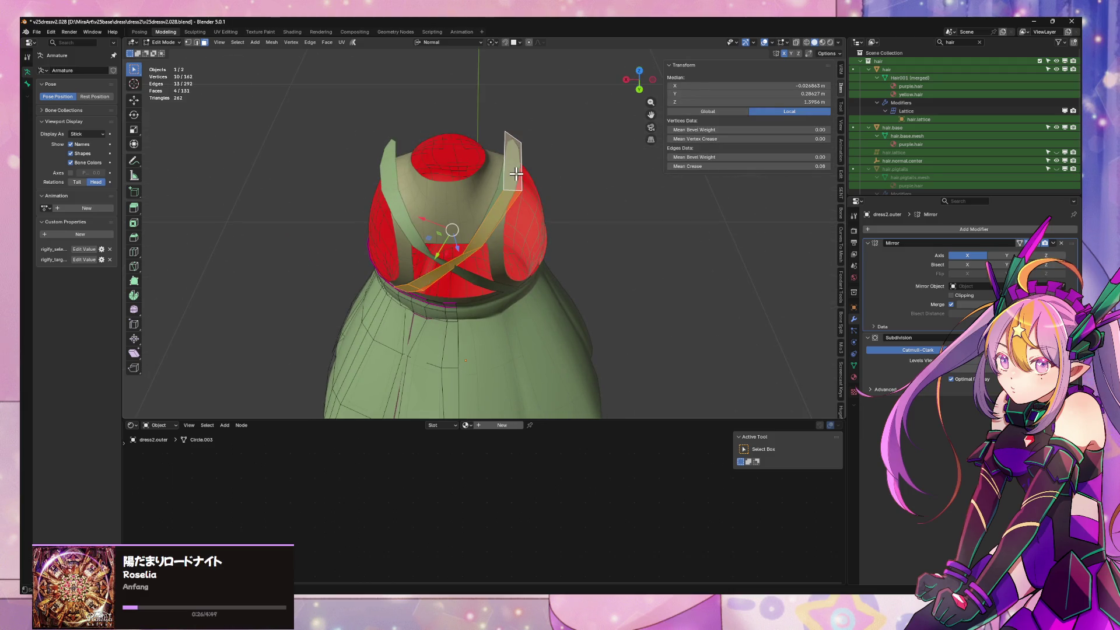
key(ctrl+z)
mouse_move(515, 182)
middle_down()
mouse_move(548, 125)
mouse_move(468, 299)
middle_up()
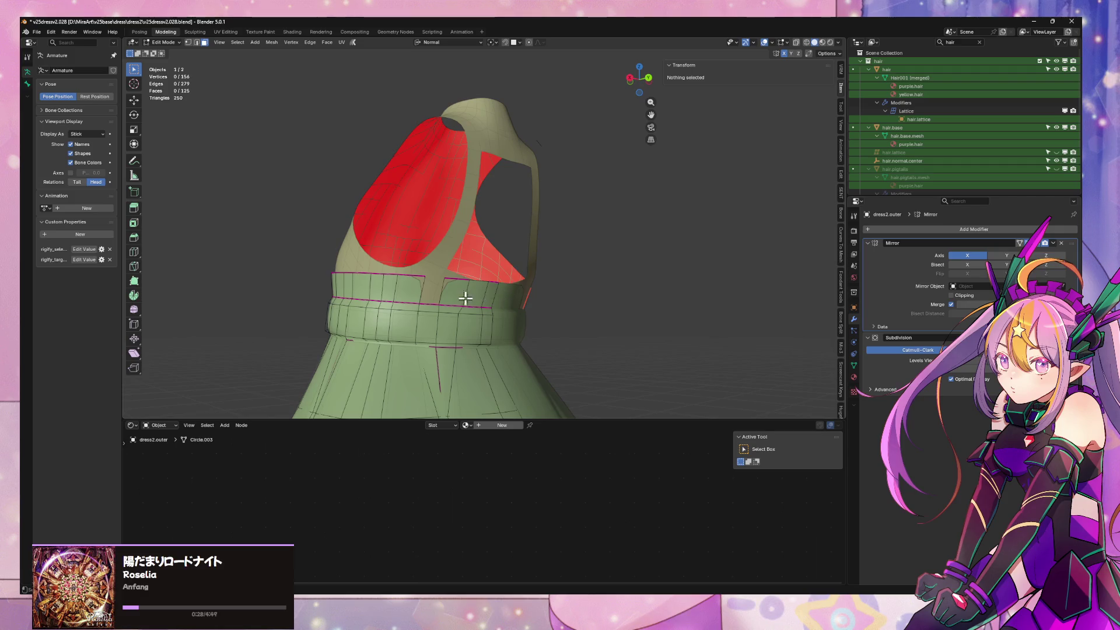
key(ctrl+shift+z)
right_click(470, 244)
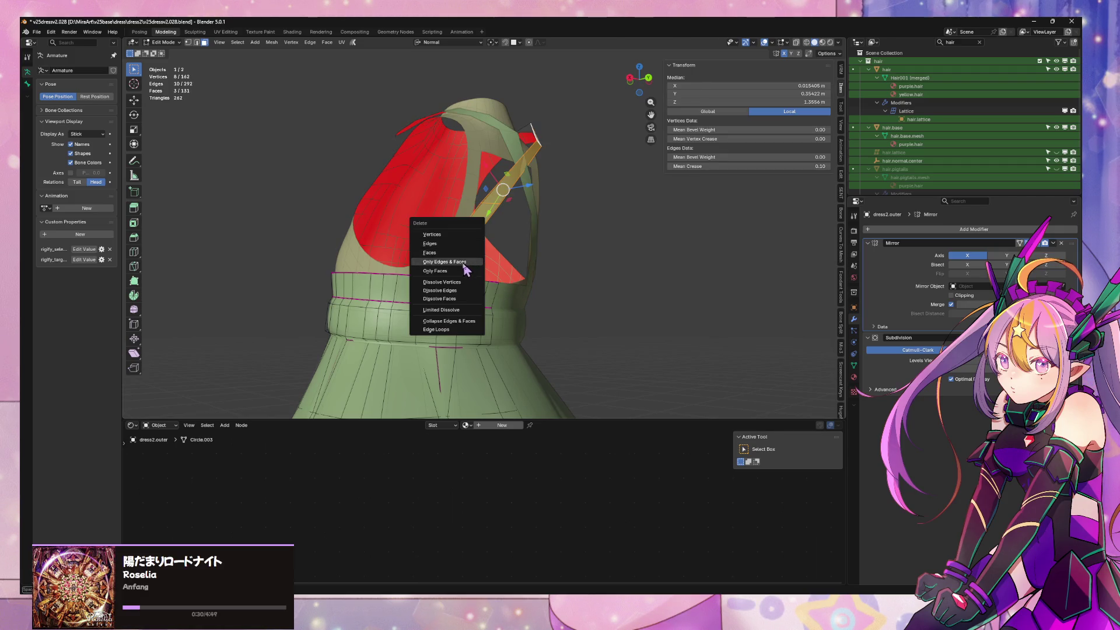
key(Escape)
key(Tab)
middle_drag(465, 250, 604, 300)
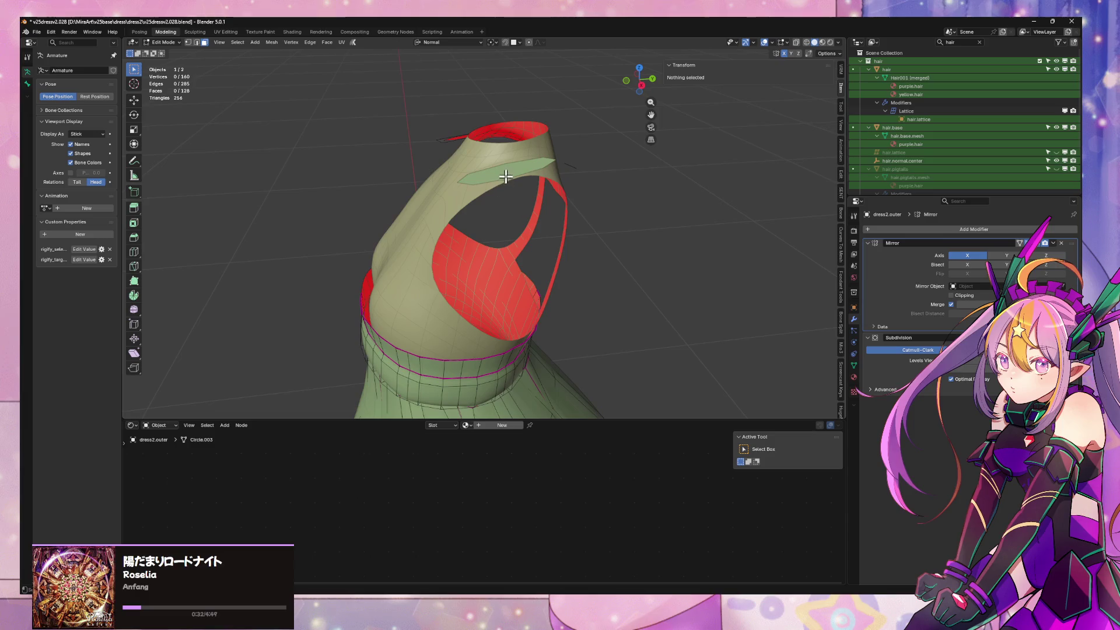
Delete the leftover strap rim vertices above the neckline, leaving a plain bodice
key(Tab)
drag(414, 118, 593, 198)
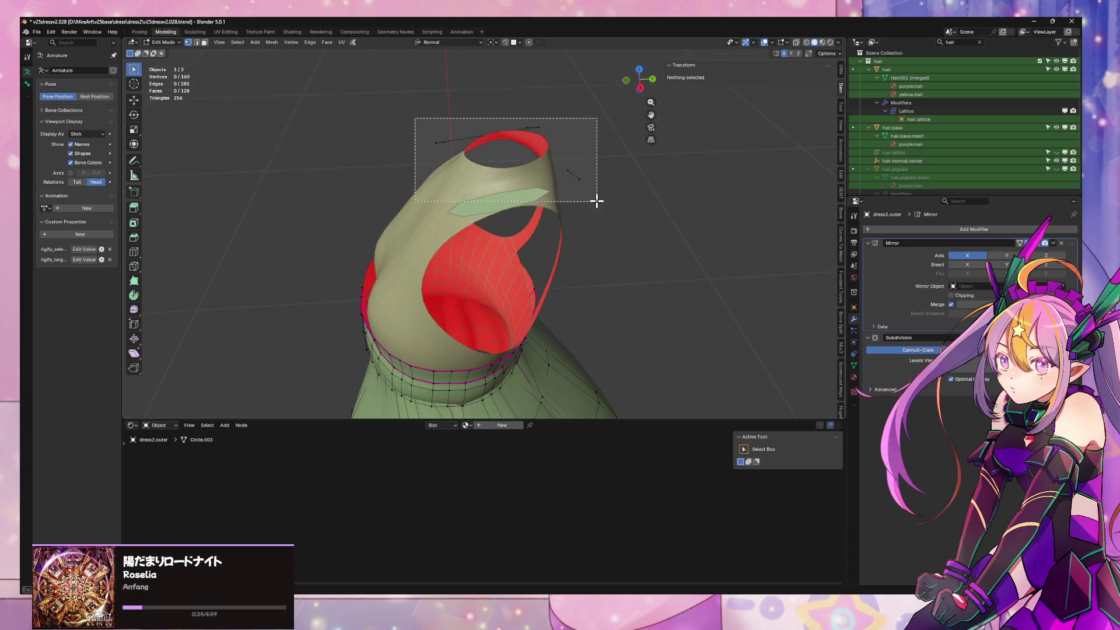
key(x)
click(592, 175)
middle_drag(495, 251, 495, 237)
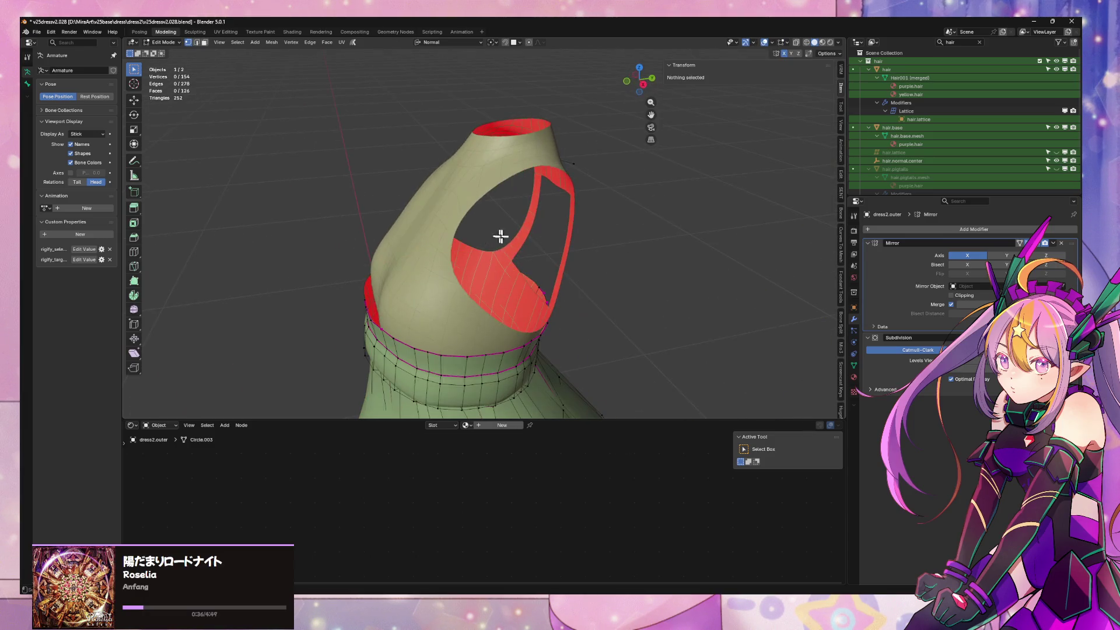
click(582, 175)
key(x)
click(570, 193)
mouse_move(570, 193)
middle_down()
mouse_move(551, 208)
mouse_move(520, 187)
mouse_move(464, 253)
mouse_move(563, 262)
mouse_move(537, 254)
middle_up()
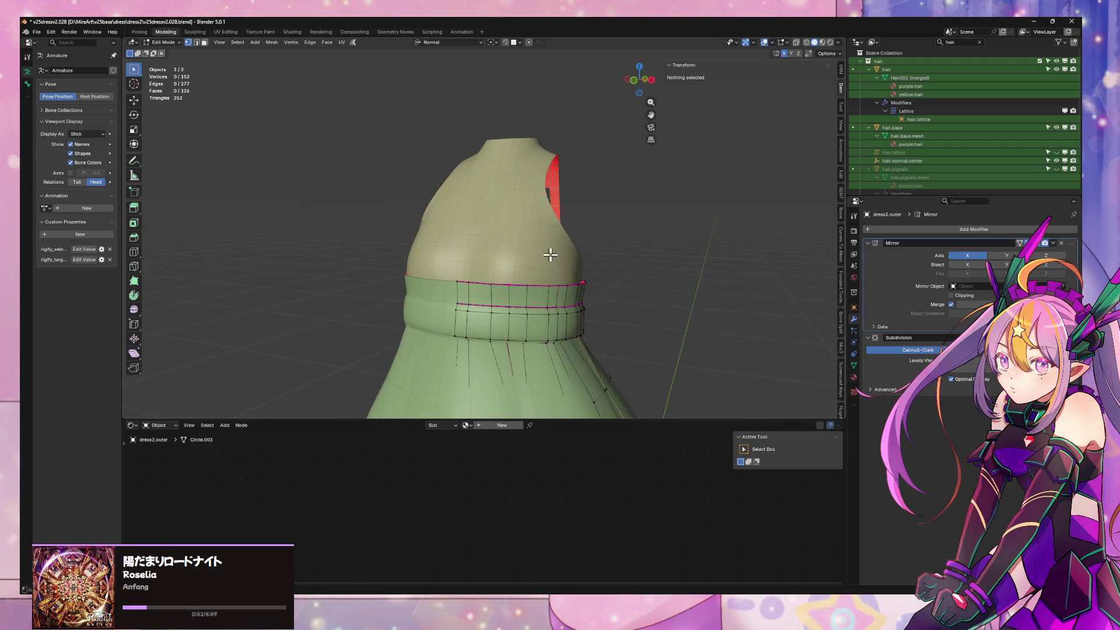
scroll(910, 144, down, 3)
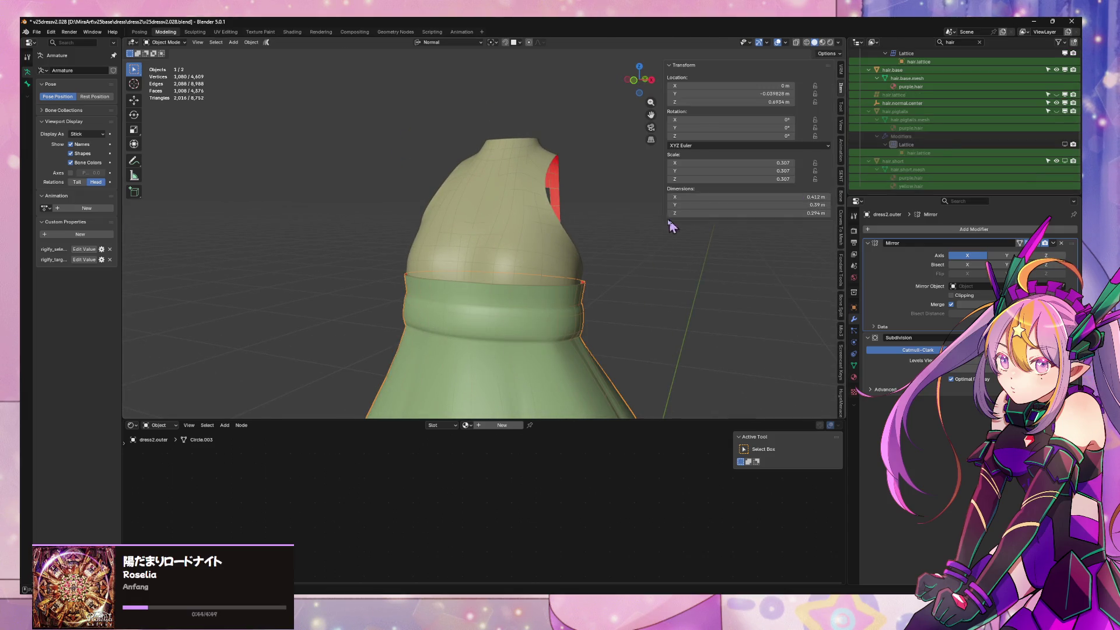
Select dress2.outer in the Outliner, pick a waist-loop edge, and bring up the Add menu
click(979, 43)
shift+middle_drag(637, 200, 638, 169)
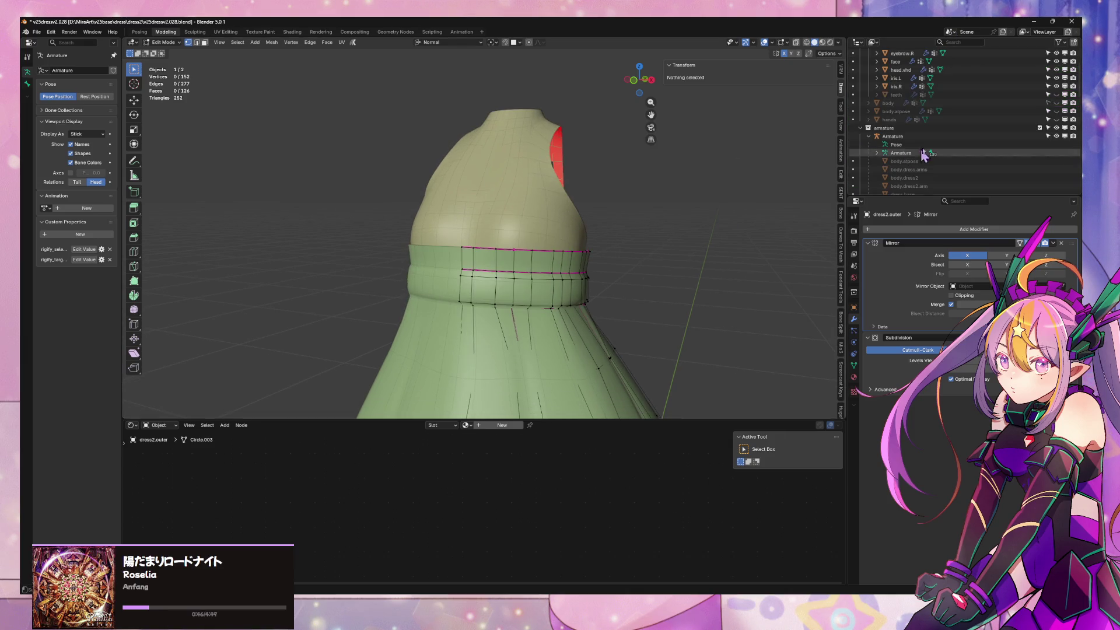
click(897, 186)
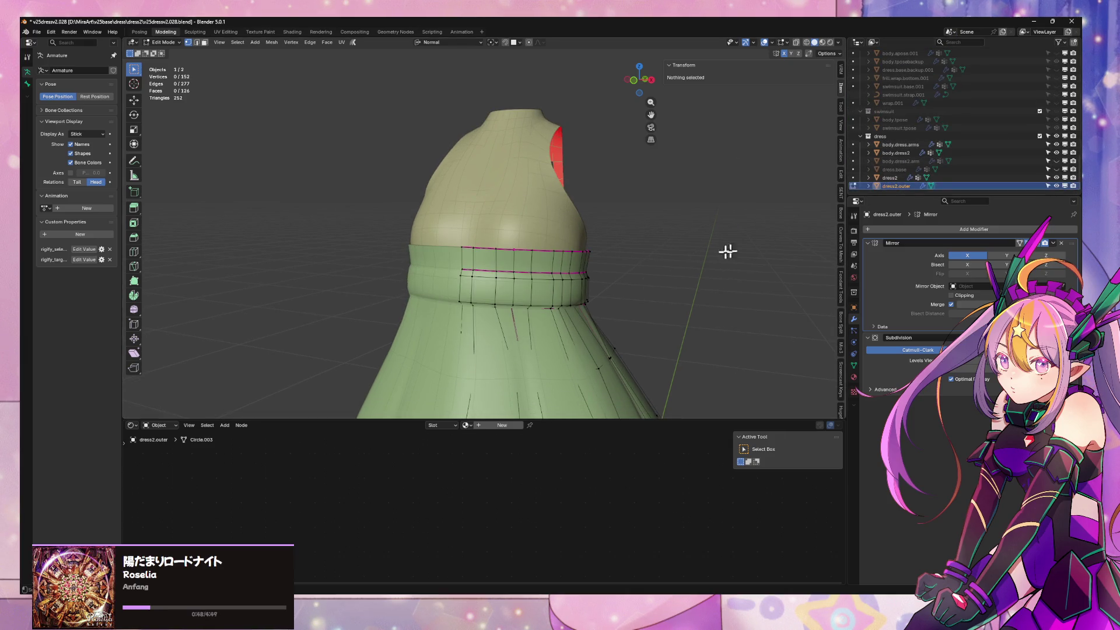
key(Tab)
key(Tab)
click(501, 253)
key(Tab)
key(Tab)
key(Tab)
middle_drag(648, 242, 584, 254)
key(shift+a)
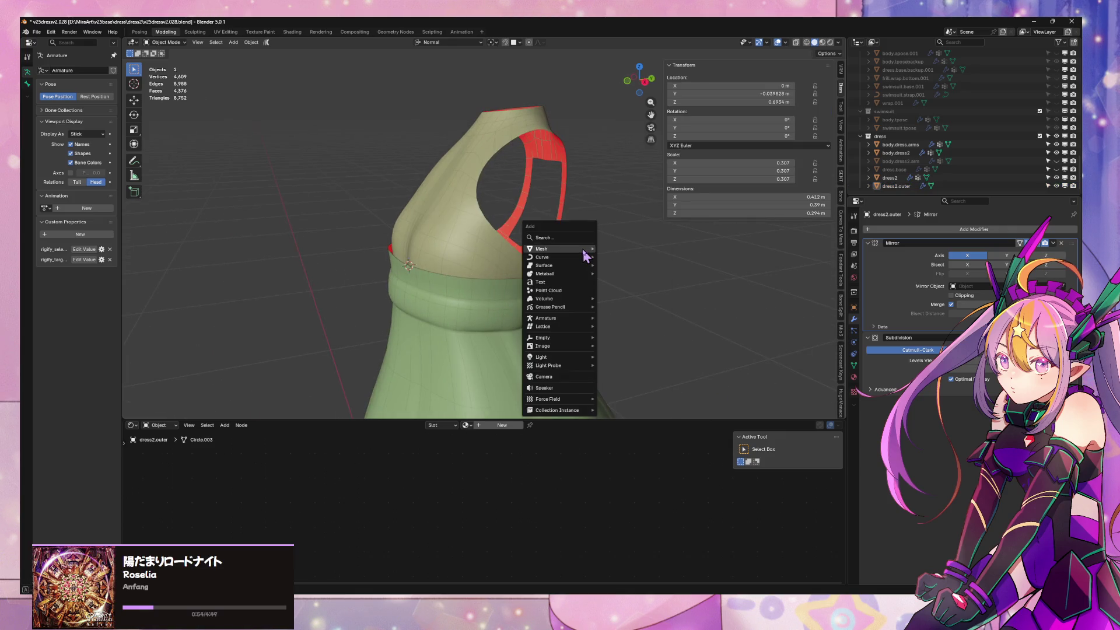
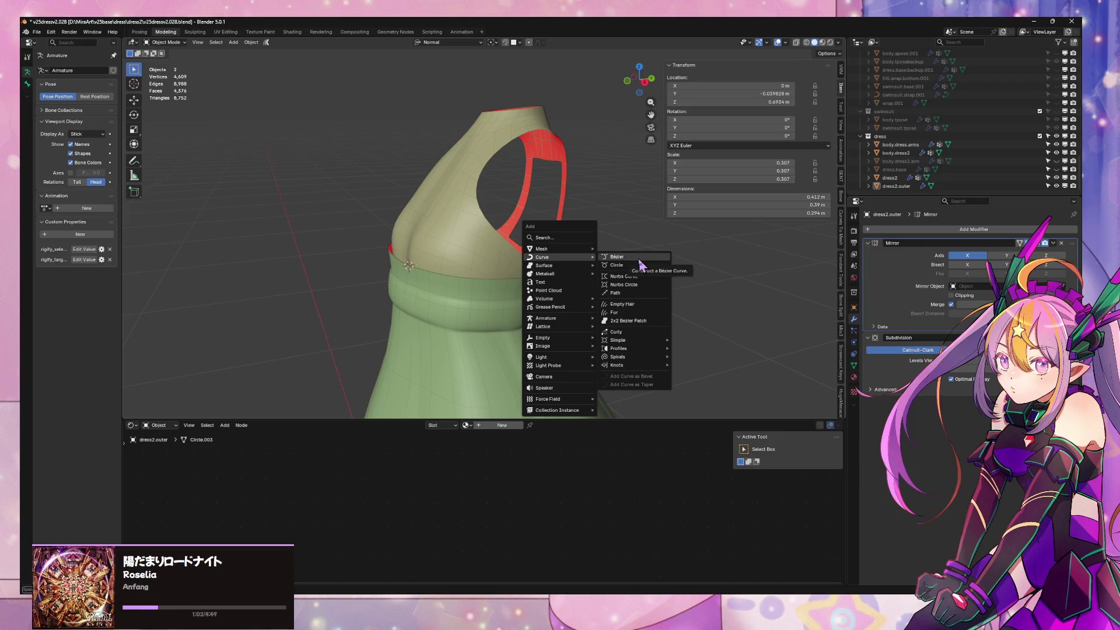
Add a NURBS curve beside the dress and shrink its control points in Edit Mode
click(624, 276)
scroll(561, 253, down, 3)
scroll(572, 242, down, 2)
scroll(571, 243, down, 2)
scroll(582, 234, up, 8)
middle_drag(581, 234, 561, 250)
key(Tab)
scroll(561, 250, down, 3)
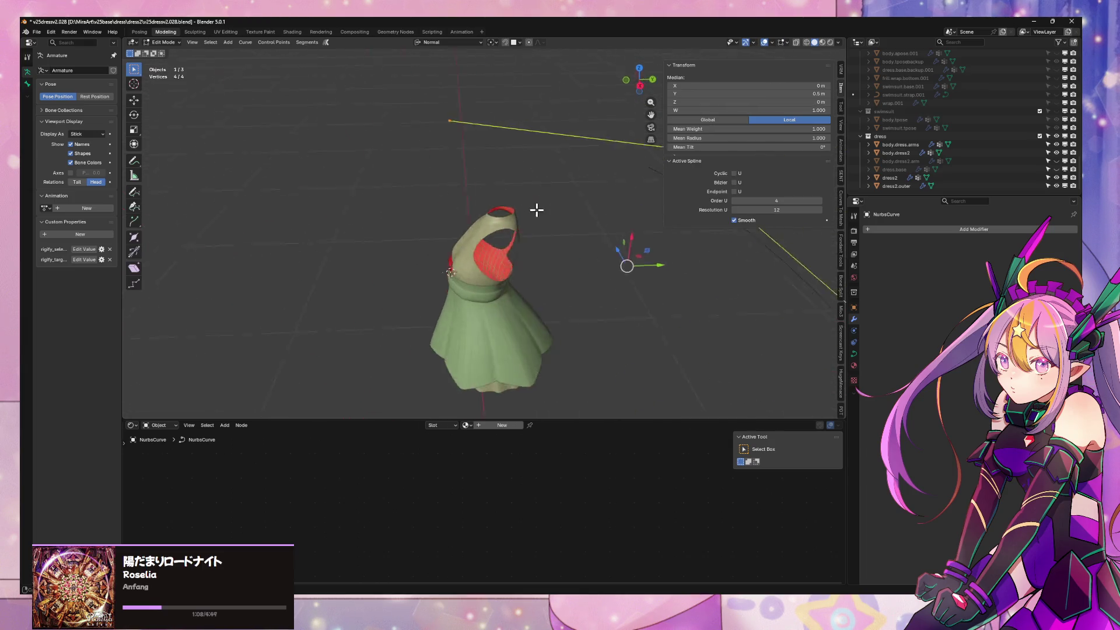
middle_drag(537, 207, 530, 193)
key(s)
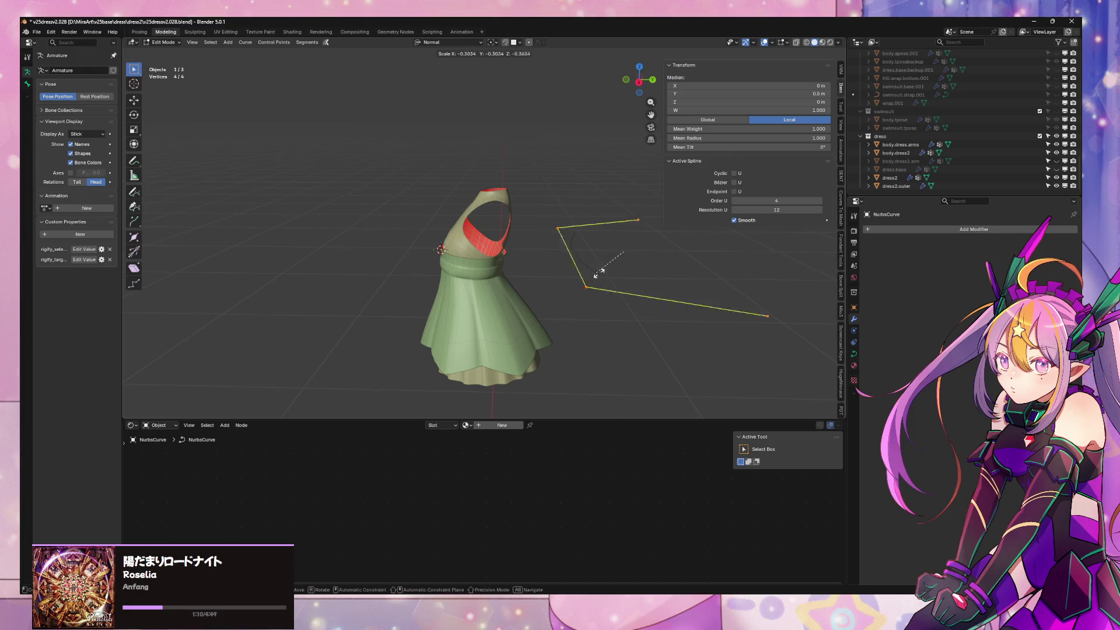
click(621, 275)
Rotate the curve 90° about Z into an arch and return to Object Mode
key(z)
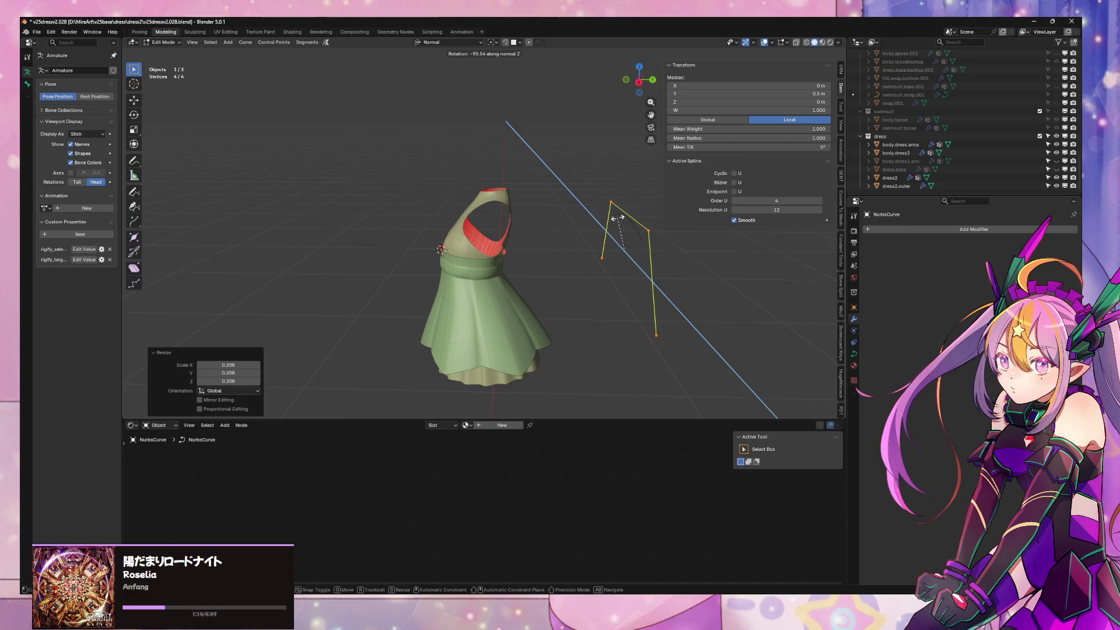
text(90)
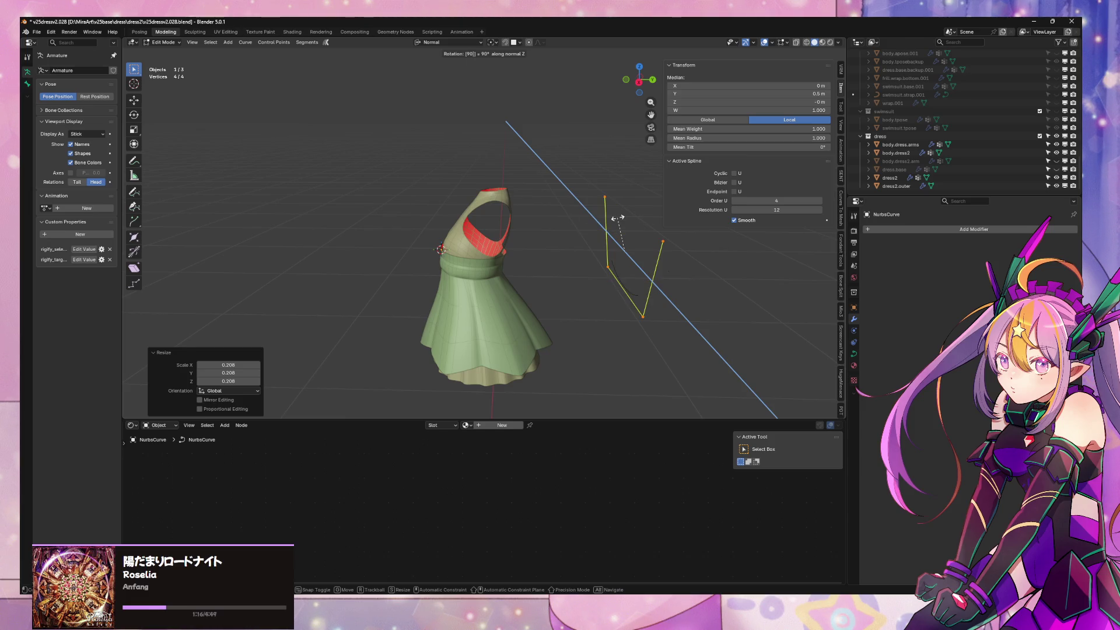
key(Return)
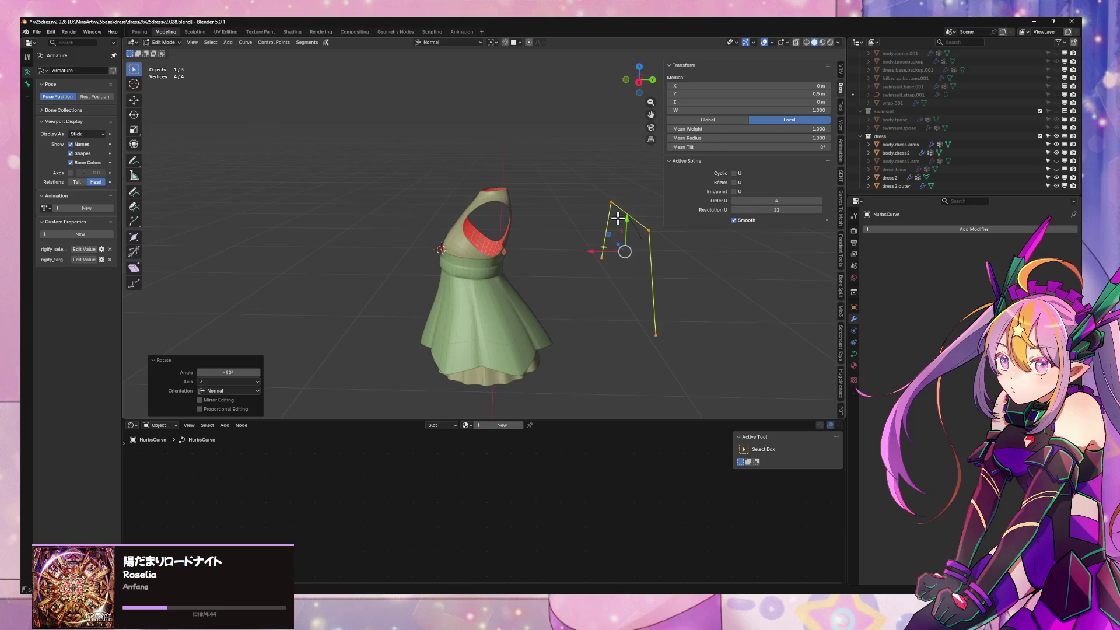
middle_drag(687, 251, 614, 259)
click(588, 259)
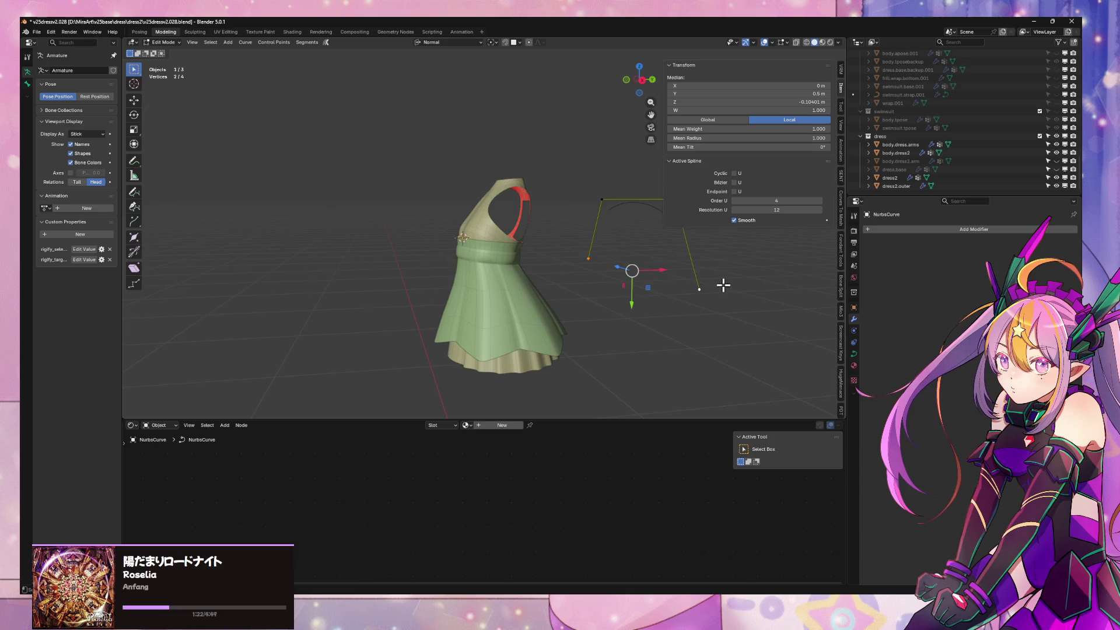
key(Tab)
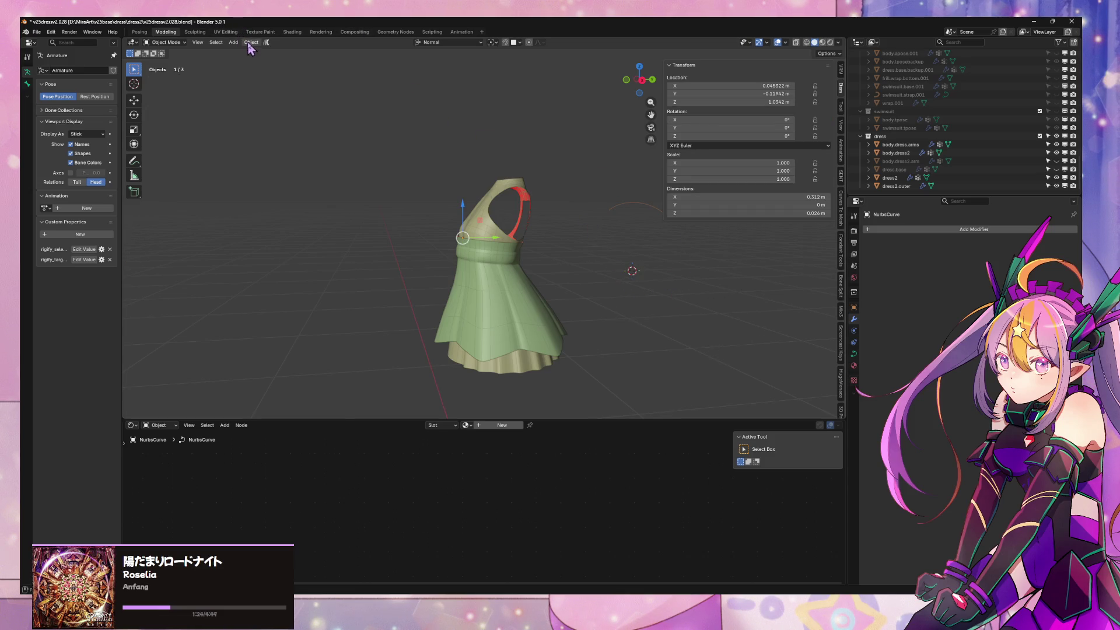
Set the curve's origin to the 3D cursor and pick a shoulder vertex on dress2.outer as the target
click(251, 42)
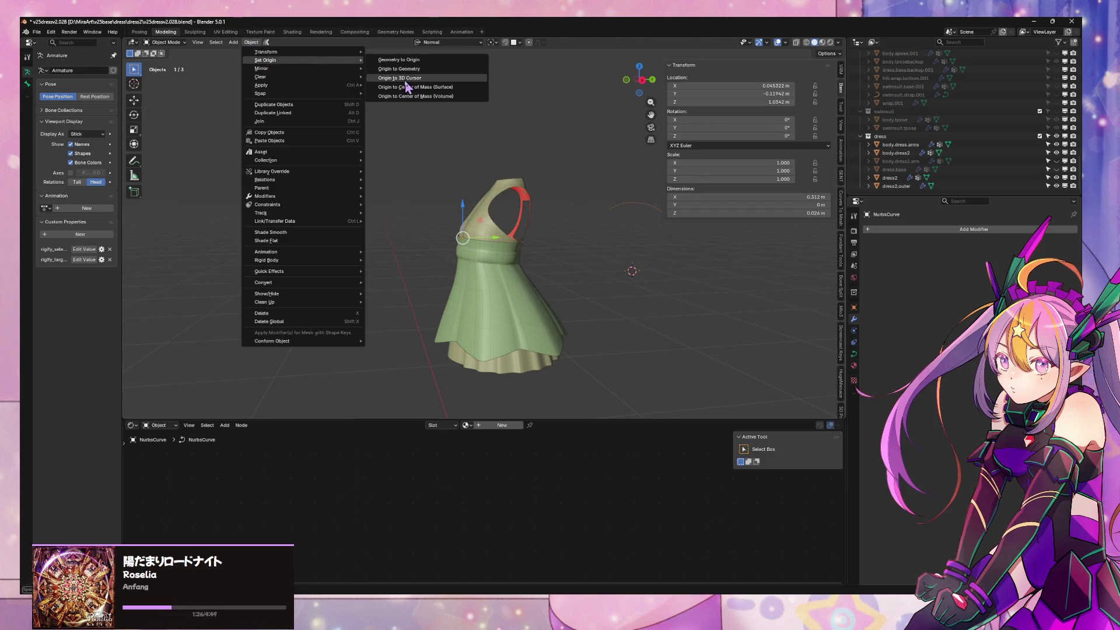
click(402, 88)
scroll(487, 271, up, 4)
click(491, 260)
mouse_move(490, 260)
middle_down()
mouse_move(500, 285)
mouse_move(433, 256)
middle_up()
key(Tab)
click(496, 283)
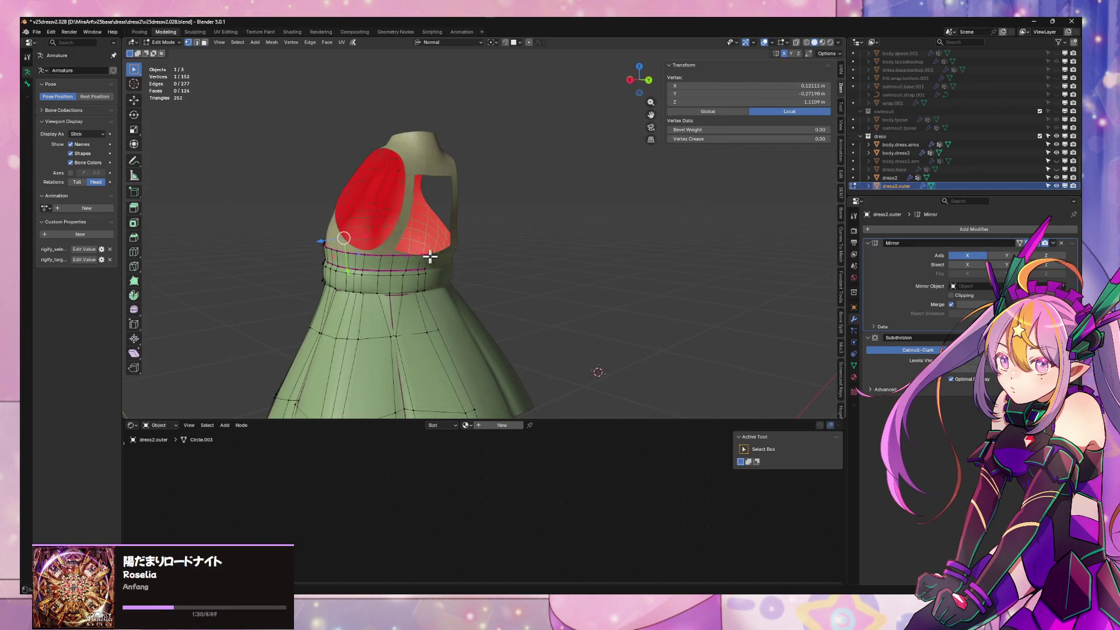
key(grave)
click(592, 280)
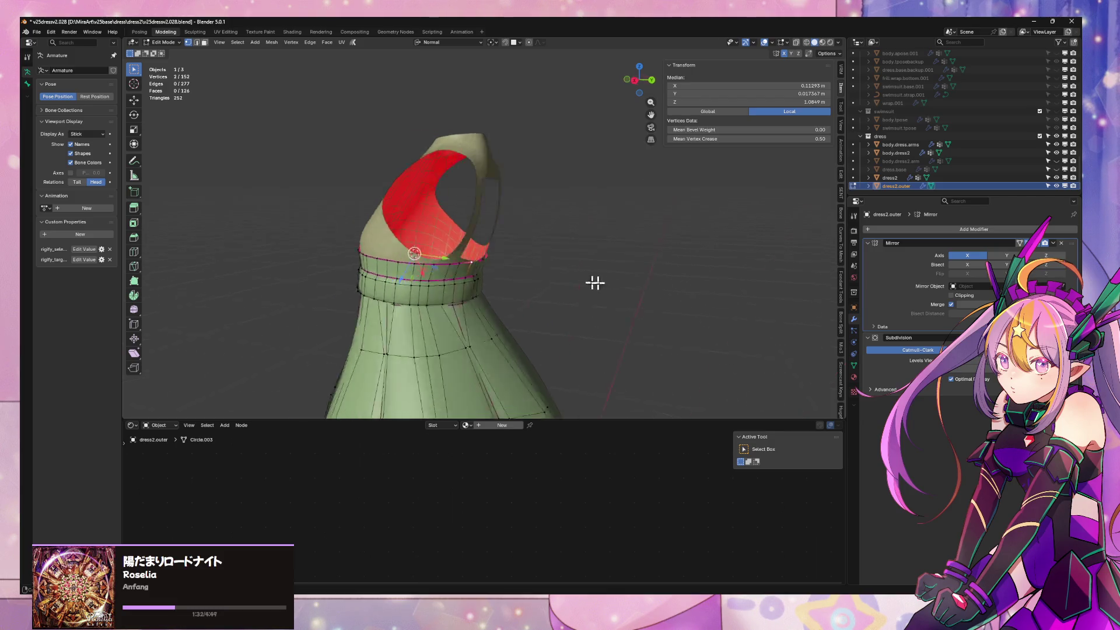
middle_drag(700, 237, 745, 237)
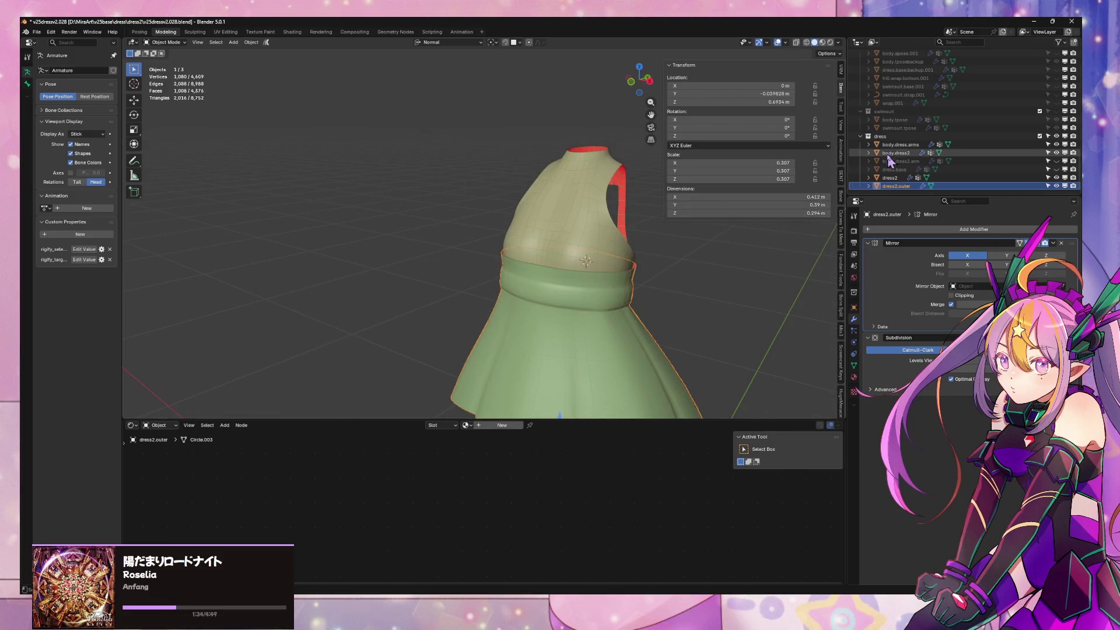
middle_drag(673, 245, 550, 256)
key(Tab)
Move the curve into the dress collection, rename it 'strap', and snap it to the 3D cursor
click(657, 282)
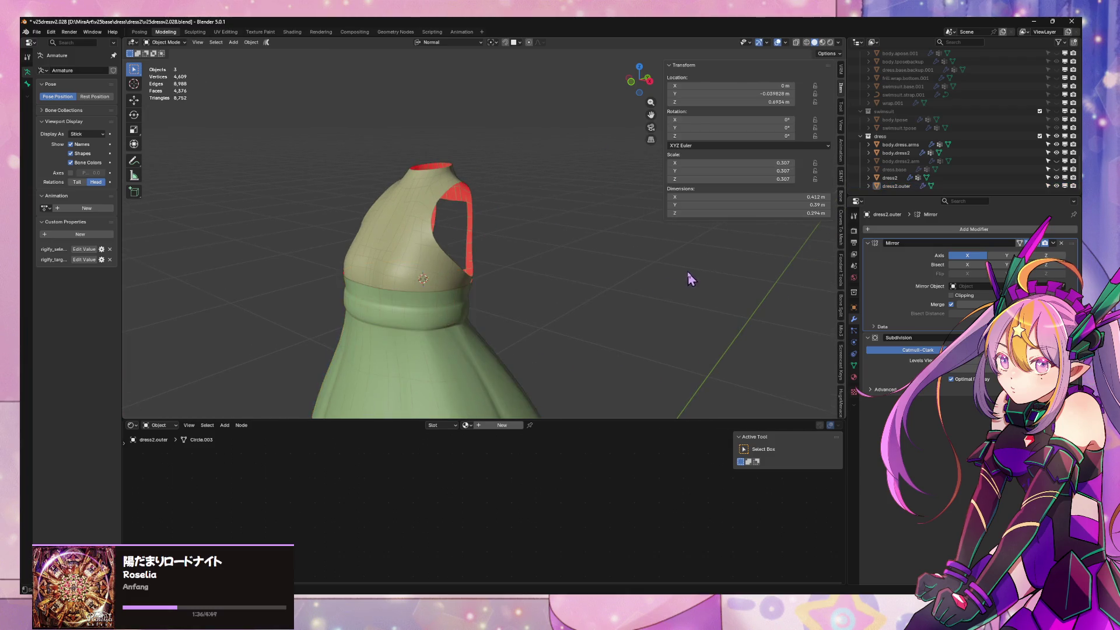
click(600, 213)
key(m)
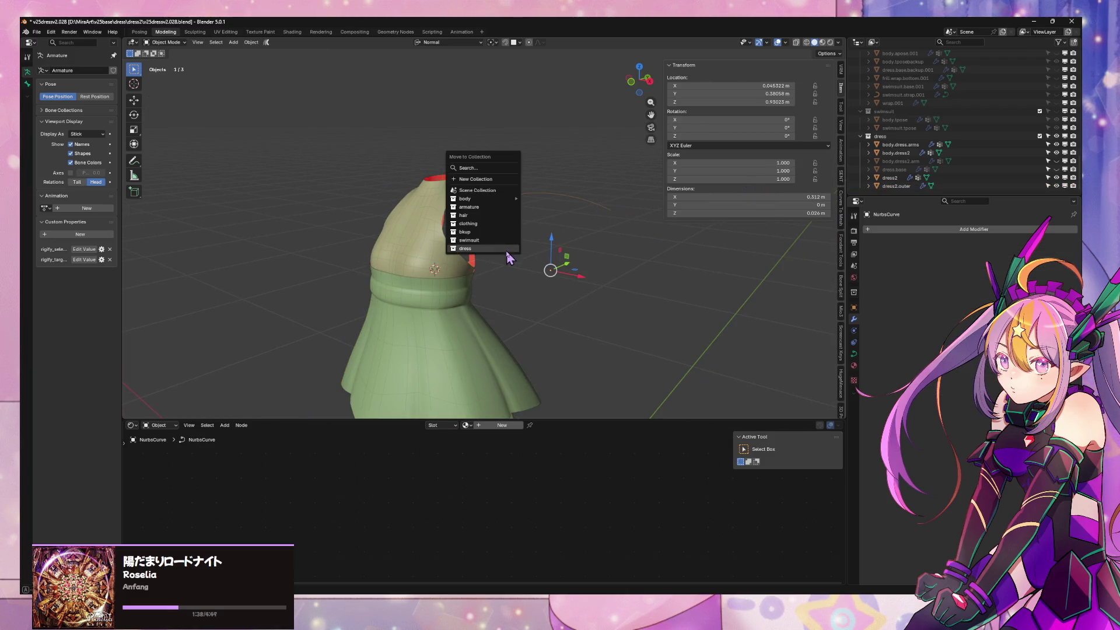
click(498, 255)
double_click(887, 186)
text(stra)
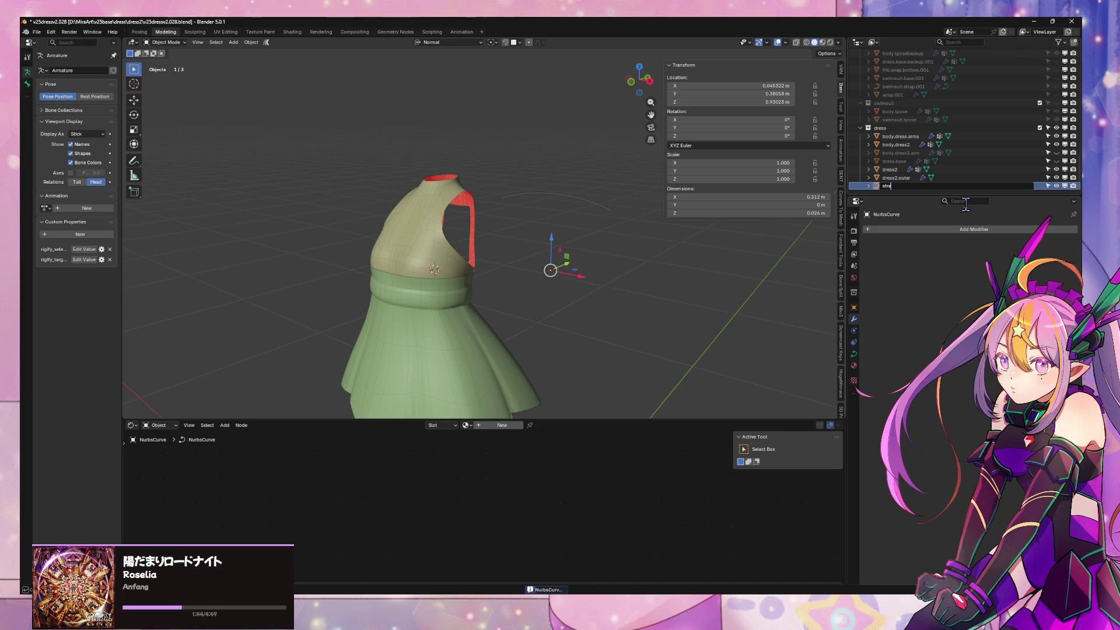
text(p)
key(Return)
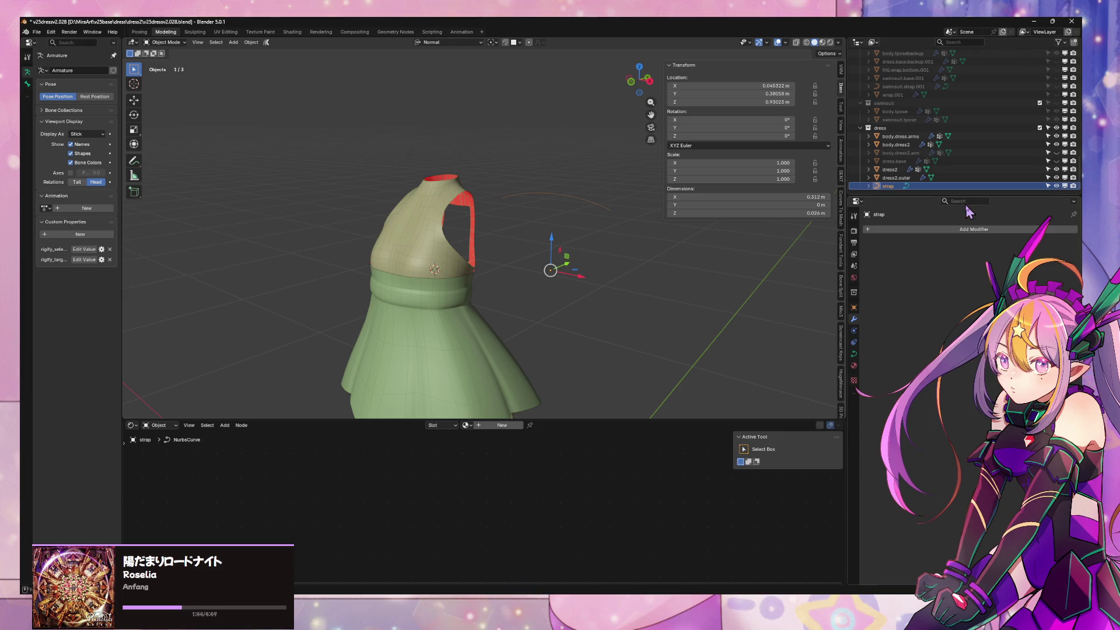
key(shift+s)
click(551, 177)
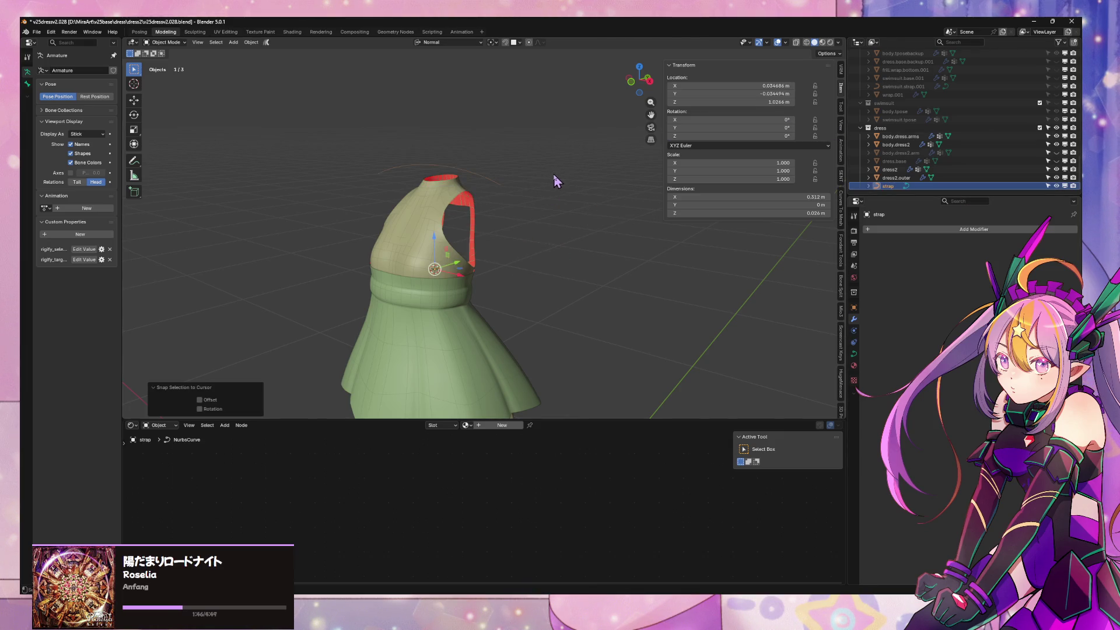
Rotate the strap curve 90° about the Z axis
middle_drag(556, 181, 526, 171)
key(r)
key(z)
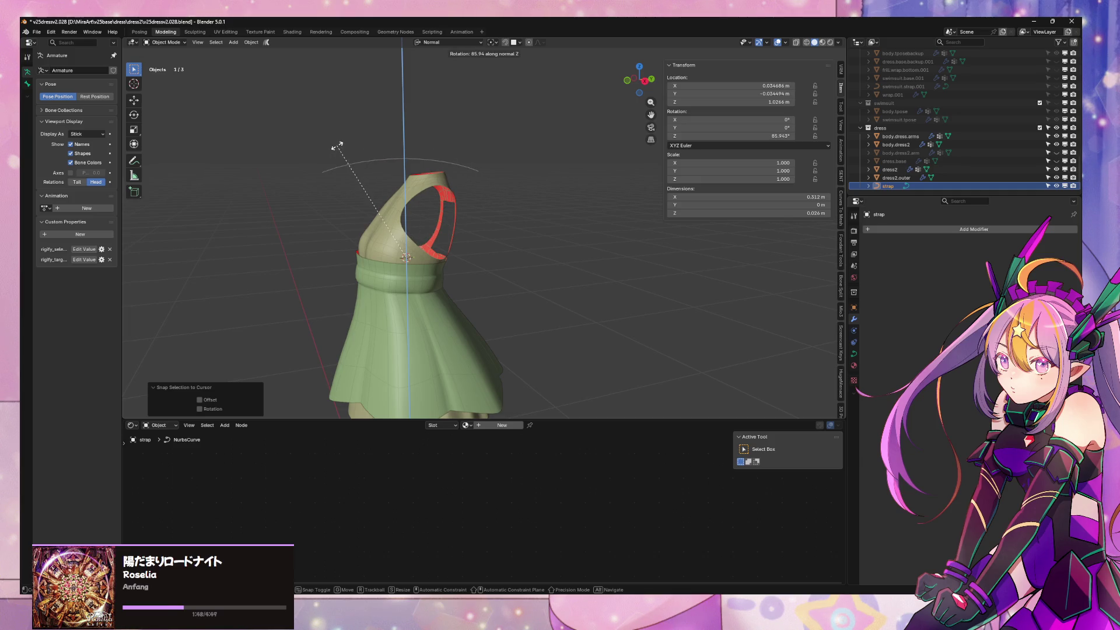
text(90)
key(Return)
Apply the strap's rotation and scale, then edit its control points
click(252, 42)
mouse_move(261, 85)
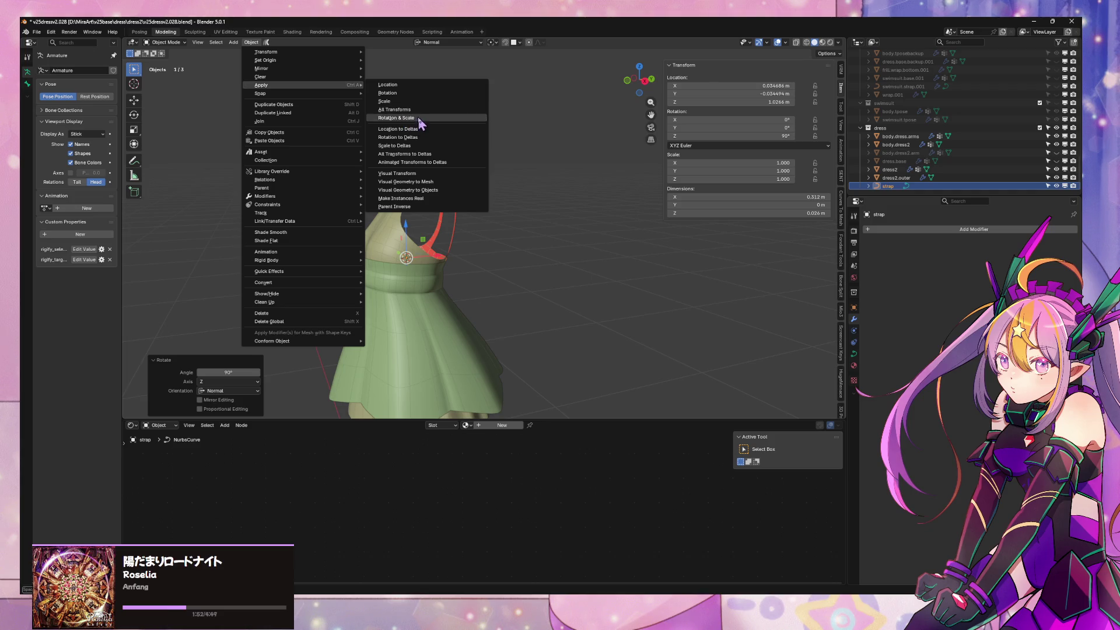
click(417, 117)
mouse_move(417, 118)
middle_down()
mouse_move(486, 208)
mouse_move(511, 196)
middle_up()
scroll(486, 207, up, 3)
key(Tab)
click(854, 354)
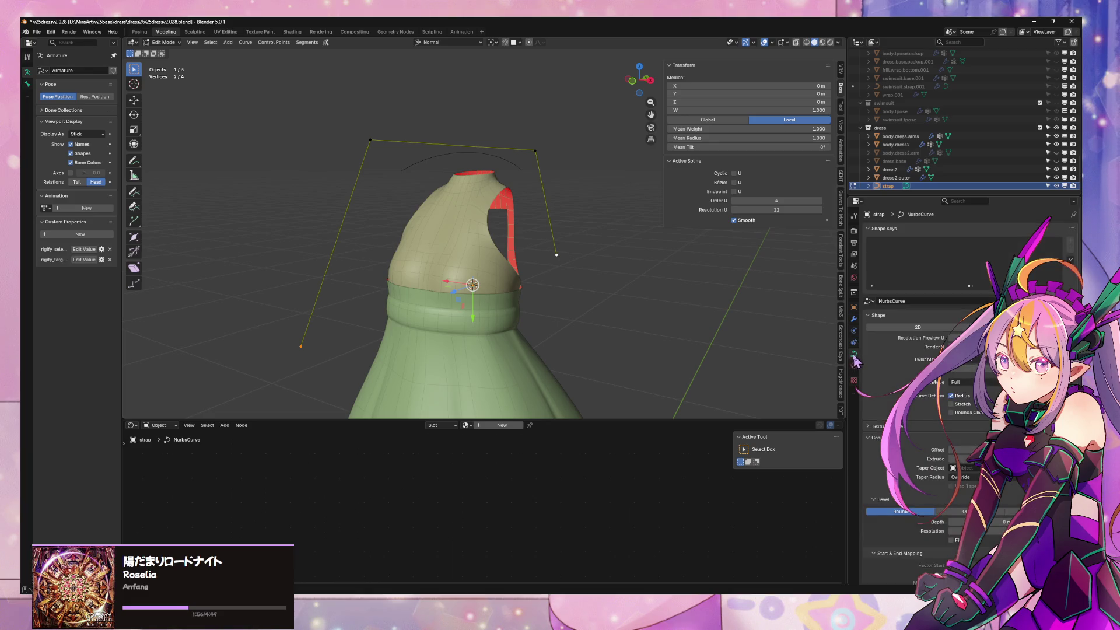
Raise the curve's Bevel Depth and tilt all strap points by 90°
middle_drag(625, 263, 582, 258)
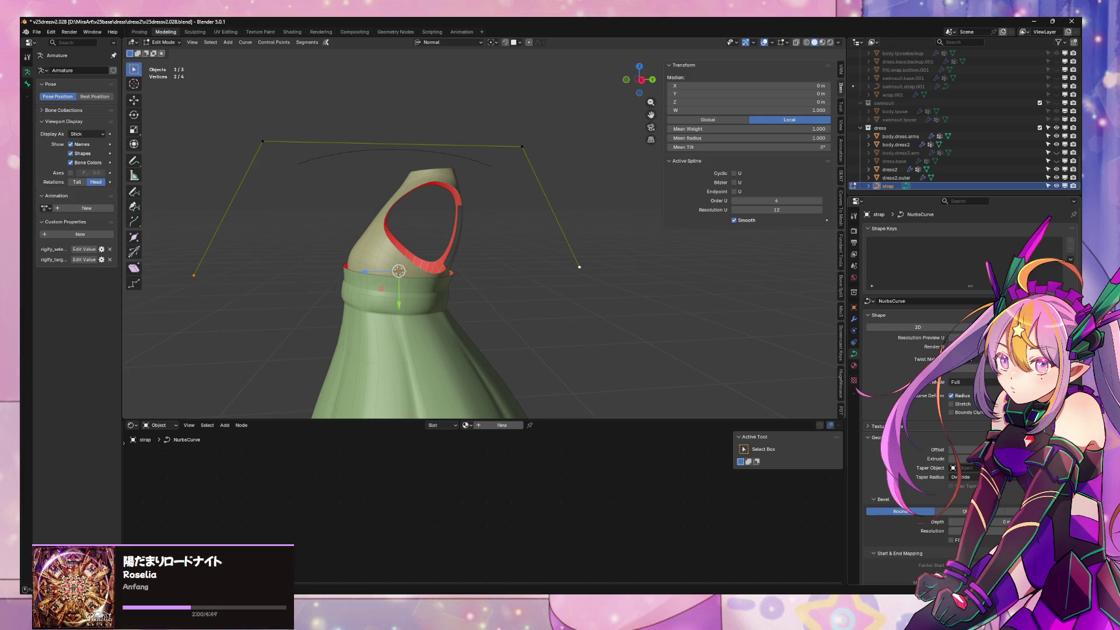
scroll(928, 350, down, 1)
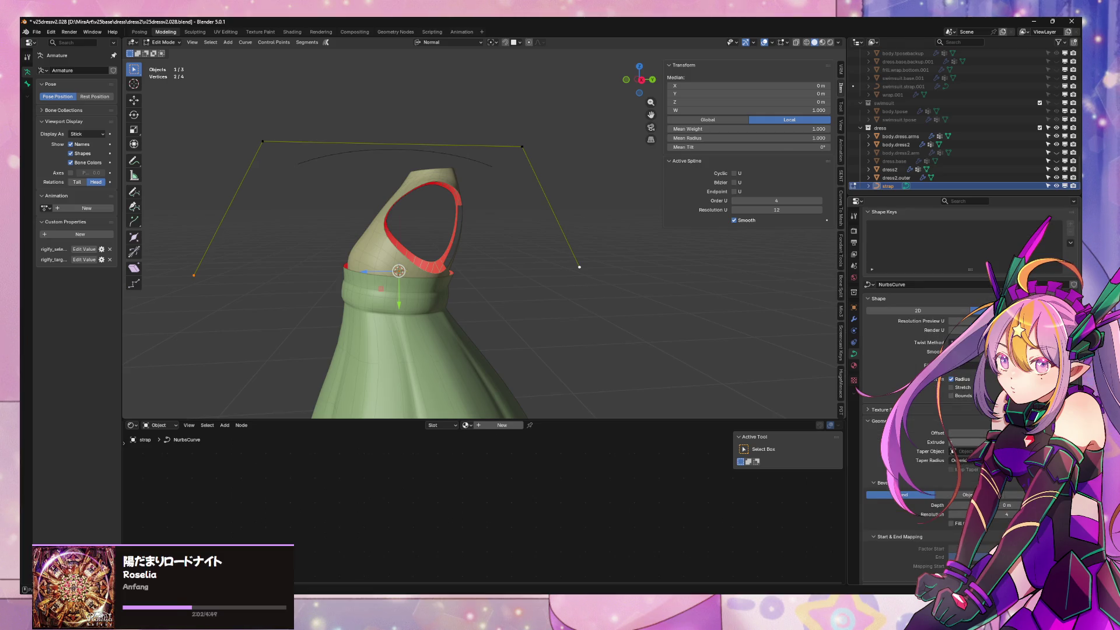
mouse_move(586, 283)
middle_down()
mouse_move(676, 295)
mouse_move(650, 288)
middle_up()
key(a)
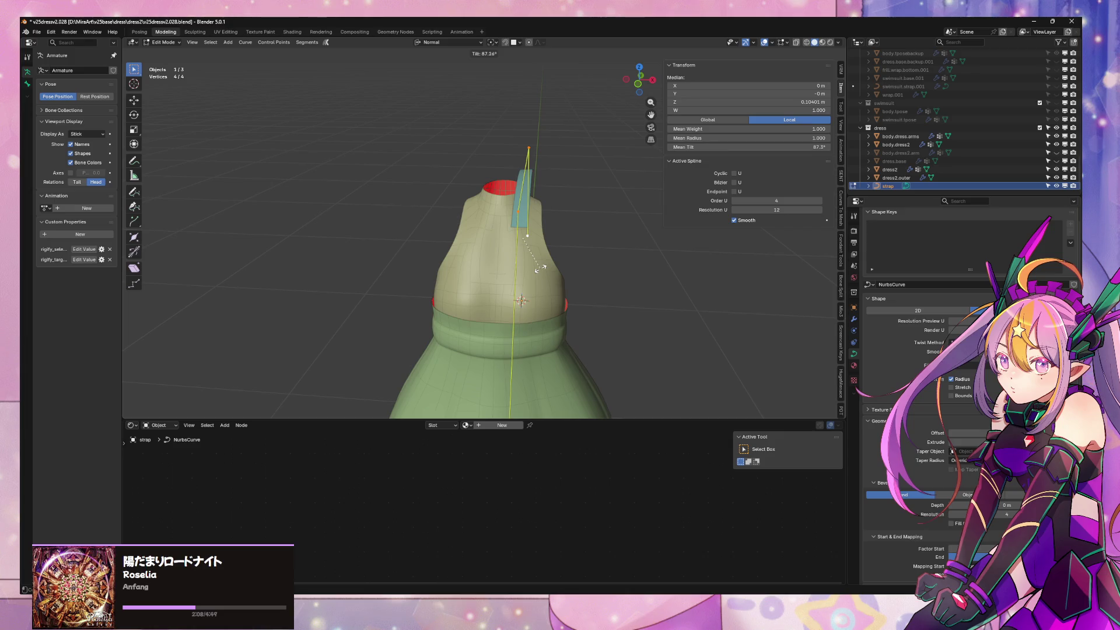
key(Return)
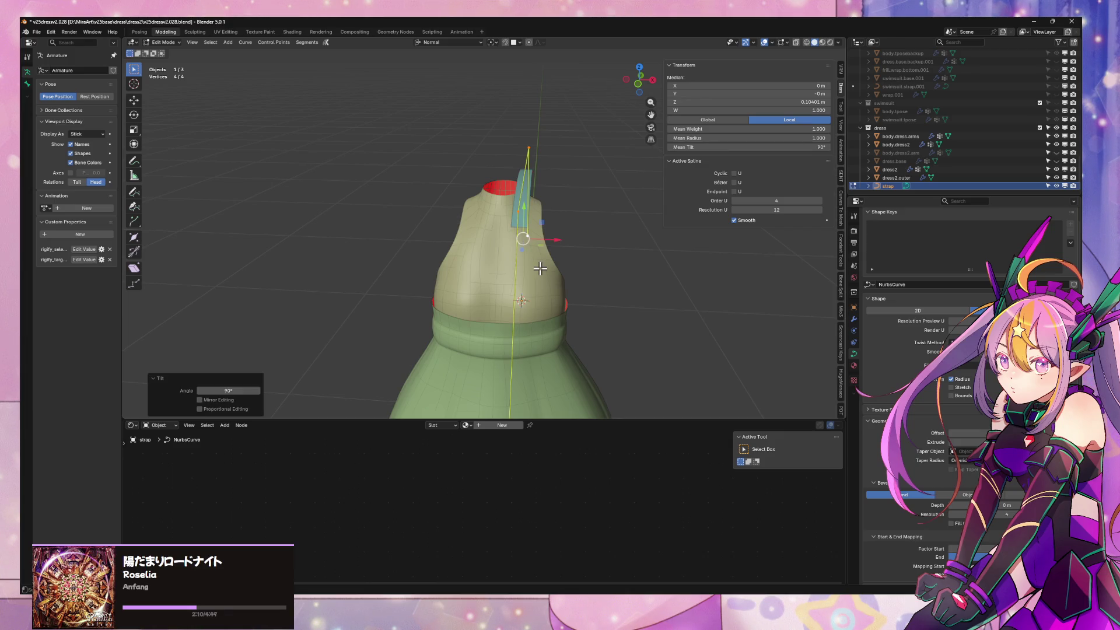
Inspect the ribbon from several angles and start moving one control point along Y
mouse_move(497, 235)
middle_down()
mouse_move(622, 243)
mouse_move(502, 231)
middle_up()
scroll(528, 160, down, 3)
scroll(587, 148, down, 2)
mouse_move(588, 147)
middle_down()
mouse_move(615, 155)
mouse_move(605, 169)
mouse_move(491, 166)
middle_up()
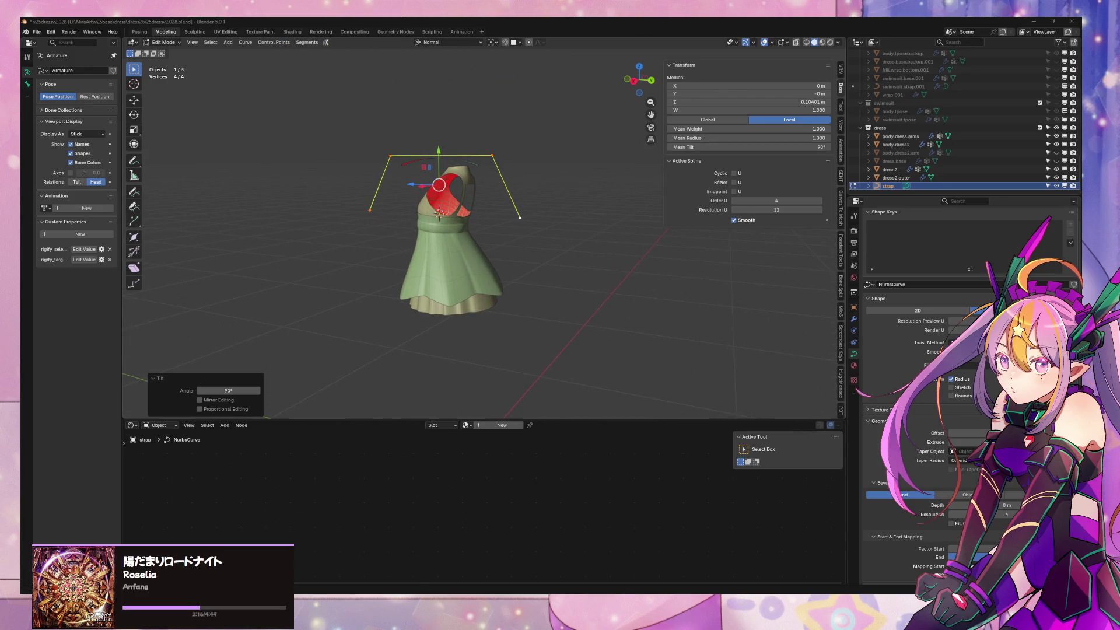
scroll(342, 149, up, 4)
scroll(323, 158, down, 2)
mouse_move(323, 158)
middle_down()
mouse_move(298, 195)
mouse_move(412, 183)
mouse_move(378, 186)
middle_up()
scroll(398, 181, up, 2)
scroll(400, 182, down, 2)
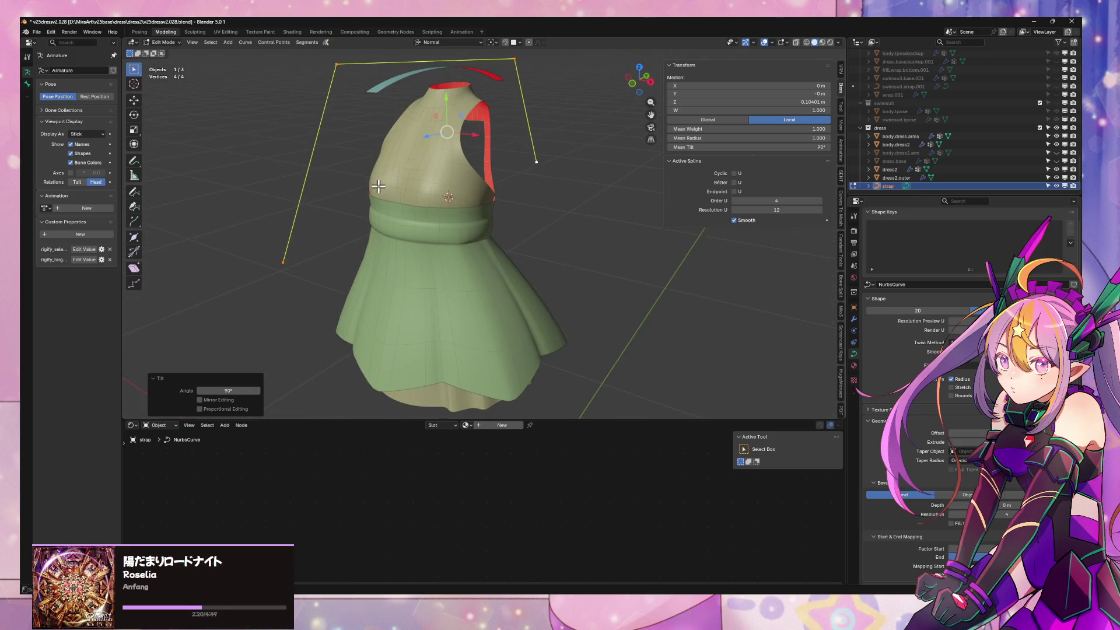
middle_drag(283, 256, 370, 224)
click(254, 182)
key(g)
key(y)
key(y)
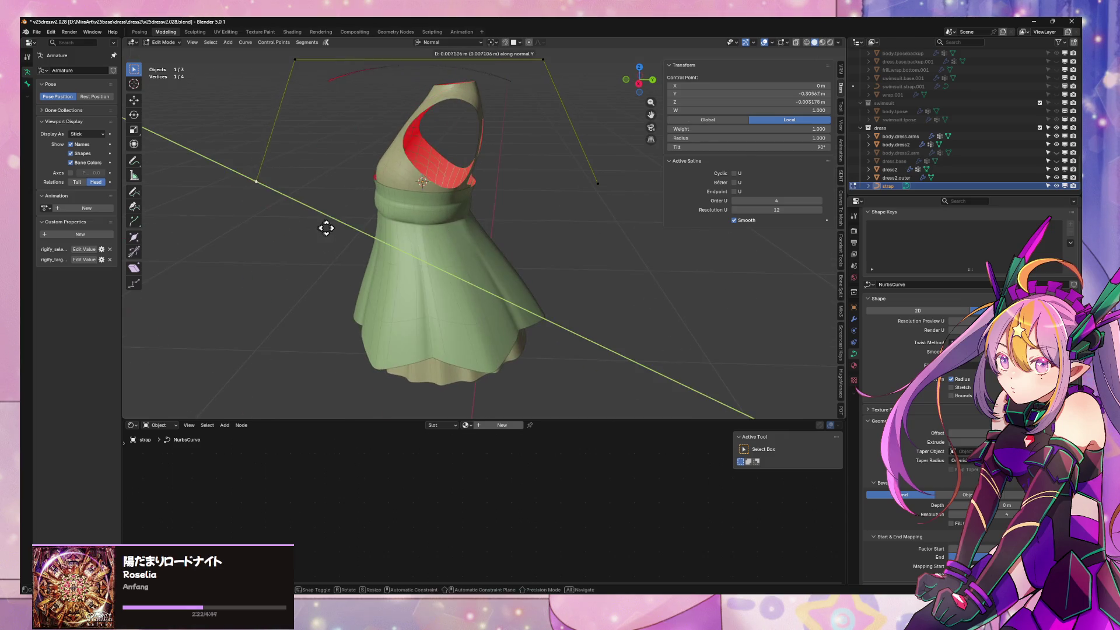
Switch to Global orientation and move the end point along Y, then lower it along Z
right_click(428, 223)
click(449, 43)
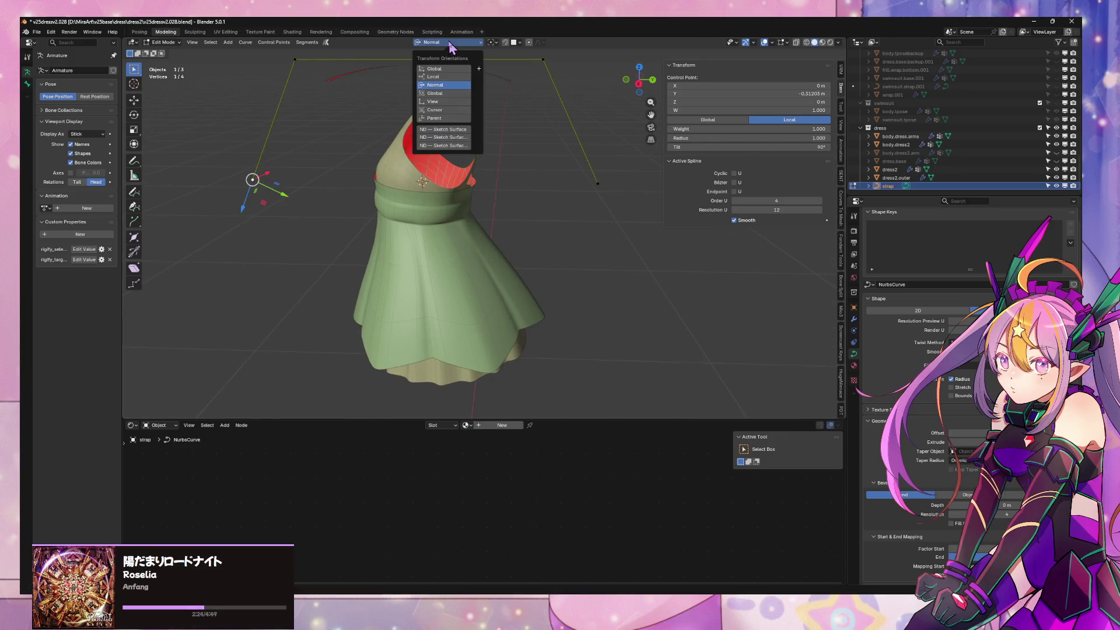
click(437, 75)
key(g)
key(y)
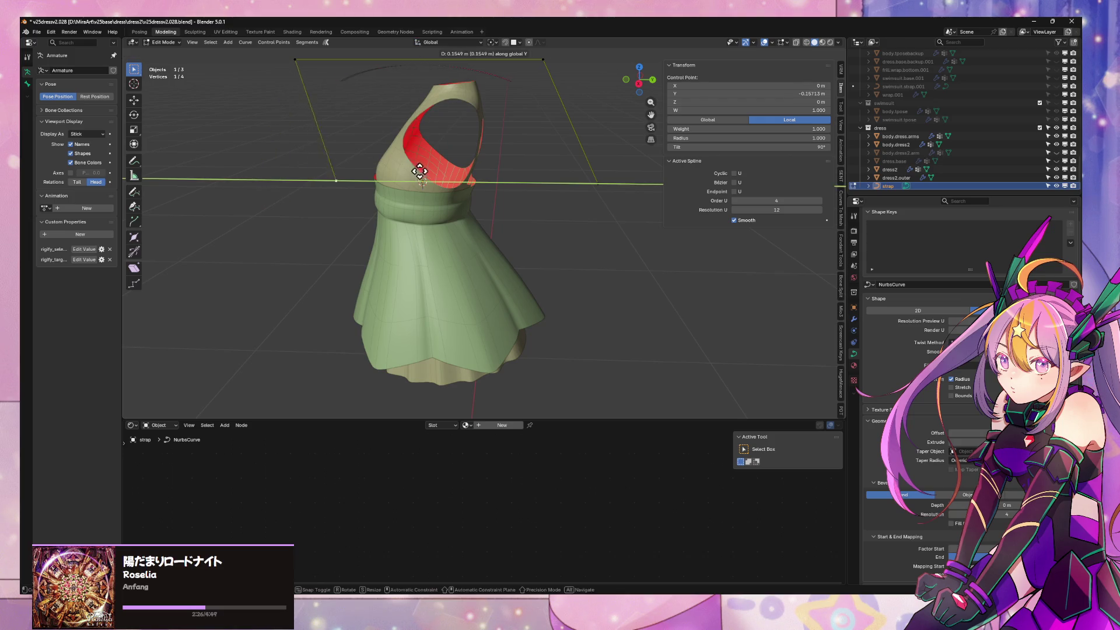
click(459, 181)
middle_drag(375, 180, 412, 214)
mouse_move(328, 123)
middle_down()
mouse_move(438, 163)
mouse_move(452, 126)
middle_up()
key(g)
key(z)
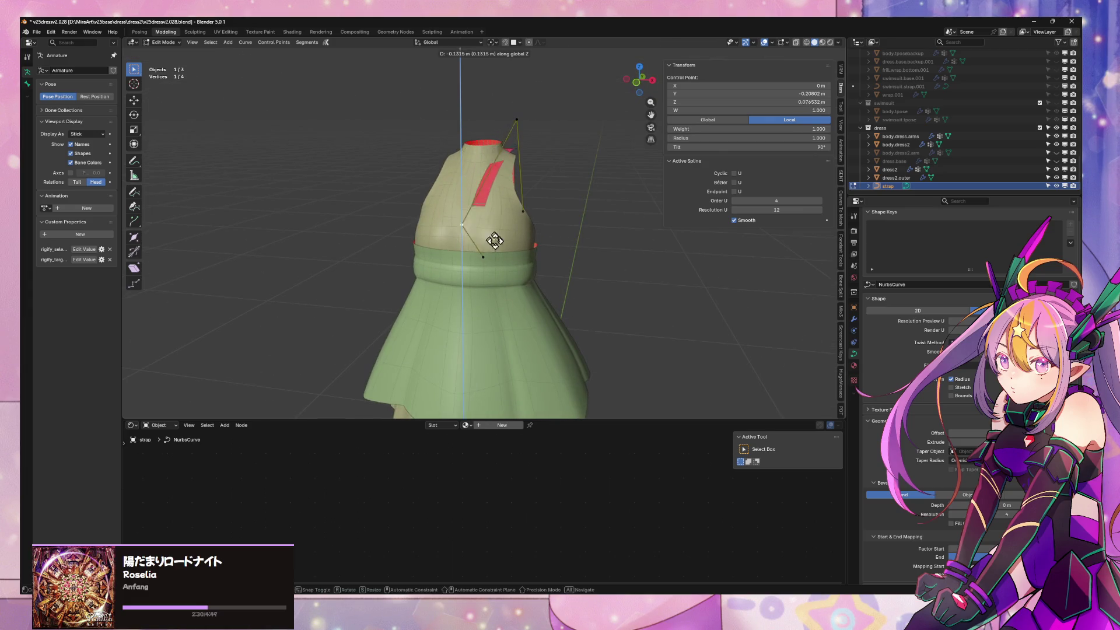
click(492, 269)
Subdivide the strap segment and raise the new middle point over the shoulder
shift+click(524, 120)
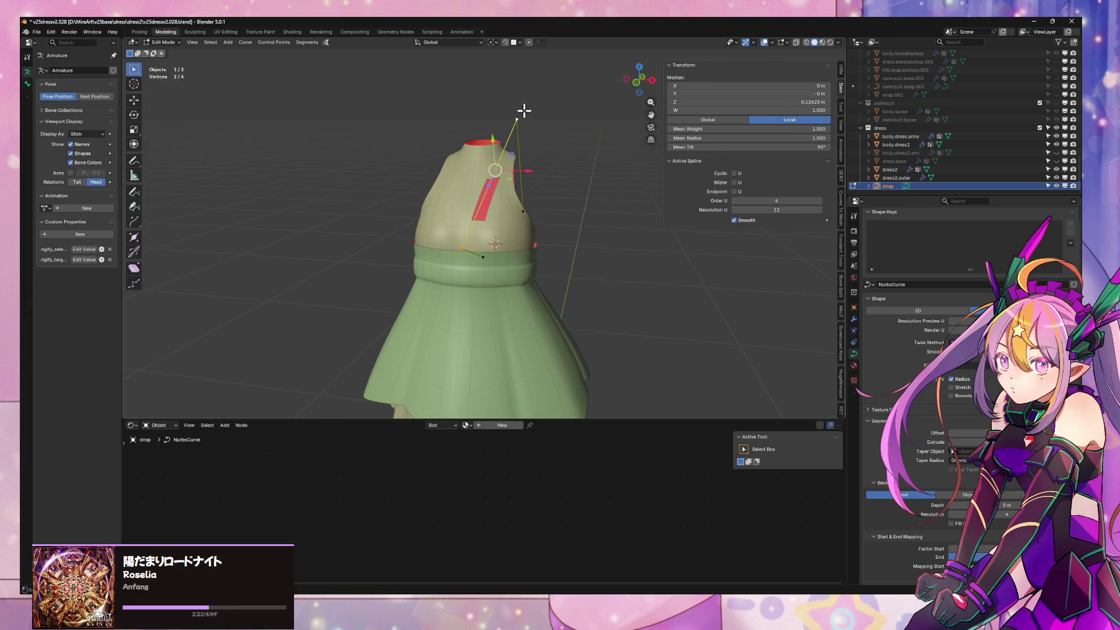
middle_drag(525, 121, 451, 149)
right_click(450, 148)
click(420, 141)
click(451, 165)
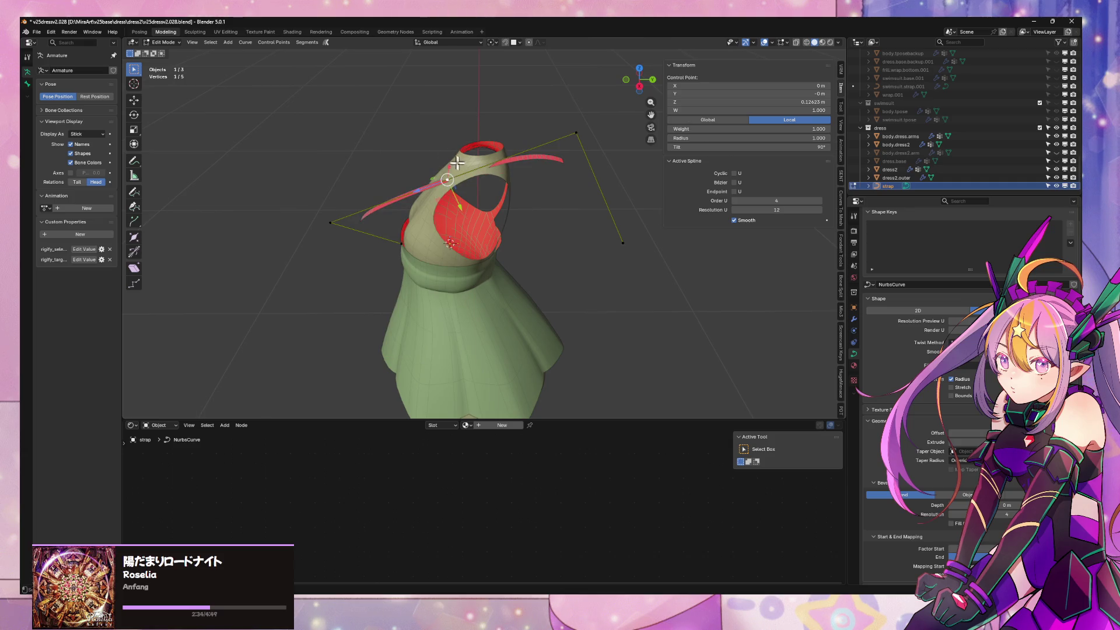
right_click(451, 193)
middle_drag(519, 196, 494, 177)
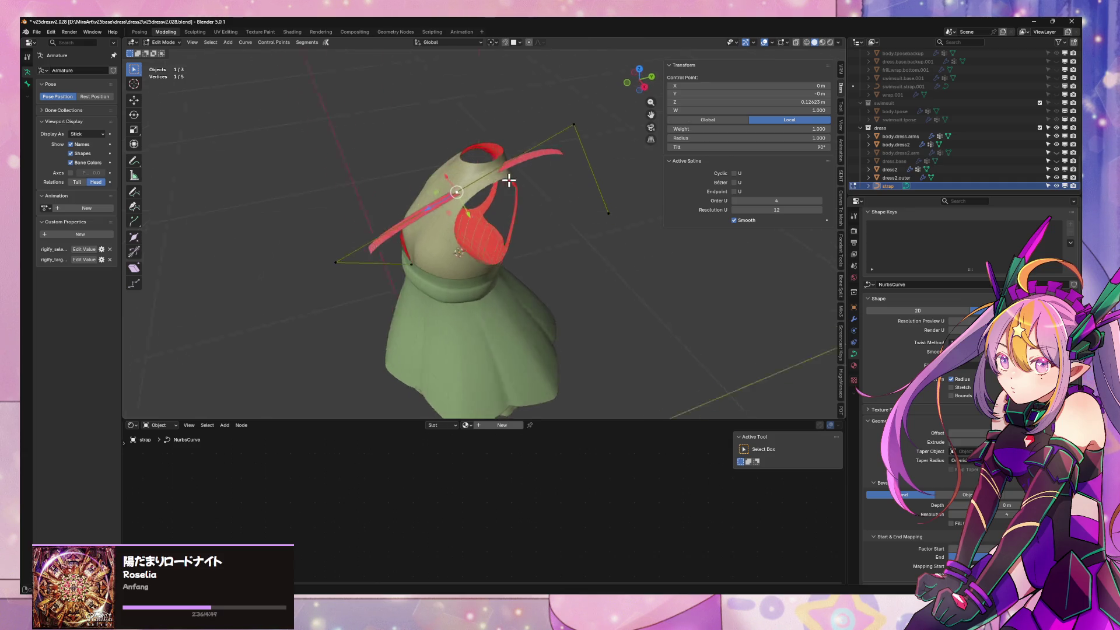
key(g)
click(454, 112)
Move the lower-left control point along Y and then vertically along Z
click(386, 278)
key(g)
key(y)
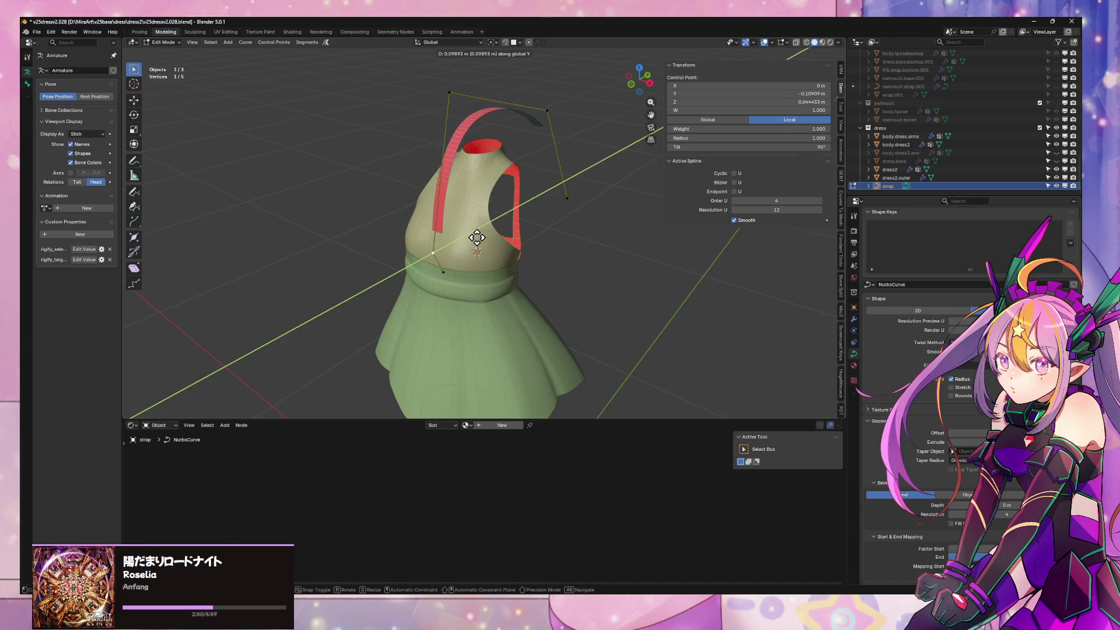
click(477, 238)
middle_drag(477, 237, 518, 175)
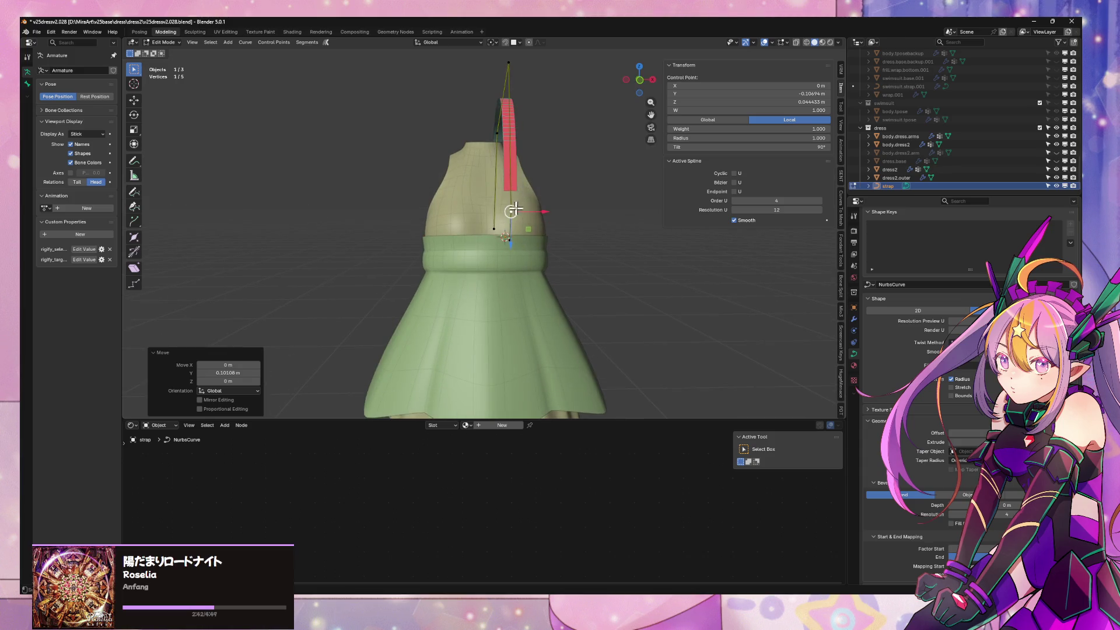
key(g)
key(z)
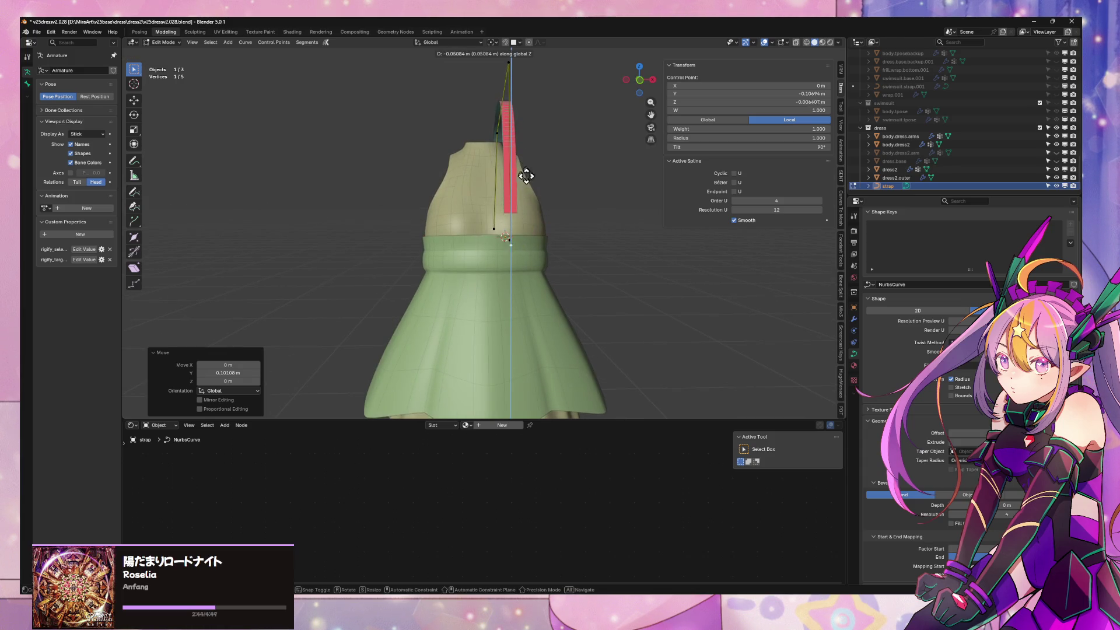
click(525, 193)
middle_drag(525, 201, 393, 265)
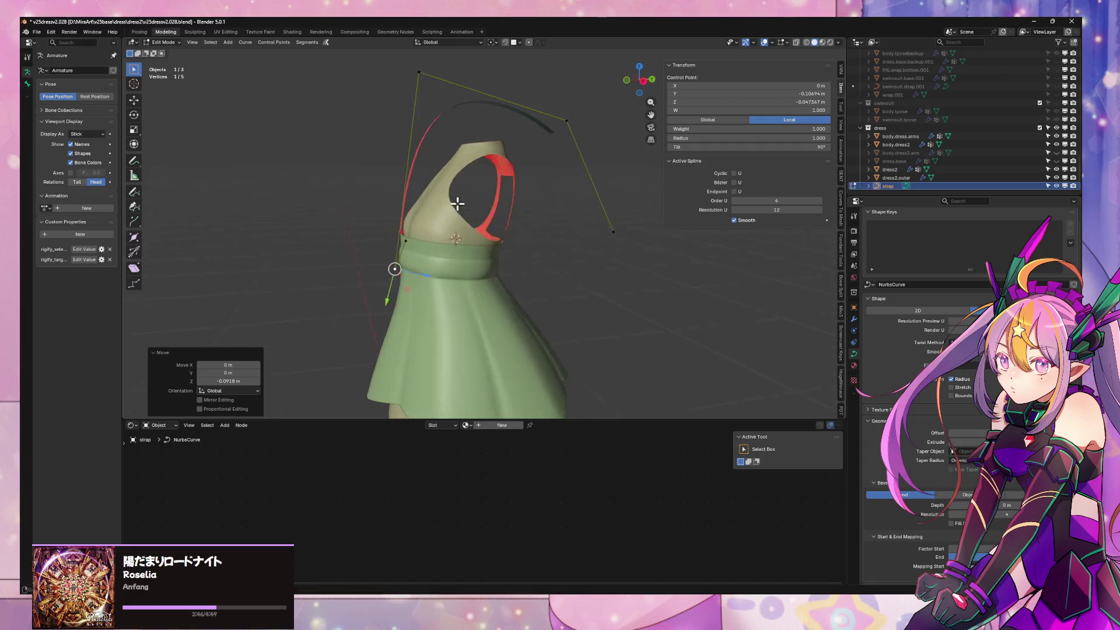
Shift another control point along Y and lower it along Z, cancelling an X move
click(400, 237)
key(g)
key(y)
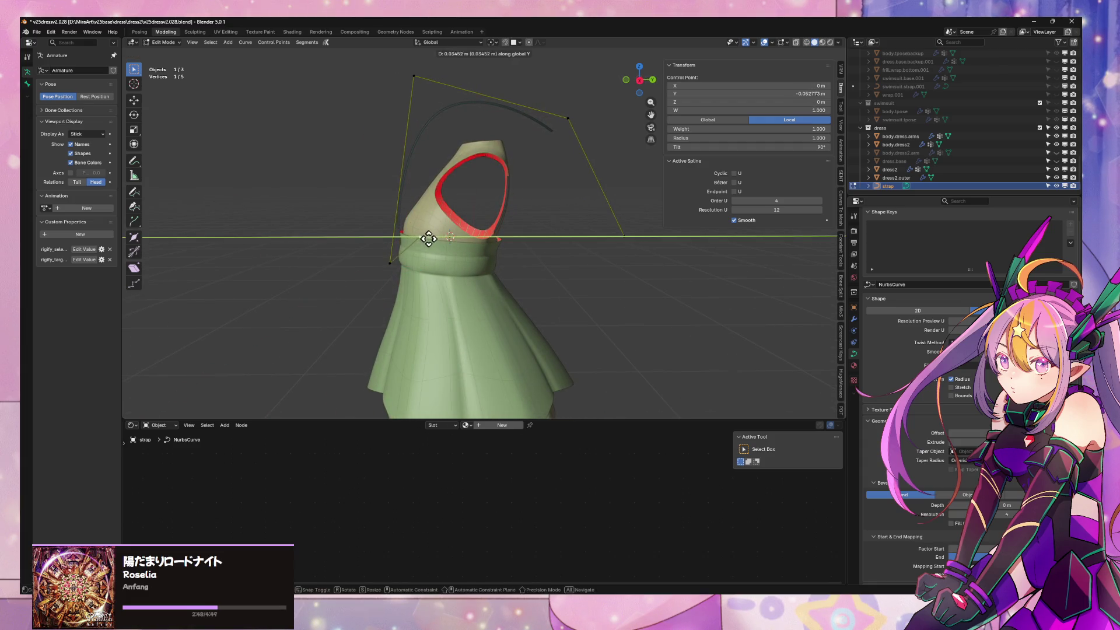
click(446, 243)
middle_drag(445, 242, 515, 236)
key(g)
key(z)
click(514, 226)
key(g)
key(x)
right_click(526, 224)
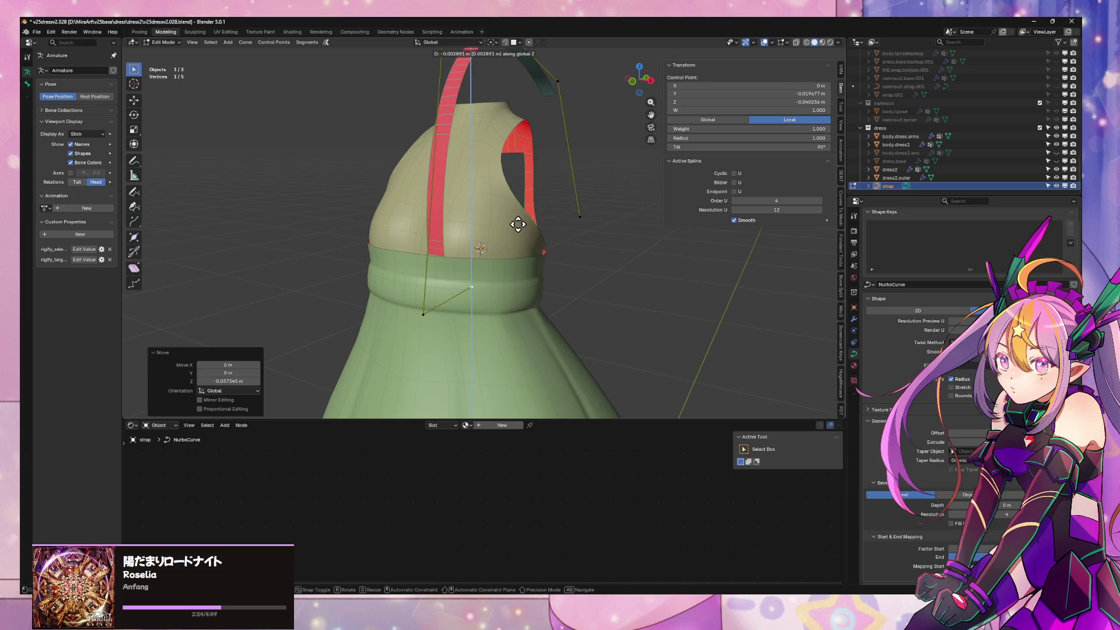
Move the whole strap along global Y and flip its tilt by 180° to 270°
key(a)
key(g)
key(x)
key(x)
key(y)
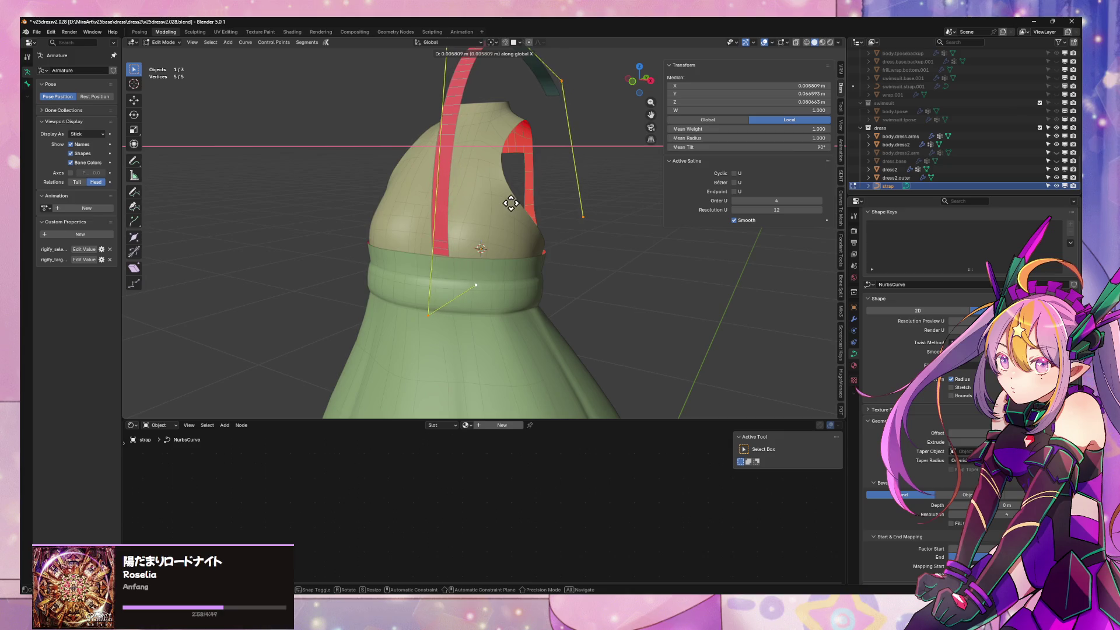
click(516, 206)
key(ctrl+t)
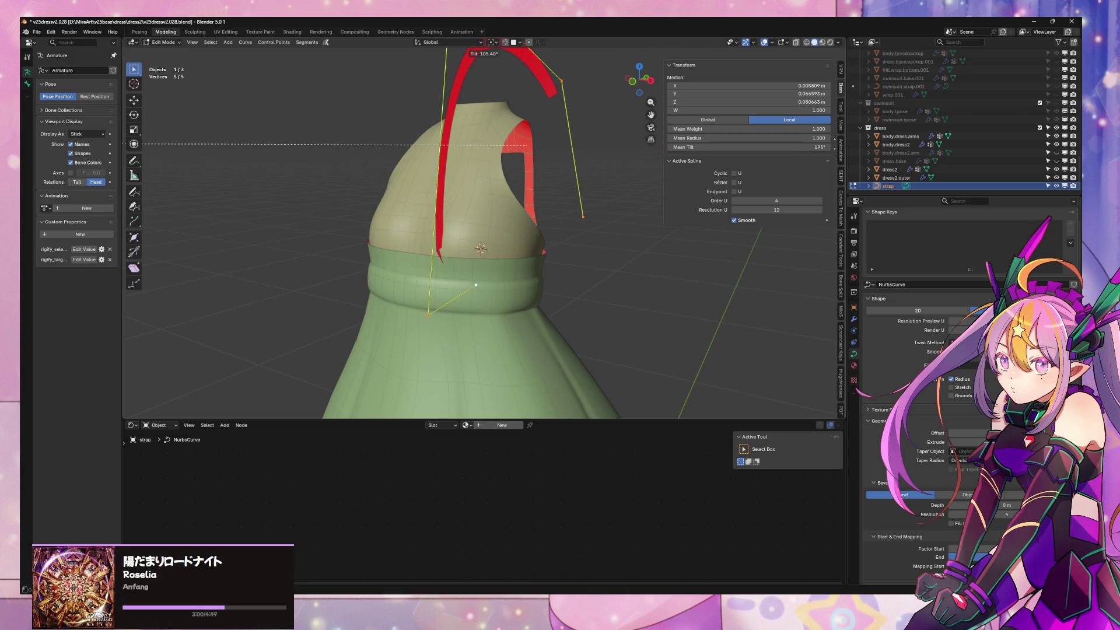
click(835, 150)
mouse_move(600, 175)
middle_down()
mouse_move(510, 248)
mouse_move(498, 245)
mouse_move(643, 295)
mouse_move(684, 248)
mouse_move(618, 237)
mouse_move(651, 247)
middle_up()
Select the strap's upper control points and raise them along Z
click(455, 322)
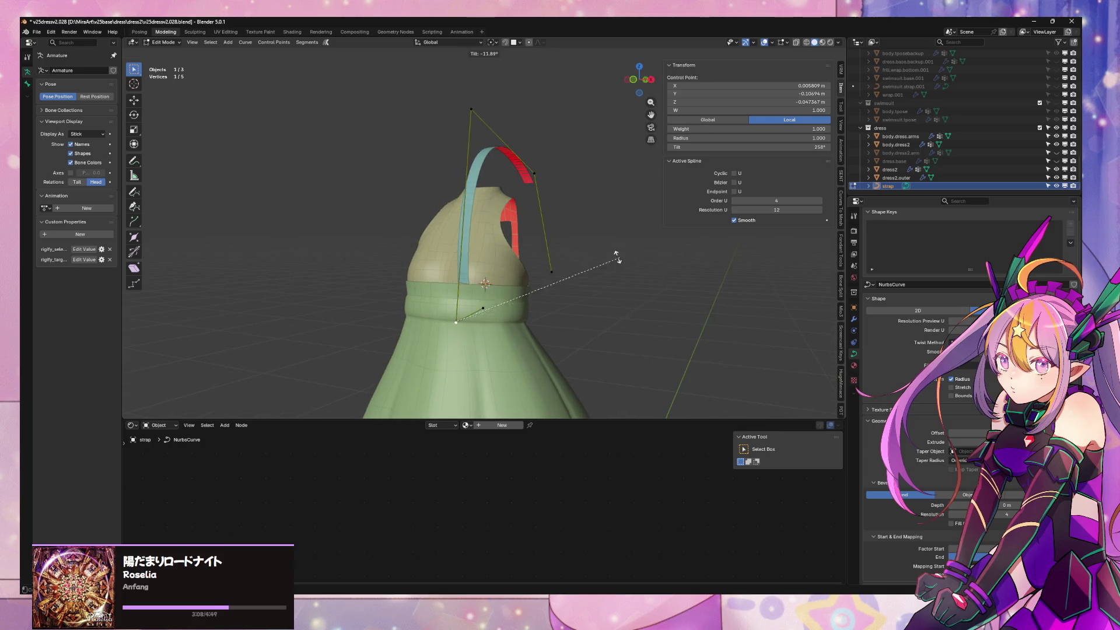
click(628, 289)
shift+click(471, 110)
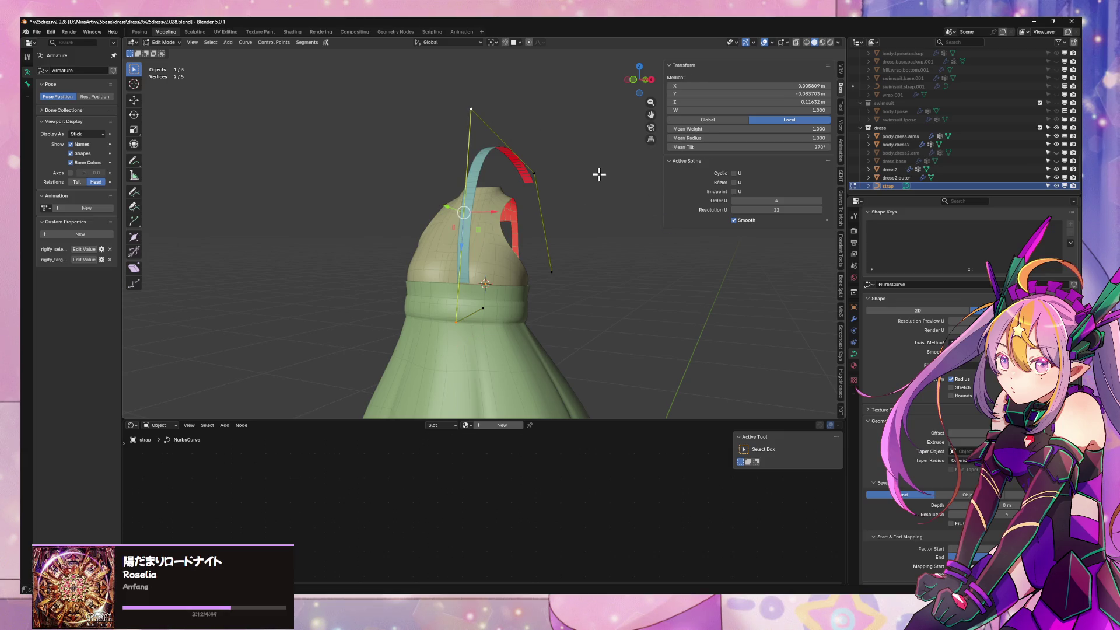
middle_drag(599, 174, 437, 143)
drag(375, 80, 517, 172)
key(g)
key(z)
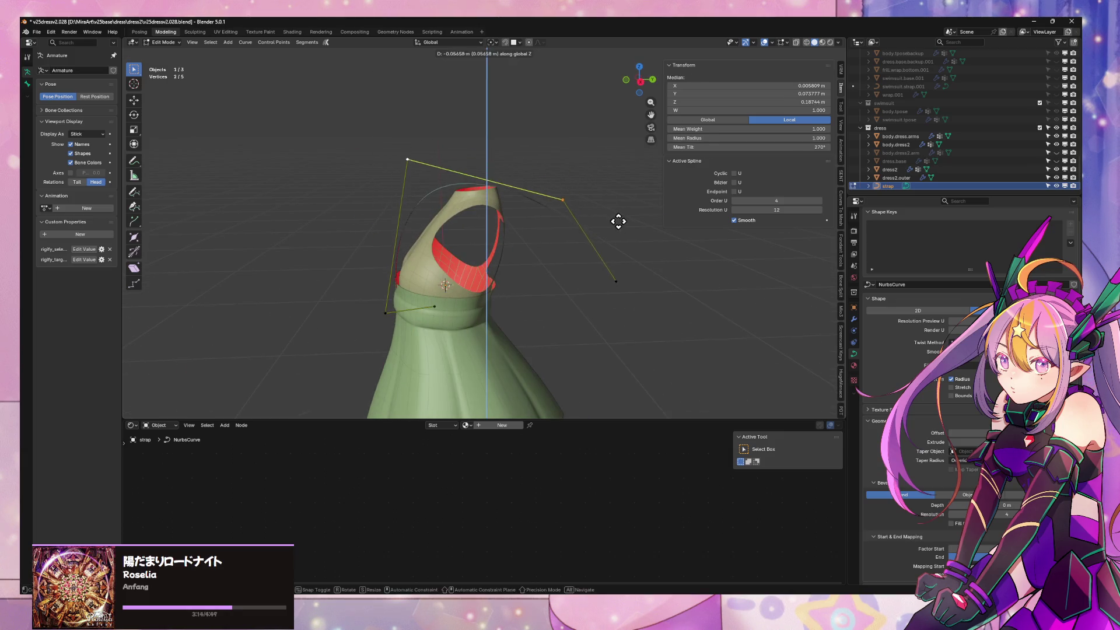
click(623, 230)
Shift those points along Y, then select two control points for the next adjustment
key(g)
key(x)
key(y)
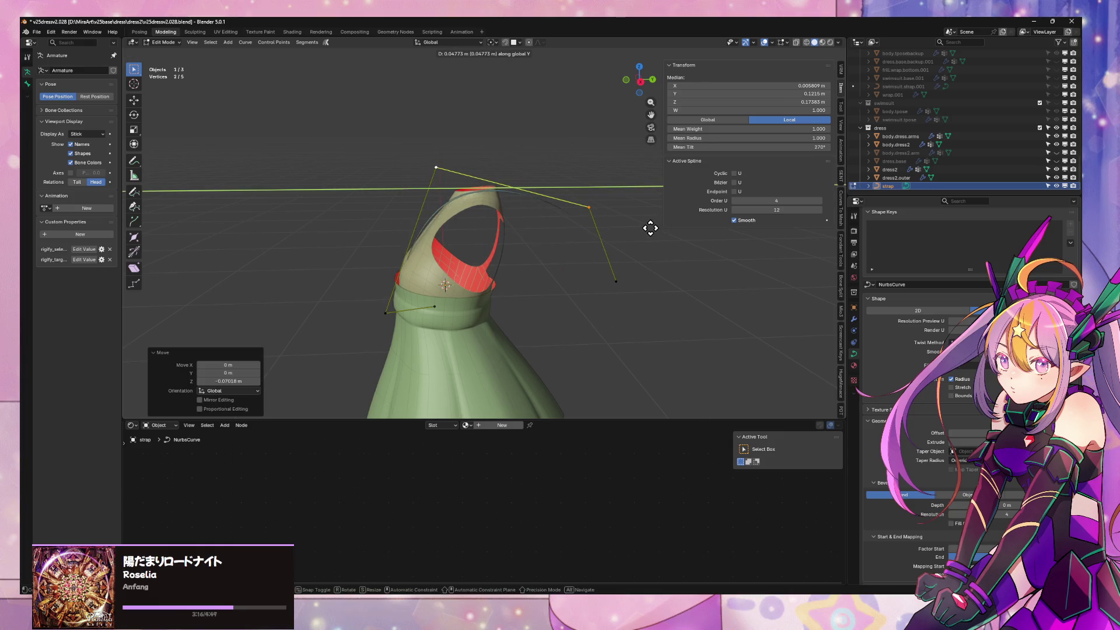
click(588, 241)
click(407, 168)
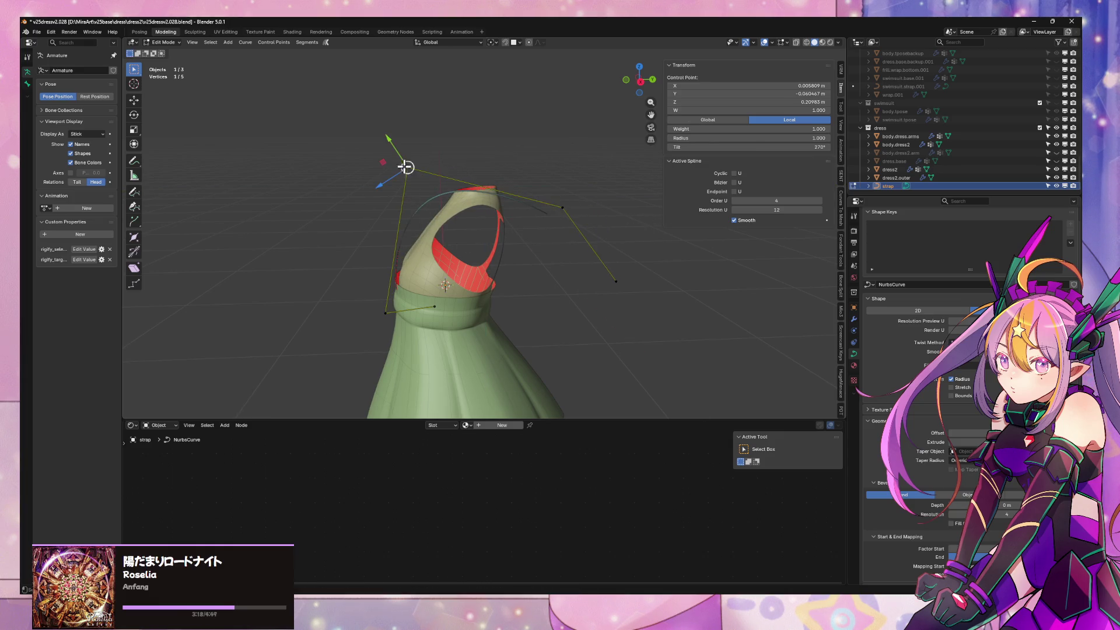
shift+click(385, 312)
Attempt to set the strap spline type to Bezier, which fails for lack of six points
middle_drag(386, 312, 499, 242)
right_click(498, 242)
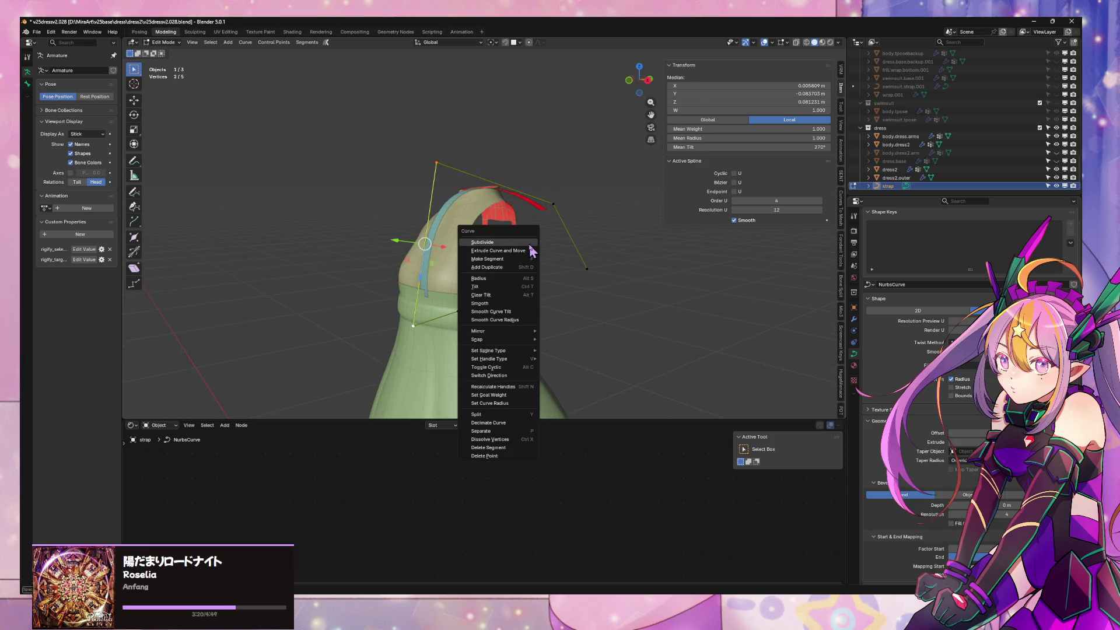
key(Escape)
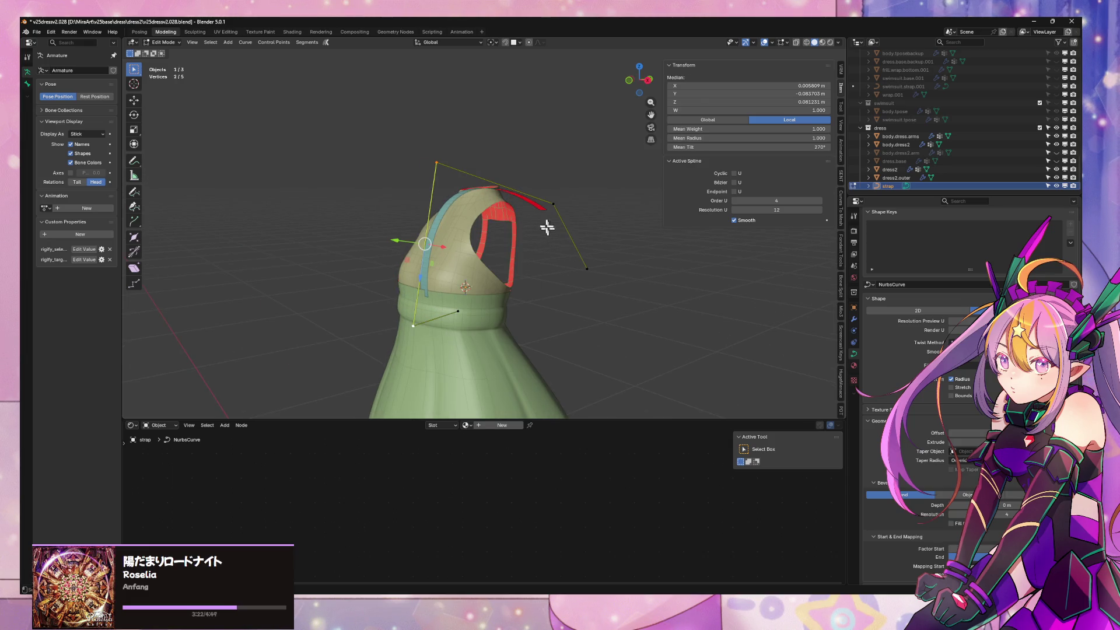
middle_drag(518, 204, 556, 200)
right_click(557, 201)
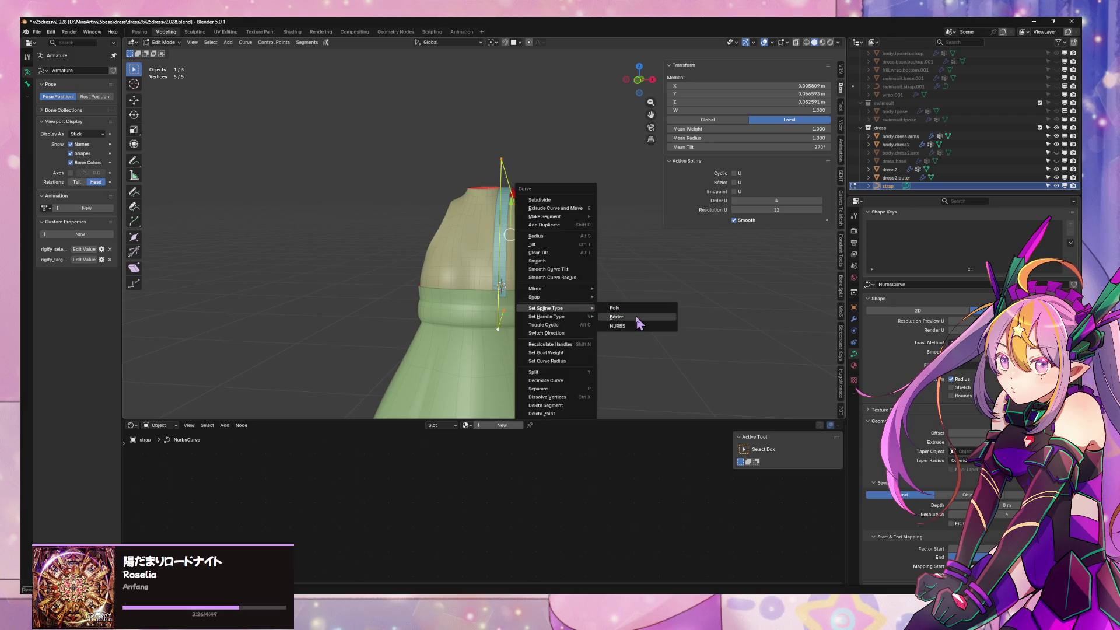
click(636, 318)
right_click(611, 271)
mouse_move(574, 269)
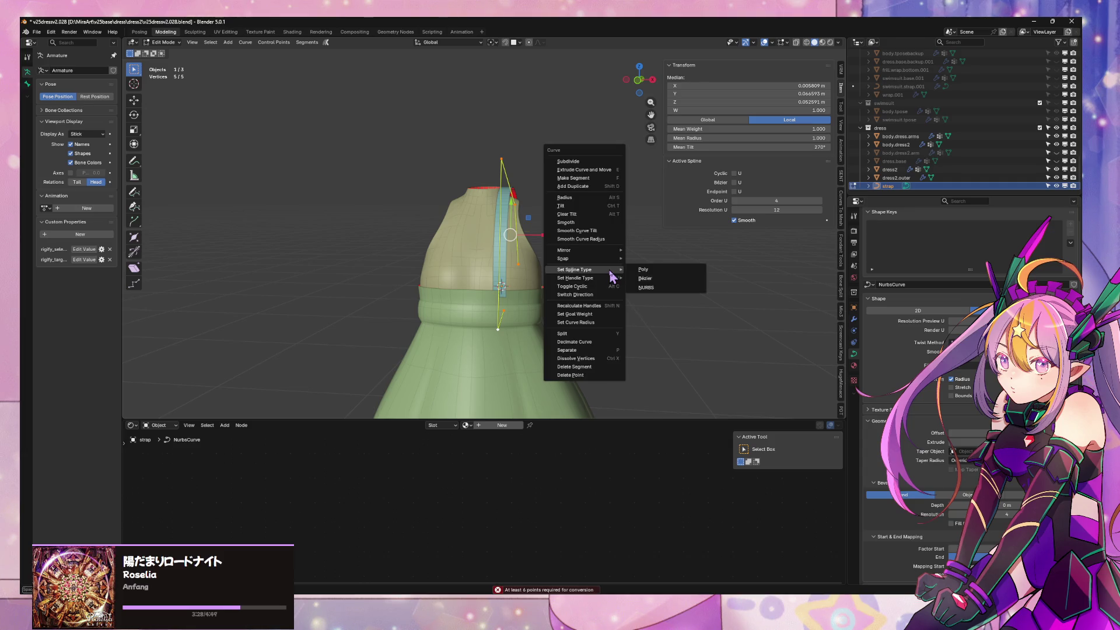
click(661, 279)
mouse_move(660, 279)
middle_down()
mouse_move(555, 253)
mouse_move(618, 251)
mouse_move(570, 260)
mouse_move(492, 251)
mouse_move(581, 255)
mouse_move(518, 316)
middle_up()
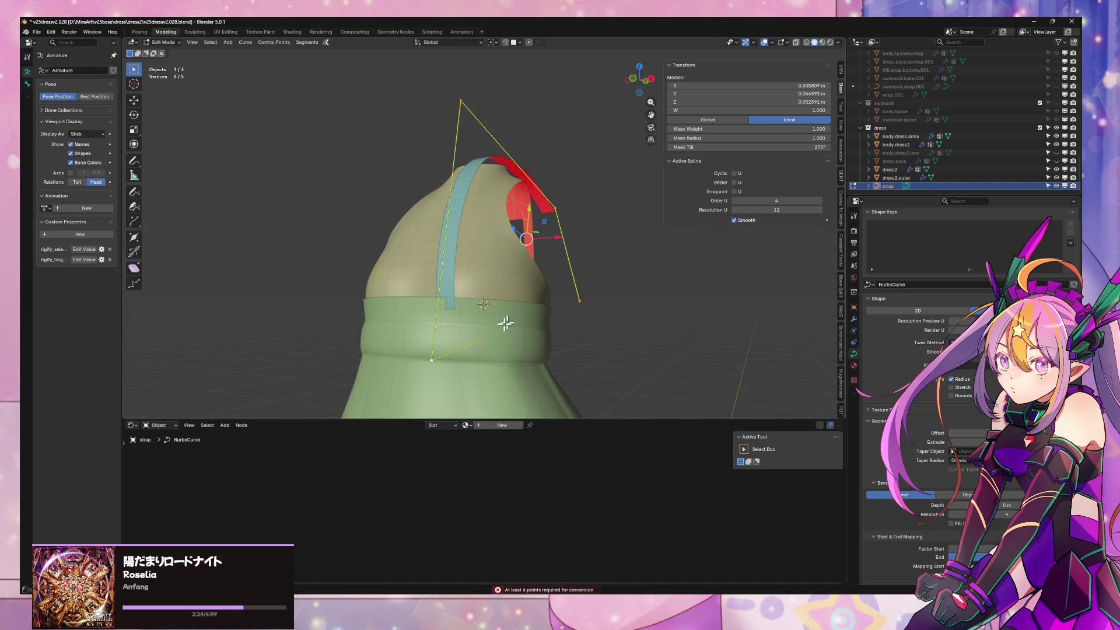
Move the middle, lower and top control points along Y so the strap hugs the dress front
click(428, 357)
key(g)
key(z)
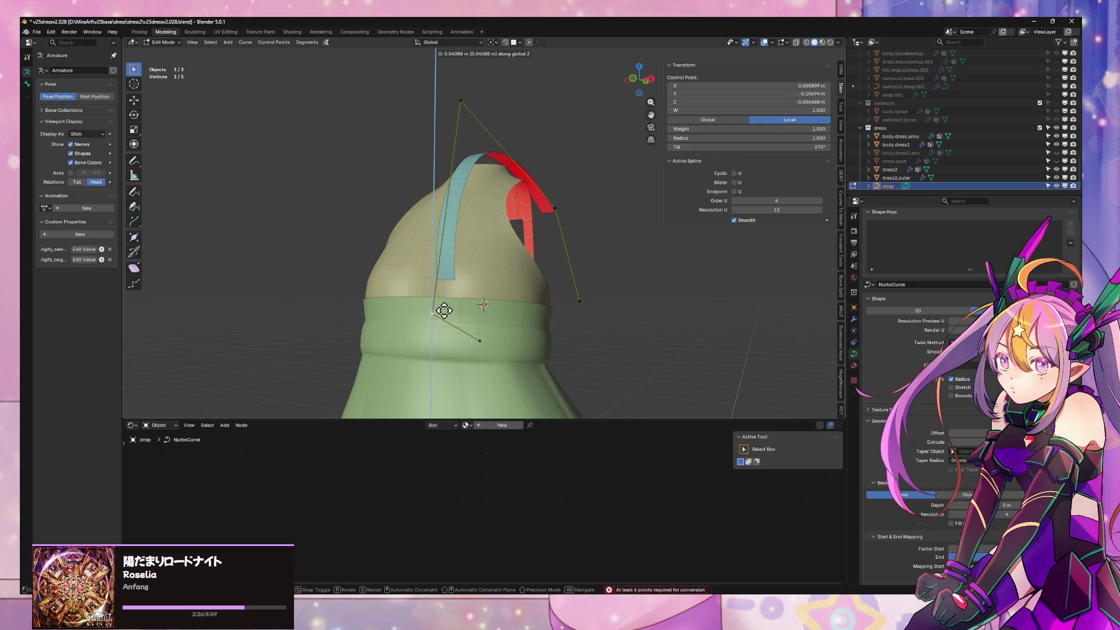
key(y)
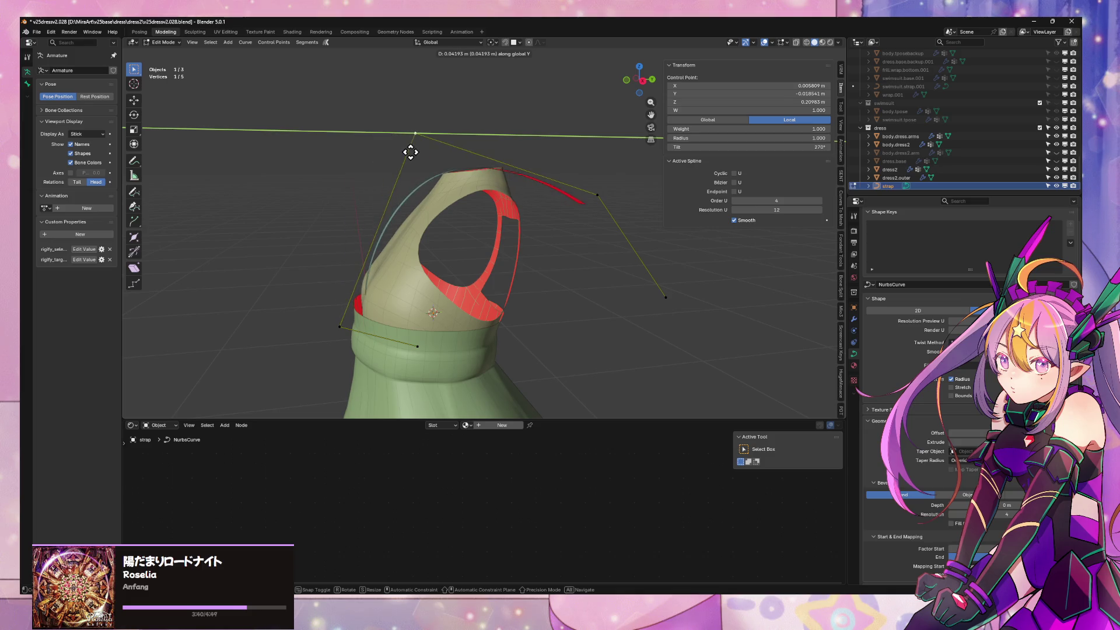
click(410, 151)
click(344, 330)
key(g)
key(y)
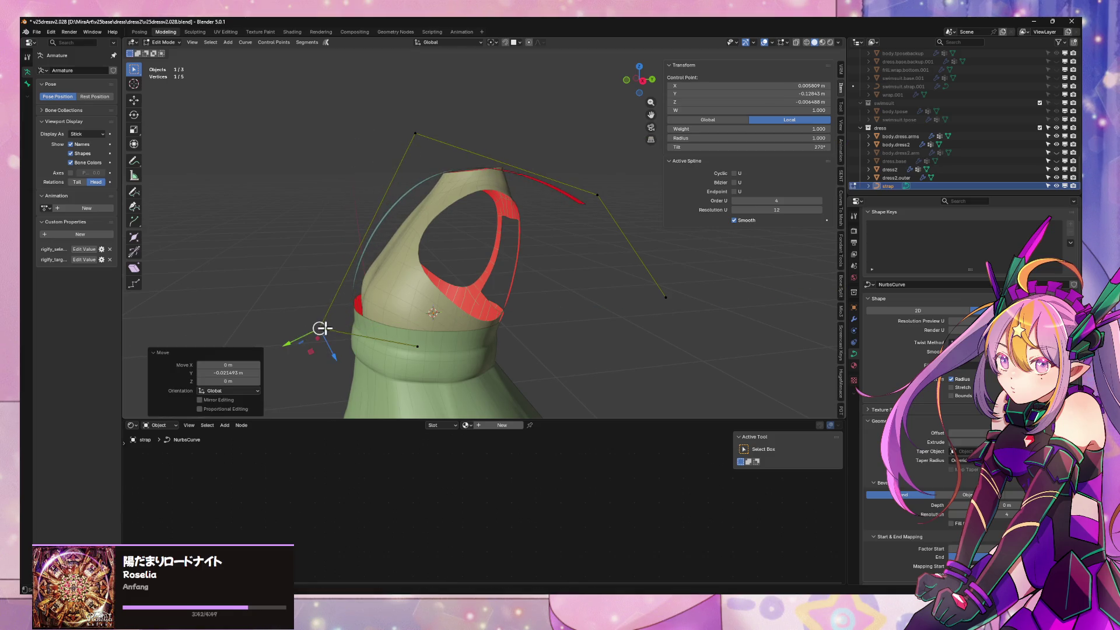
click(416, 140)
key(g)
key(y)
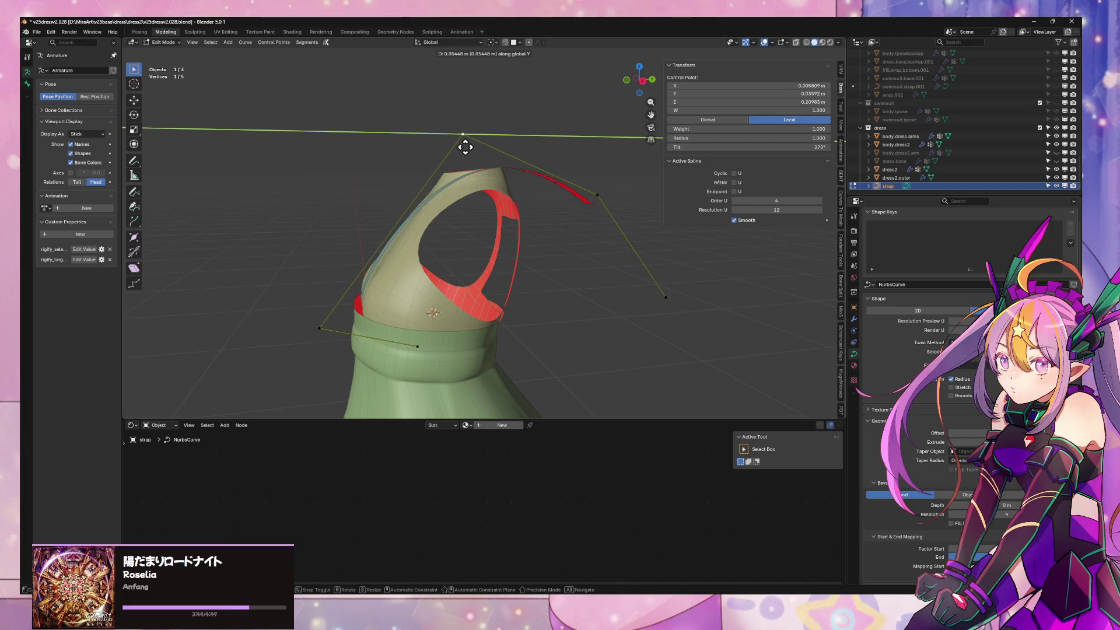
click(465, 142)
From a near-front view, pull a point down-right and lower it on Z, then select points to subdivide
middle_drag(490, 186, 577, 209)
key(g)
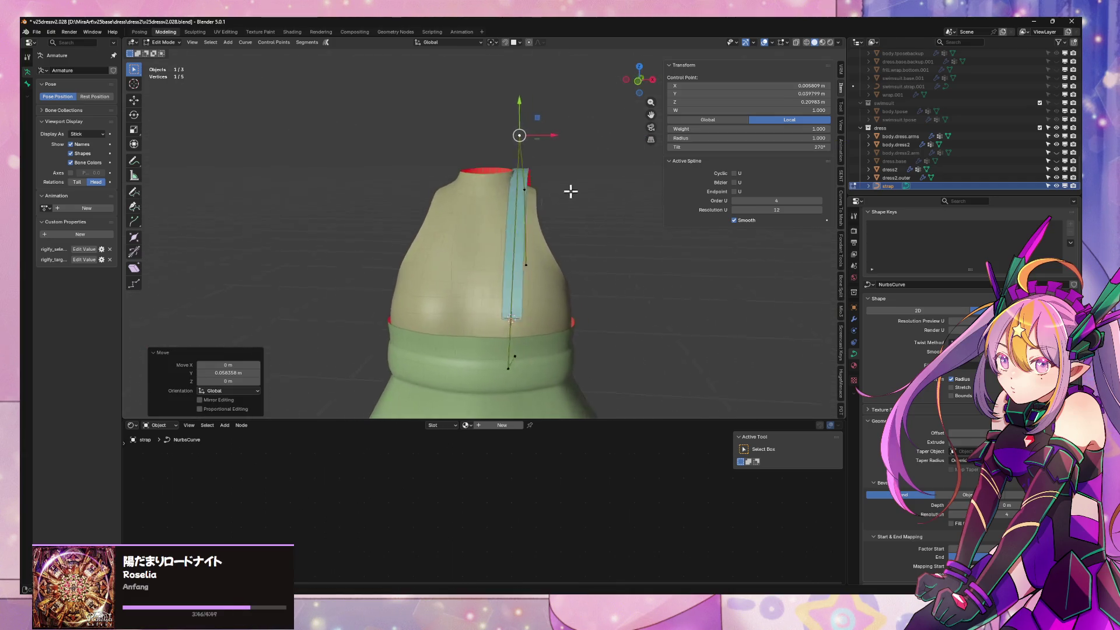
click(615, 305)
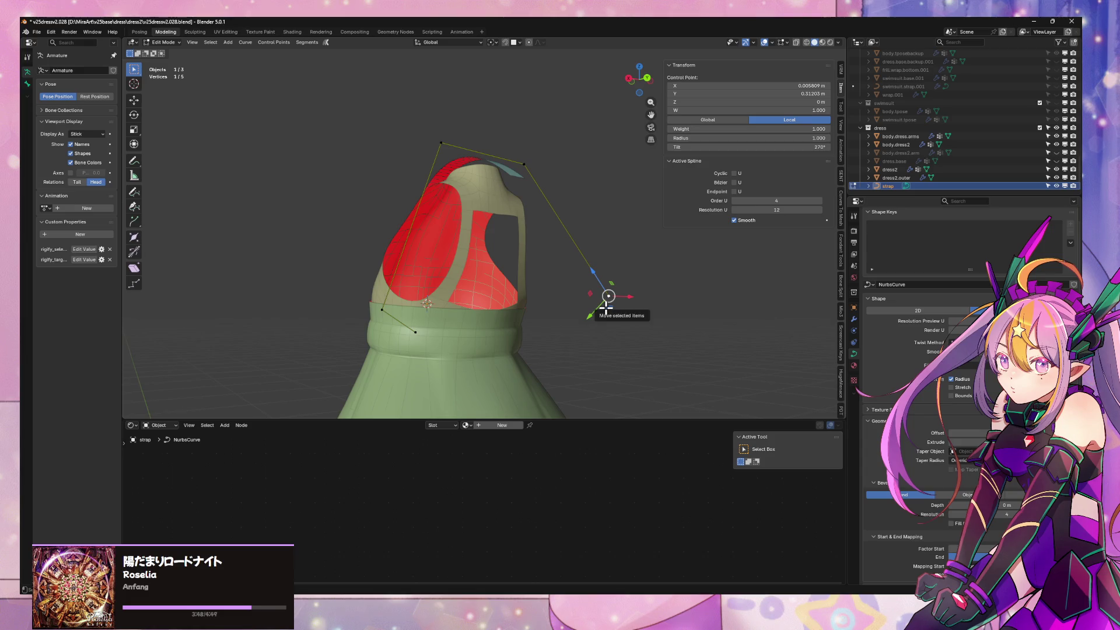
key(g)
key(z)
click(607, 368)
click(525, 164)
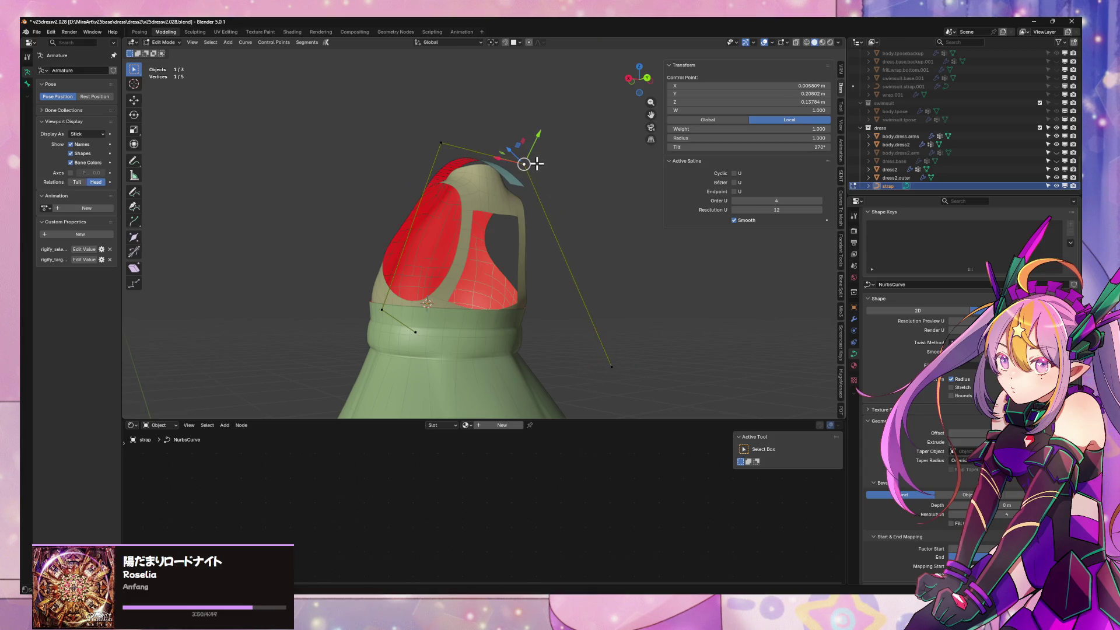
shift+click(611, 363)
right_click(612, 363)
Subdivide the strap to add a midpoint, then try and cancel an X-axis move of one point
click(598, 140)
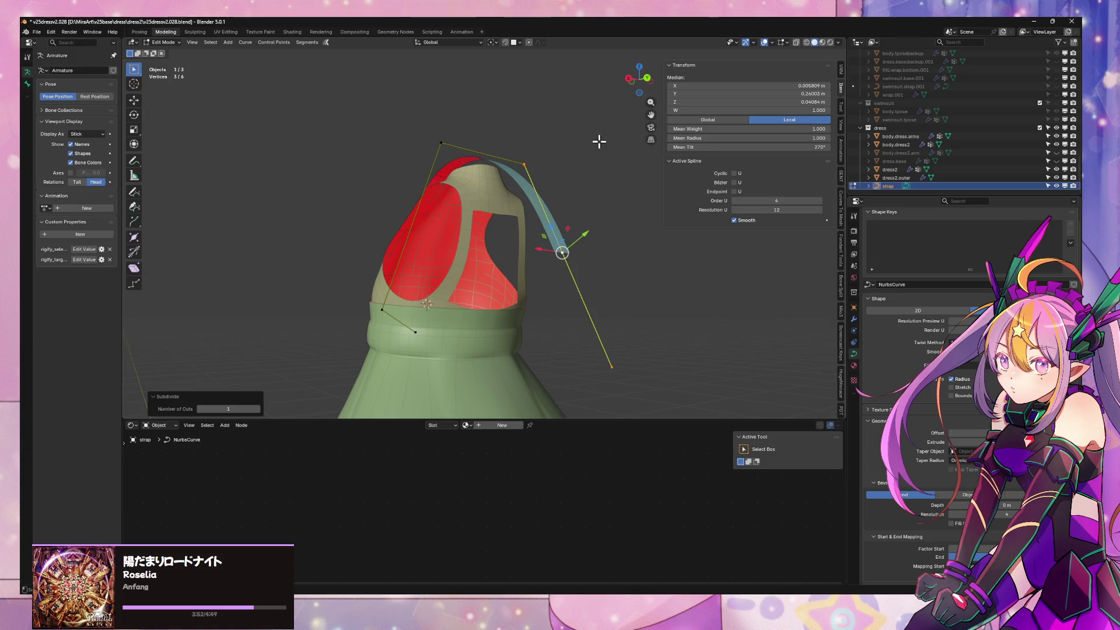
right_click(572, 244)
key(Escape)
mouse_move(580, 248)
middle_down()
mouse_move(627, 236)
mouse_move(638, 263)
middle_up()
click(638, 265)
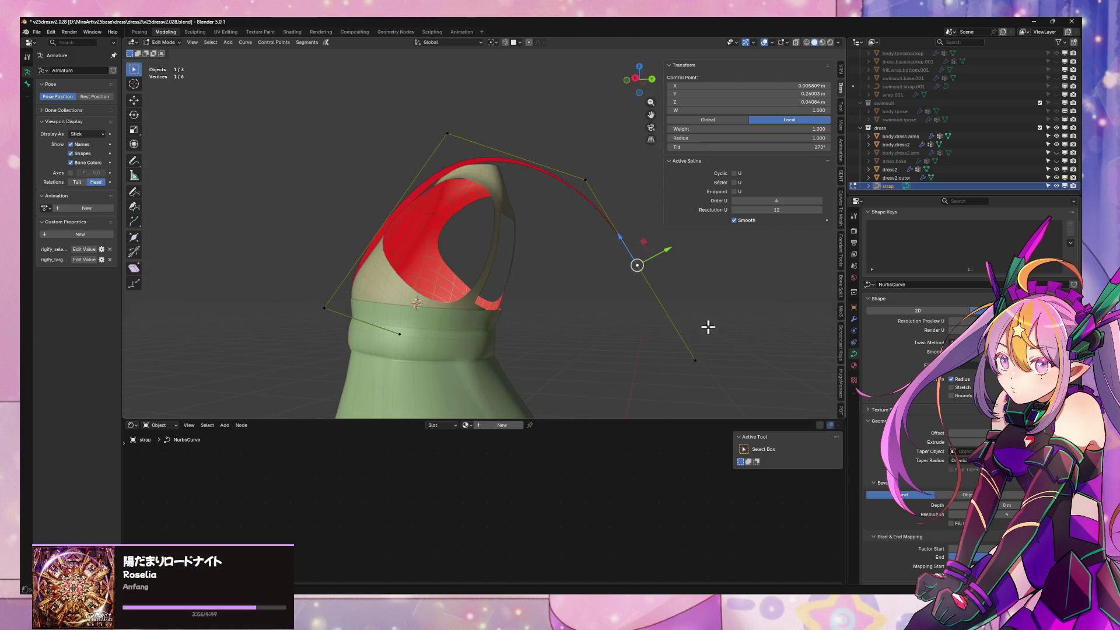
key(g)
key(x)
key(Escape)
Shift two selected points forward along Y in successive moves so the strap rises from the waistband
shift+click(694, 359)
key(g)
key(y)
click(572, 355)
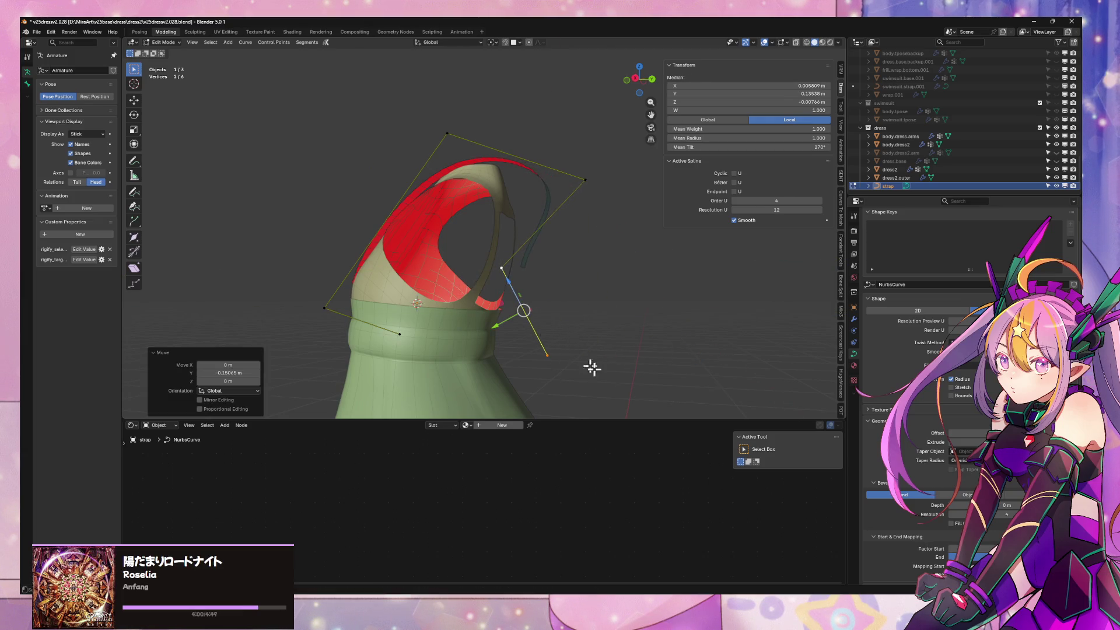
key(g)
key(y)
click(355, 337)
key(g)
key(x)
key(y)
click(468, 162)
Raise another control point vertically on Z in two moves so the strap climbs toward the shoulder
middle_drag(468, 162, 552, 180)
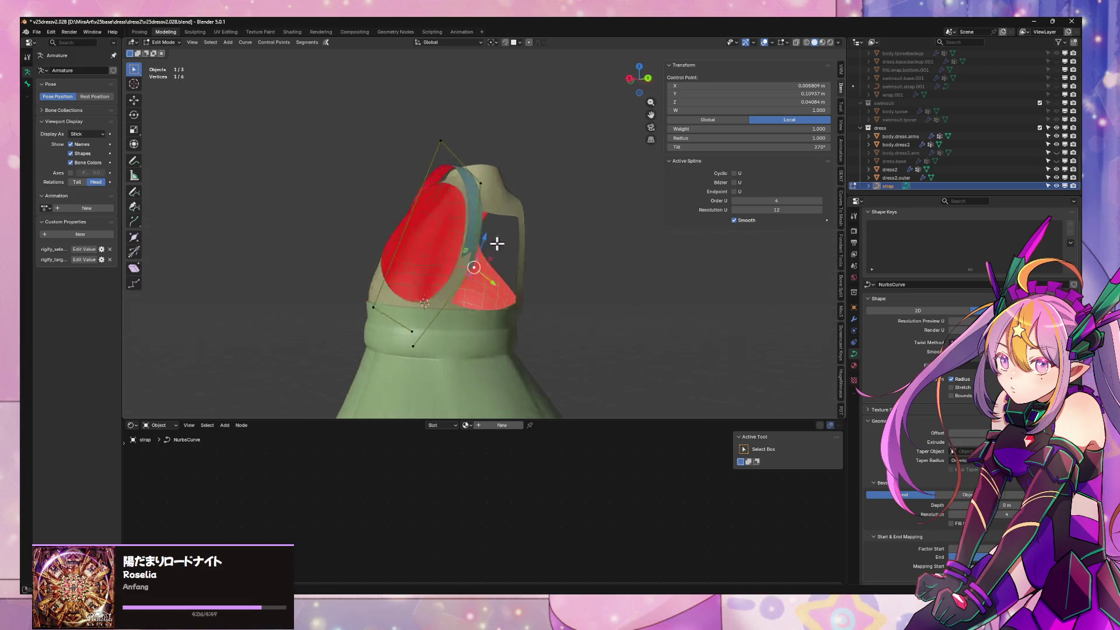
middle_drag(538, 275, 517, 254)
click(509, 266)
key(g)
key(y)
key(z)
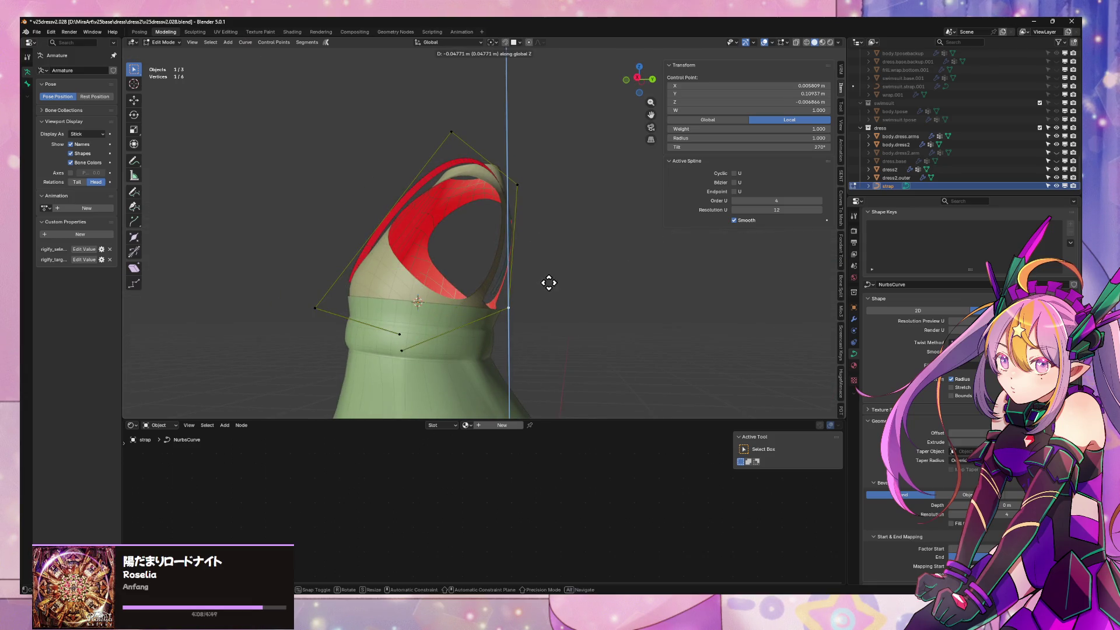
click(549, 283)
mouse_move(610, 255)
middle_down()
mouse_move(533, 280)
mouse_move(514, 262)
mouse_move(590, 275)
mouse_move(504, 262)
middle_up()
key(g)
key(z)
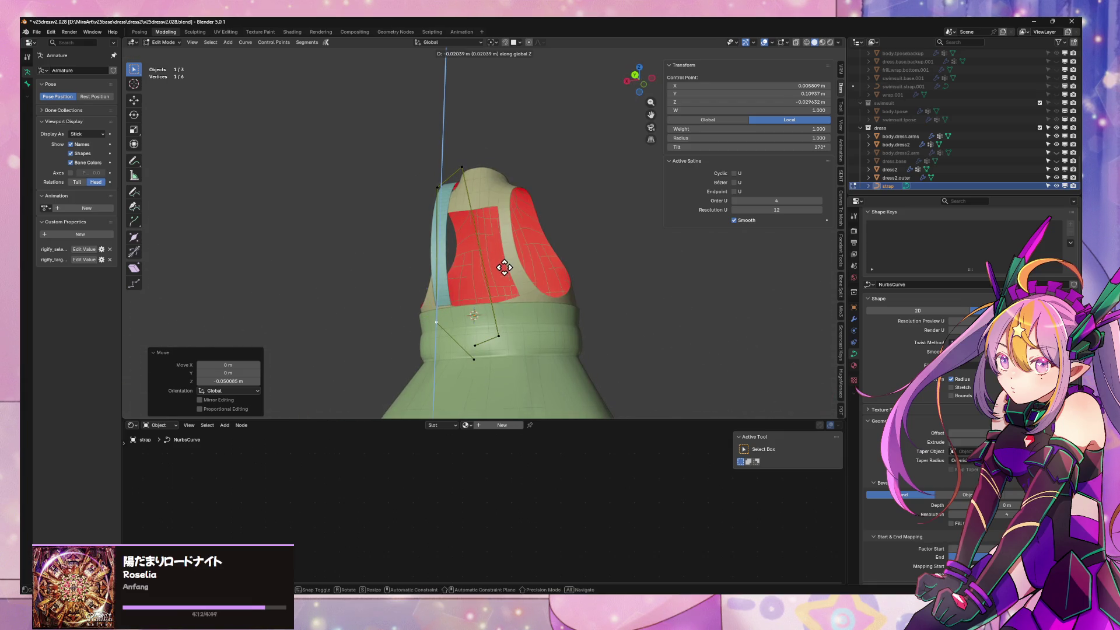
click(504, 267)
scroll(570, 212, up, 4)
Lift a second point on Z and nudge it on Y, then inspect the strap running over the shoulder
middle_drag(570, 213, 618, 271)
scroll(618, 263, down, 4)
mouse_move(570, 242)
middle_down()
mouse_move(665, 216)
mouse_move(505, 239)
middle_up()
shift+click(375, 302)
key(g)
key(z)
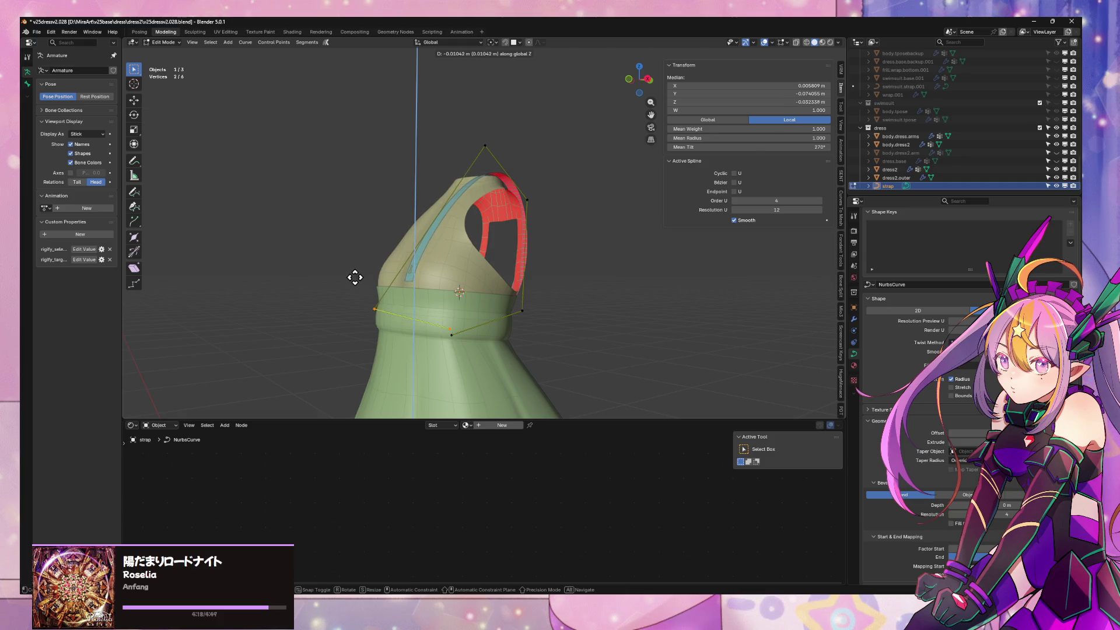
click(354, 278)
key(g)
key(y)
click(344, 277)
mouse_move(344, 278)
middle_down()
mouse_move(551, 187)
mouse_move(595, 190)
mouse_move(407, 165)
mouse_move(437, 163)
mouse_move(565, 199)
mouse_move(543, 204)
mouse_move(630, 215)
mouse_move(606, 213)
middle_up()
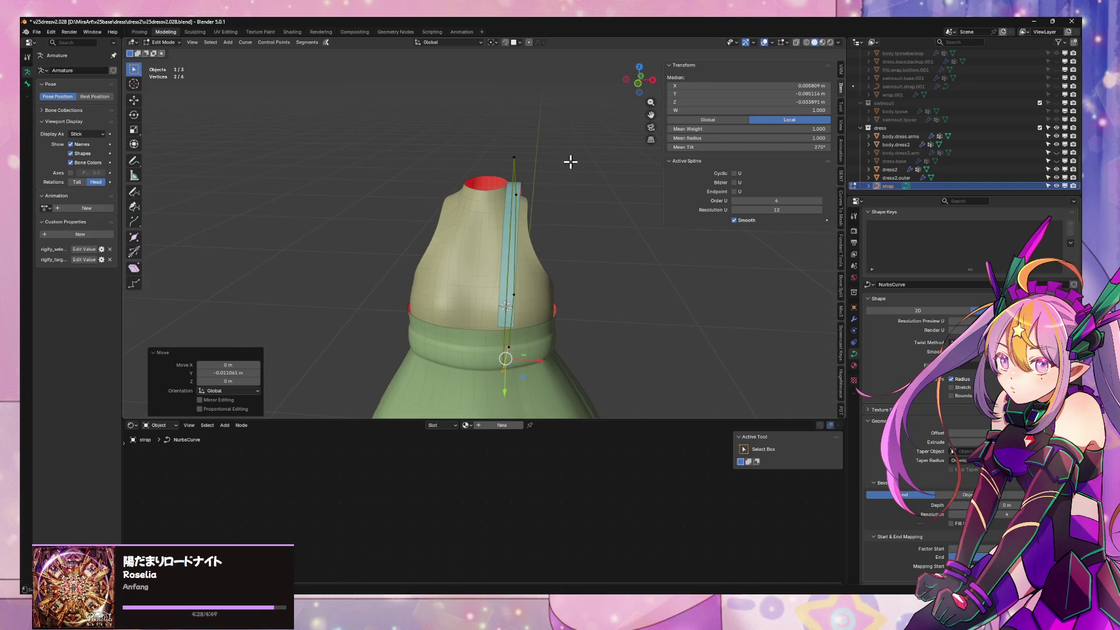
scroll(569, 162, down, 3)
scroll(591, 168, up, 3)
mouse_move(592, 167)
middle_down()
mouse_move(421, 126)
mouse_move(424, 141)
mouse_move(680, 170)
mouse_move(379, 161)
middle_up()
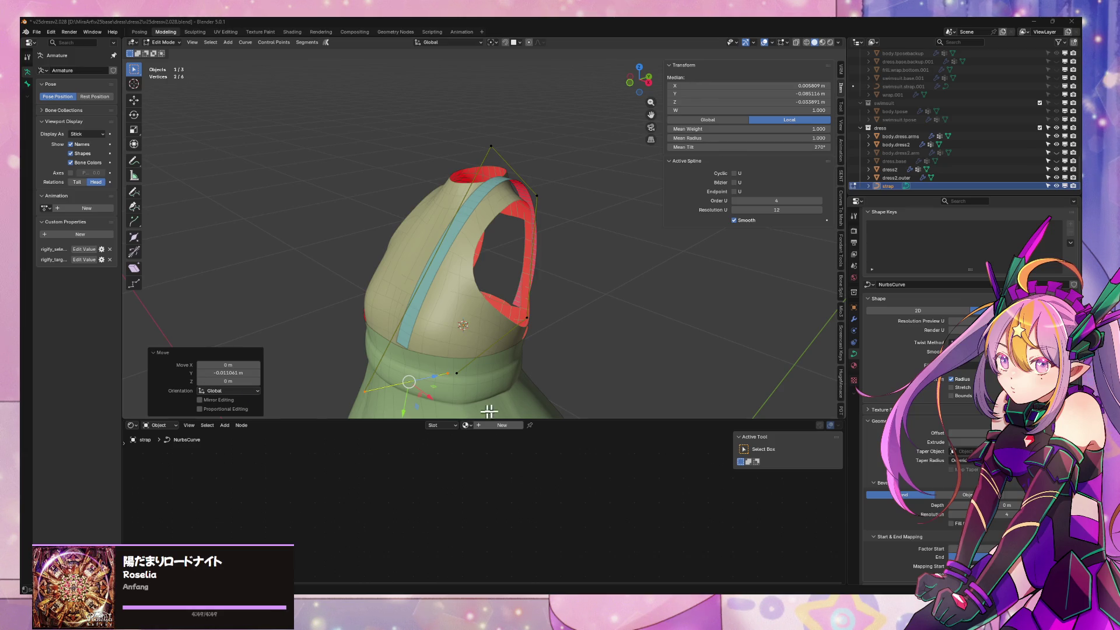
mouse_move(802, 346)
middle_down()
mouse_move(565, 295)
mouse_move(524, 303)
mouse_move(585, 321)
middle_up()
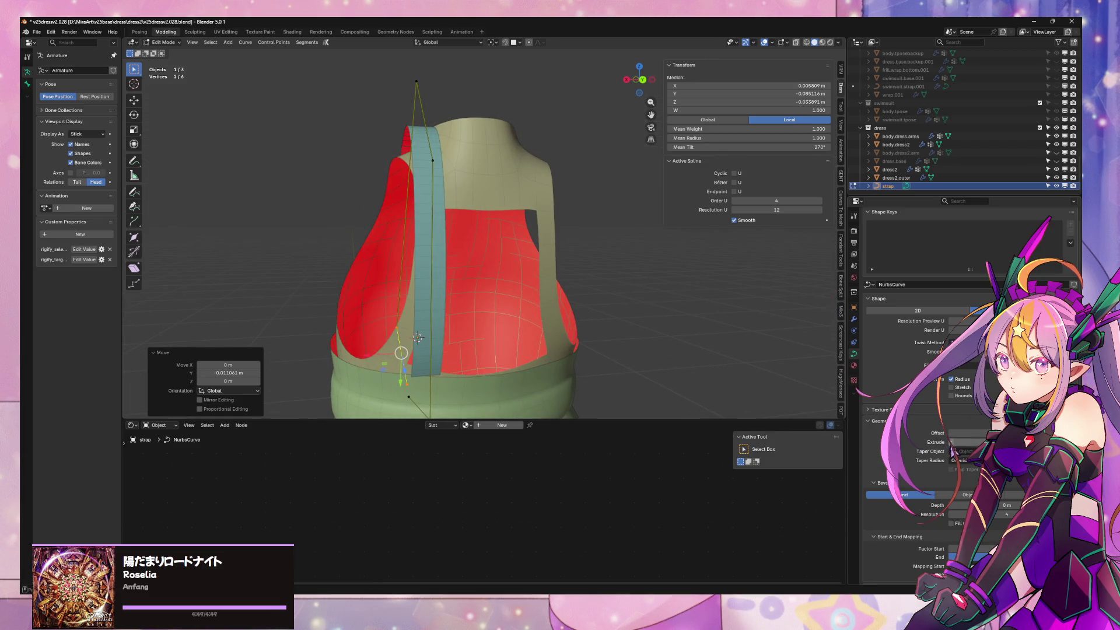
Reduce the curve's Geometry Extrude value so the strap becomes a narrow band
click(951, 447)
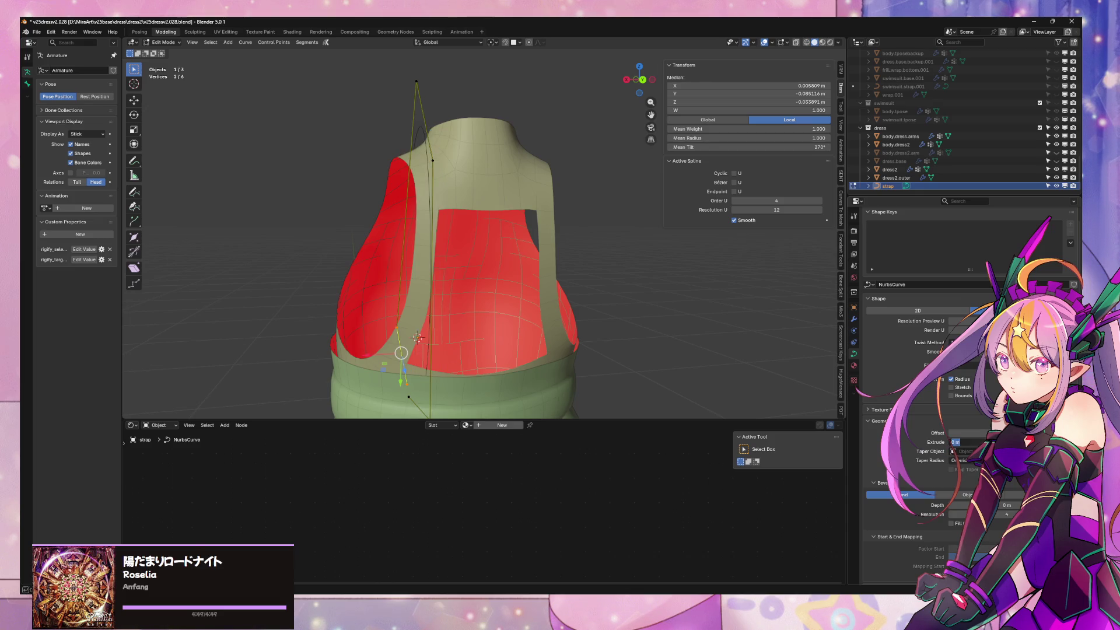
text(0.05)
key(Return)
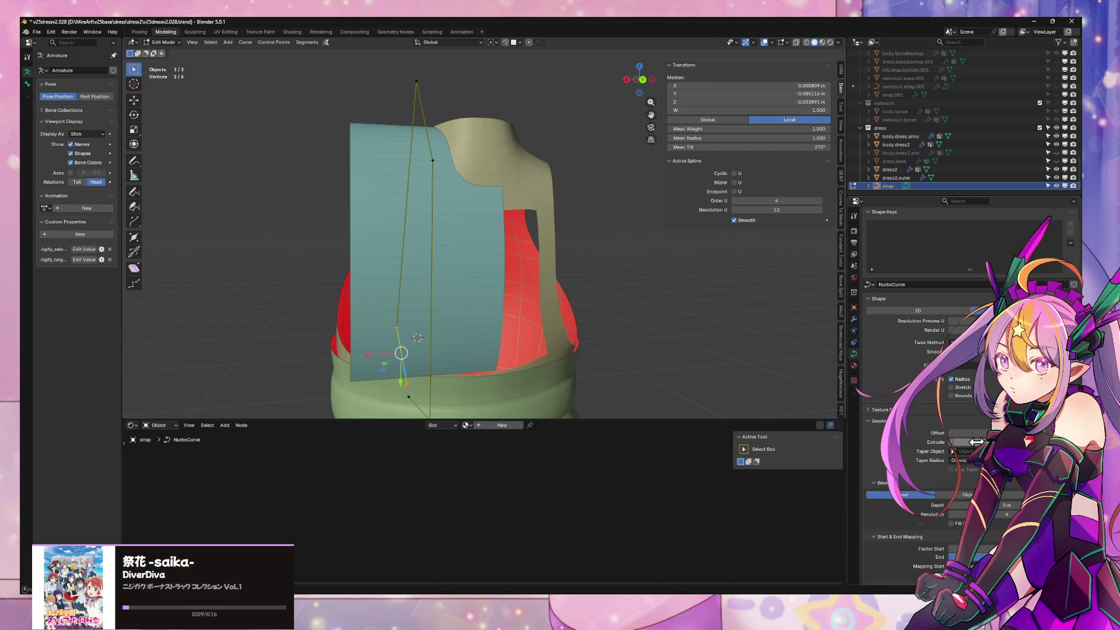
drag(962, 442, 944, 442)
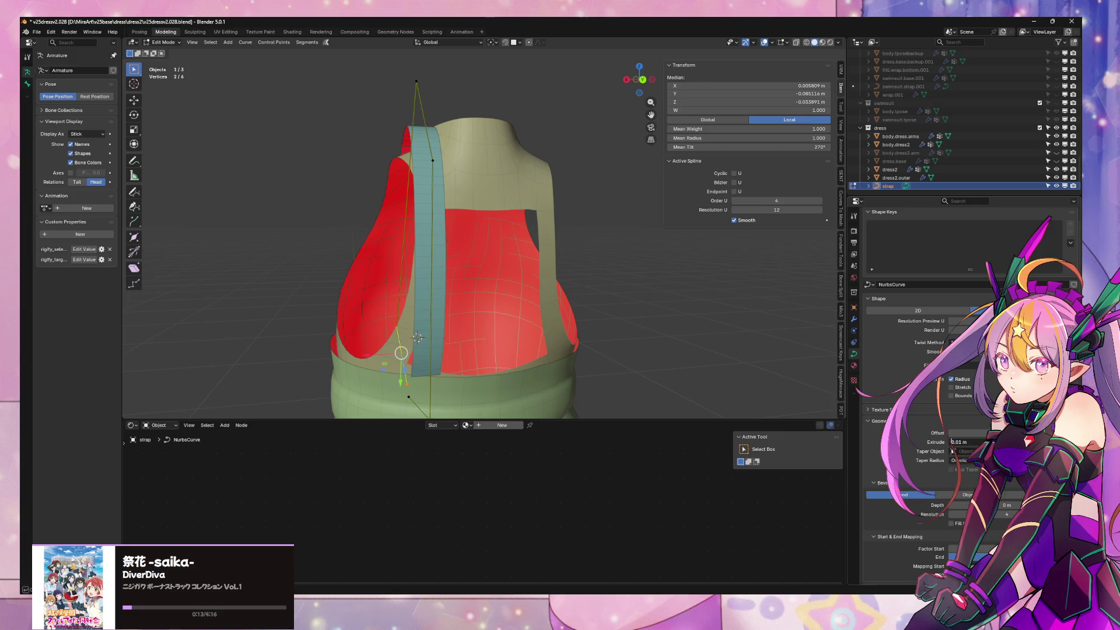
key(Return)
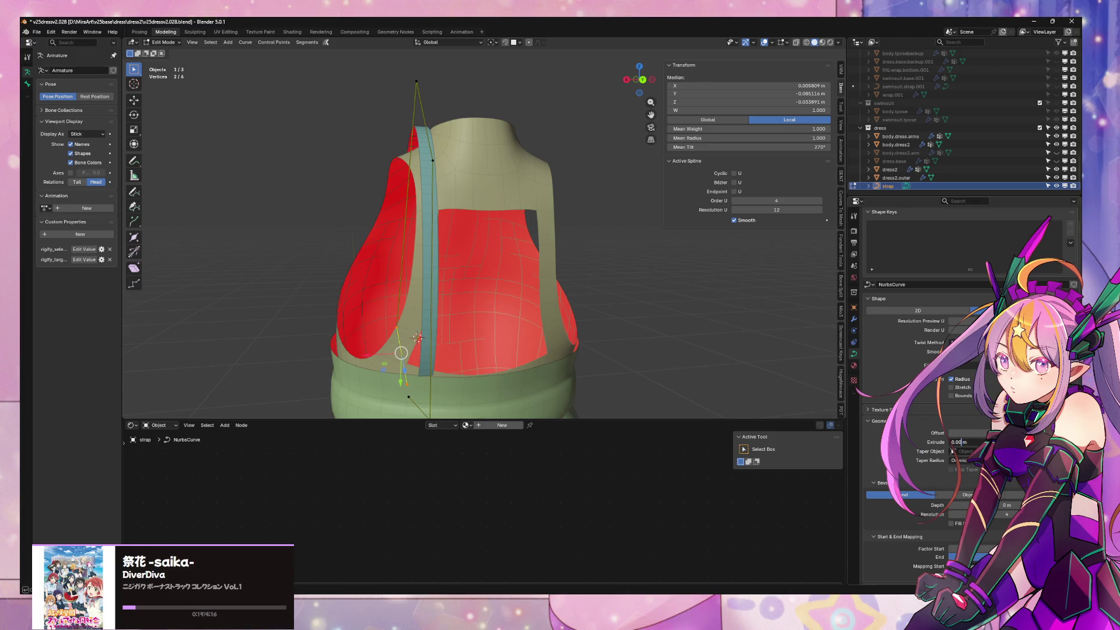
key(Return)
mouse_move(545, 386)
middle_down()
mouse_move(657, 380)
mouse_move(674, 350)
mouse_move(545, 150)
mouse_move(445, 144)
mouse_move(461, 187)
mouse_move(445, 123)
mouse_move(508, 150)
mouse_move(552, 130)
mouse_move(557, 218)
mouse_move(605, 187)
mouse_move(616, 237)
mouse_move(607, 269)
mouse_move(562, 257)
mouse_move(542, 234)
mouse_move(568, 158)
middle_up()
Lower one strap point on Z and shift a second sideways on X to follow the shoulder slope
click(446, 127)
key(g)
key(z)
click(444, 140)
shift+click(522, 101)
key(g)
key(x)
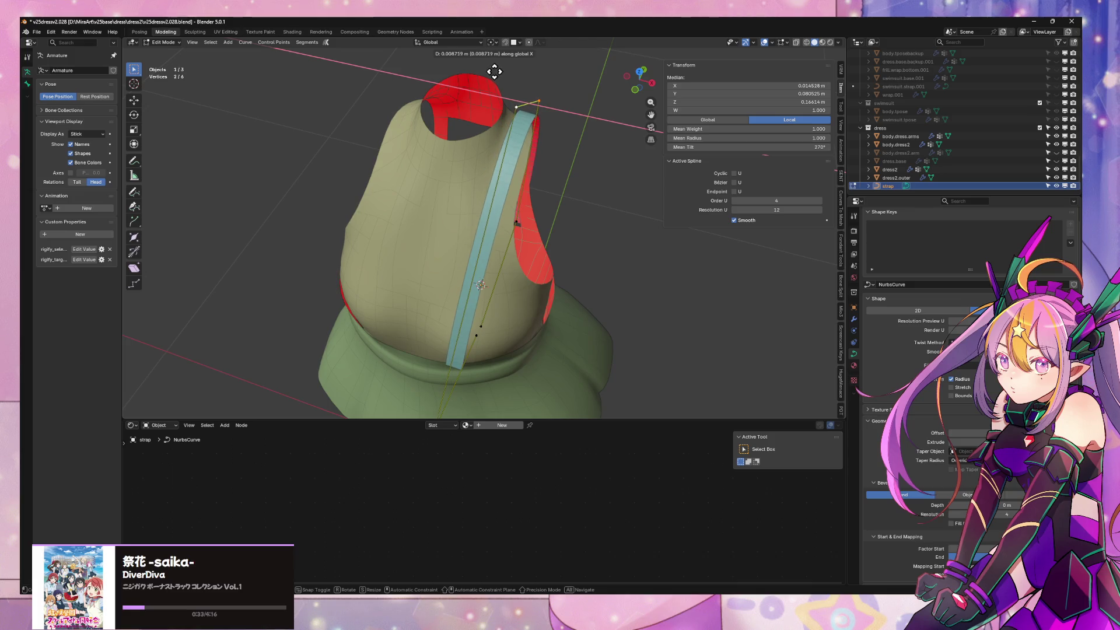
click(532, 125)
Check the strap from the front and select its points for further curve editing
mouse_move(532, 125)
middle_down()
mouse_move(565, 95)
mouse_move(556, 89)
mouse_move(580, 88)
mouse_move(603, 110)
mouse_move(569, 84)
mouse_move(515, 80)
middle_up()
middle_drag(344, 235, 475, 107)
click(476, 108)
right_click(494, 166)
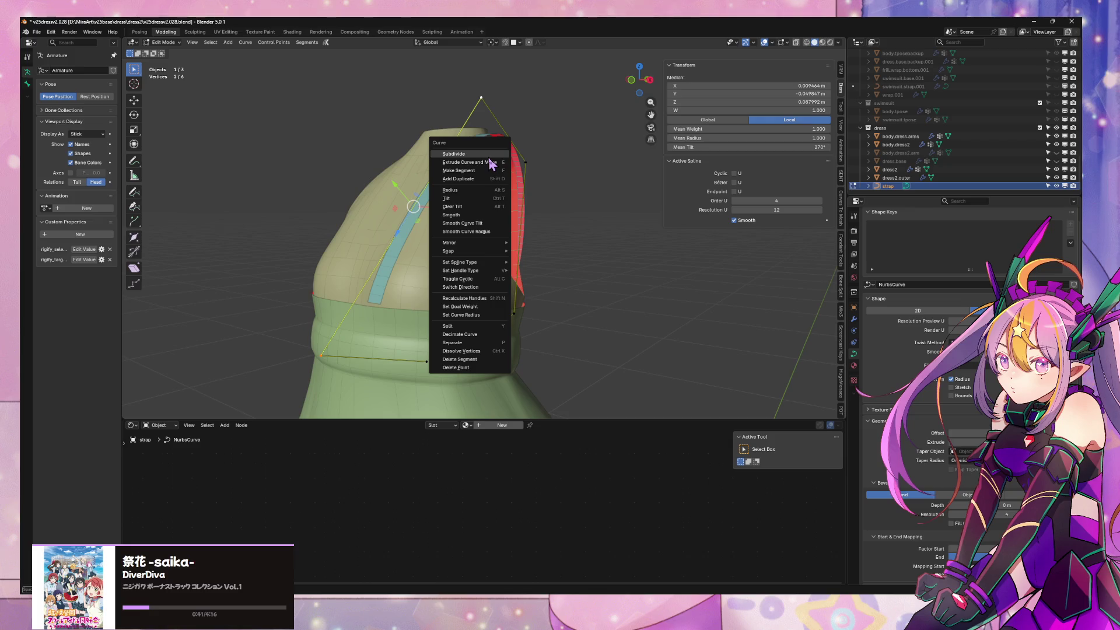
Subdivide the strap curve for extra points and raise the top control point along Z
click(488, 155)
middle_drag(412, 237, 383, 230)
click(400, 188)
key(g)
key(z)
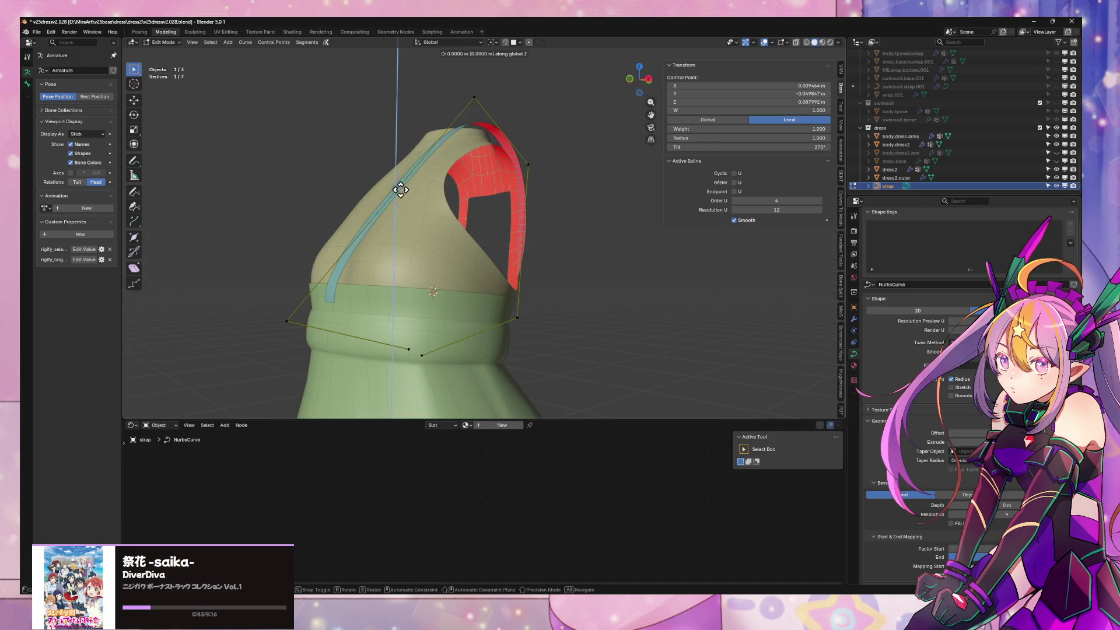
click(393, 150)
Shift the left strap point upward along Z and back along Y
click(289, 298)
key(g)
key(z)
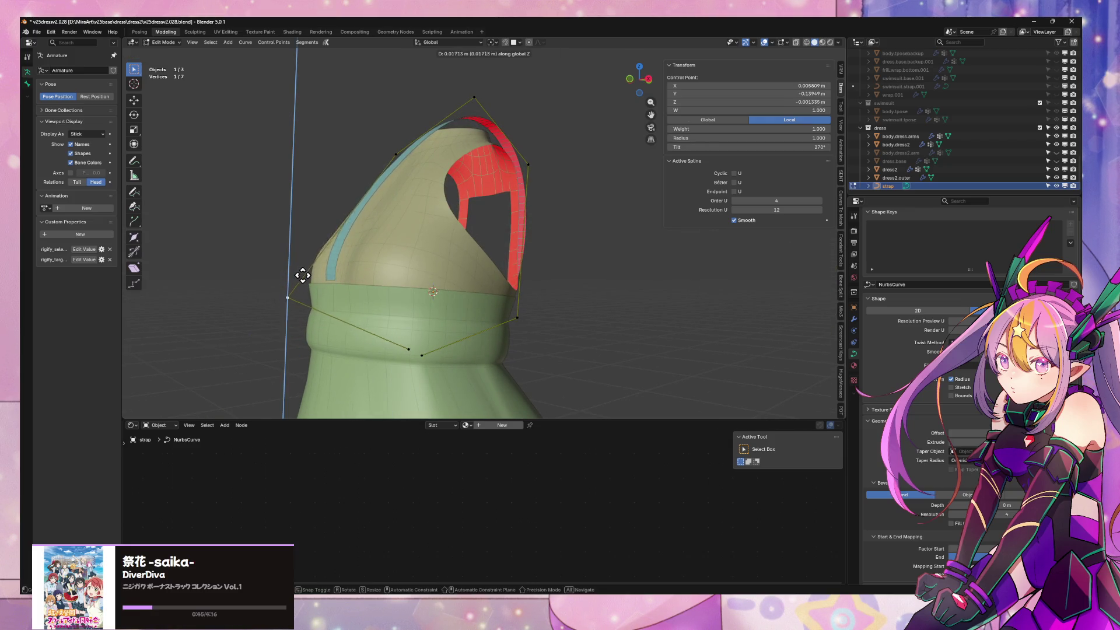
click(291, 293)
key(g)
key(y)
click(428, 270)
Refine the left point's depth along Y and height along Z from a facing view
mouse_move(429, 270)
middle_down()
mouse_move(481, 295)
mouse_move(419, 283)
middle_up()
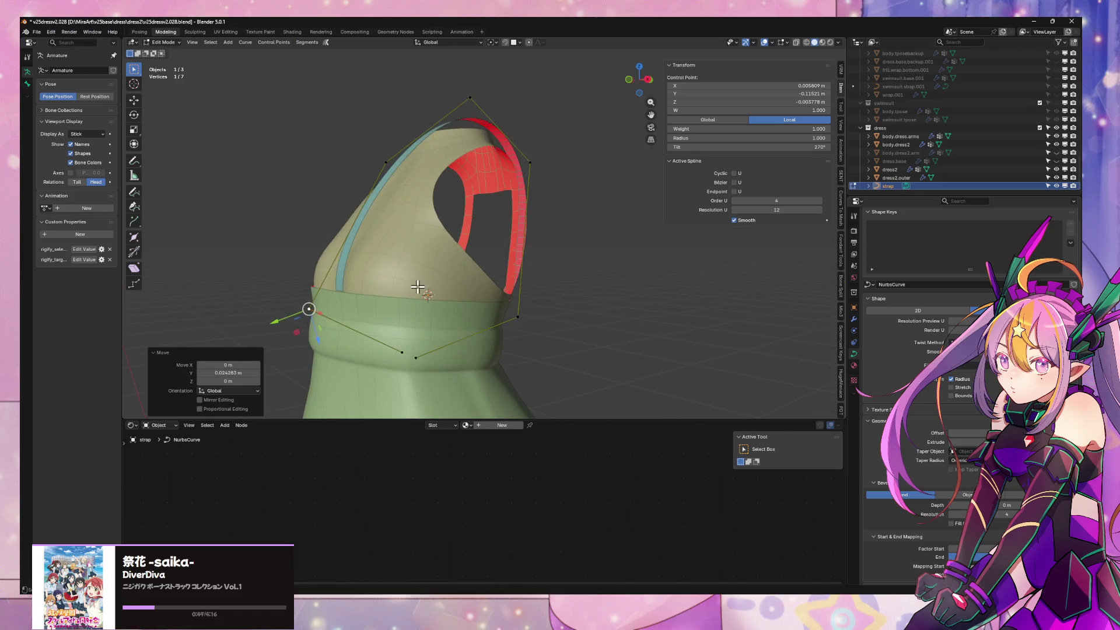
key(g)
key(y)
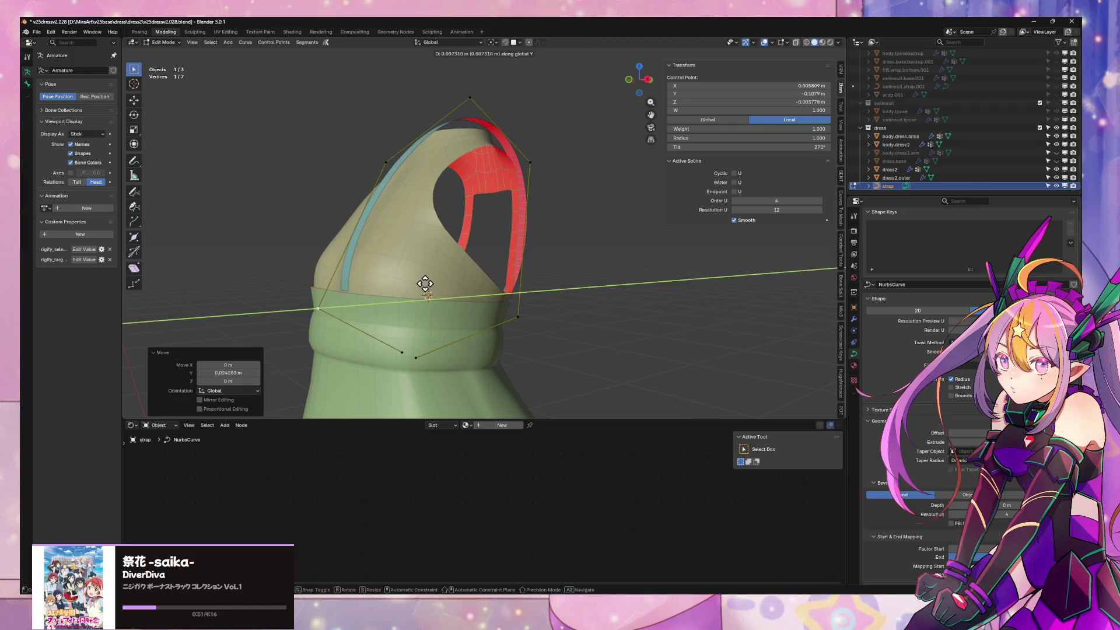
click(441, 283)
mouse_move(455, 282)
middle_down()
mouse_move(577, 299)
mouse_move(523, 267)
mouse_move(537, 262)
mouse_move(505, 260)
mouse_move(431, 316)
middle_up()
key(g)
key(z)
click(553, 260)
scroll(524, 267, down, 2)
Twist the strap at the selected points with Ctrl+T so the ribbon turns to follow the body
shift+click(431, 316)
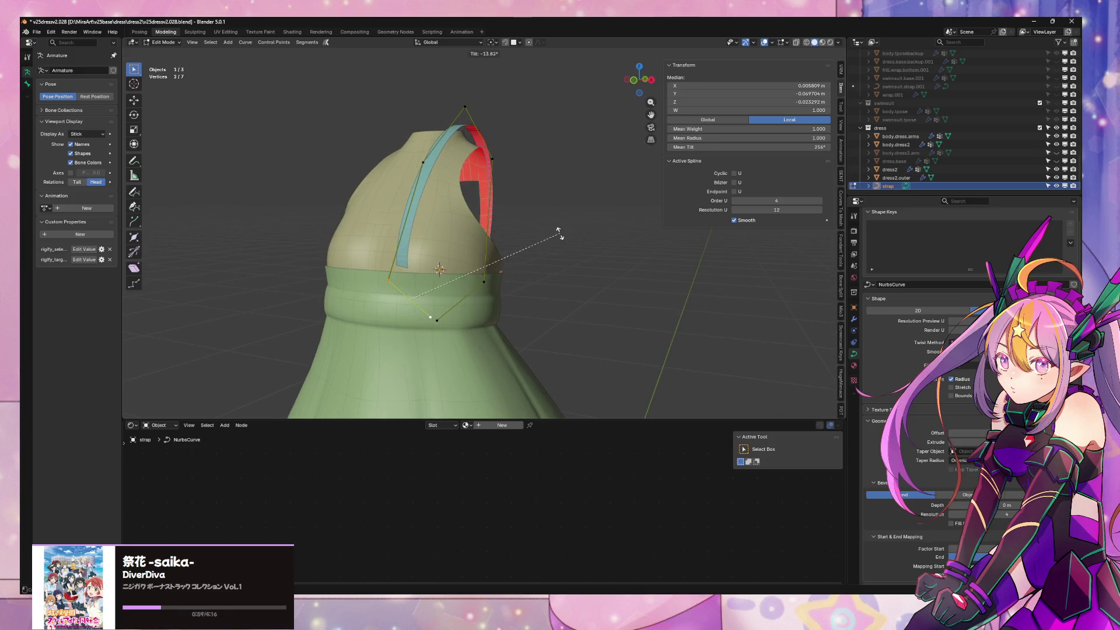
click(575, 285)
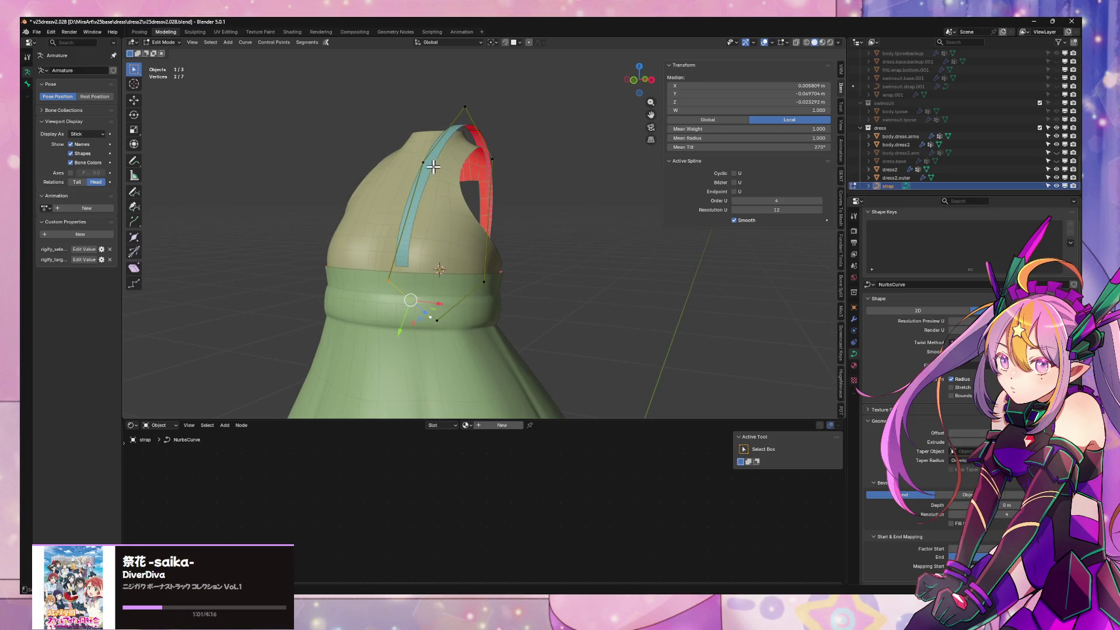
middle_drag(435, 166, 547, 231)
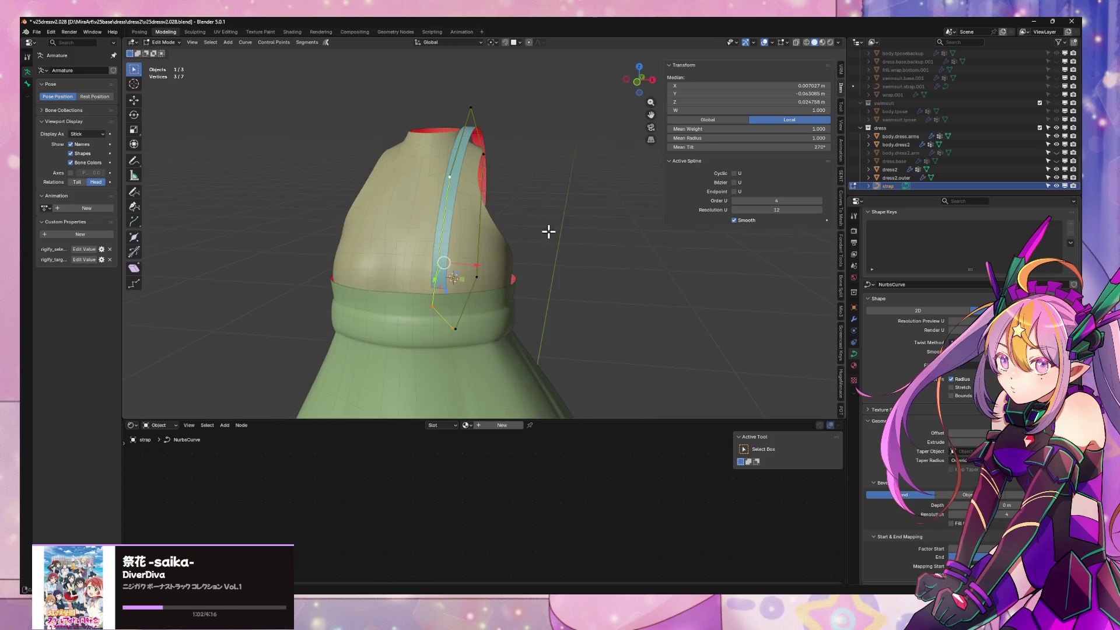
click(631, 278)
middle_drag(635, 286, 616, 268)
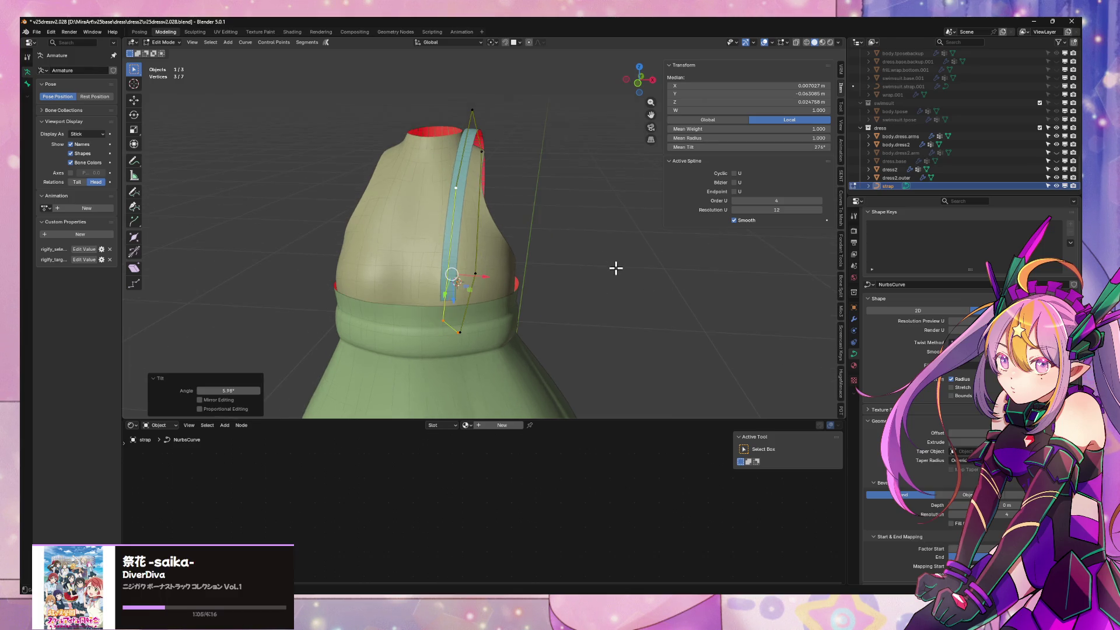
Lower the strap's top control point and slide it sideways along X
click(470, 105)
click(529, 132)
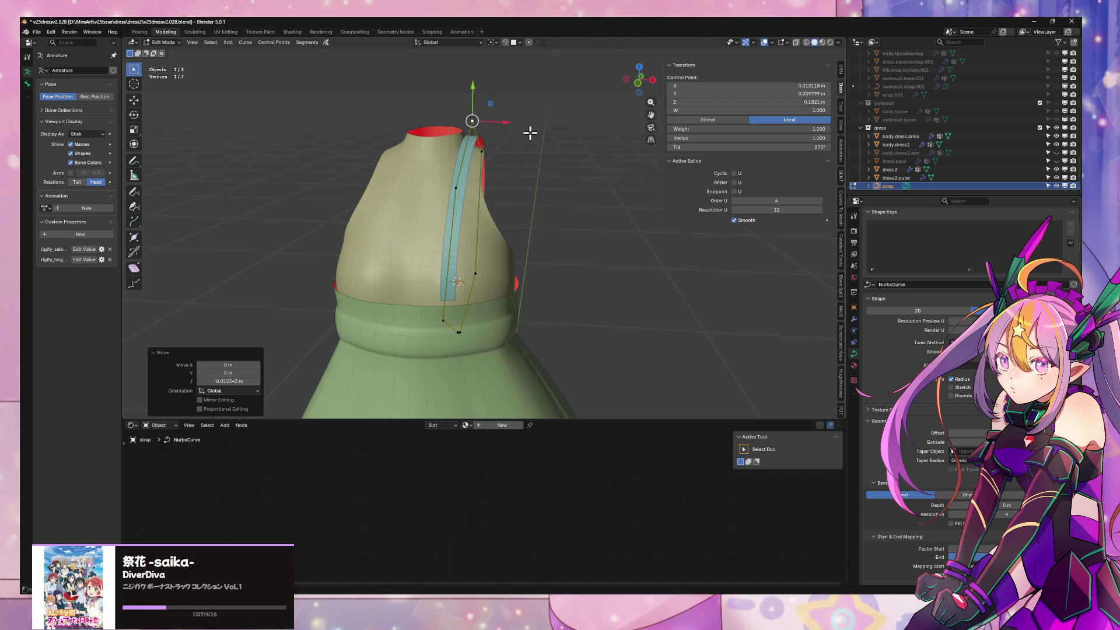
middle_drag(551, 137, 567, 134)
key(g)
key(y)
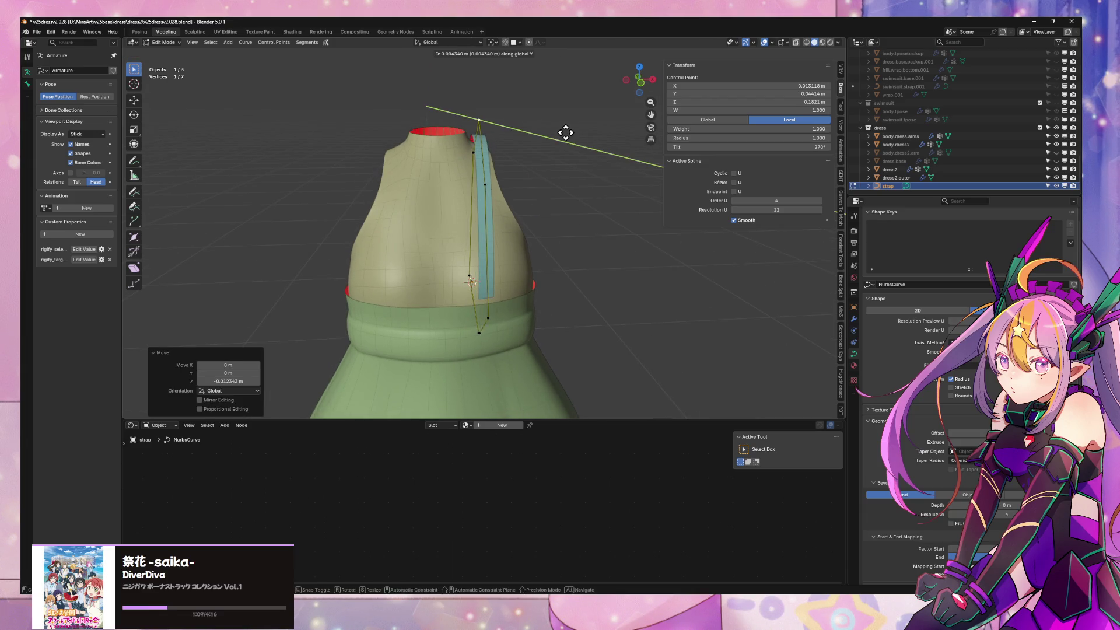
key(x)
click(574, 131)
Move the top two strap points together along X, up along Z and along X again
shift+click(485, 184)
key(g)
key(x)
click(556, 166)
key(g)
key(z)
click(550, 147)
key(g)
key(x)
click(554, 141)
Shift the strap's upper end further left along X and raise it along Z
key(g)
key(x)
key(z)
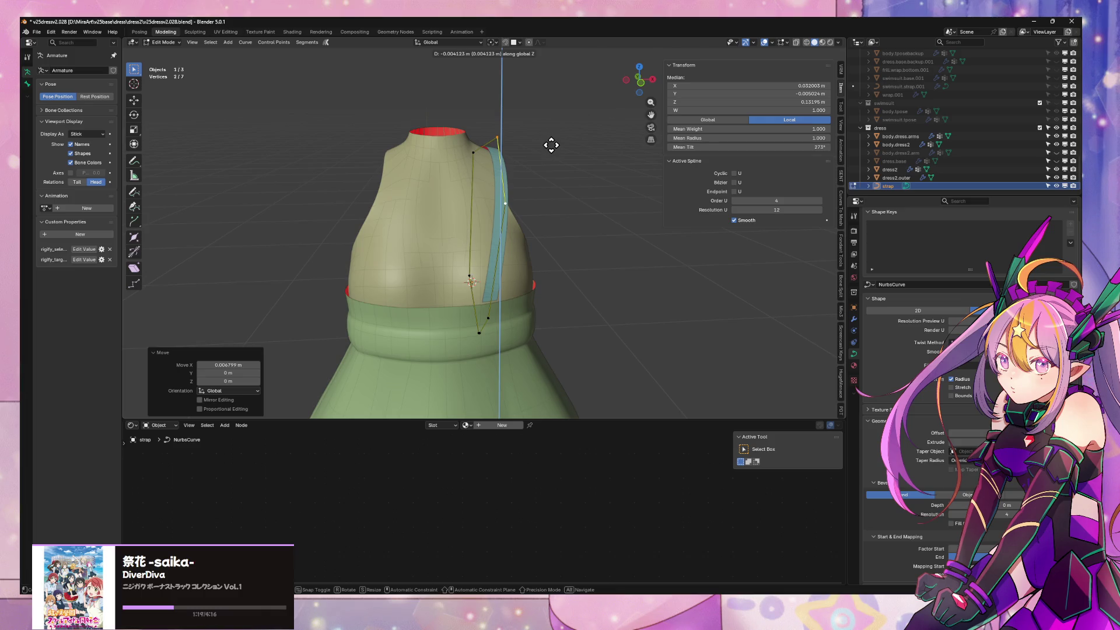
key(x)
click(556, 147)
key(g)
key(x)
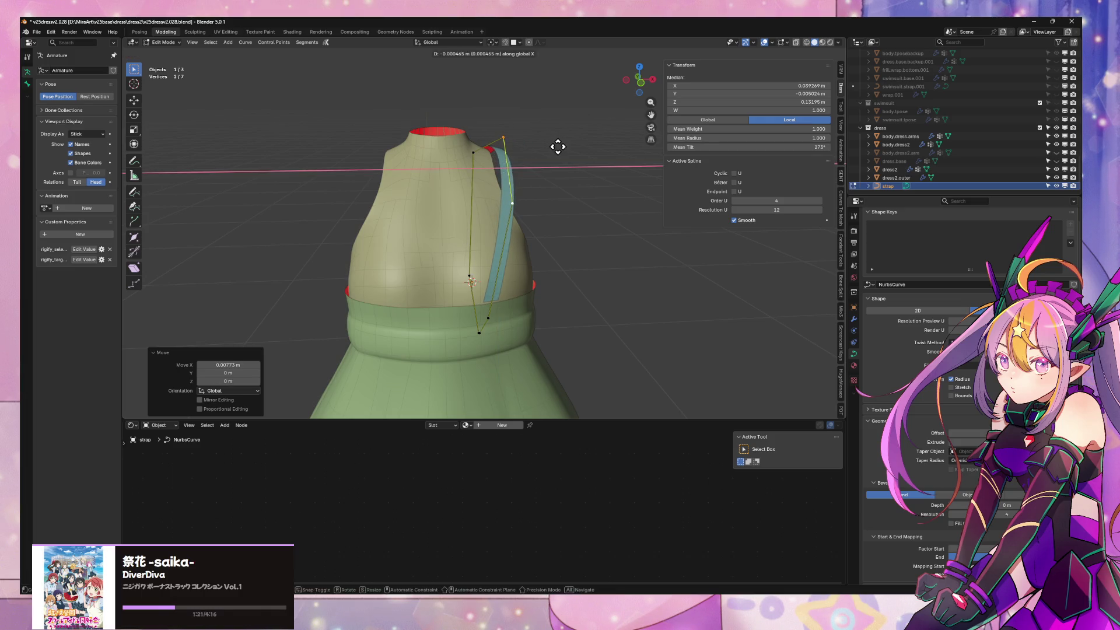
click(436, 128)
key(g)
key(z)
click(437, 122)
Undo the last move and redo the upper end's sideways shift along X from another angle
middle_drag(438, 129, 619, 142)
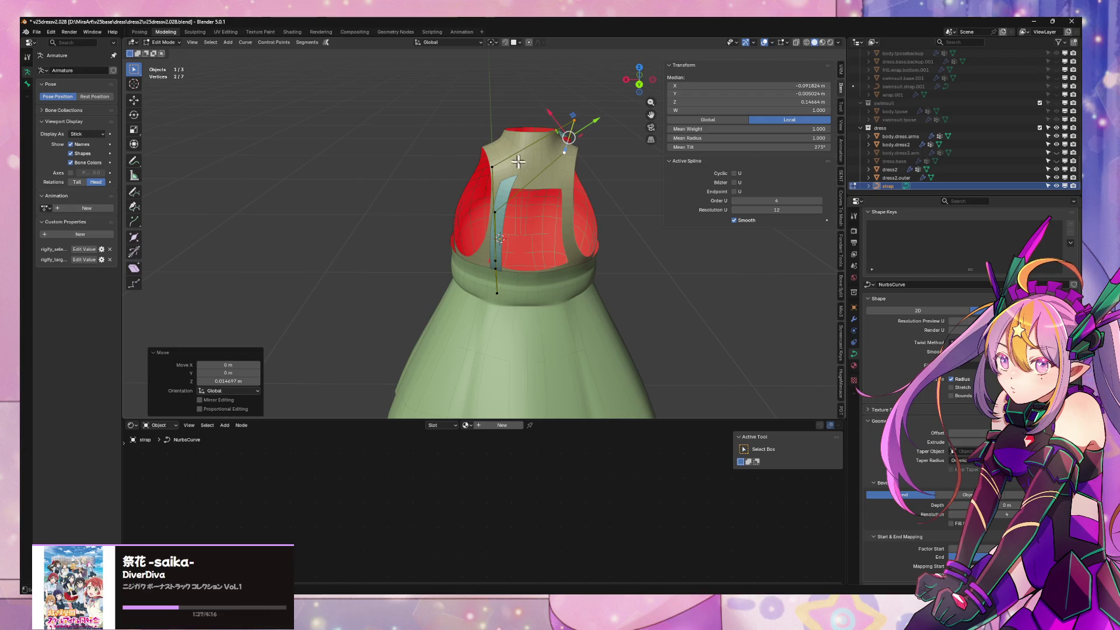
key(ctrl+z)
key(ctrl+z)
key(g)
key(x)
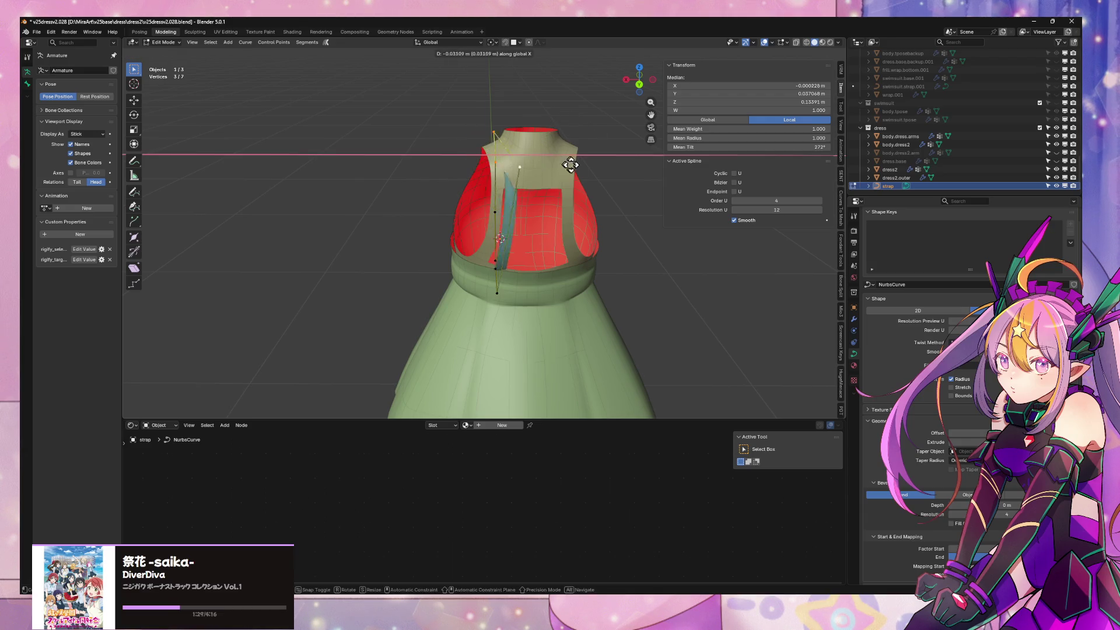
click(633, 171)
mouse_move(633, 170)
middle_down()
mouse_move(601, 183)
mouse_move(453, 171)
mouse_move(420, 207)
middle_up()
Slide a mid point and the top point along X so the strap starts at the shoulder top
click(420, 207)
key(g)
key(x)
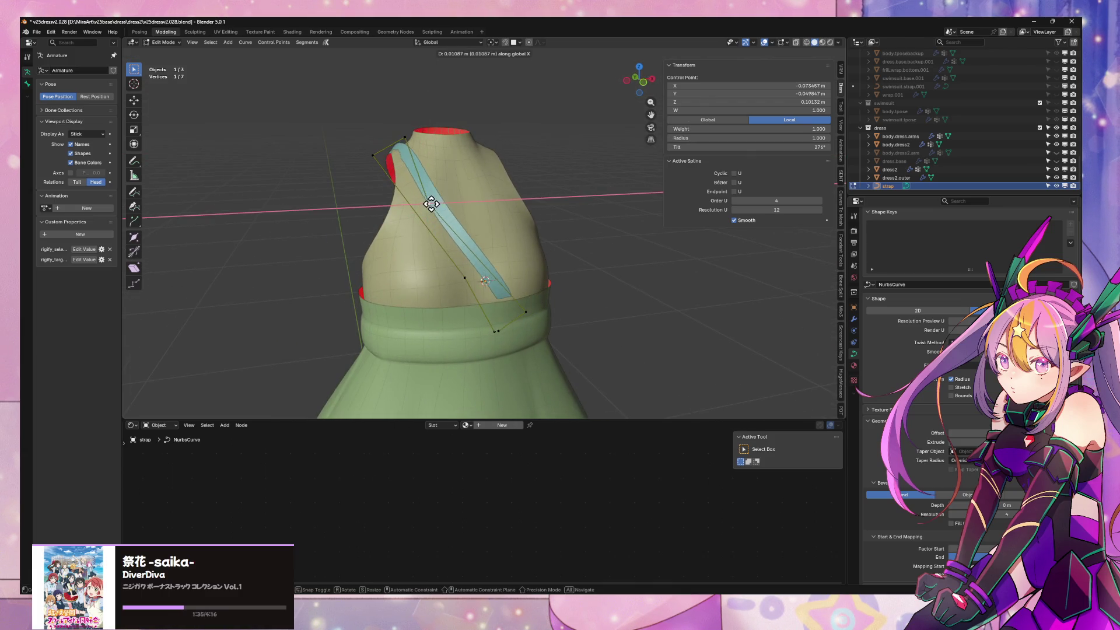
click(450, 195)
click(399, 141)
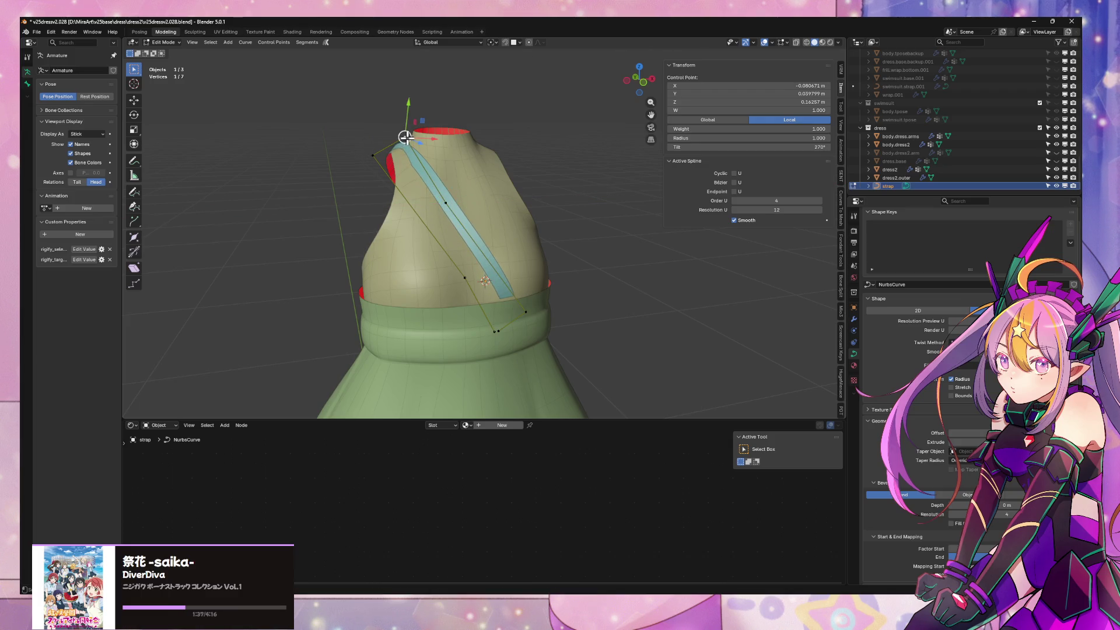
key(g)
key(x)
click(386, 137)
mouse_move(534, 248)
middle_down()
mouse_move(517, 237)
mouse_move(508, 253)
mouse_move(515, 229)
mouse_move(575, 250)
mouse_move(662, 243)
mouse_move(552, 265)
mouse_move(425, 331)
mouse_move(499, 355)
middle_up()
Finish the twist and lower one strap control point along Z
drag(480, 381, 364, 347)
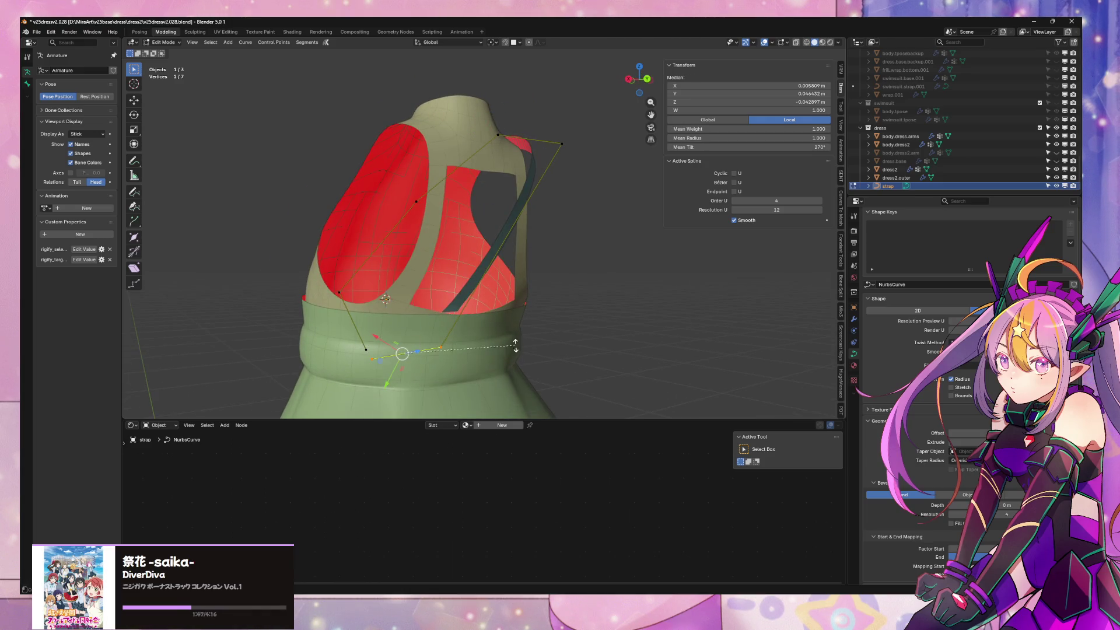
click(510, 361)
click(445, 348)
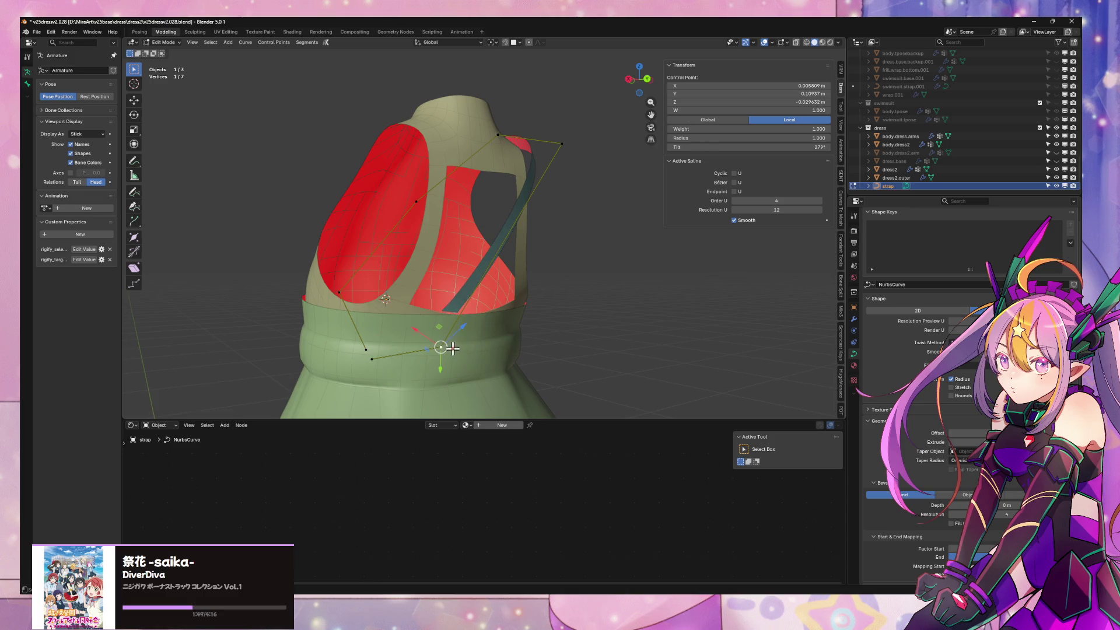
mouse_move(469, 324)
middle_down()
mouse_move(442, 307)
mouse_move(506, 182)
mouse_move(598, 177)
middle_up()
key(g)
key(z)
click(438, 305)
Tilt the strap's top two control points with Ctrl+T to a new angle
click(517, 149)
shift+click(576, 159)
key(ctrl+t)
click(631, 216)
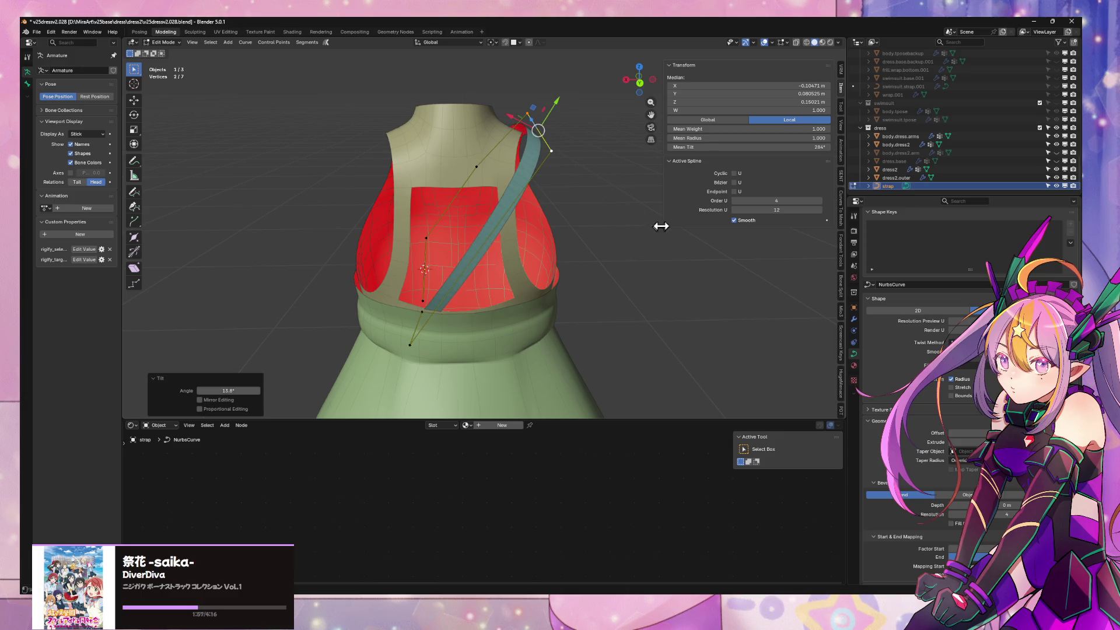
click(630, 183)
middle_drag(630, 184, 581, 278)
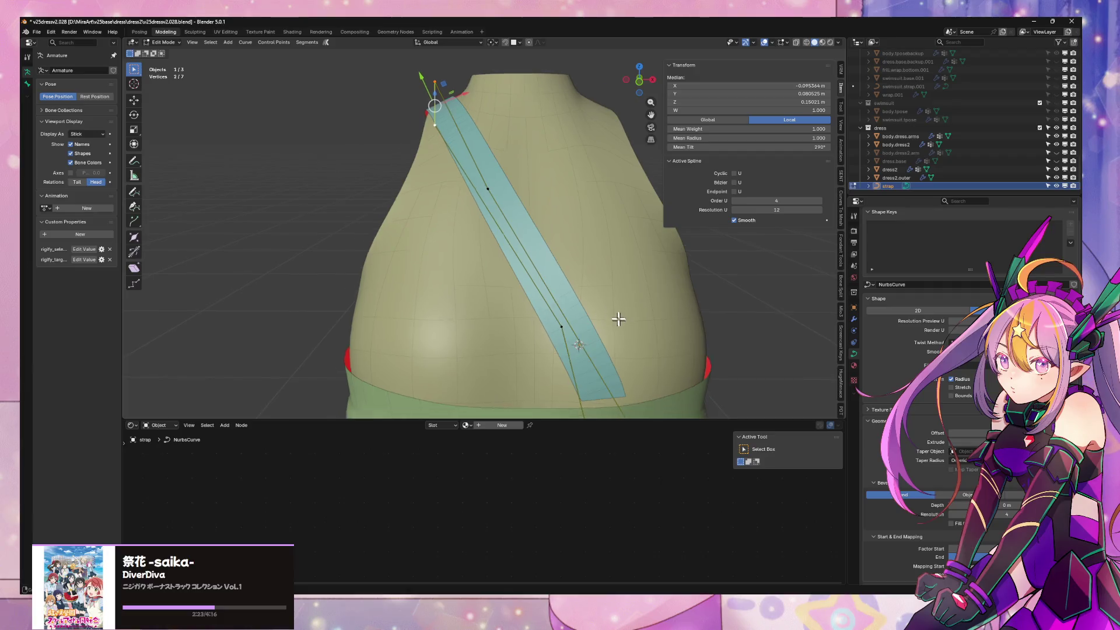
middle_drag(592, 343, 677, 368)
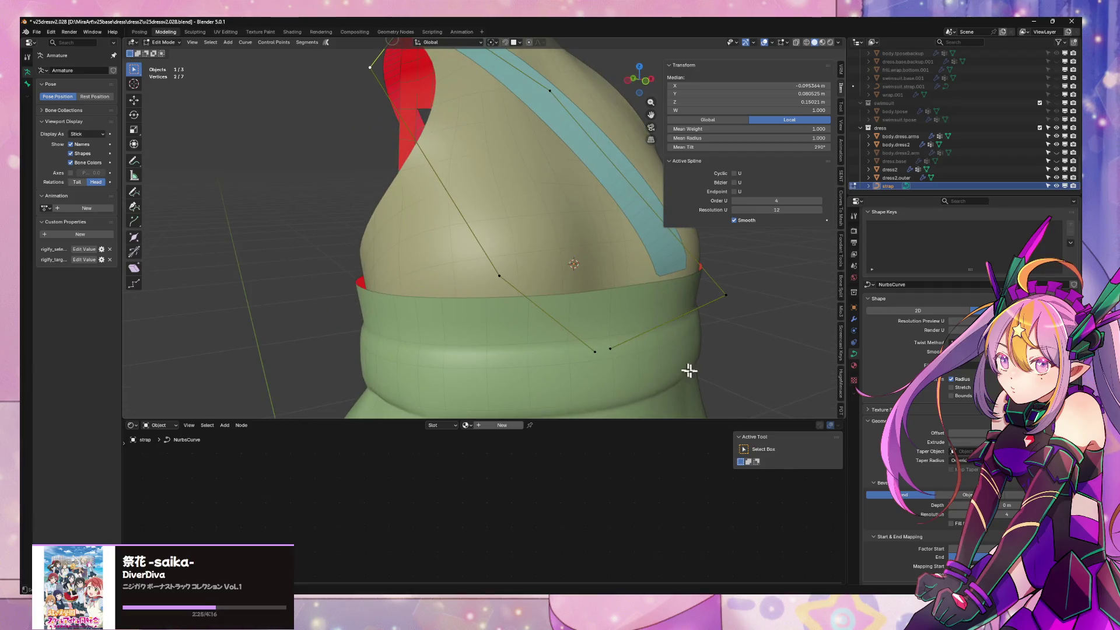
Box-select the strap's lower control points and move them along X toward the bodice front
drag(731, 379, 605, 268)
middle_drag(721, 307, 676, 303)
key(g)
key(y)
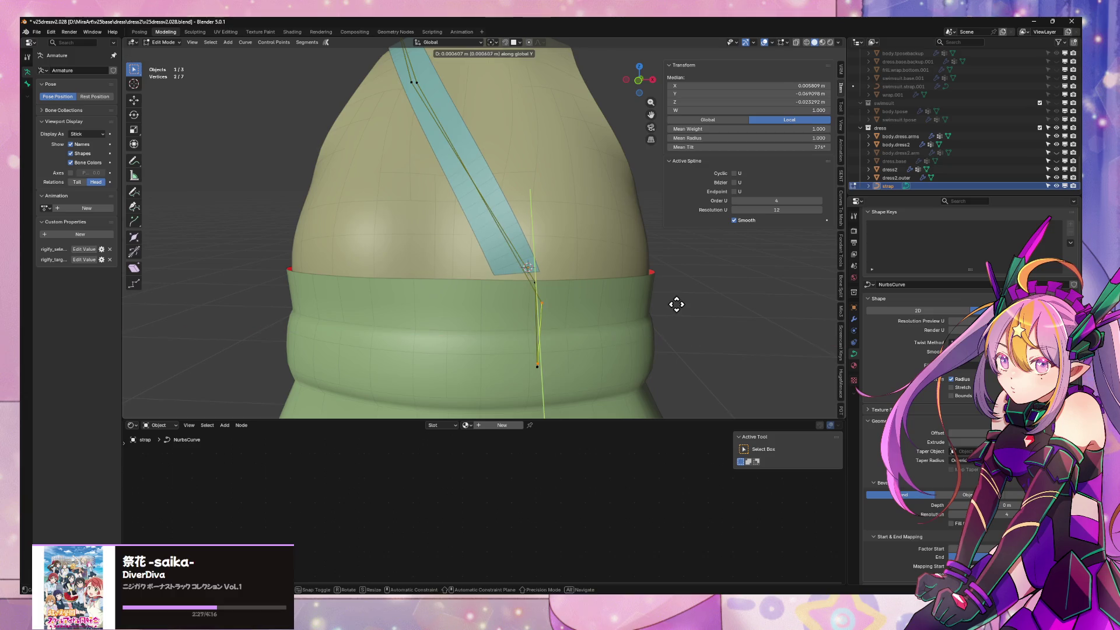
key(x)
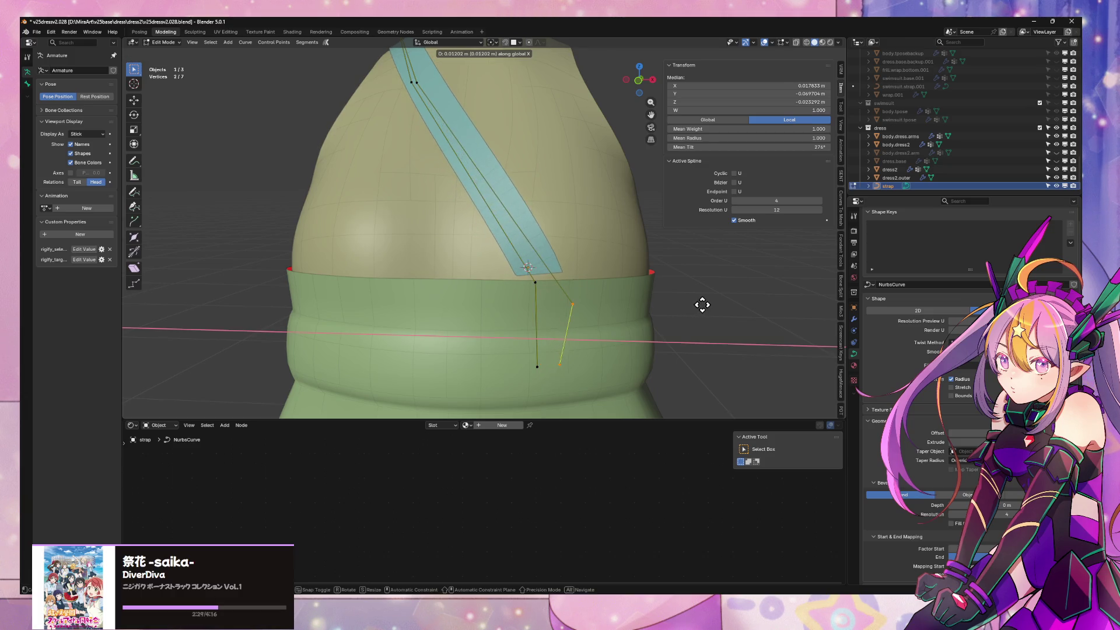
click(714, 308)
scroll(670, 308, down, 2)
Slide a single strap point sideways along X near the neckline
middle_drag(670, 307, 658, 320)
click(442, 176)
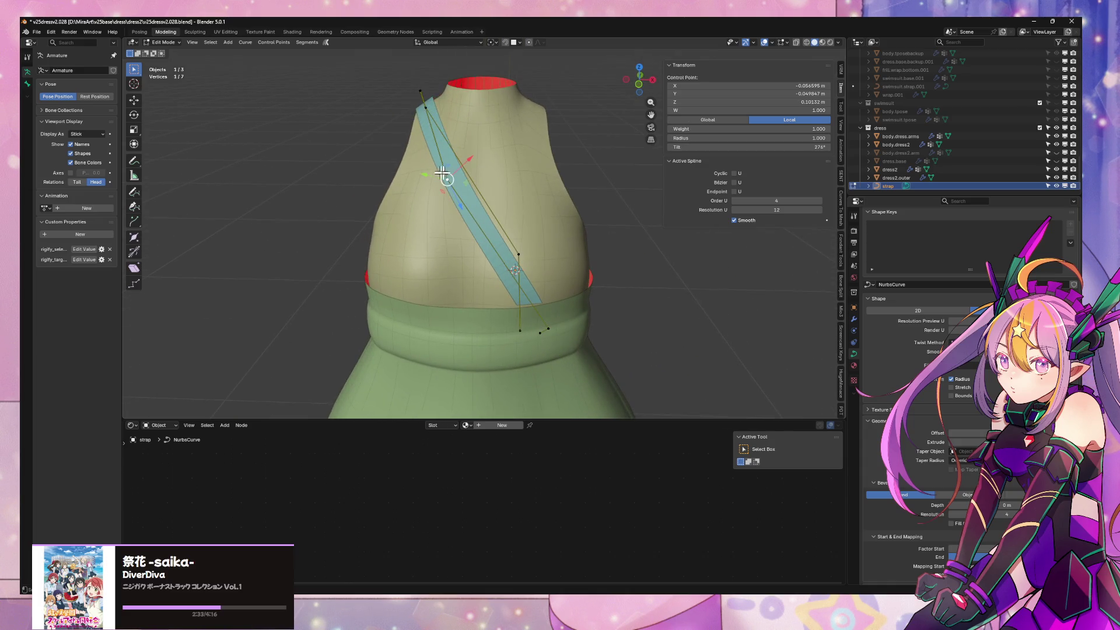
key(g)
key(x)
click(486, 186)
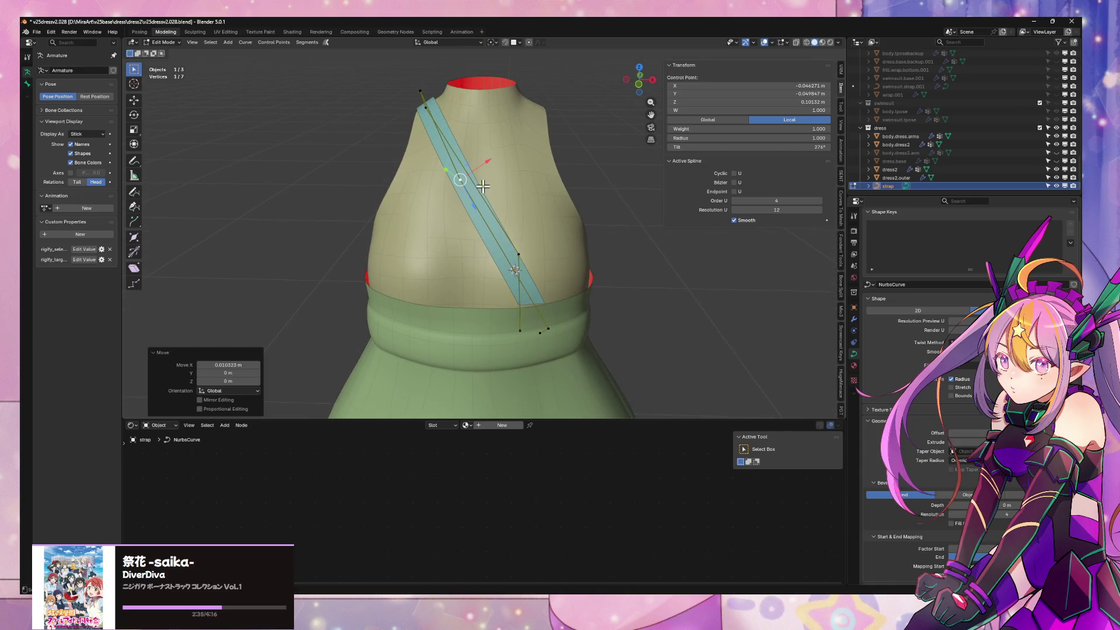
Push that point back along Y against the bodice and select a second point for a tilt command
mouse_move(570, 271)
middle_down()
mouse_move(568, 236)
mouse_move(554, 254)
middle_up()
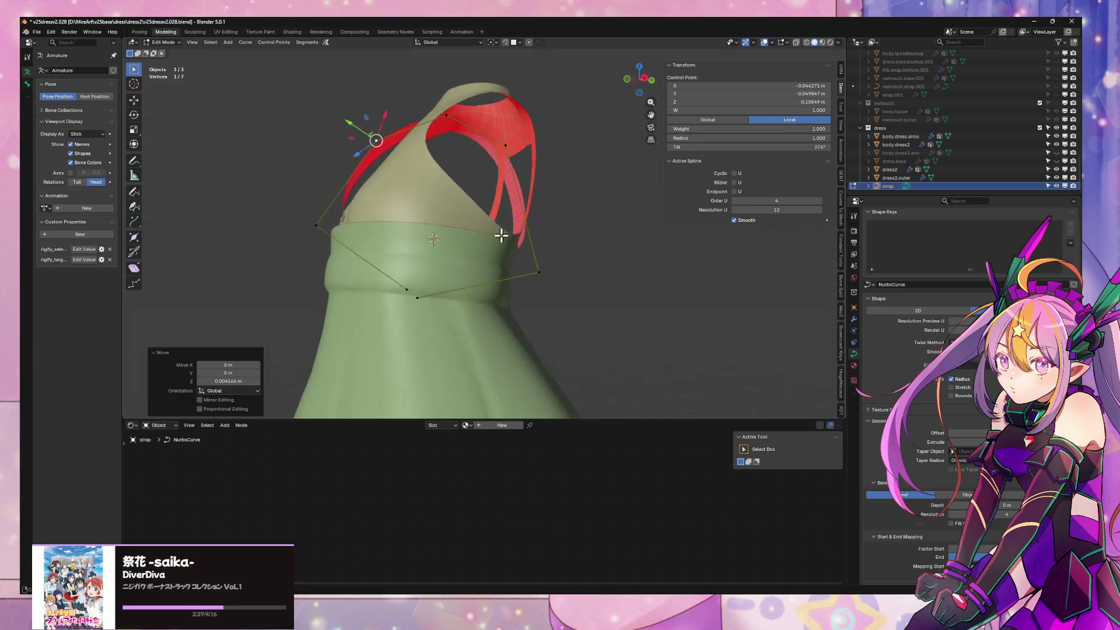
key(g)
key(y)
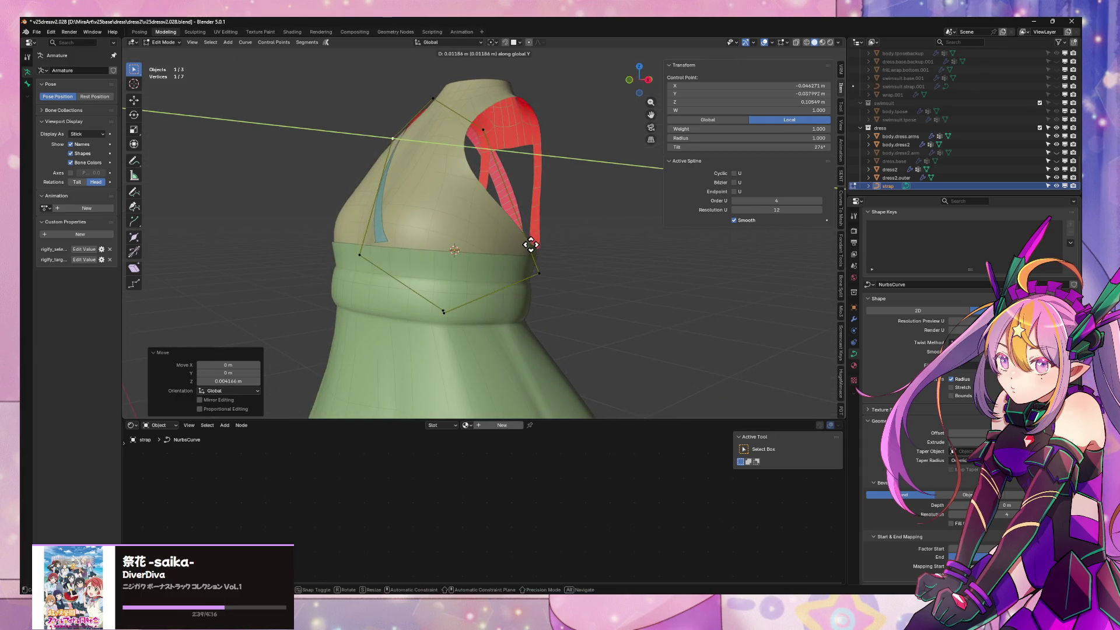
click(525, 243)
mouse_move(525, 242)
middle_down()
mouse_move(577, 250)
mouse_move(545, 250)
mouse_move(564, 249)
middle_up()
shift+click(481, 272)
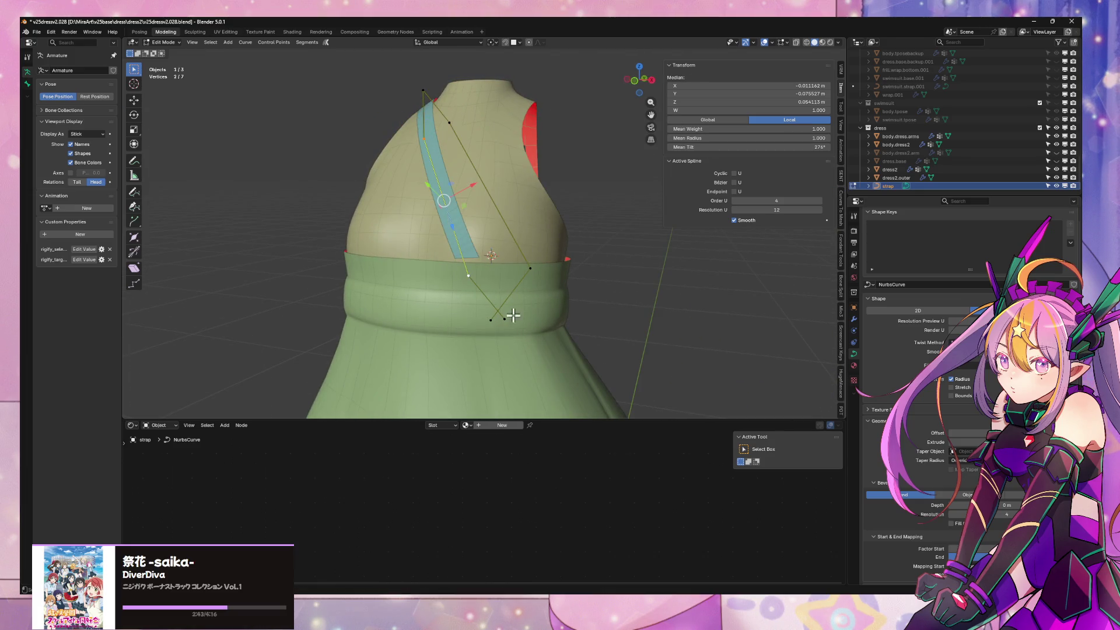
key(F3)
text(reset)
Run Clear Tilt to untwist the strap, then re-tilt the points to about 8 degrees
key(BackSpace)
key(BackSpace)
key(BackSpace)
text(tilt)
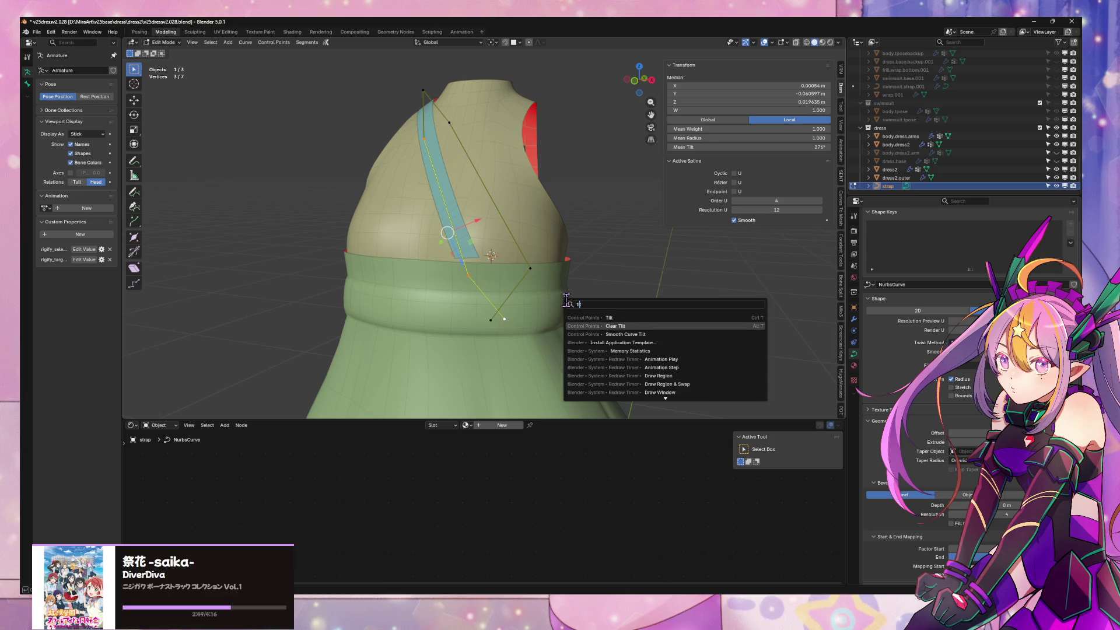
key(Return)
key(ctrl+z)
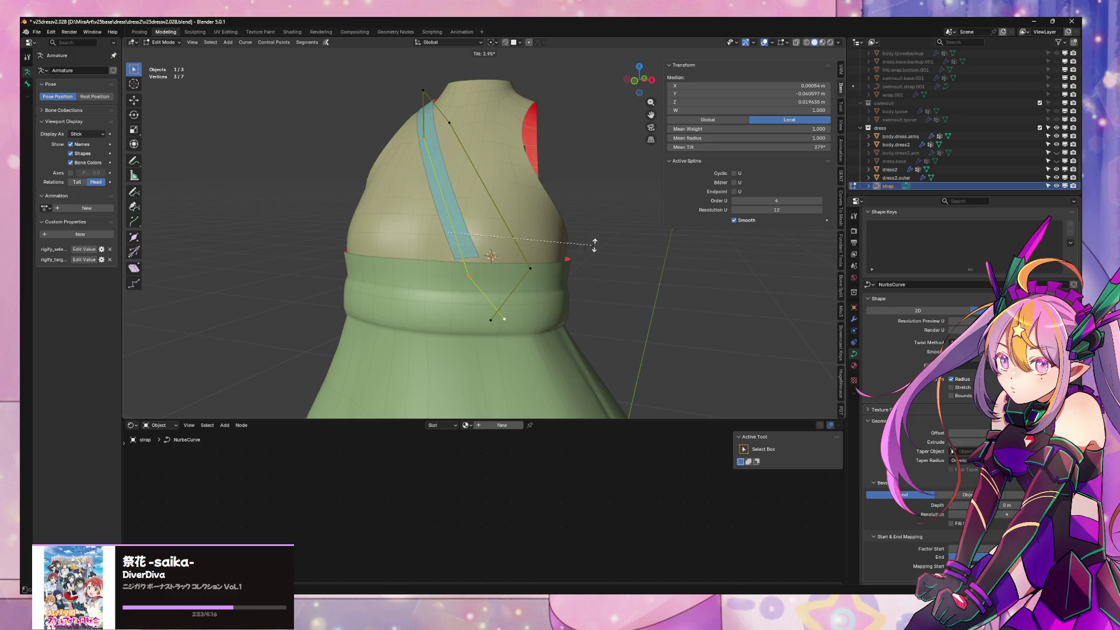
click(570, 254)
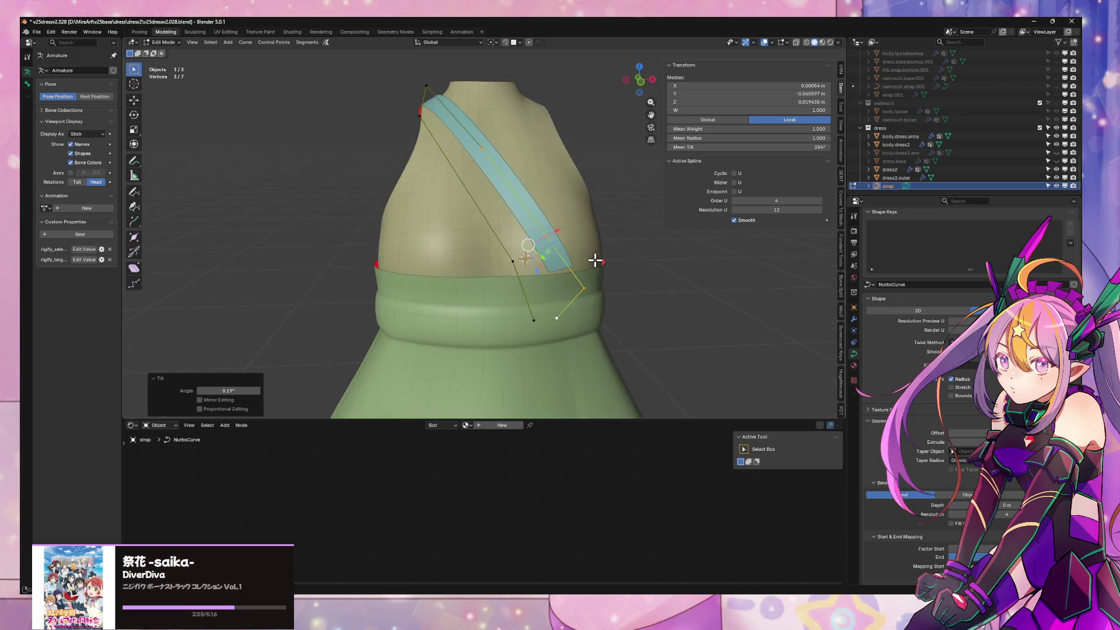
middle_drag(570, 254, 614, 267)
Raise the two upper strap control points along Z
shift+click(434, 91)
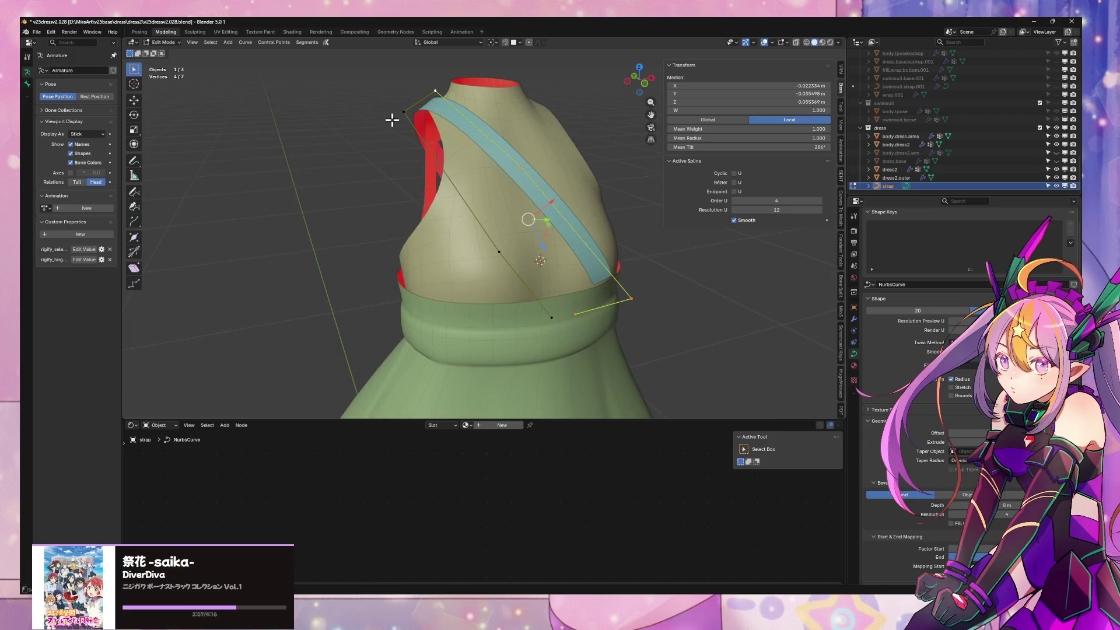
shift+click(404, 112)
key(g)
key(z)
click(454, 137)
mouse_move(454, 137)
middle_down()
mouse_move(583, 181)
mouse_move(642, 178)
mouse_move(543, 268)
middle_up()
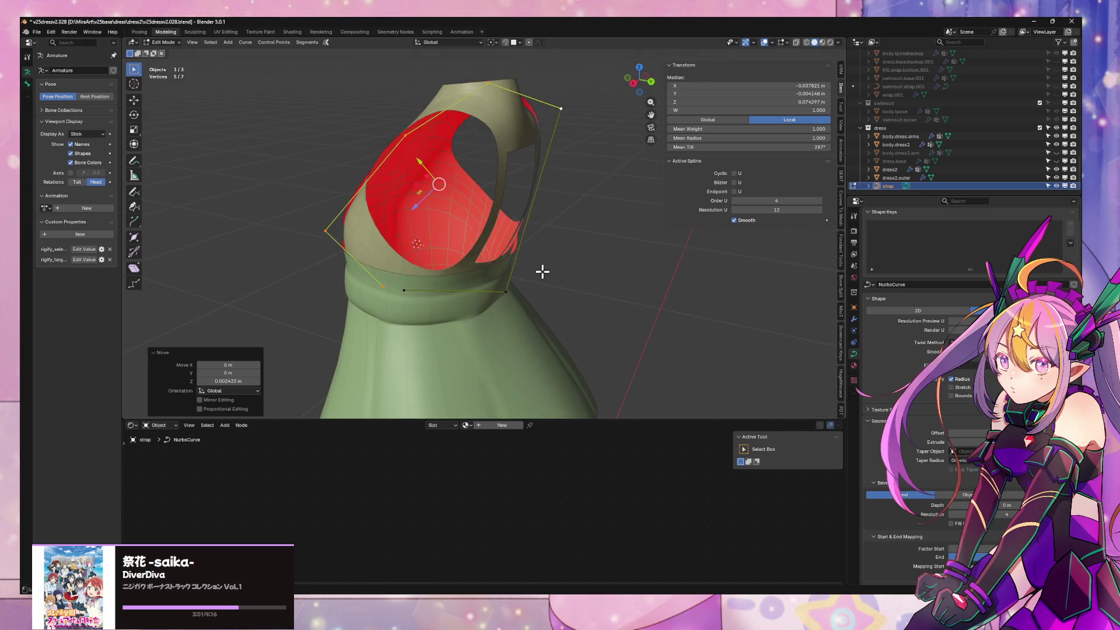
Tilt a single lower control point with Ctrl+T so the ribbon lies flatter
click(501, 282)
key(ctrl+t)
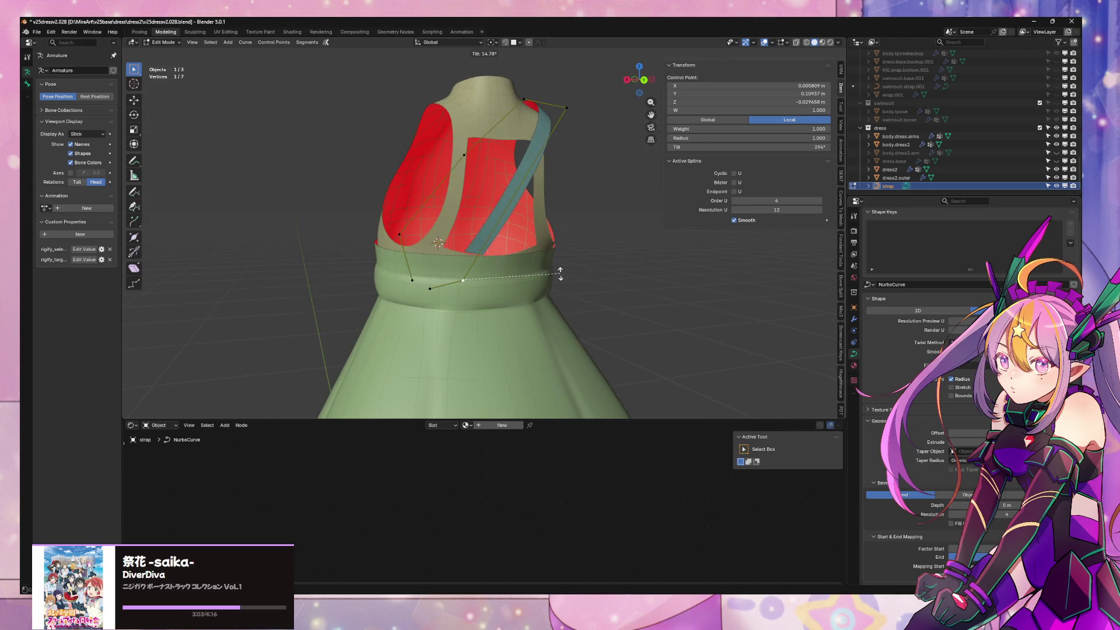
click(558, 272)
mouse_move(565, 274)
middle_down()
mouse_move(568, 251)
mouse_move(513, 243)
mouse_move(500, 295)
mouse_move(670, 268)
mouse_move(691, 273)
mouse_move(717, 313)
mouse_move(656, 288)
middle_up()
mouse_move(554, 280)
middle_down()
mouse_move(570, 258)
mouse_move(545, 246)
middle_up()
Move the left strap point up along Z and back along Y onto the bodice
click(340, 252)
key(g)
key(z)
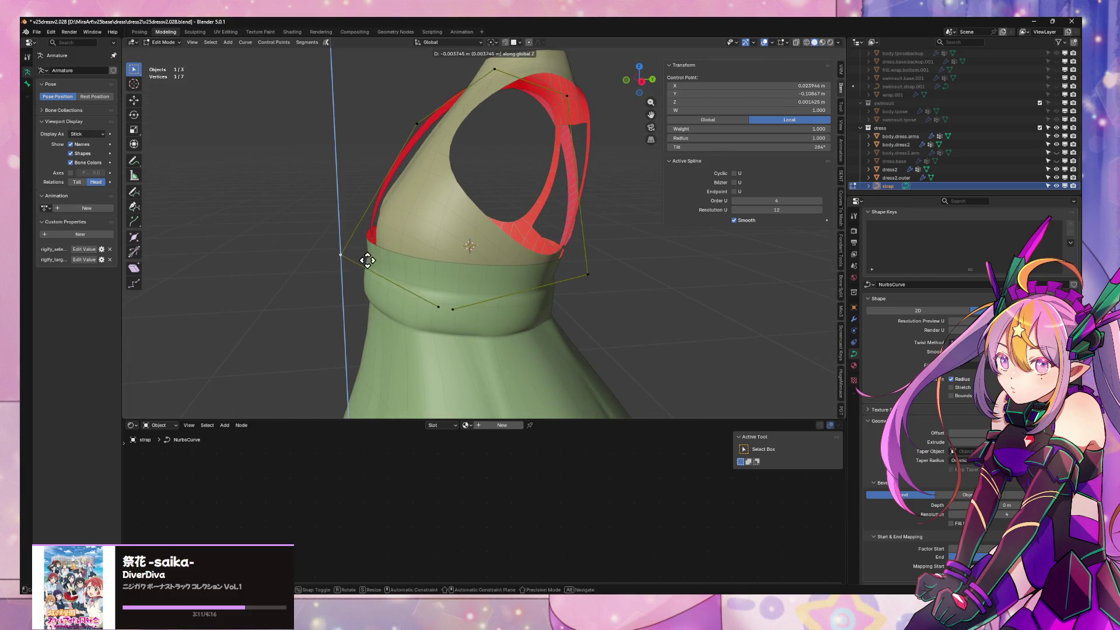
click(371, 256)
key(g)
key(y)
right_click(427, 305)
key(g)
key(y)
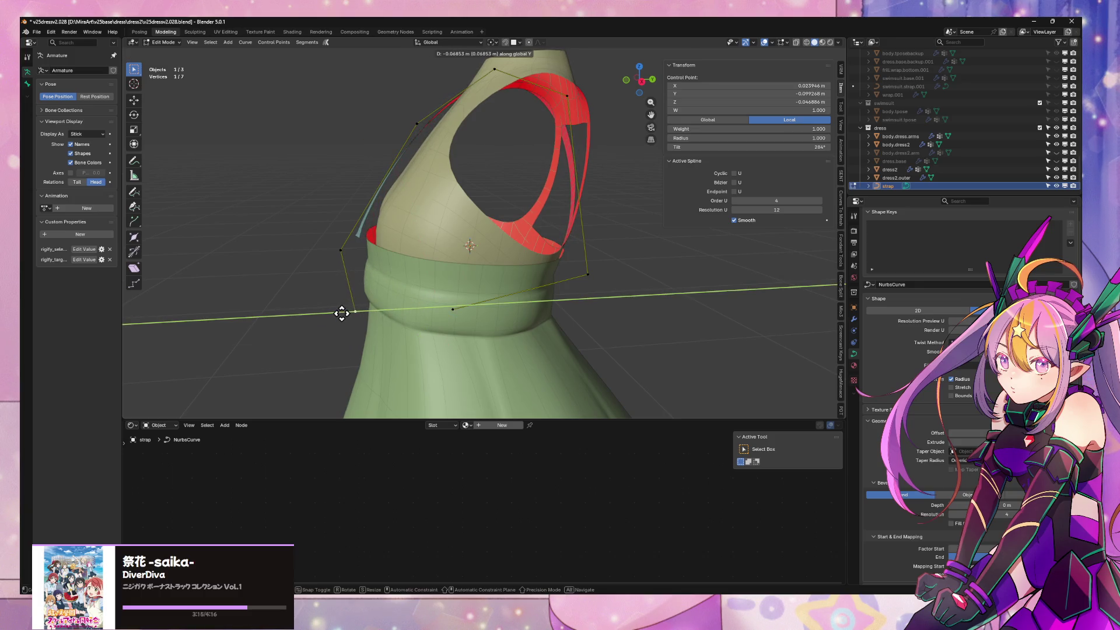
click(342, 313)
middle_drag(341, 313, 470, 302)
Clear that point's tilt and re-tilt it by 180 degrees, cancelling a further Y move
key(F3)
click(503, 316)
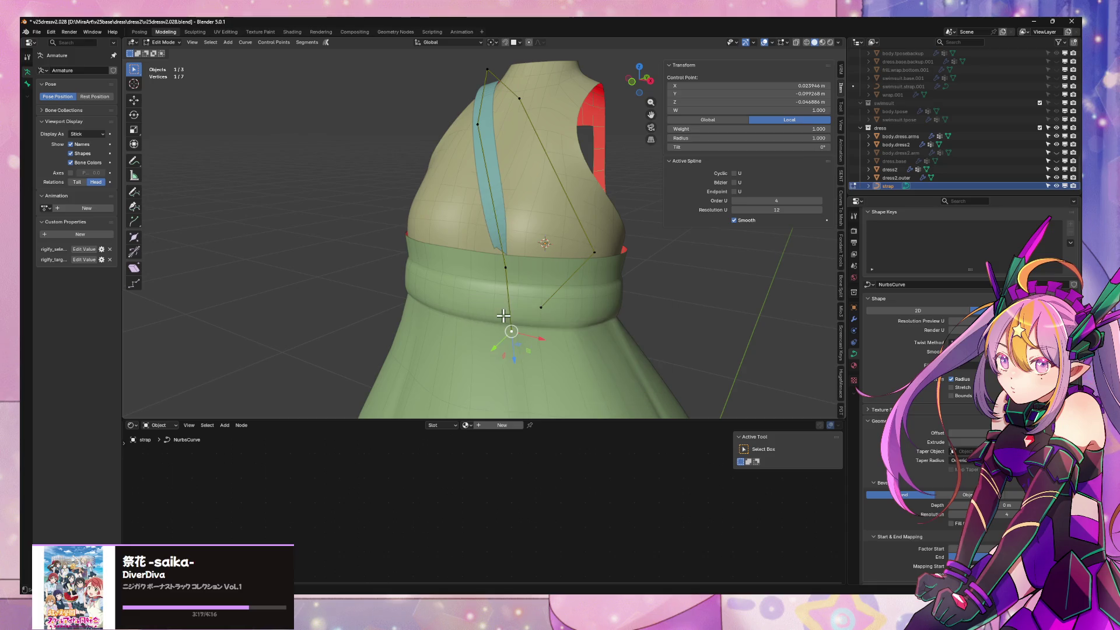
middle_drag(543, 267, 571, 253)
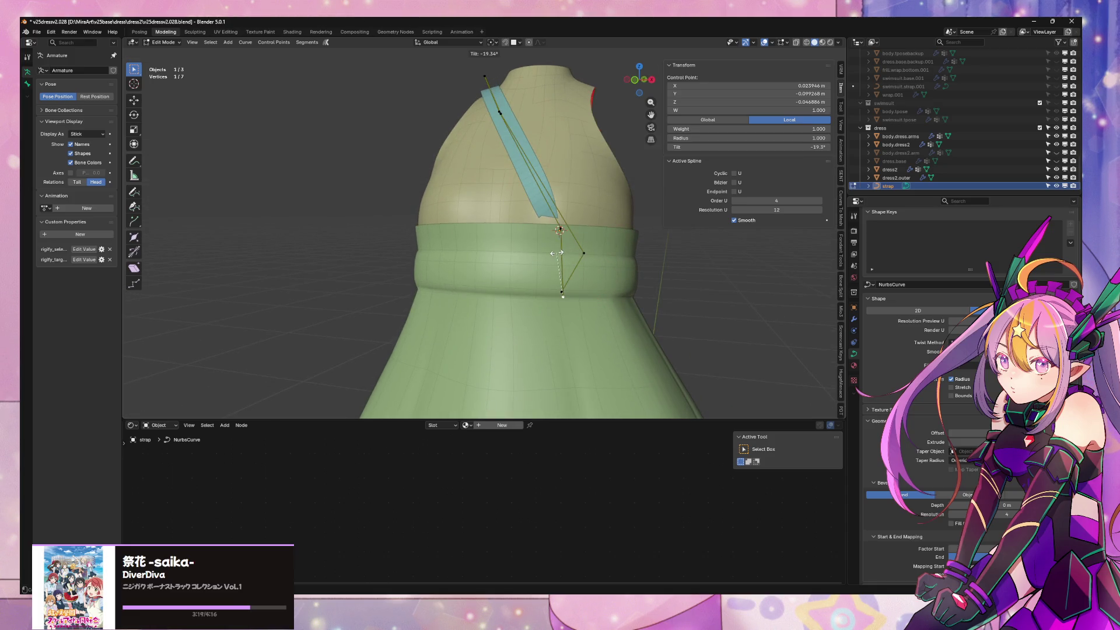
key(Return)
middle_drag(593, 264, 521, 271)
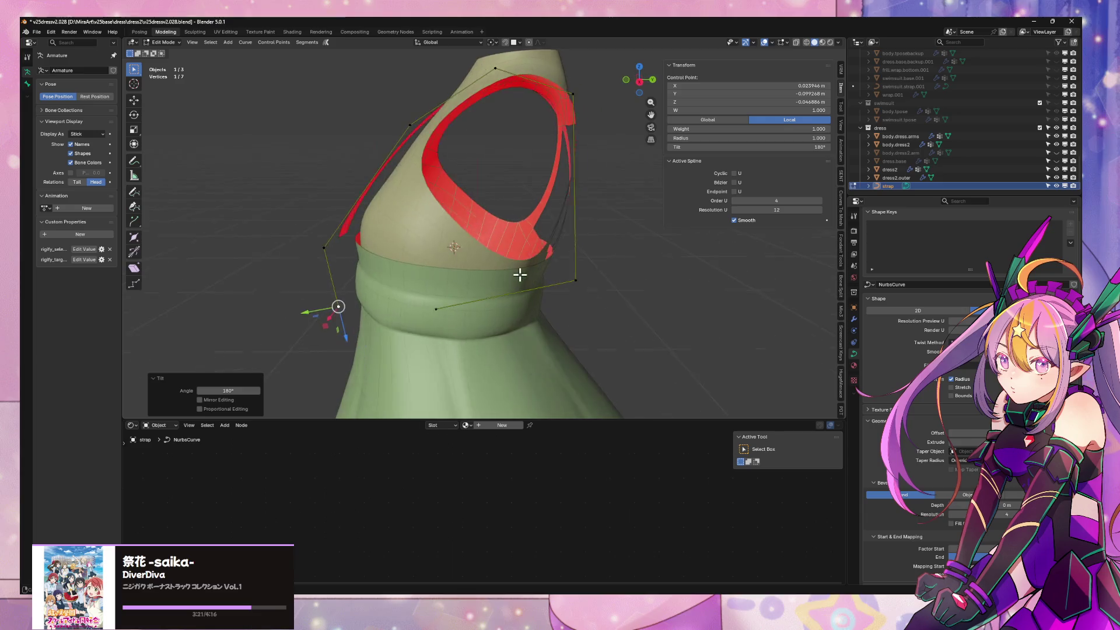
key(g)
key(y)
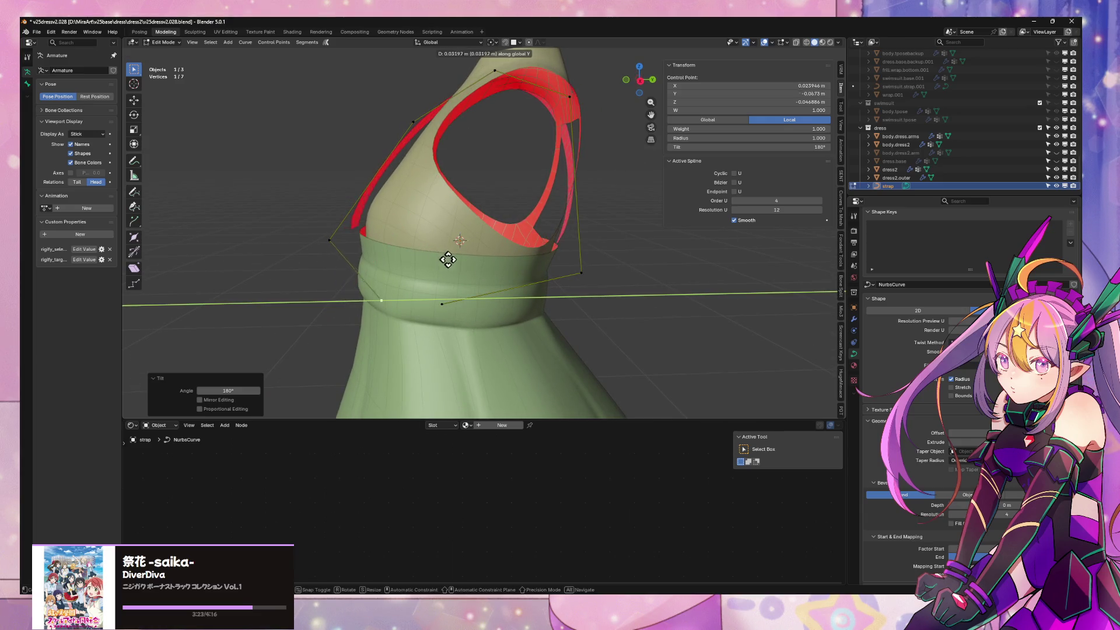
key(Escape)
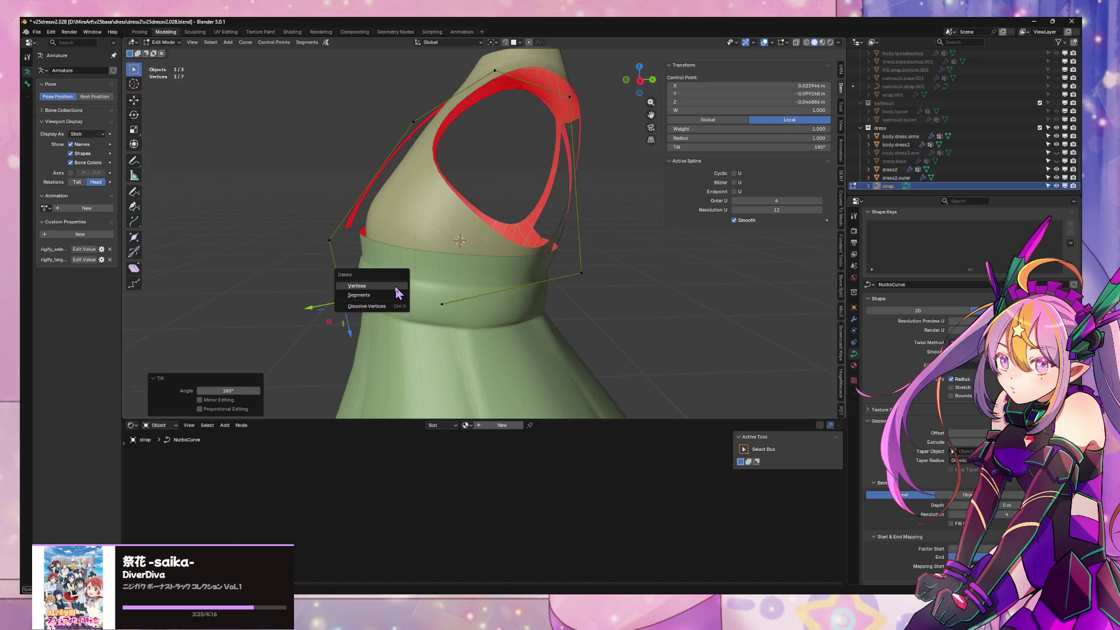
Move one strap control point along the Y axis to shift where the strap crosses
click(390, 282)
mouse_move(390, 282)
middle_down()
mouse_move(625, 273)
mouse_move(488, 260)
mouse_move(426, 230)
middle_up()
click(625, 274)
key(g)
key(y)
click(481, 258)
Select all strap points, cancel the operator search, and pick a point from a side-back view
key(a)
key(F3)
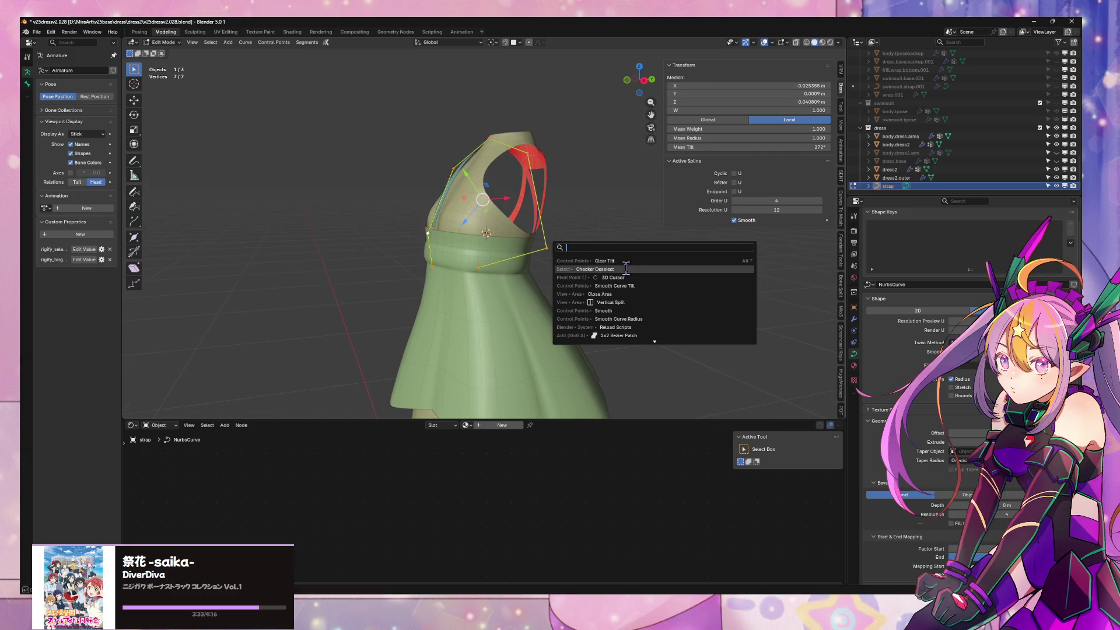
key(Escape)
mouse_move(633, 260)
middle_down()
mouse_move(529, 255)
mouse_move(513, 275)
mouse_move(701, 252)
middle_up()
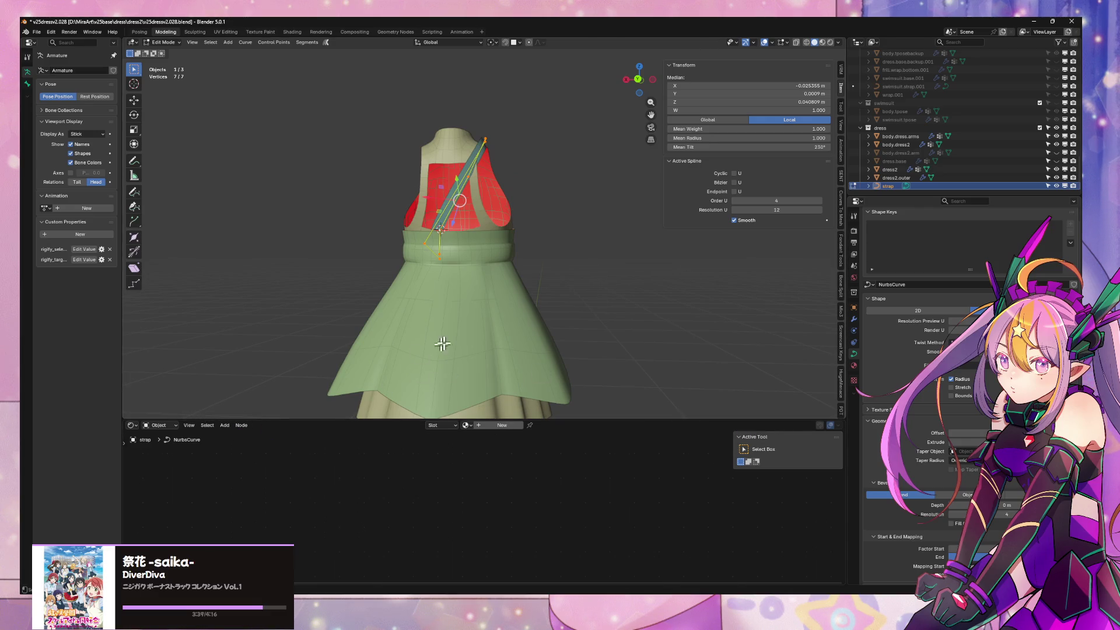
scroll(533, 297, up, 3)
mouse_move(532, 297)
middle_down()
mouse_move(399, 335)
mouse_move(356, 298)
middle_up()
click(407, 268)
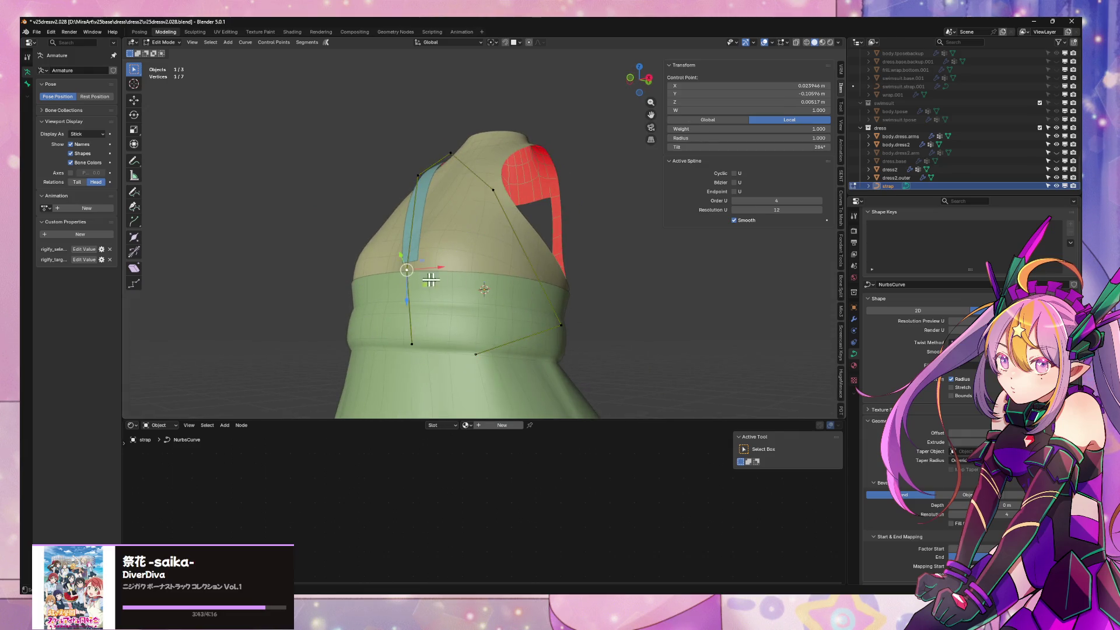
Slide the selected strap point along the Y axis toward the dress surface
key(g)
key(y)
mouse_move(420, 291)
alt+middle_down()
mouse_move(487, 325)
mouse_move(495, 317)
mouse_move(429, 301)
alt+middle_up()
key(x)
key(y)
click(376, 368)
Raise the same point vertically along the Z axis from the front view
mouse_move(480, 345)
middle_down()
mouse_move(538, 338)
mouse_move(560, 350)
middle_up()
key(g)
key(g)
key(x)
key(z)
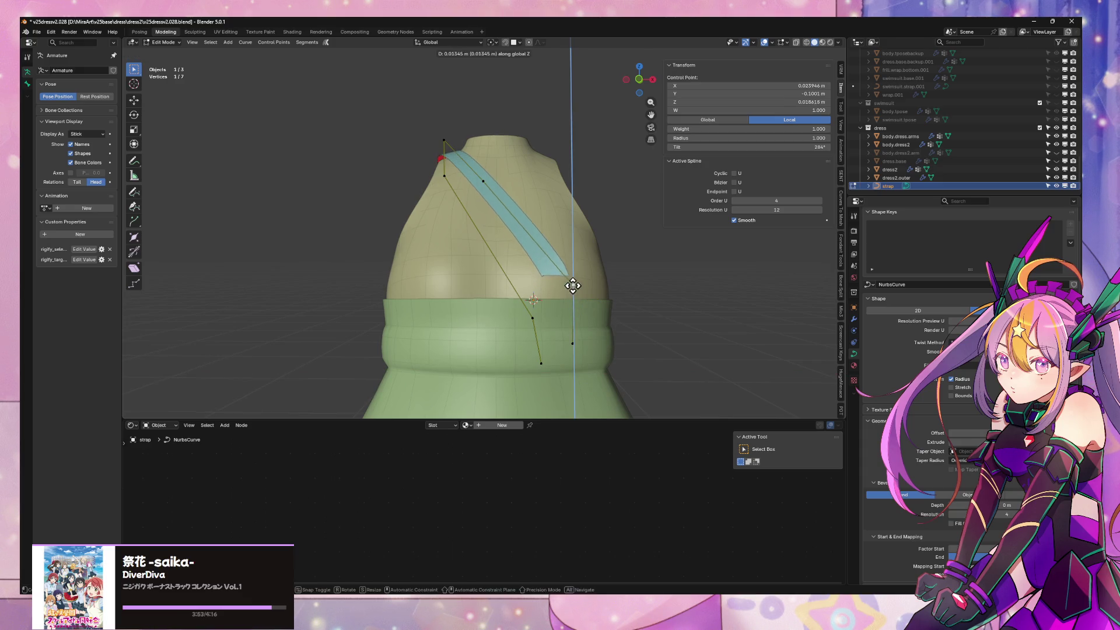
click(574, 306)
Lift the point along Z again and shift it sideways along X over the back crossing
mouse_move(573, 307)
middle_down()
mouse_move(566, 338)
mouse_move(512, 318)
middle_up()
mouse_move(439, 204)
middle_down()
mouse_move(556, 260)
mouse_move(486, 302)
mouse_move(508, 328)
mouse_move(477, 330)
middle_up()
key(g)
key(z)
click(469, 303)
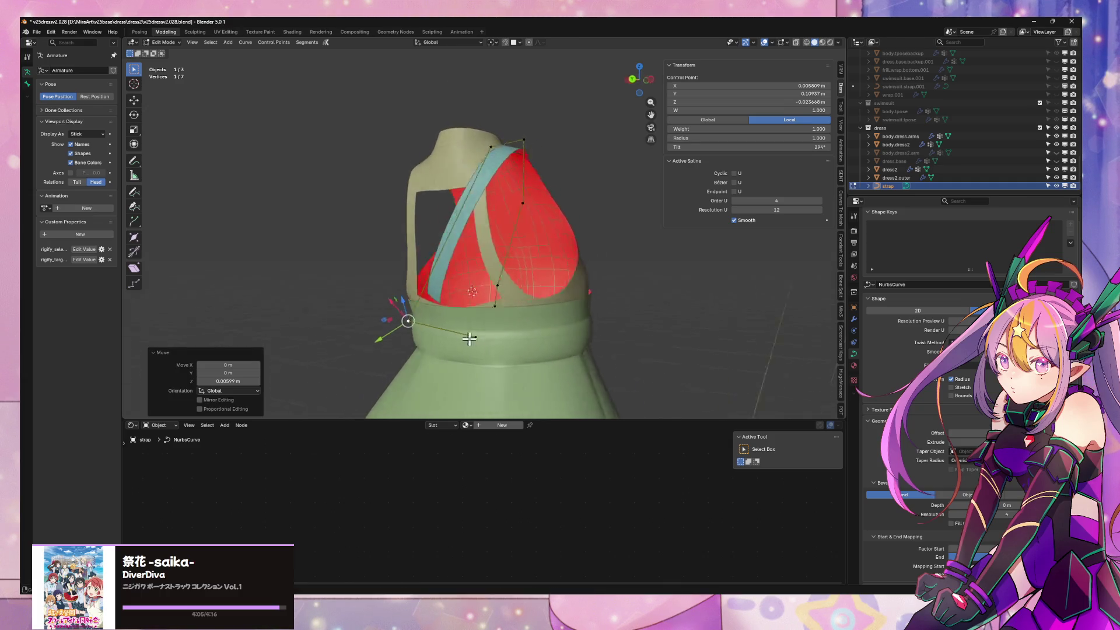
key(g)
key(x)
key(x)
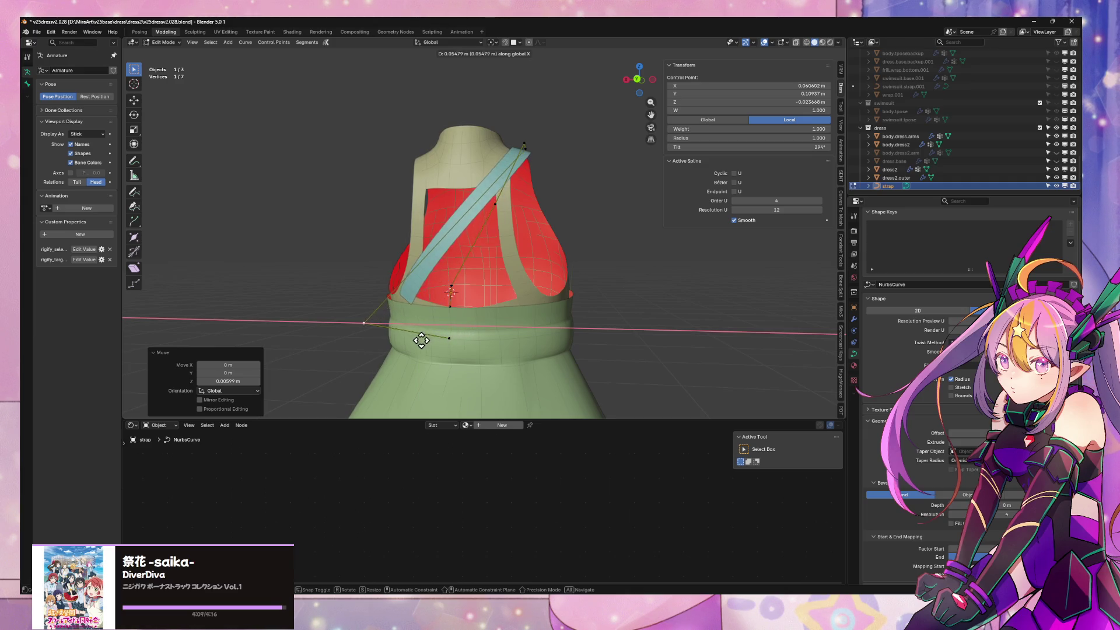
click(437, 342)
Push the point along its normal, then along Y, to settle it against the bodice
mouse_move(445, 338)
middle_down()
mouse_move(579, 360)
mouse_move(565, 340)
middle_up()
key(g)
key(y)
key(y)
click(571, 359)
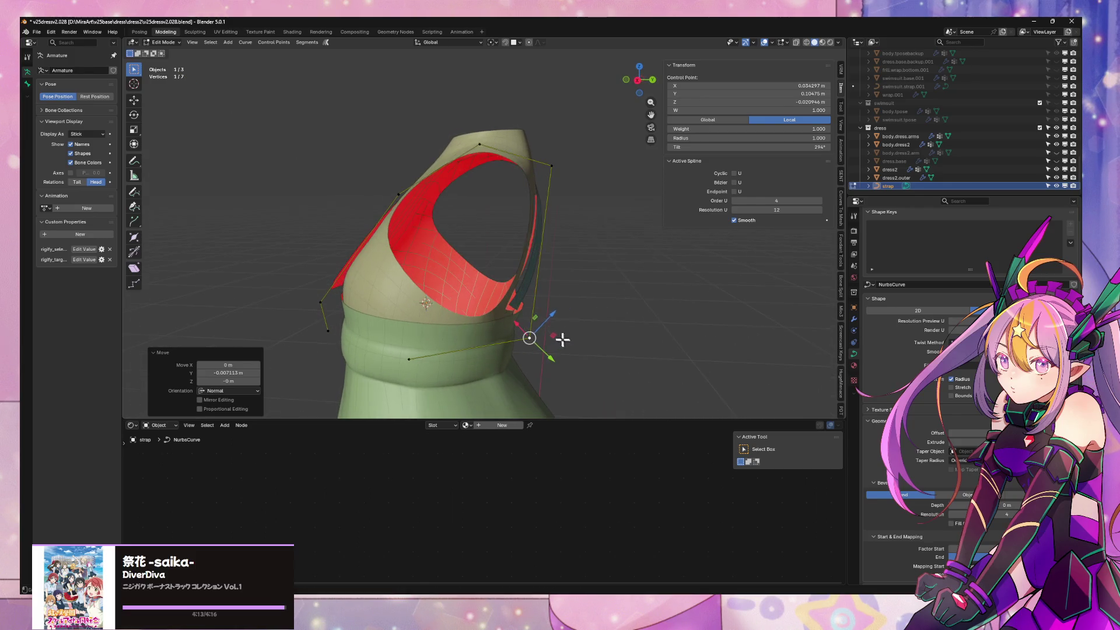
key(g)
key(x)
alt+middle_drag(562, 171, 526, 226)
key(y)
click(526, 231)
Make three further small Y-axis nudges to the point from different angles
middle_drag(563, 175, 475, 283)
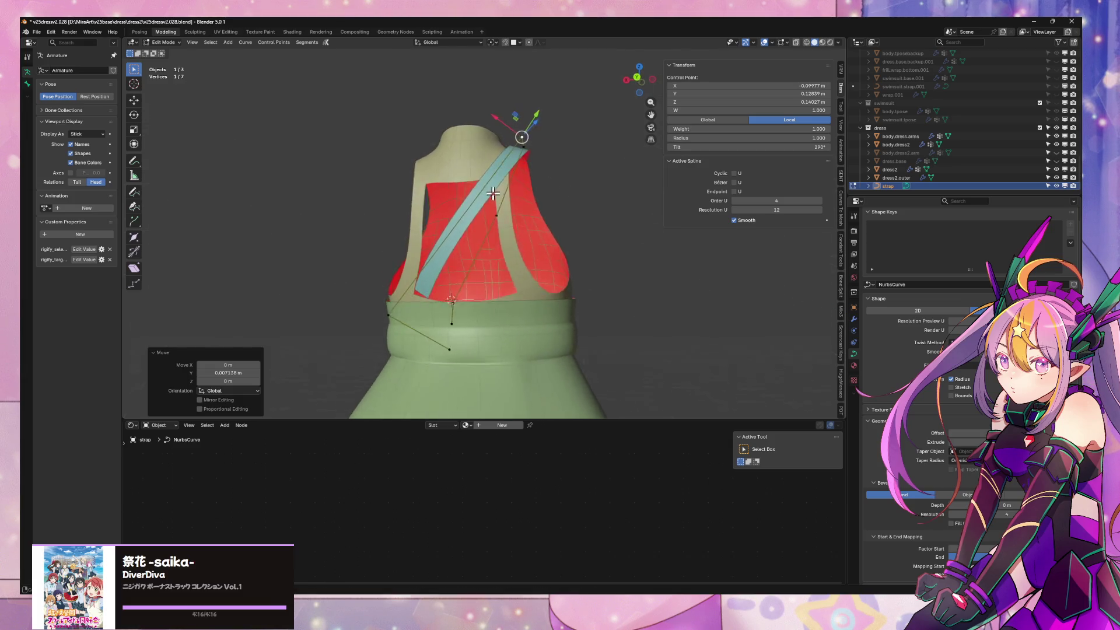
key(g)
key(y)
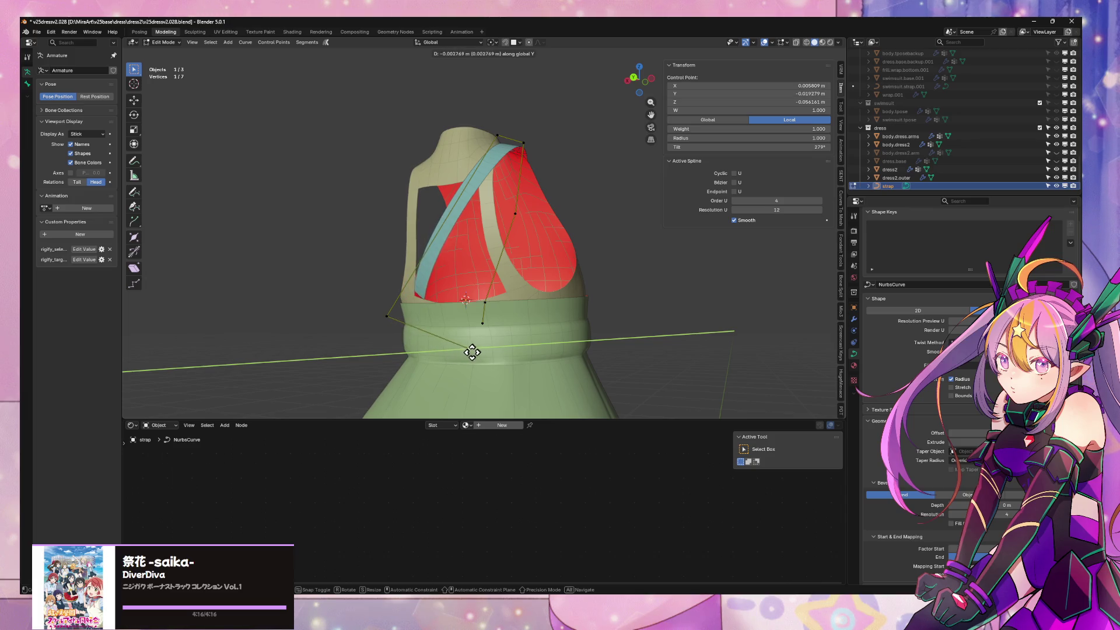
click(477, 352)
middle_drag(490, 346, 553, 346)
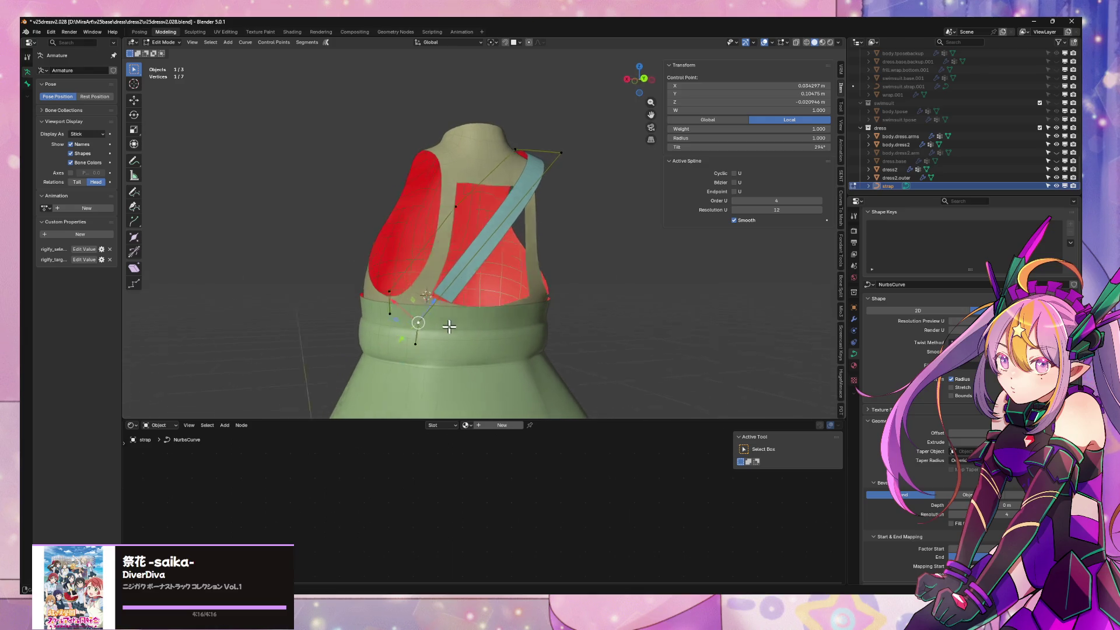
key(g)
key(y)
click(455, 345)
mouse_move(462, 370)
middle_down()
mouse_move(373, 357)
mouse_move(617, 324)
mouse_move(573, 318)
mouse_move(614, 330)
middle_up()
key(g)
key(y)
click(359, 359)
Undo an accidental Hide Selected via the undo history and nudge the point along Y again
key(h)
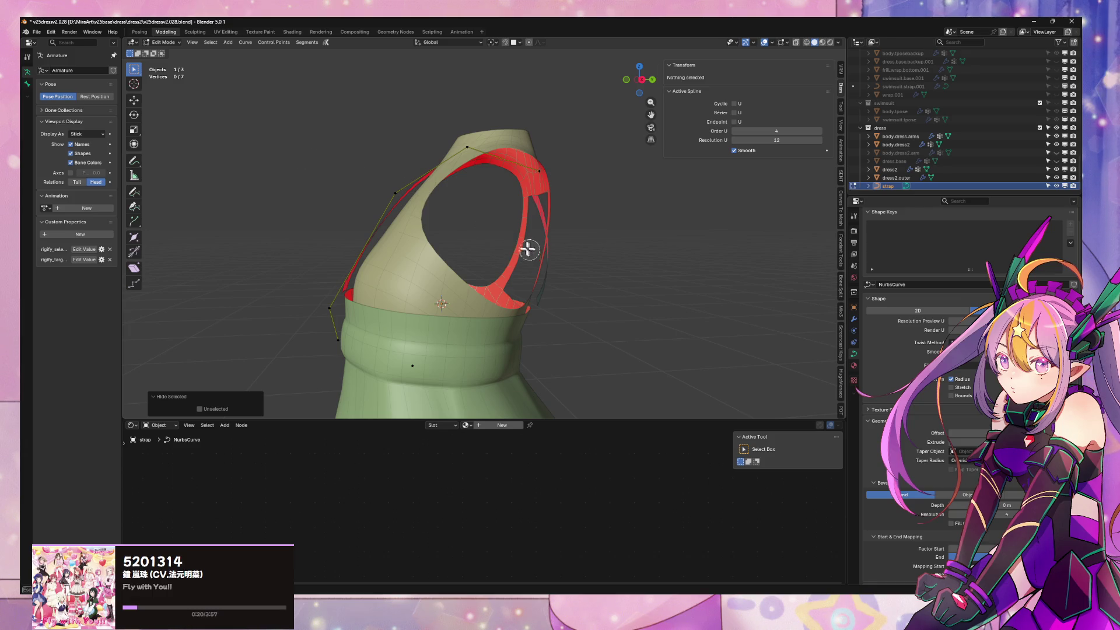
click(51, 33)
click(172, 69)
mouse_move(568, 325)
middle_down()
mouse_move(487, 237)
mouse_move(523, 267)
middle_up()
key(g)
key(y)
click(532, 324)
Select another strap point and move it along the X axis toward the waistband
mouse_move(565, 315)
middle_down()
mouse_move(507, 295)
mouse_move(323, 292)
mouse_move(531, 270)
mouse_move(463, 268)
middle_up()
click(448, 267)
key(g)
key(y)
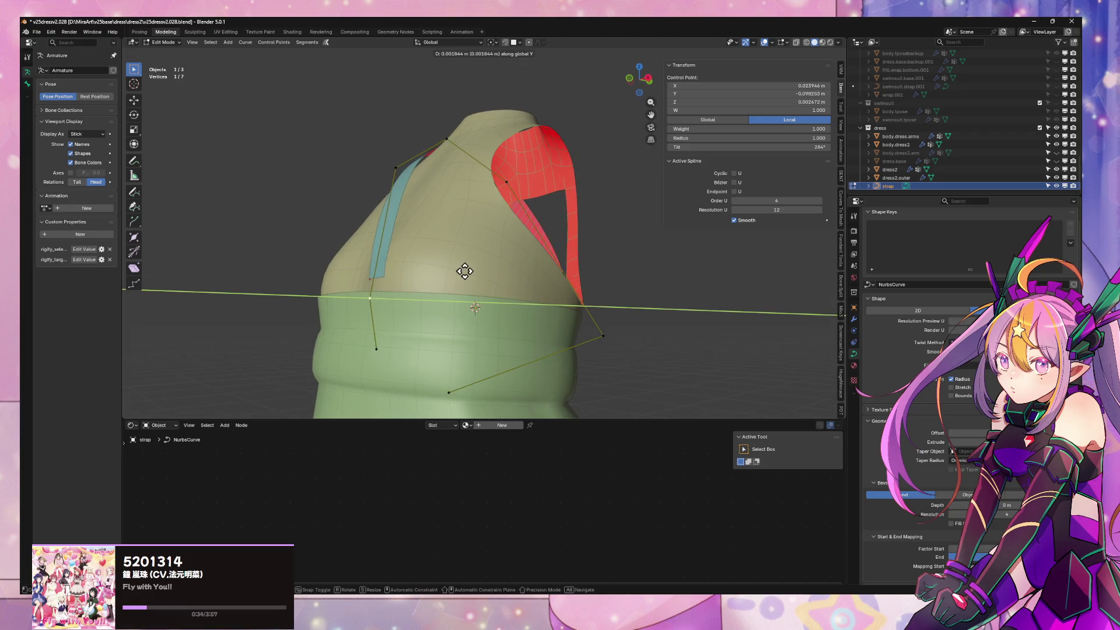
key(y)
key(x)
key(z)
key(x)
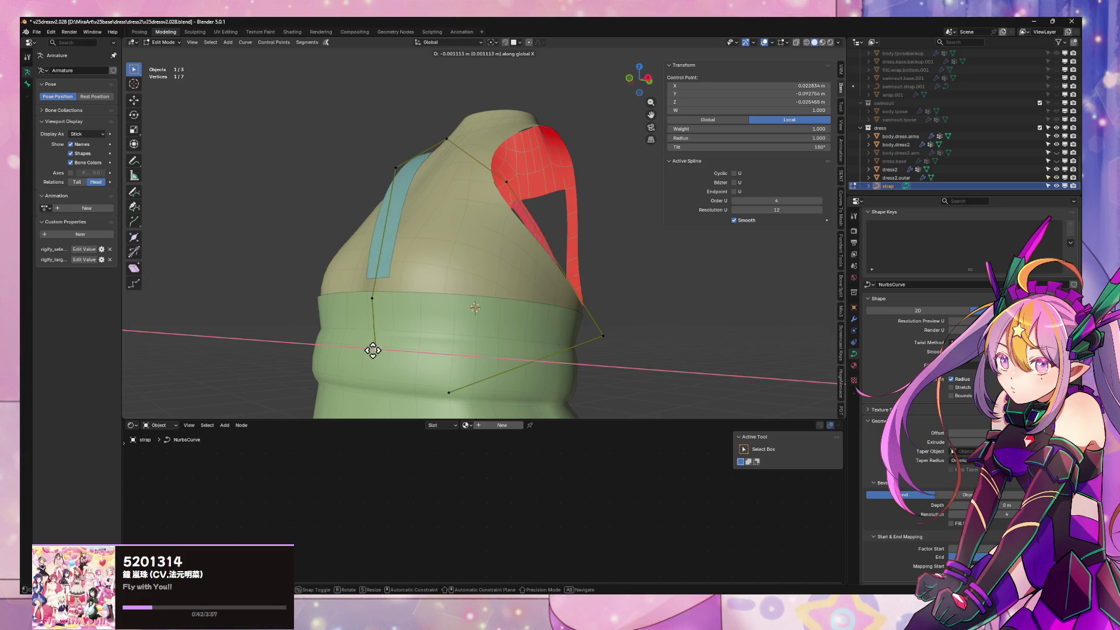
click(372, 350)
Undo the last move, raise the lower strap point along Z and set its twist
middle_drag(375, 347, 437, 362)
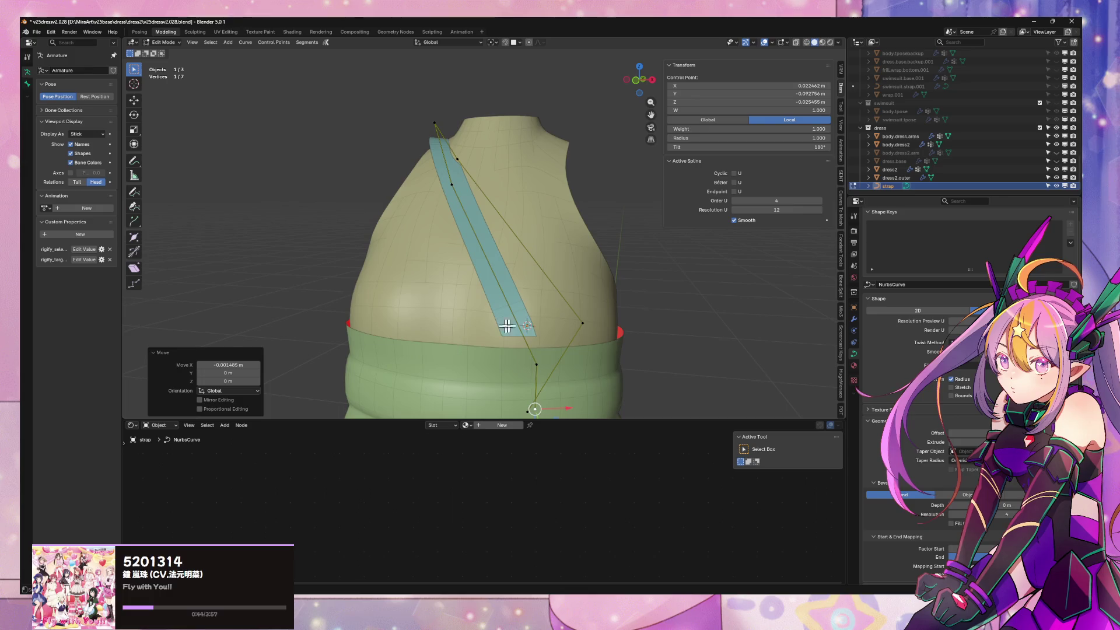
key(ctrl+z)
key(g)
key(z)
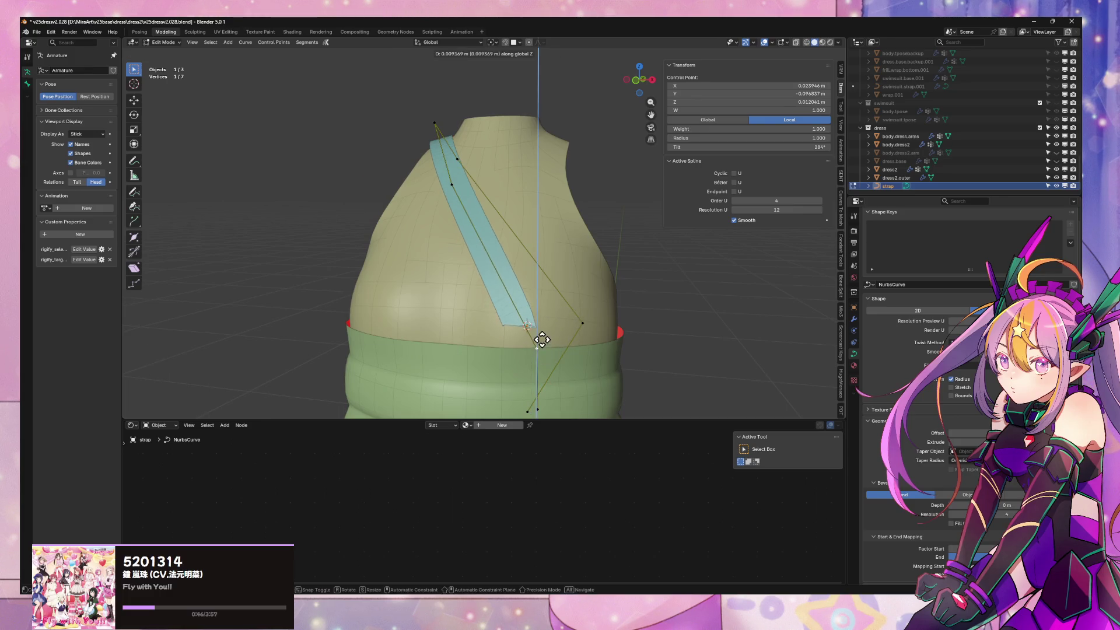
click(536, 347)
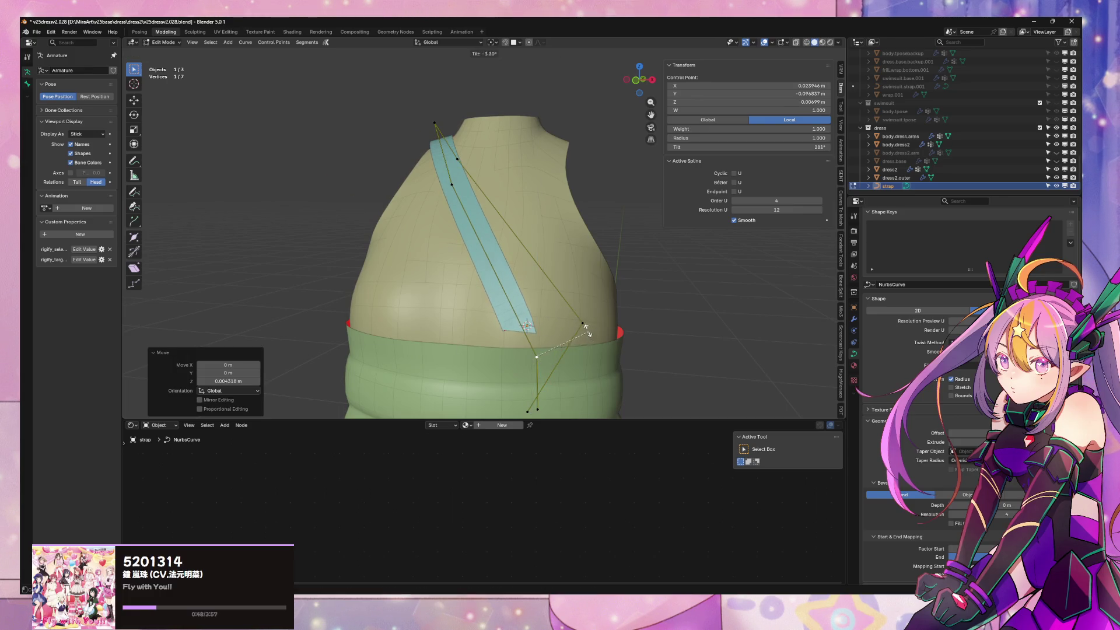
click(612, 378)
Shift the point along X, then tilt the upper strap point with Ctrl+T
shift+middle_drag(607, 382, 525, 335)
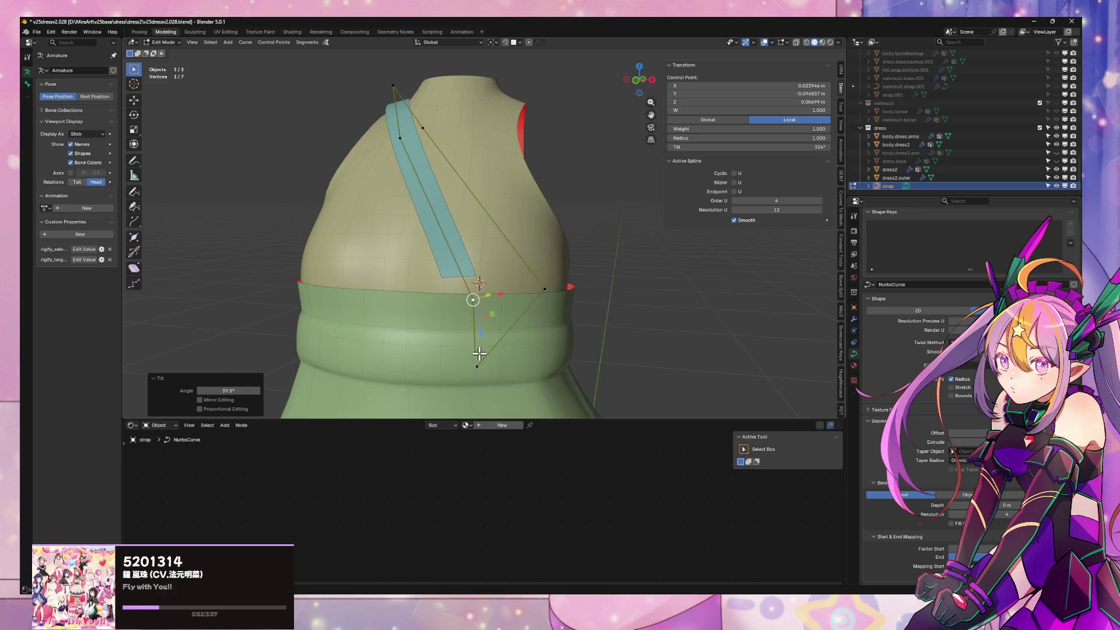
key(g)
key(x)
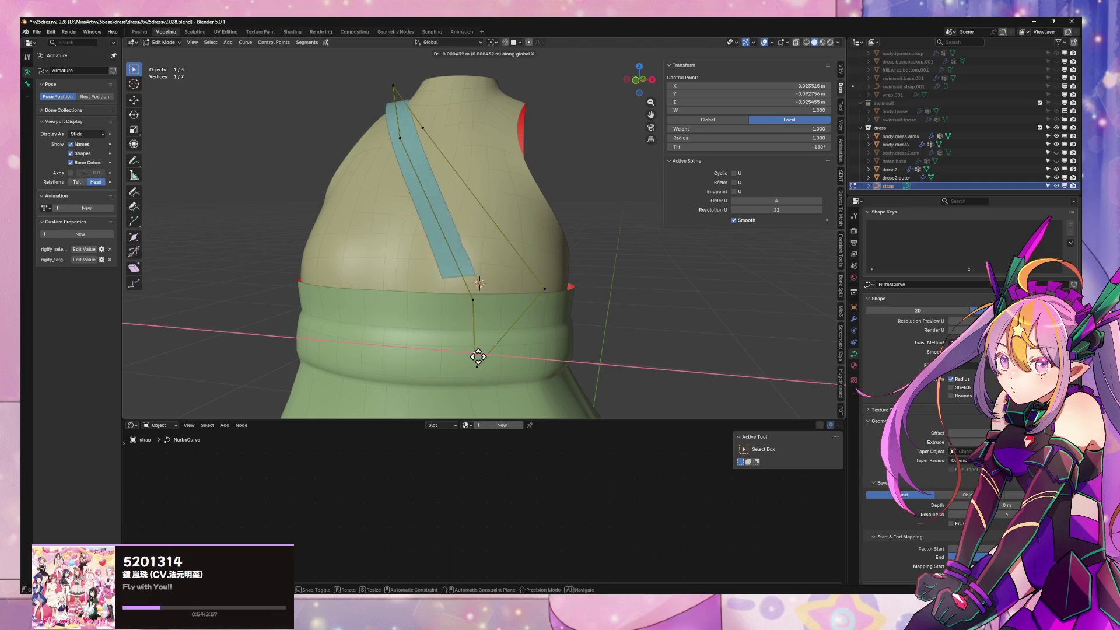
click(479, 356)
click(472, 299)
key(ctrl+t)
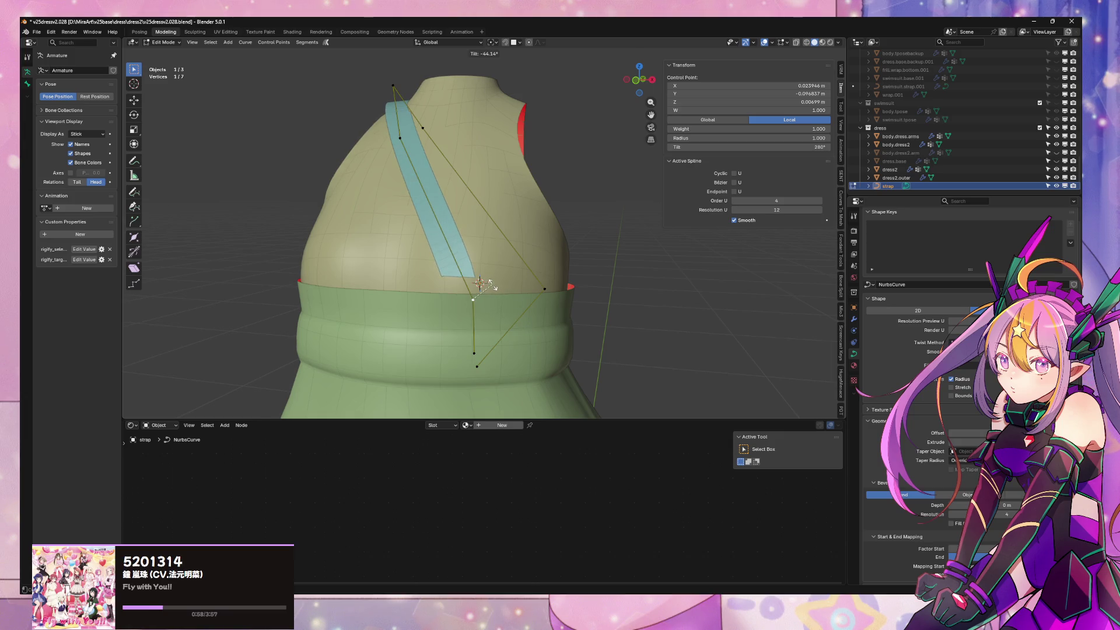
click(480, 283)
Tilt a further strap point and nudge it vertically along the Z axis
click(402, 137)
mouse_move(403, 140)
middle_down()
mouse_move(496, 224)
mouse_move(483, 261)
mouse_move(500, 204)
mouse_move(467, 220)
mouse_move(462, 236)
mouse_move(400, 245)
middle_up()
key(ctrl+t)
click(480, 208)
key(g)
key(x)
key(y)
key(z)
click(461, 235)
scroll(478, 235, up, 3)
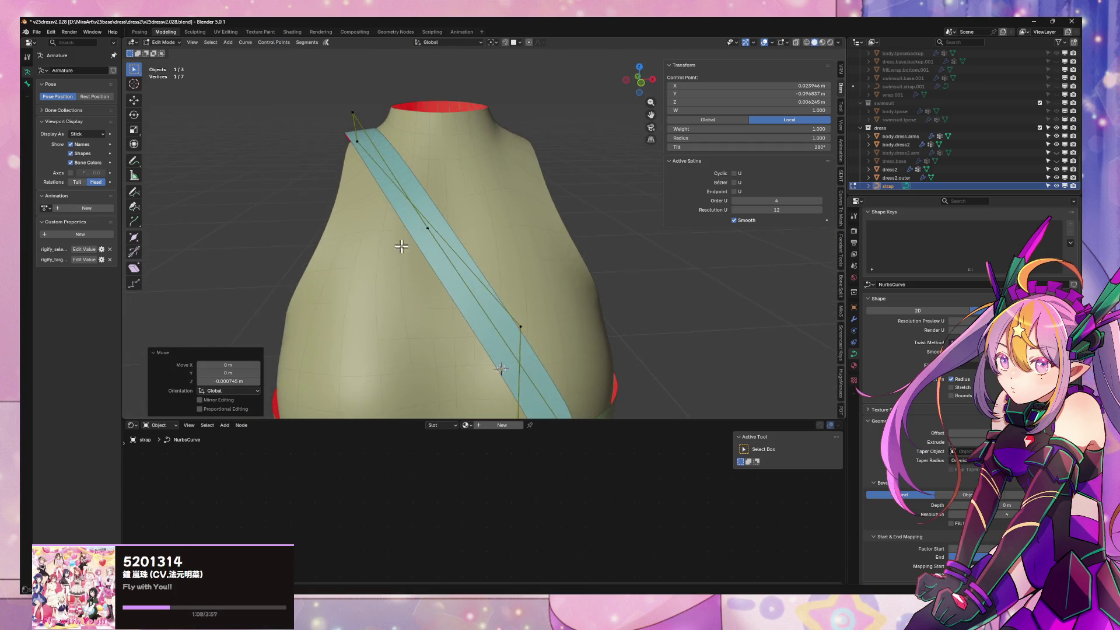
Twist the strap's top and shoulder control points so it lies flat over the shoulder
click(354, 117)
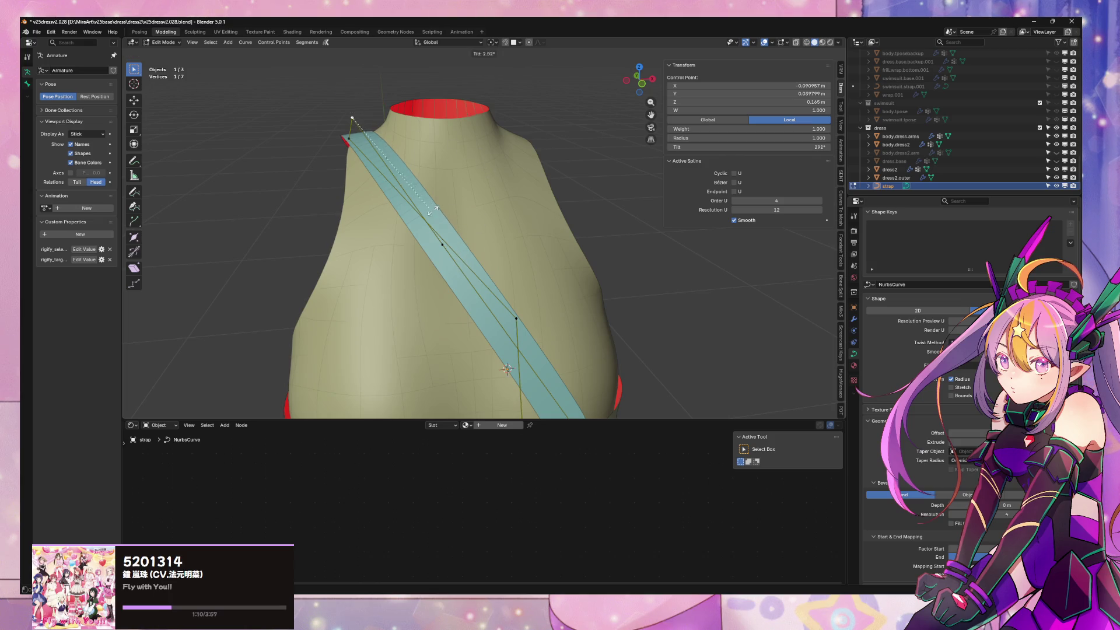
click(376, 212)
mouse_move(377, 212)
middle_down()
mouse_move(460, 201)
mouse_move(529, 209)
mouse_move(532, 187)
mouse_move(607, 155)
mouse_move(649, 171)
mouse_move(644, 180)
middle_up()
click(605, 154)
key(ctrl+t)
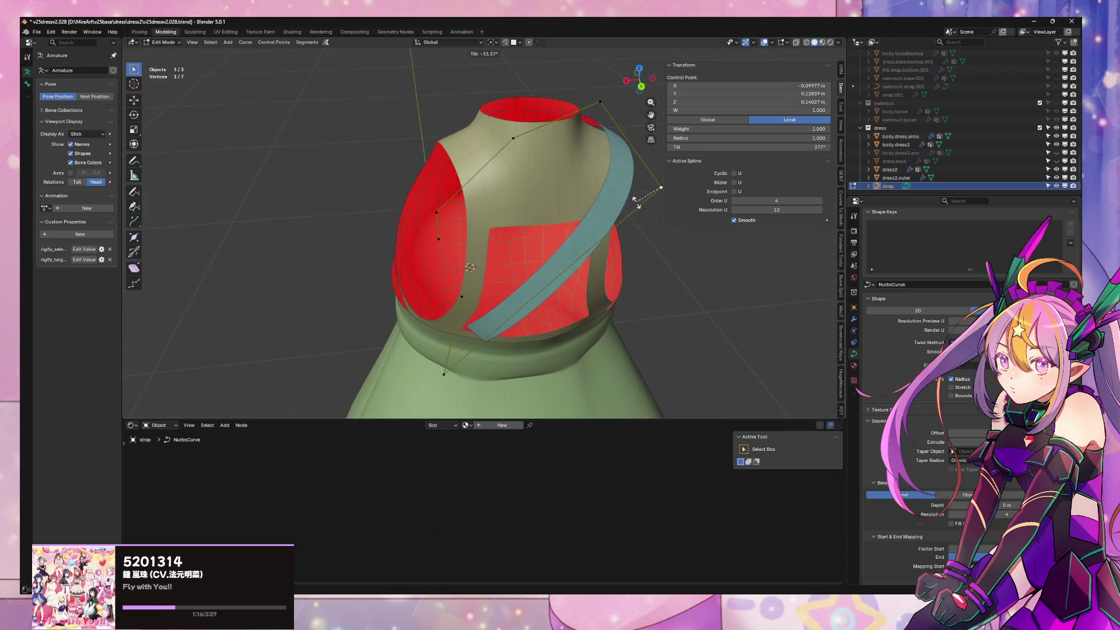
click(612, 193)
Twist the lower-left strap points to flatten the band toward the waistband
mouse_move(611, 192)
middle_down()
mouse_move(648, 170)
mouse_move(570, 187)
mouse_move(516, 302)
middle_up()
click(404, 371)
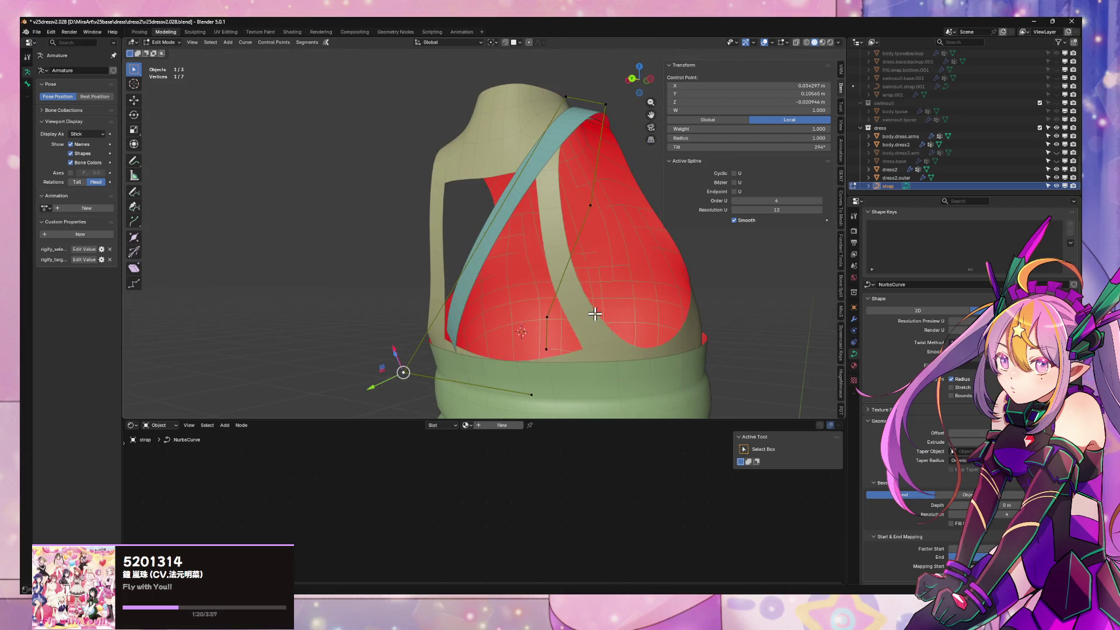
click(549, 397)
click(575, 270)
mouse_move(574, 270)
middle_down()
mouse_move(620, 232)
mouse_move(690, 289)
mouse_move(630, 268)
mouse_move(540, 324)
mouse_move(467, 305)
mouse_move(525, 219)
middle_up()
scroll(516, 219, down, 3)
scroll(503, 232, up, 3)
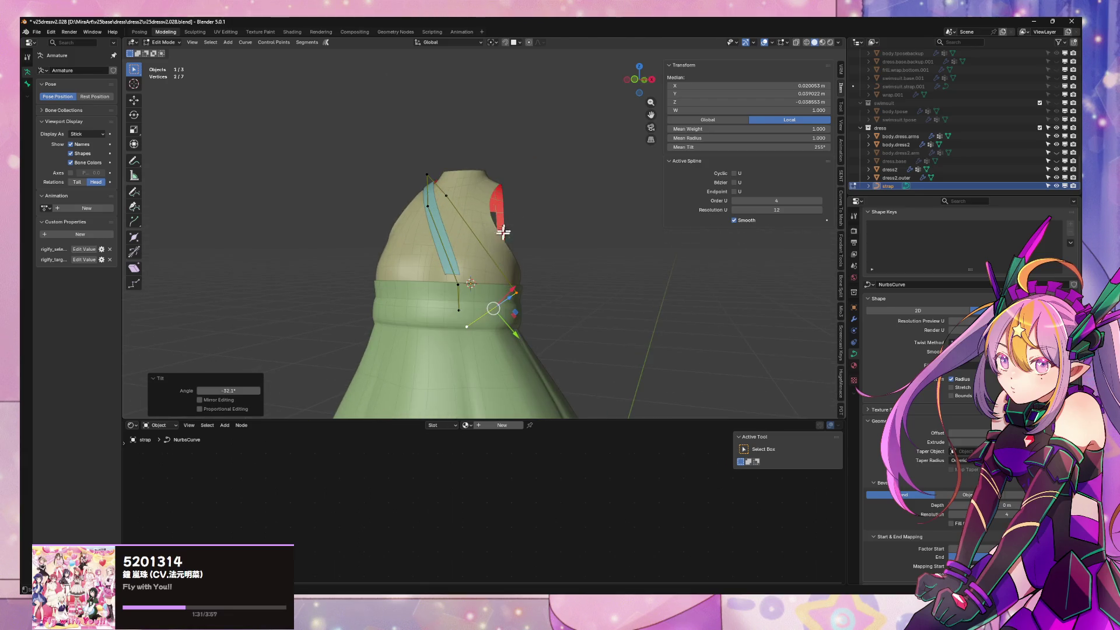
Lower a set of strap points along Z and shift them along X toward the side
click(448, 280)
key(g)
key(z)
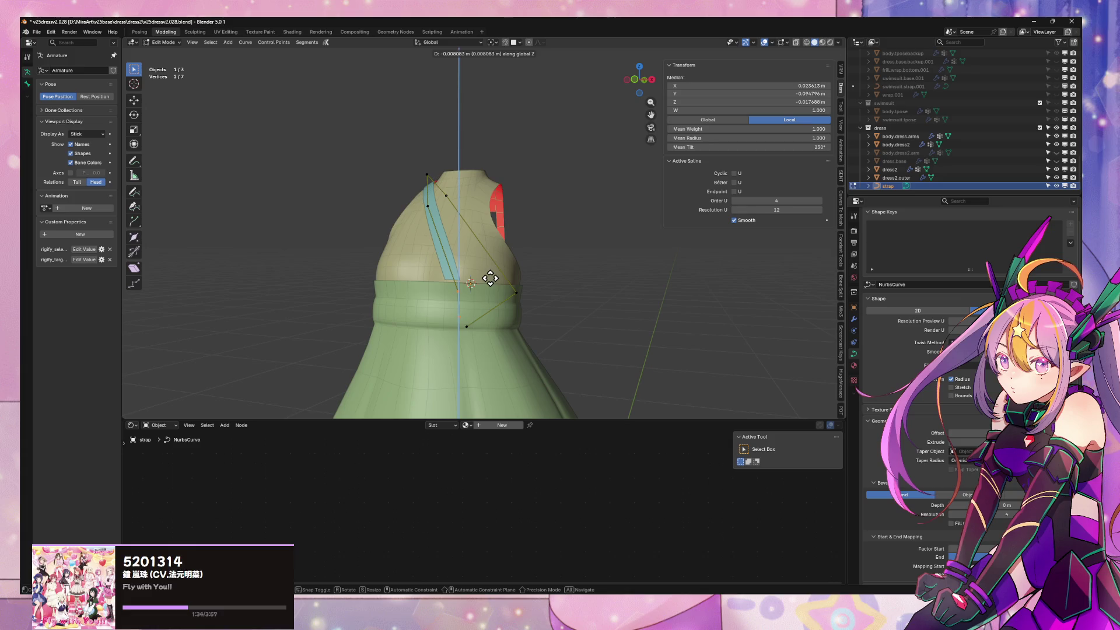
click(490, 278)
key(g)
key(x)
click(491, 279)
Nudge one point along Y and another slightly along Z to hug the dress
mouse_move(493, 245)
middle_down()
mouse_move(520, 280)
mouse_move(493, 281)
mouse_move(469, 242)
middle_up()
click(371, 197)
key(g)
key(y)
click(364, 200)
middle_drag(367, 198, 375, 182)
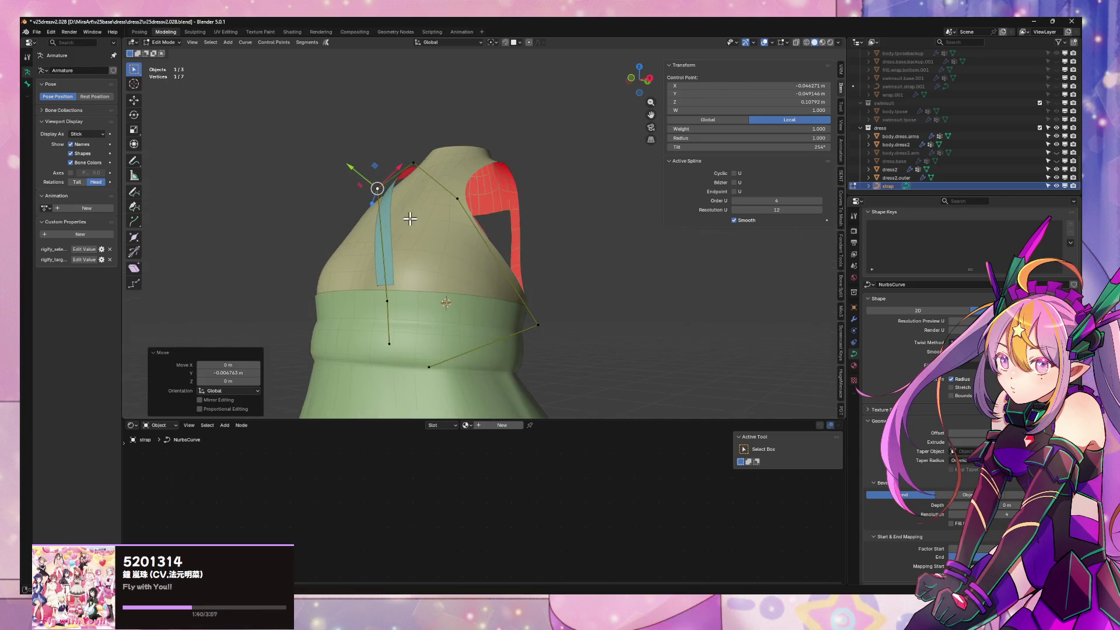
click(387, 300)
key(g)
key(z)
click(393, 277)
Settle the lower point with Y, X and Y nudges, then select every strap point
mouse_move(393, 276)
middle_down()
mouse_move(482, 275)
mouse_move(490, 333)
mouse_move(482, 345)
mouse_move(459, 315)
mouse_move(453, 351)
middle_up()
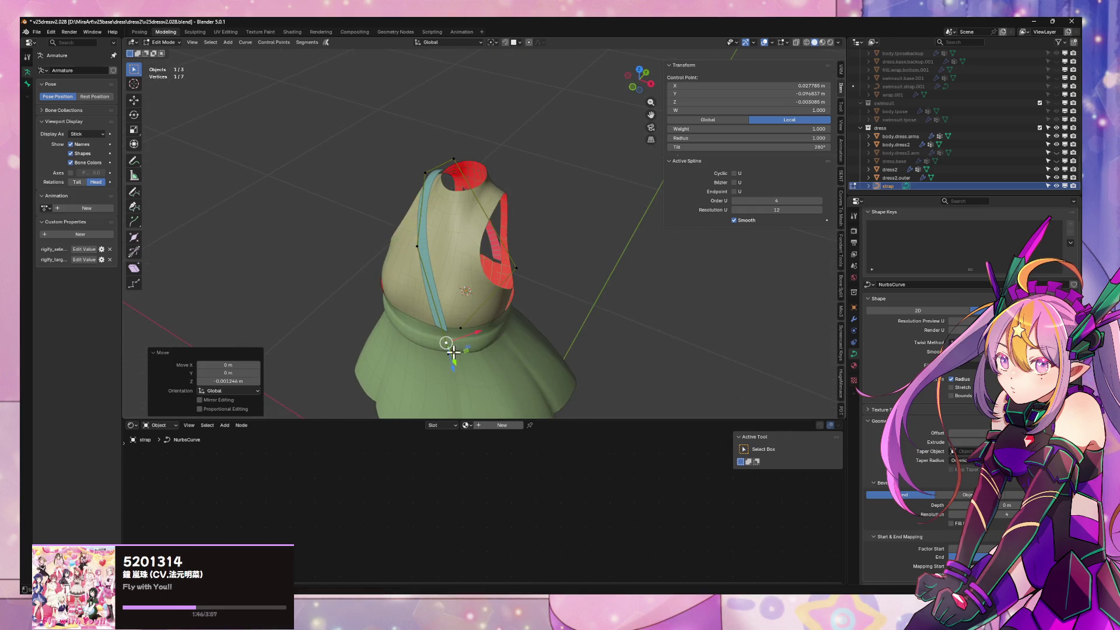
key(g)
key(y)
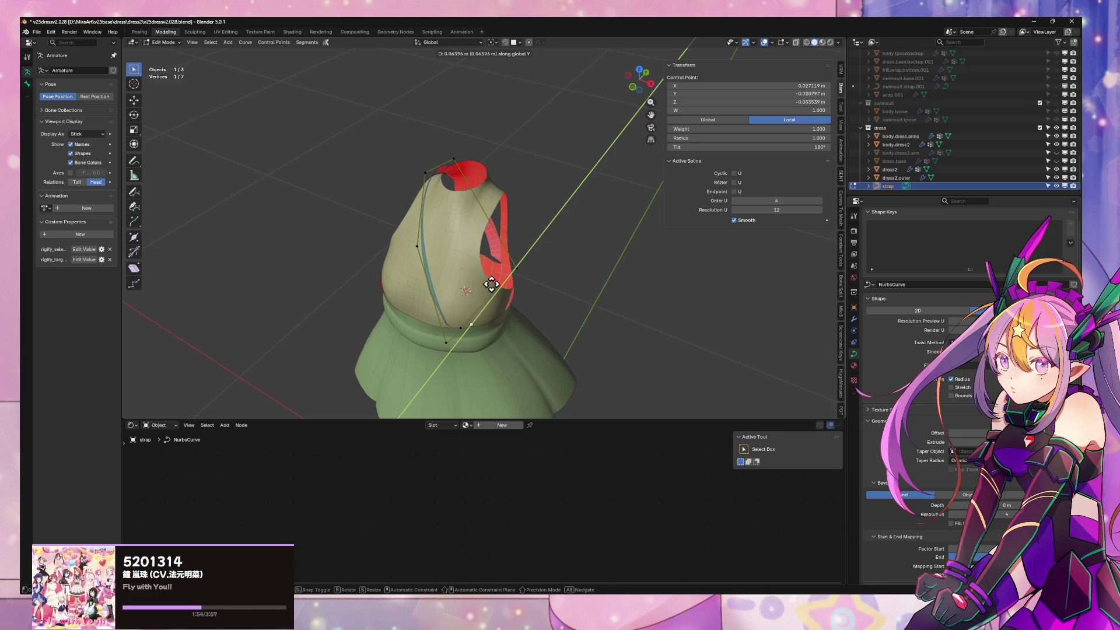
click(487, 328)
key(g)
key(x)
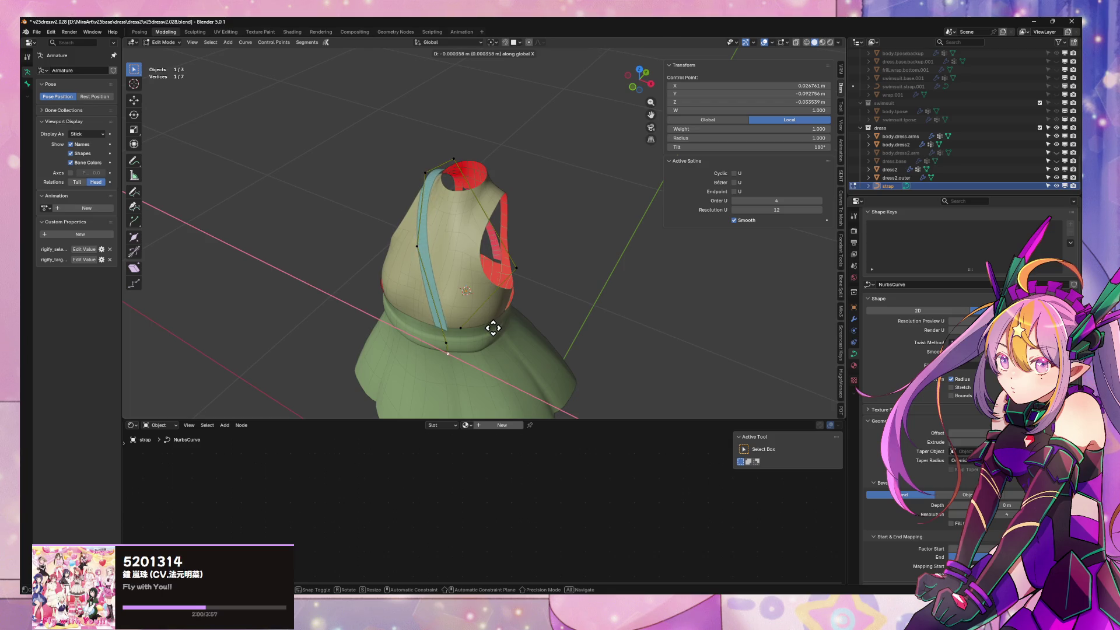
click(493, 329)
key(g)
key(y)
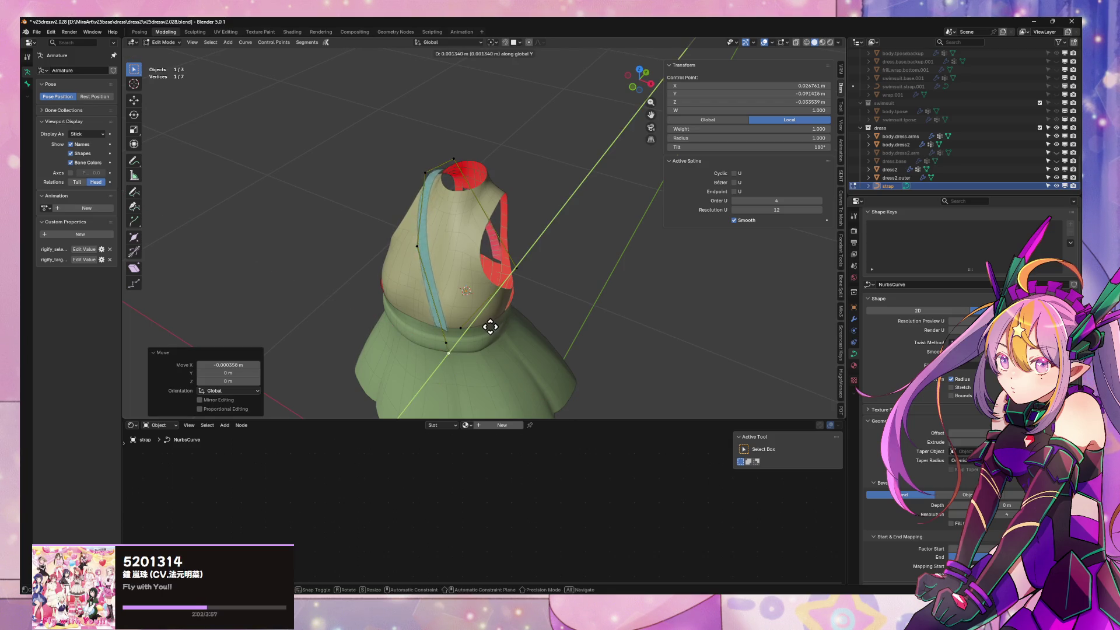
click(473, 337)
middle_drag(473, 337, 492, 330)
key(a)
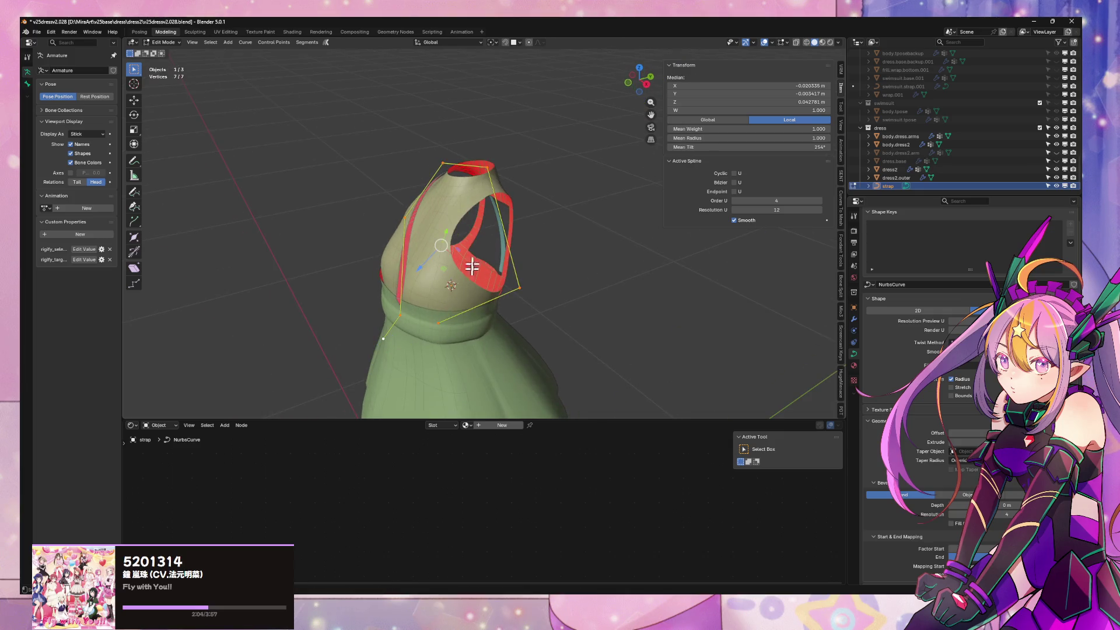
Twist the whole strap with Ctrl+T, then slide one control point along Y
key(ctrl+t)
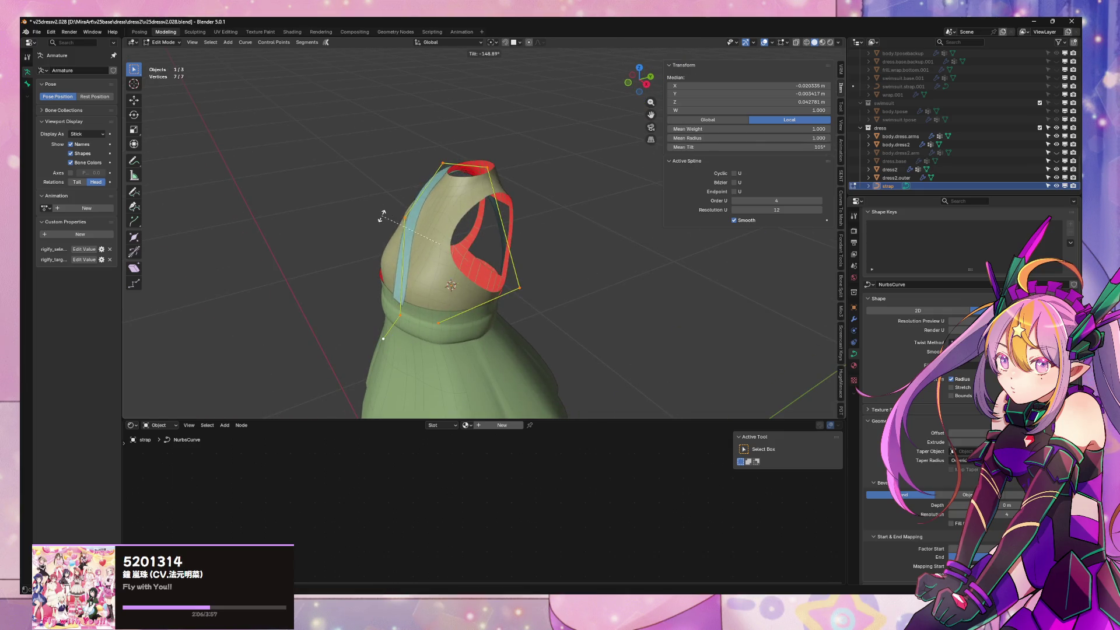
click(363, 226)
scroll(474, 187, up, 4)
middle_drag(476, 188, 648, 289)
click(692, 359)
key(g)
key(y)
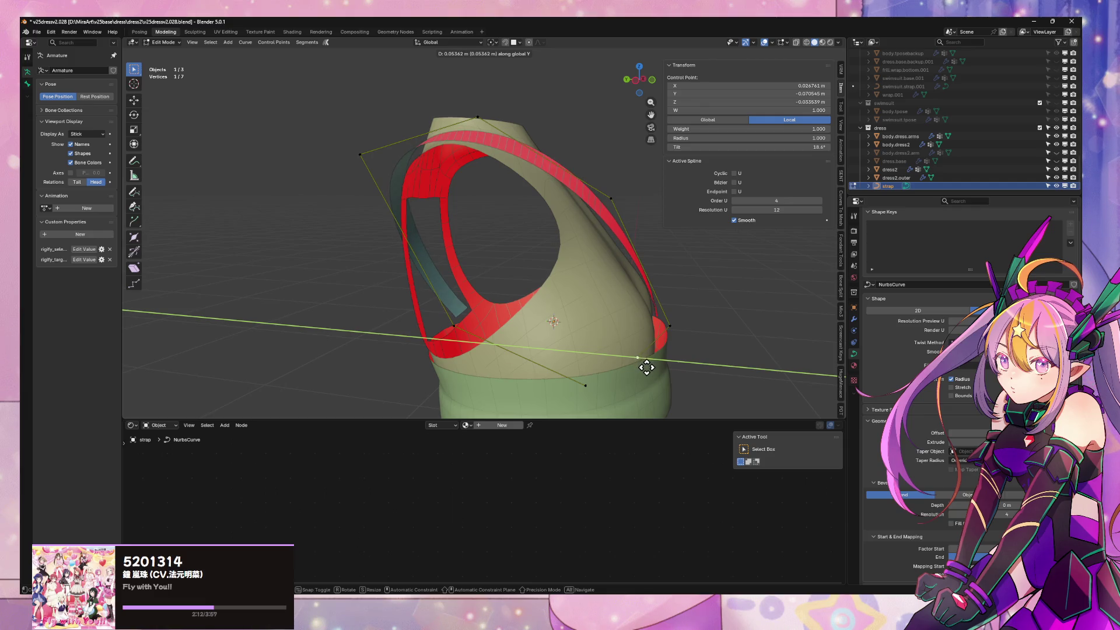
click(646, 368)
From front view, select all strap points and re-twist them to about −172° tilt
key(KP_1)
key(a)
key(ctrl+t)
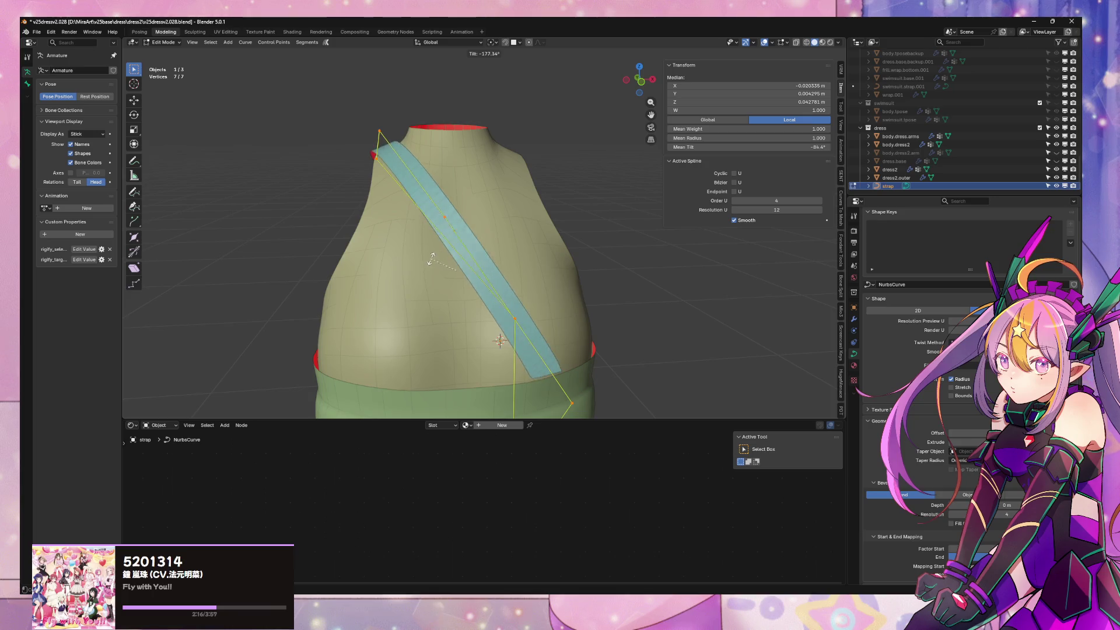
click(496, 268)
mouse_move(496, 268)
middle_down()
mouse_move(362, 287)
mouse_move(295, 239)
mouse_move(607, 337)
mouse_move(572, 299)
mouse_move(530, 289)
middle_up()
Nudge a back strap point along Y, lower it on Z, and begin an X-axis move
click(531, 324)
key(g)
key(y)
click(567, 330)
key(g)
key(z)
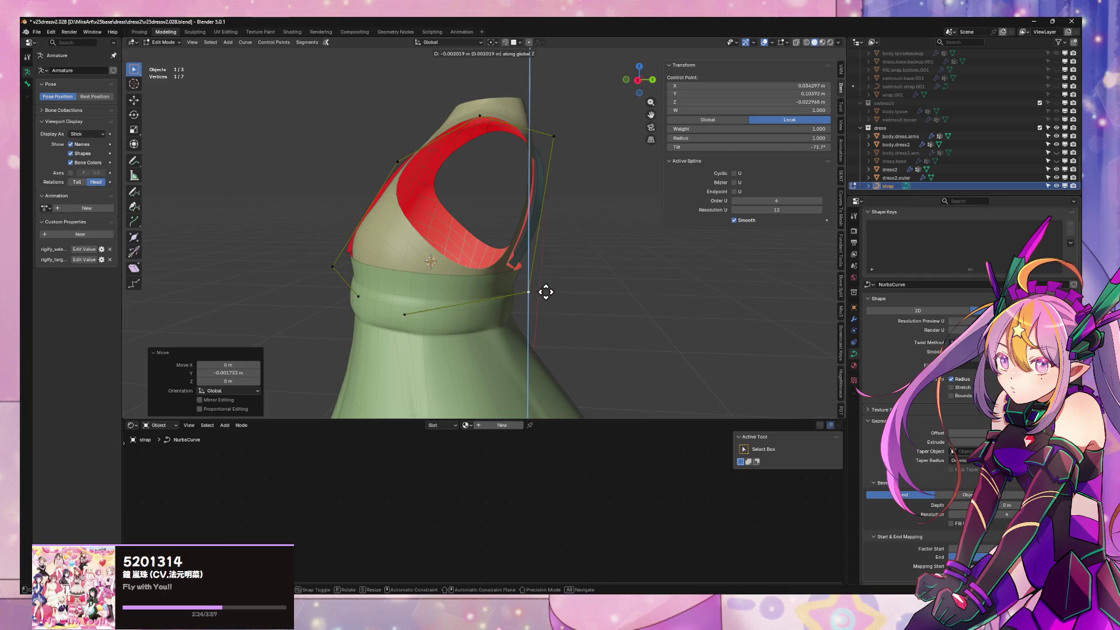
click(543, 303)
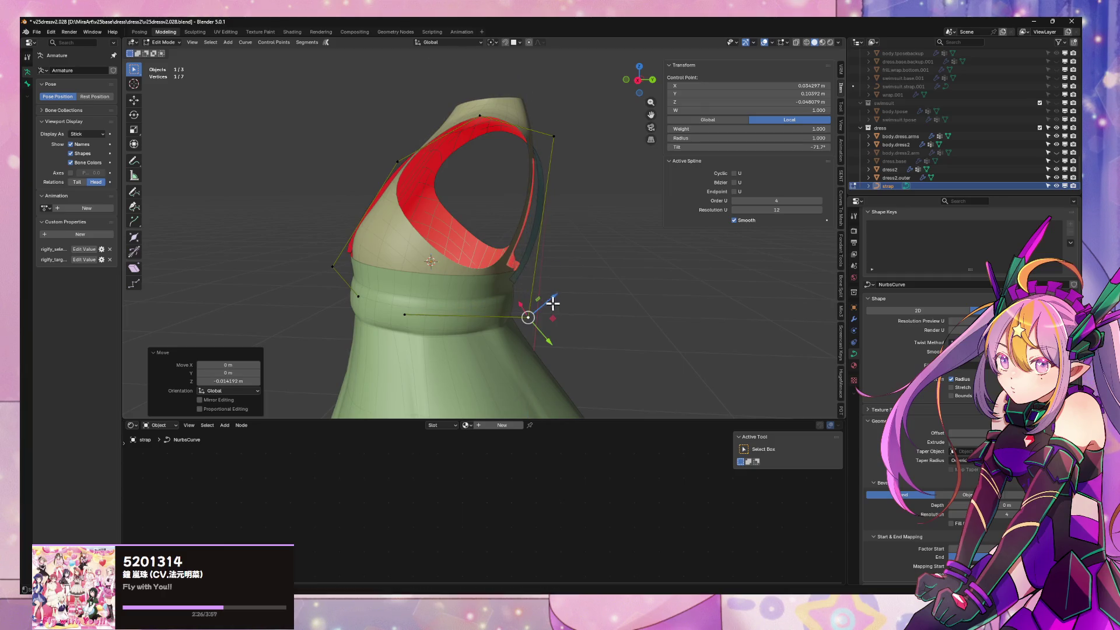
middle_drag(538, 305, 530, 283)
key(g)
key(x)
key(y)
key(x)
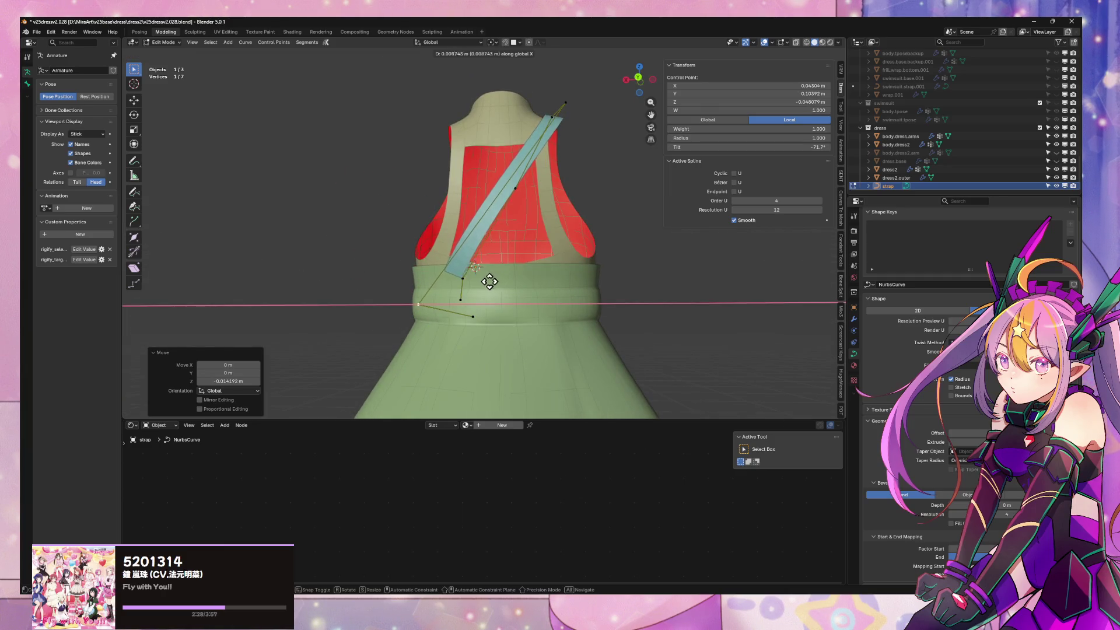
Settle the X move, then adjust the strap's top control points up and down on Z
click(473, 286)
mouse_move(472, 286)
middle_down()
mouse_move(523, 313)
mouse_move(507, 302)
mouse_move(583, 138)
middle_up()
key(g)
key(z)
click(507, 299)
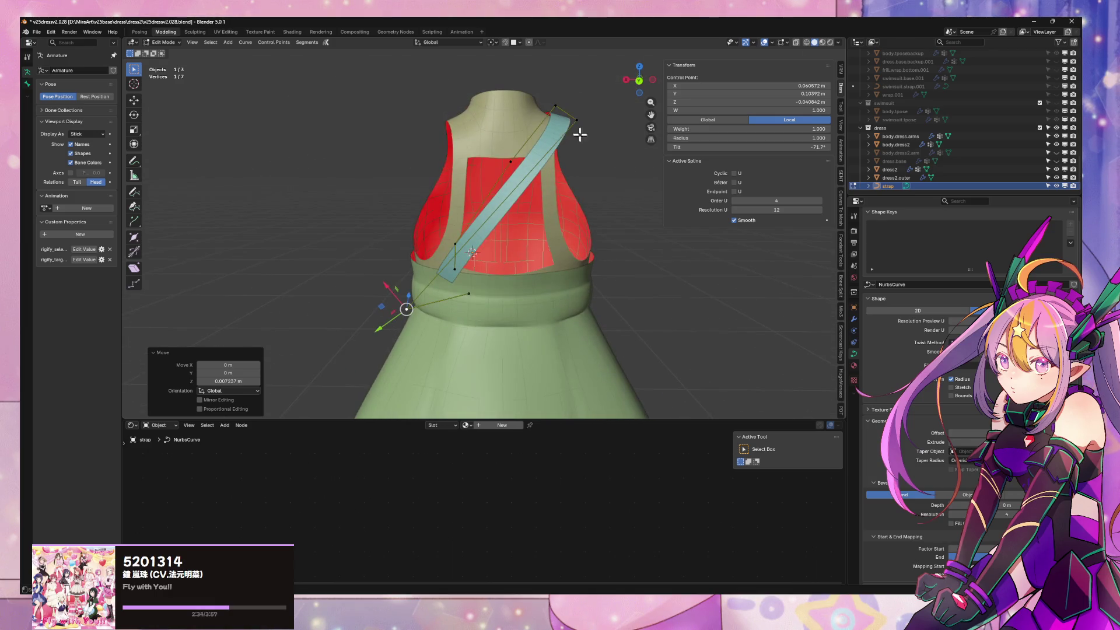
click(583, 132)
key(g)
key(z)
click(570, 114)
key(g)
key(z)
click(557, 100)
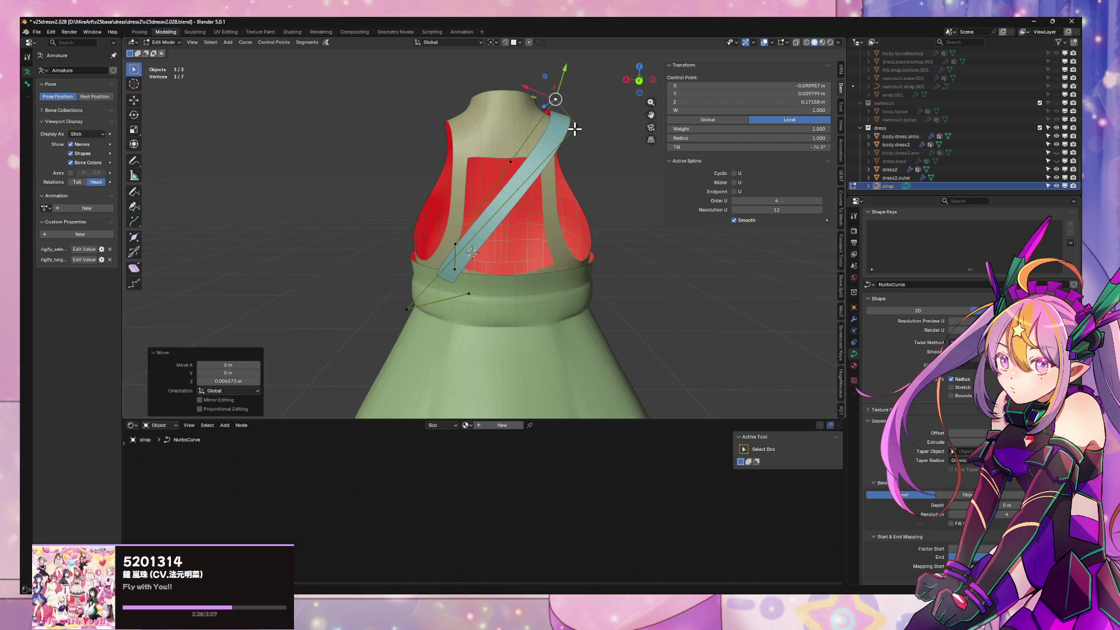
Make a small Z move on another top point and confirm its twist
click(574, 129)
key(g)
key(z)
click(571, 131)
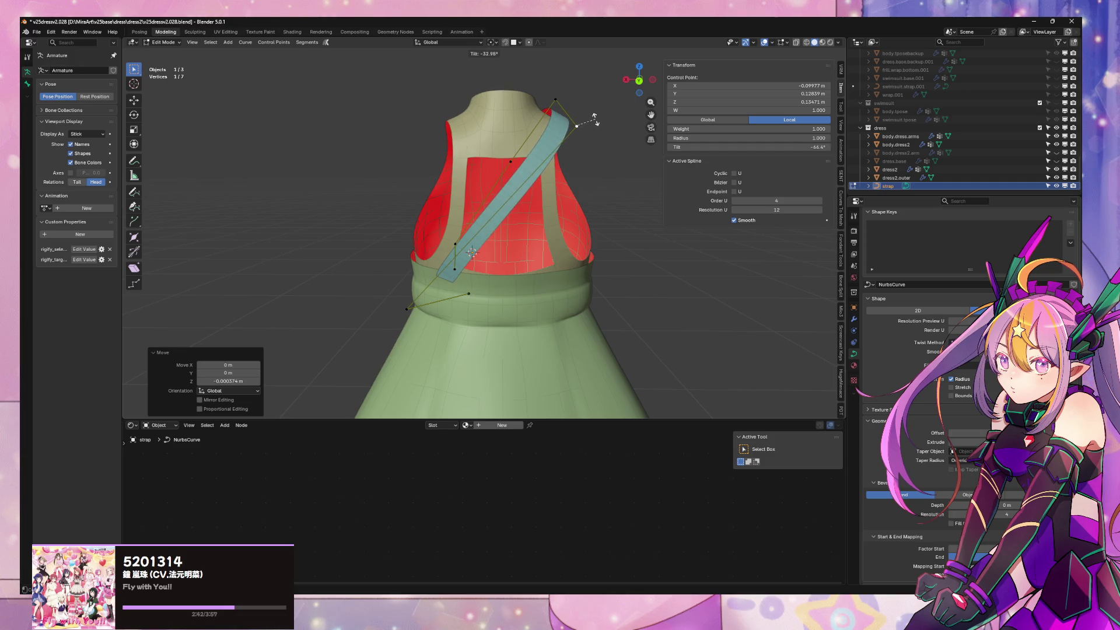
click(593, 119)
mouse_move(593, 122)
middle_down()
mouse_move(488, 276)
mouse_move(458, 254)
middle_up()
Move two upper strap points on Z, back on Y and sideways on X over the shoulder
click(462, 258)
shift+click(474, 302)
key(g)
key(z)
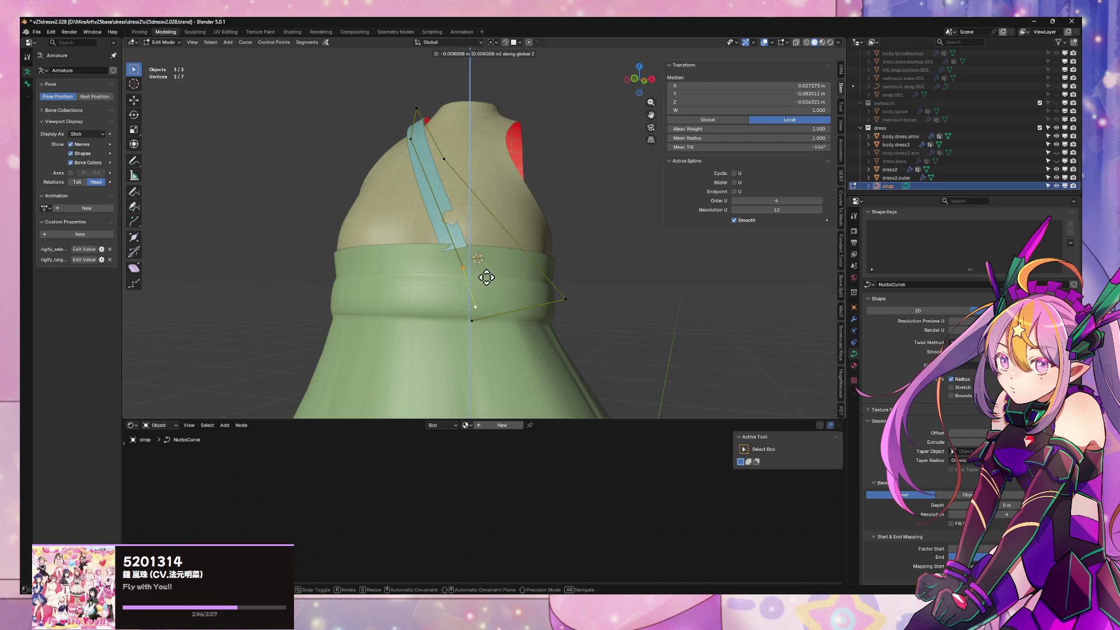
click(482, 286)
key(g)
key(y)
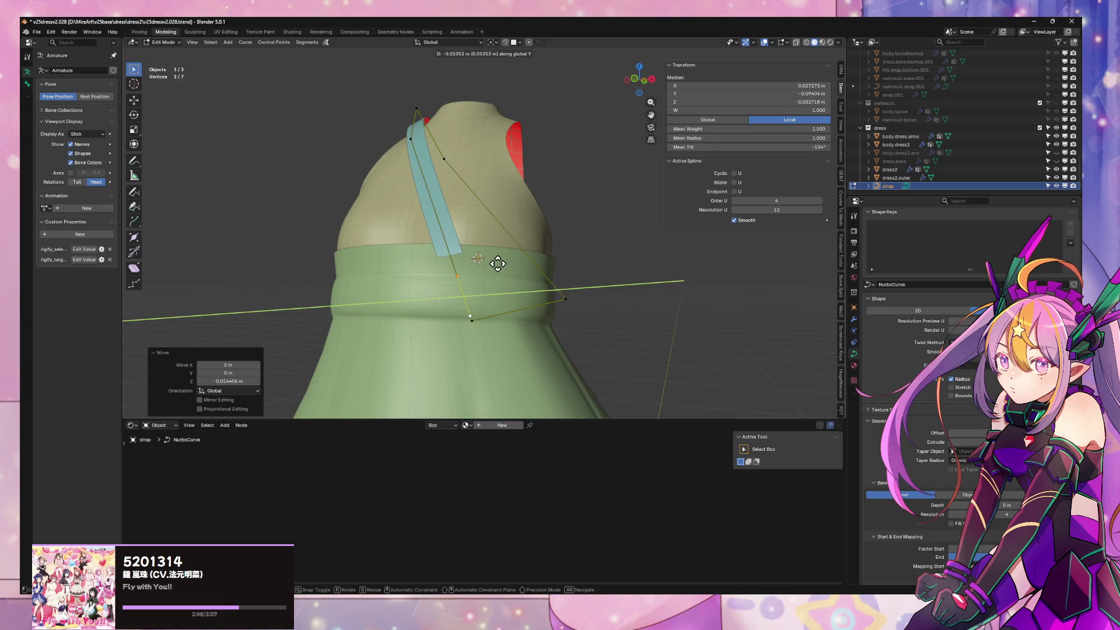
click(498, 266)
middle_drag(492, 268, 523, 294)
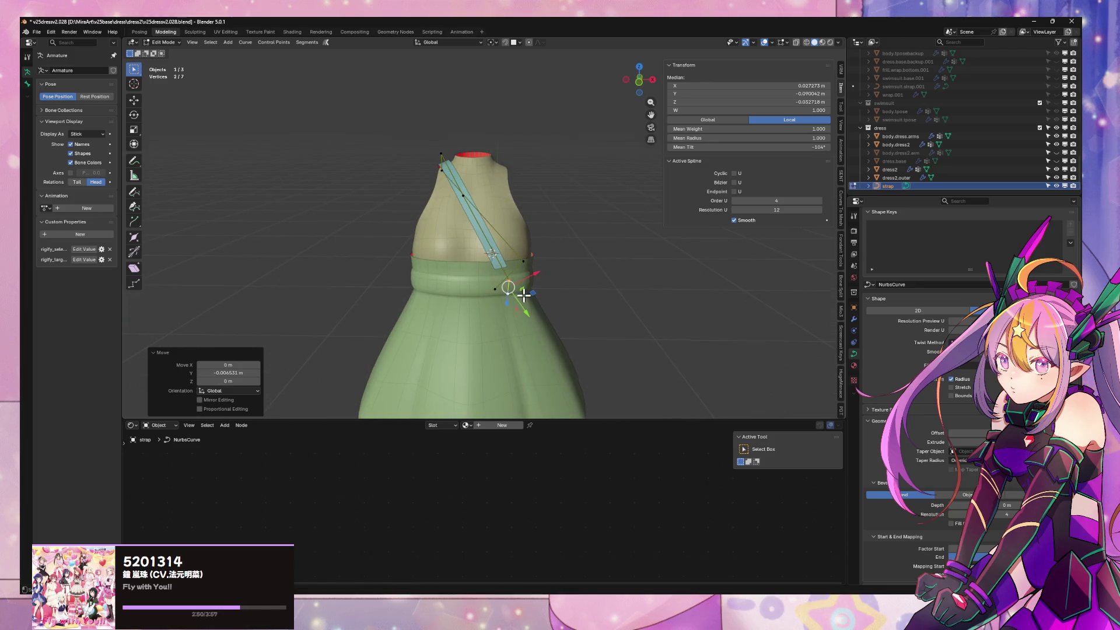
key(g)
key(x)
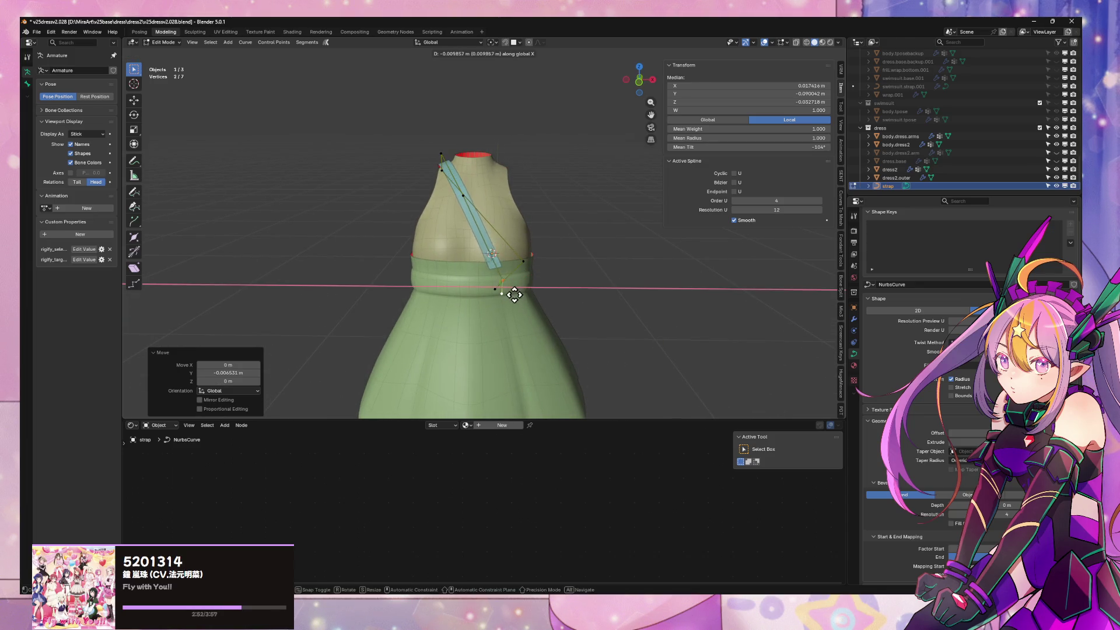
click(520, 297)
scroll(551, 291, down, 4)
Re-enter Edit Mode and push a strap control point along Y toward the torso
key(Tab)
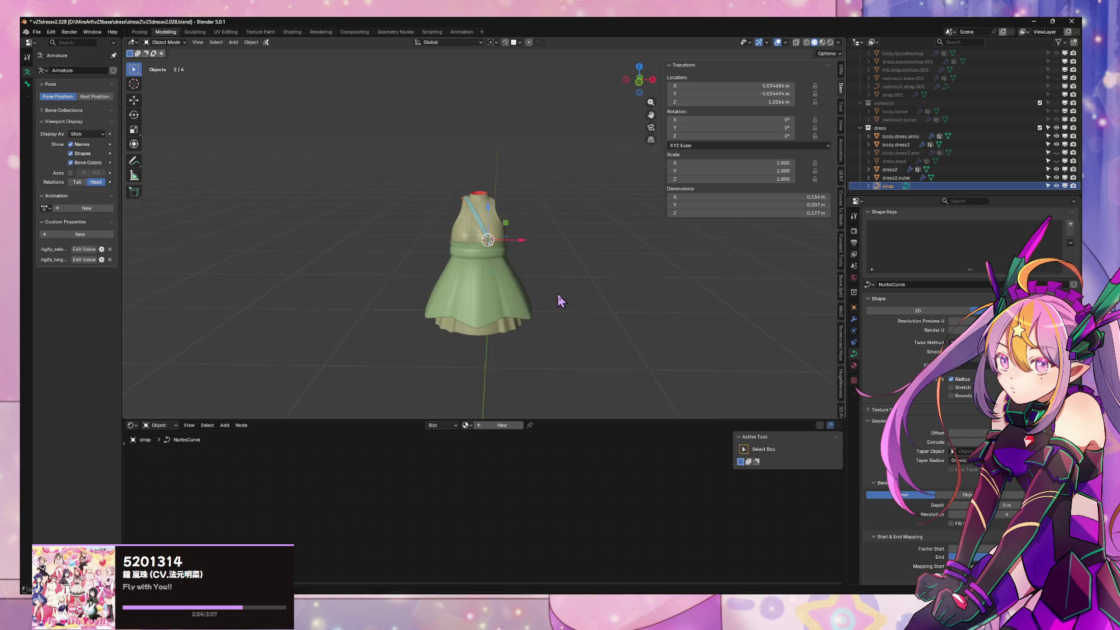
scroll(544, 284, up, 8)
middle_drag(545, 282, 467, 270)
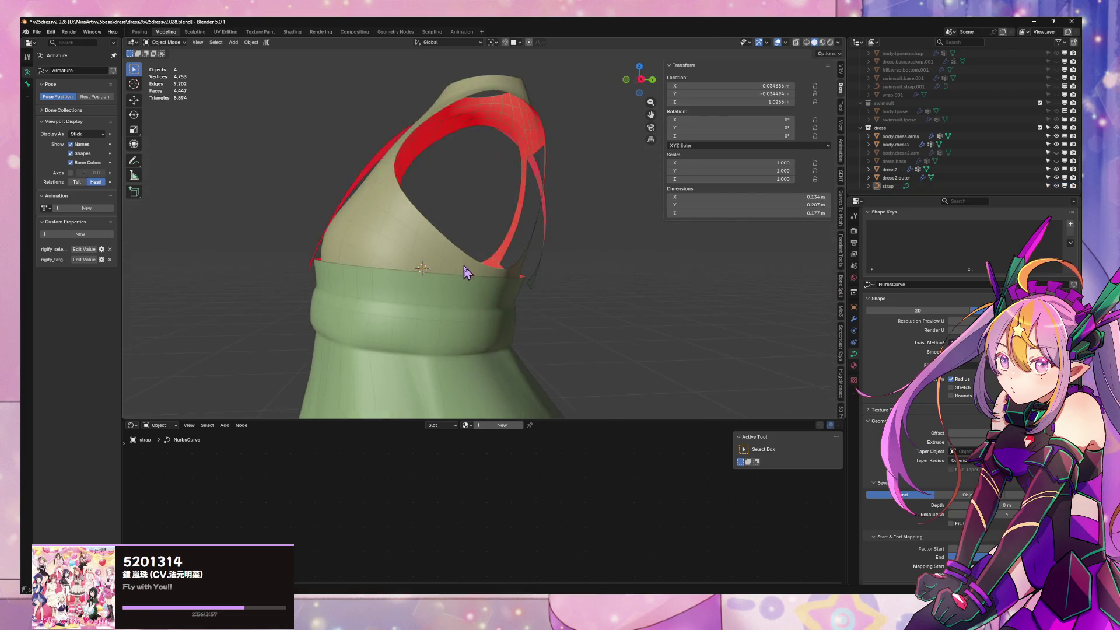
scroll(468, 271, down, 5)
scroll(472, 275, up, 3)
scroll(472, 274, up, 2)
key(Tab)
mouse_move(425, 180)
middle_down()
mouse_move(488, 242)
mouse_move(537, 233)
mouse_move(500, 295)
mouse_move(558, 303)
middle_up()
key(g)
key(y)
click(451, 201)
Nudge the point again on Y, return to Object Mode and show the strap's modifiers
key(g)
key(x)
key(y)
click(583, 305)
key(Tab)
mouse_move(593, 313)
middle_down()
mouse_move(644, 325)
mouse_move(570, 342)
mouse_move(620, 362)
mouse_move(610, 335)
mouse_move(515, 290)
mouse_move(583, 242)
mouse_move(538, 258)
mouse_move(577, 266)
middle_up()
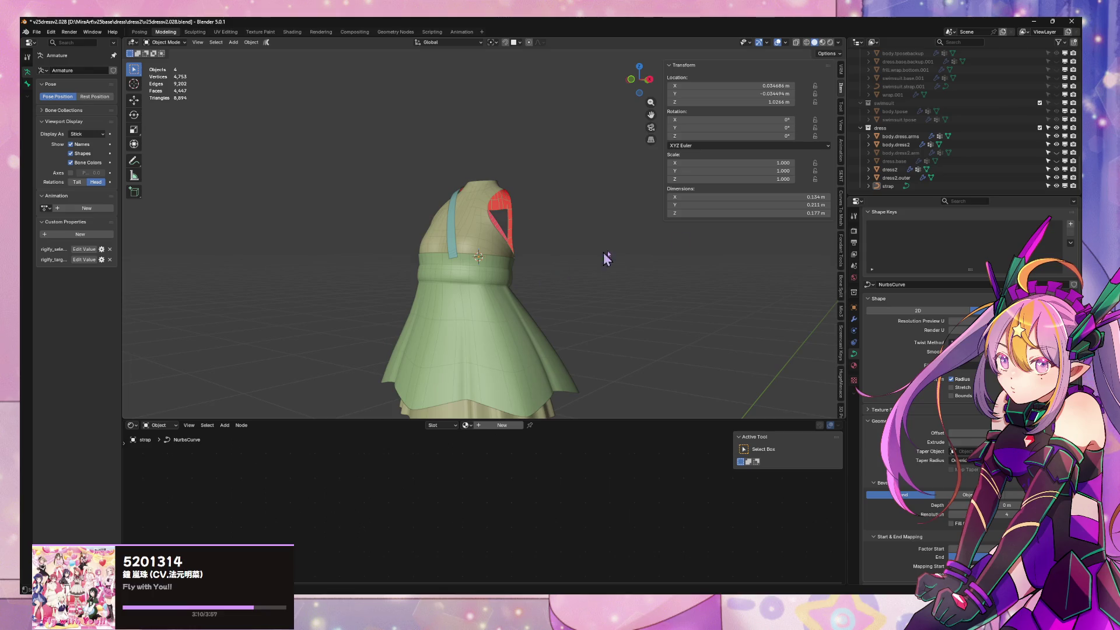
click(854, 319)
Add a Mirror modifier to the strap with dress2.outer as the mirror object
click(909, 230)
mouse_move(883, 230)
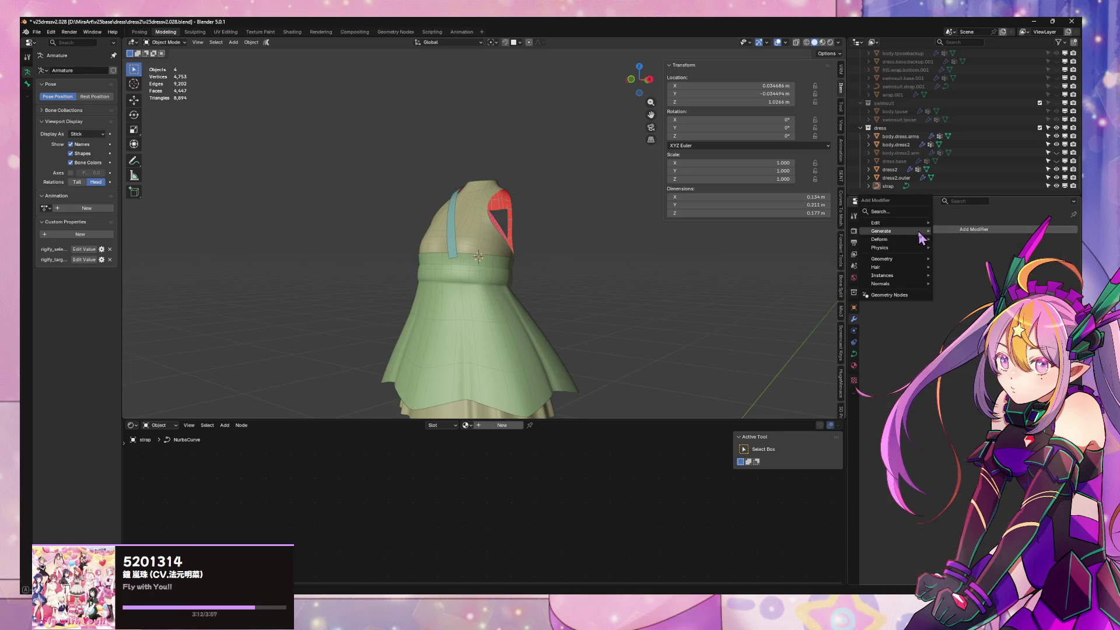
click(953, 289)
middle_drag(648, 234, 551, 241)
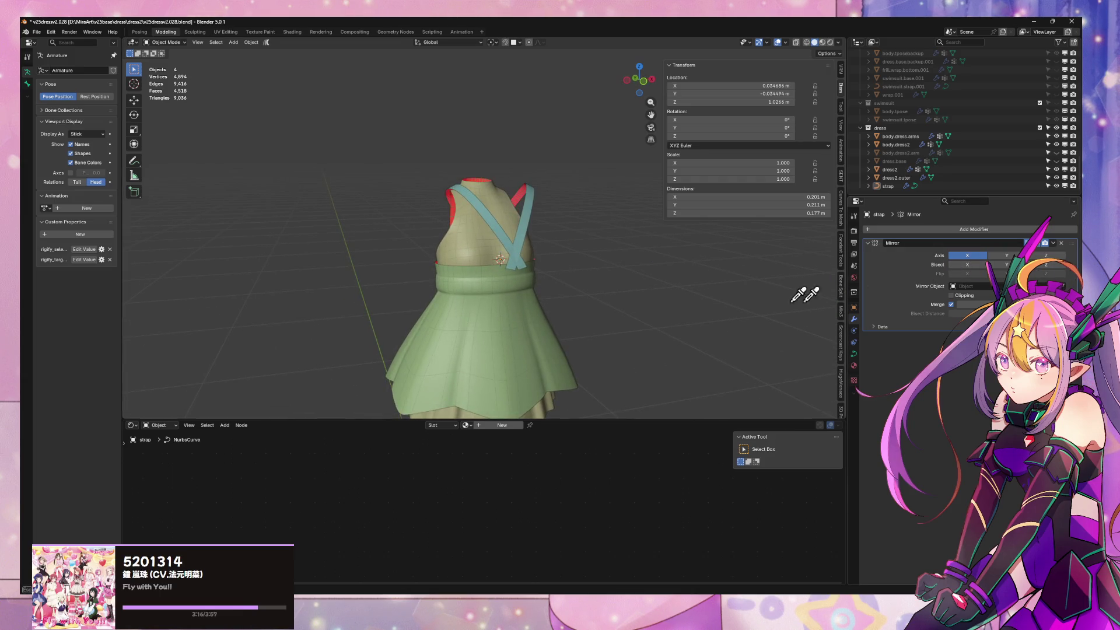
click(541, 322)
Select the strap curve and enter Edit Mode to refine the crossed straps
middle_drag(590, 269, 569, 281)
click(456, 289)
scroll(513, 243, up, 3)
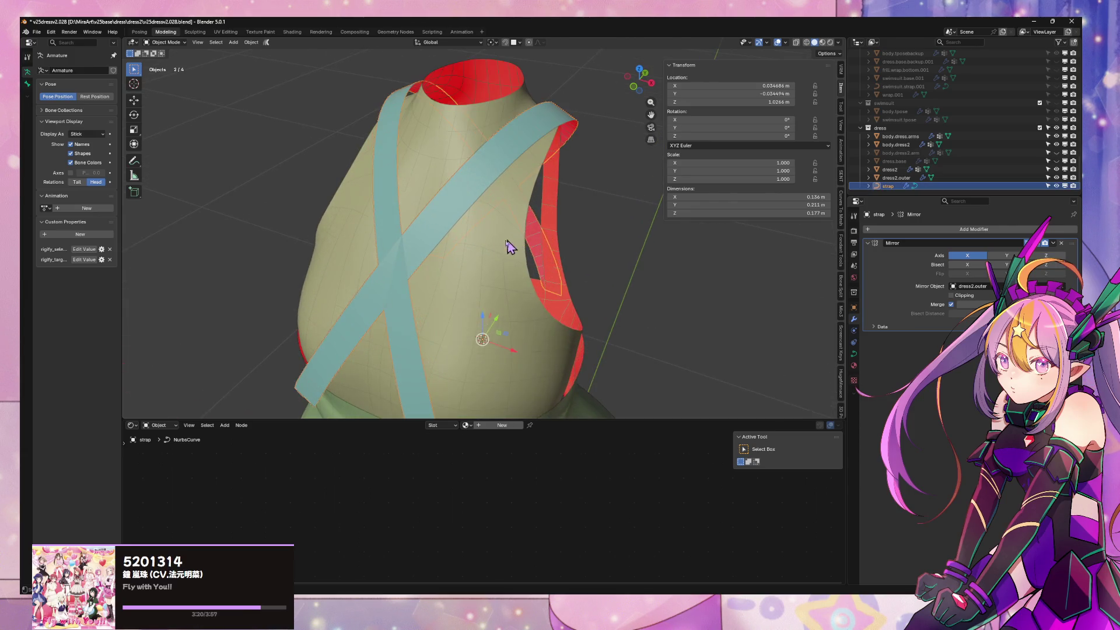
key(Tab)
scroll(517, 233, up, 2)
middle_drag(517, 233, 544, 219)
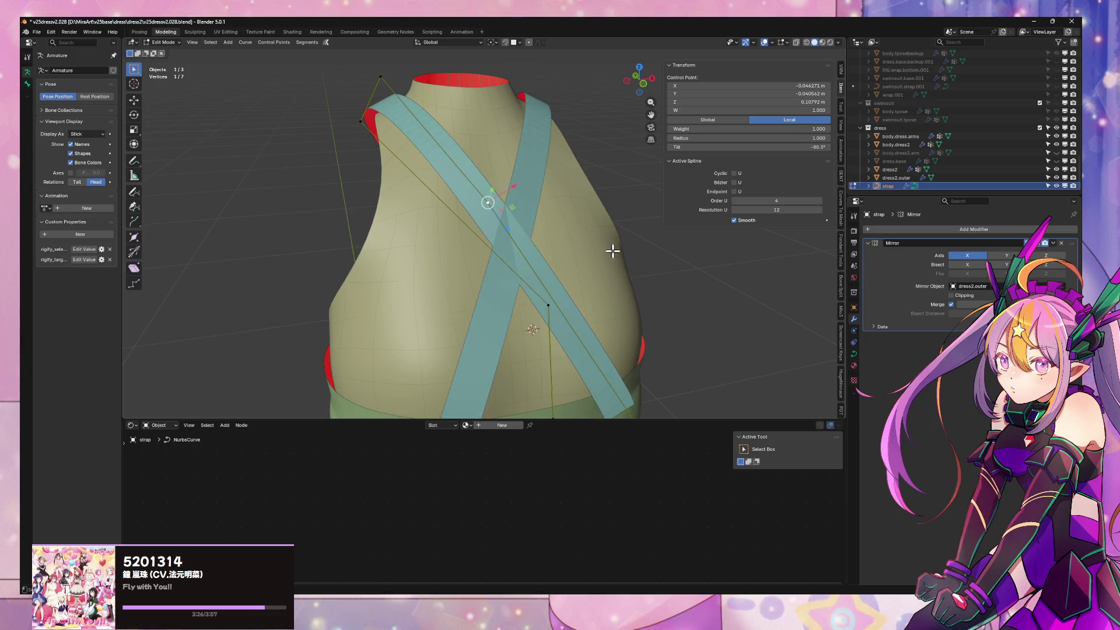
Twist a strap point and lower it with two Z-constrained moves
middle_drag(610, 251, 640, 236)
key(ctrl+t)
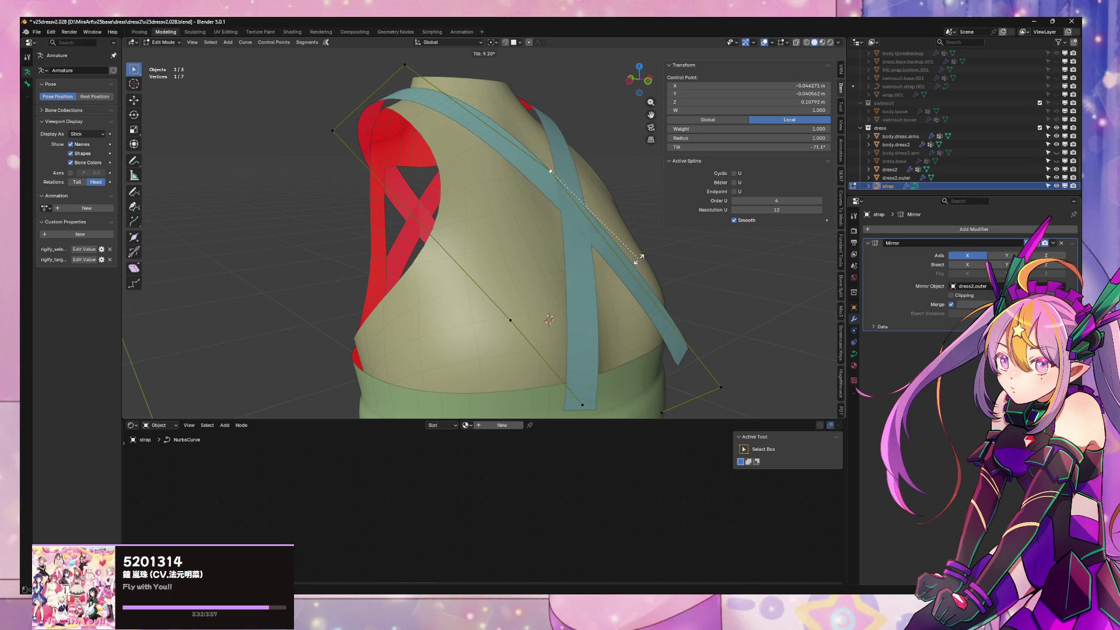
click(639, 259)
key(g)
key(z)
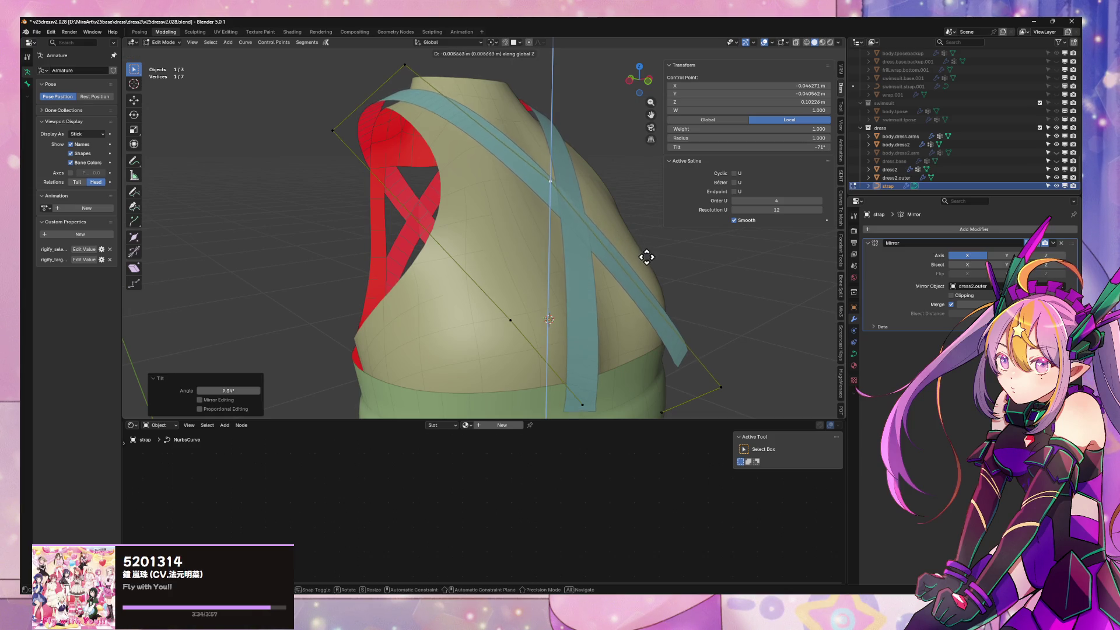
click(652, 269)
key(g)
key(x)
key(y)
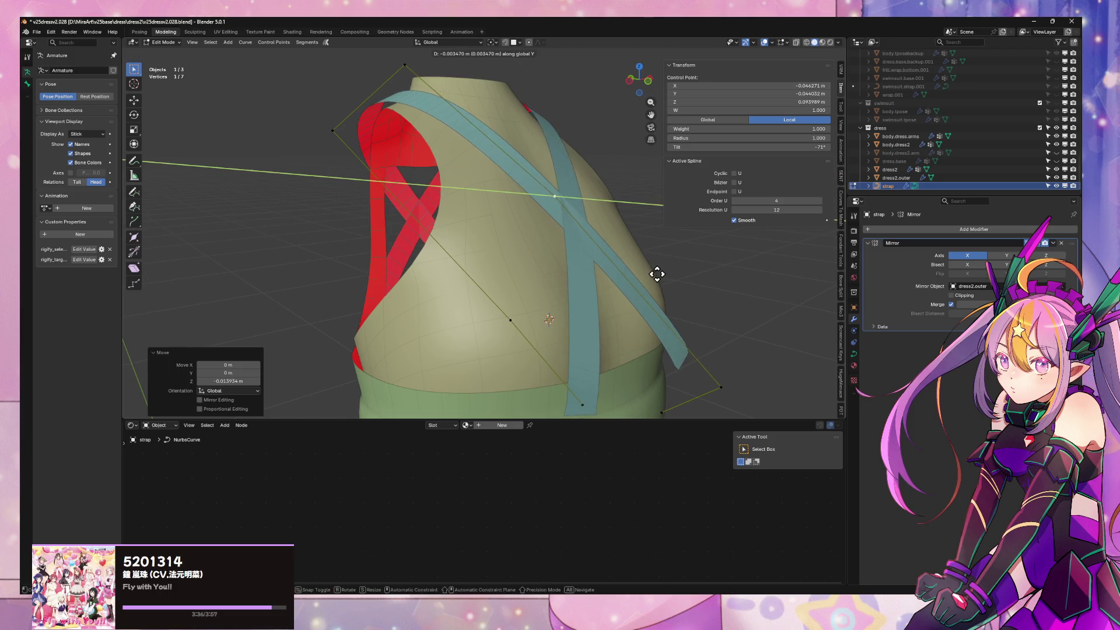
key(z)
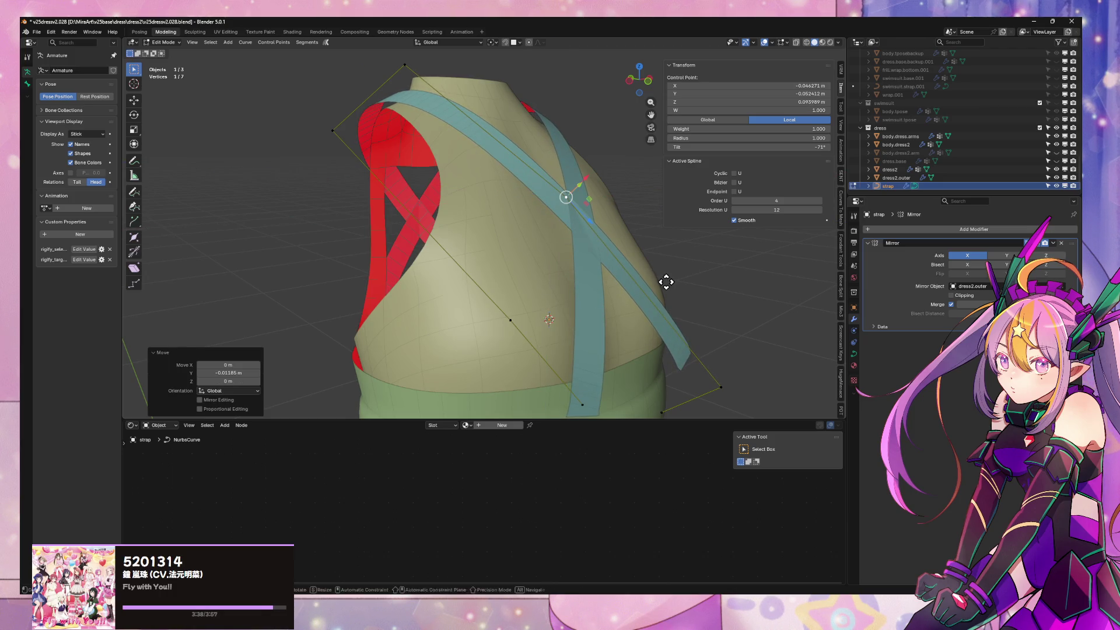
click(669, 295)
Shift the point along Y, re-tilt it to about −41°, and clear the selection
key(g)
key(z)
key(y)
click(672, 295)
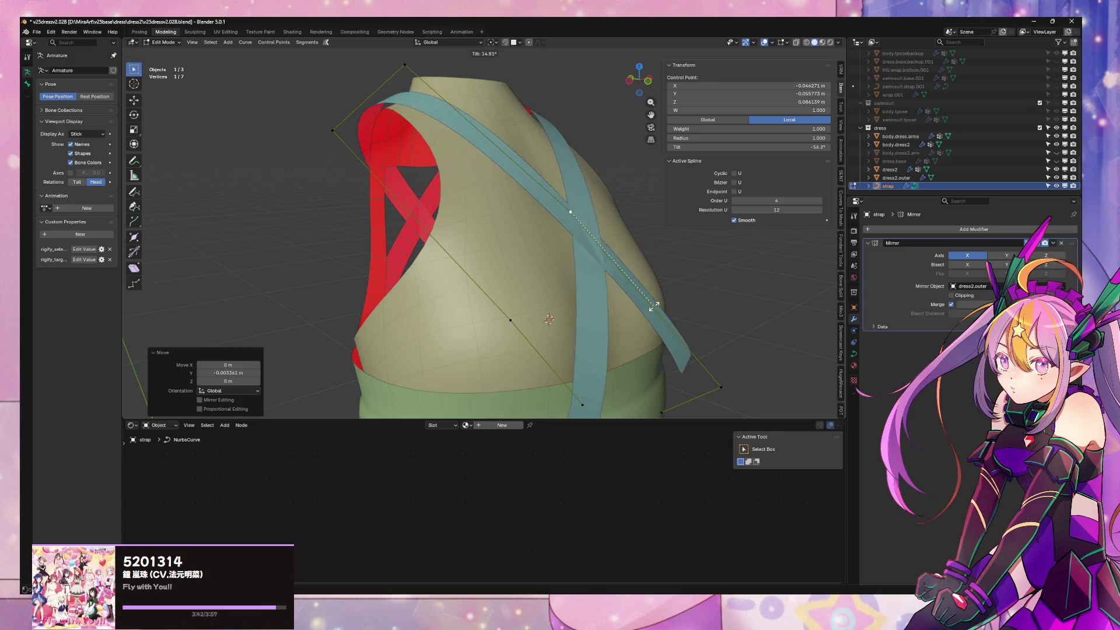
click(665, 296)
scroll(662, 296, down, 4)
mouse_move(660, 298)
middle_down()
mouse_move(630, 300)
mouse_move(607, 278)
mouse_move(630, 341)
mouse_move(565, 302)
mouse_move(623, 295)
mouse_move(545, 258)
middle_up()
scroll(545, 257, up, 2)
click(512, 243)
middle_drag(470, 304, 480, 325)
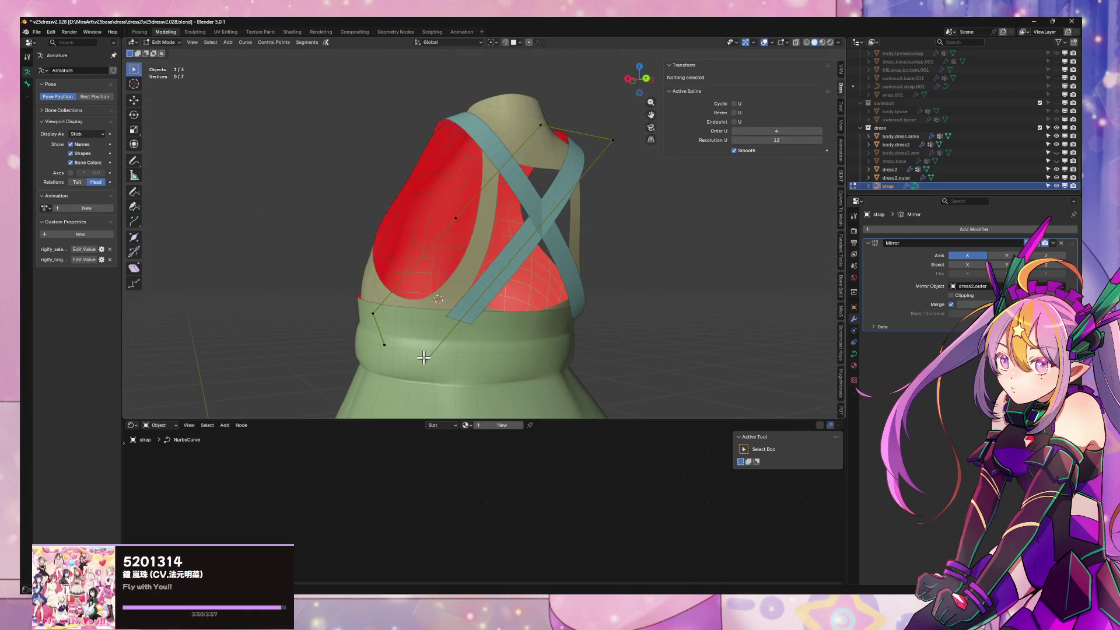
Twist the bottom strap point, return to Object Mode and leave Local View to show the character
click(420, 356)
middle_drag(611, 154, 621, 259)
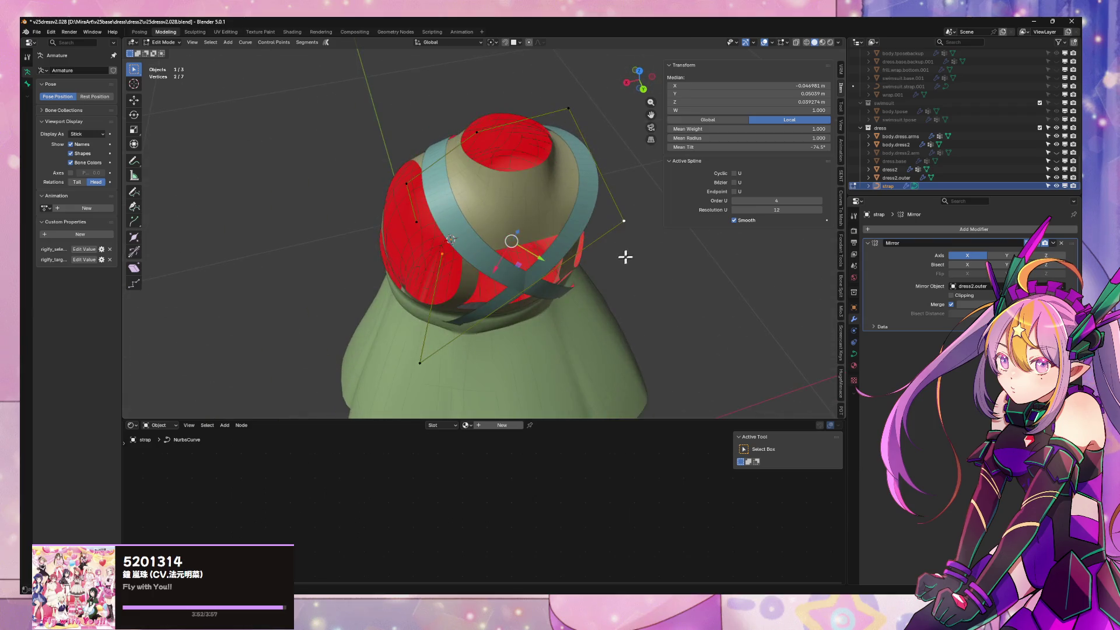
click(657, 227)
mouse_move(657, 233)
middle_down()
mouse_move(622, 172)
mouse_move(560, 179)
mouse_move(595, 230)
mouse_move(556, 231)
mouse_move(581, 260)
middle_up()
scroll(595, 230, down, 4)
key(Tab)
scroll(598, 233, down, 3)
key(KP_Divide)
scroll(566, 252, down, 3)
scroll(582, 259, up, 5)
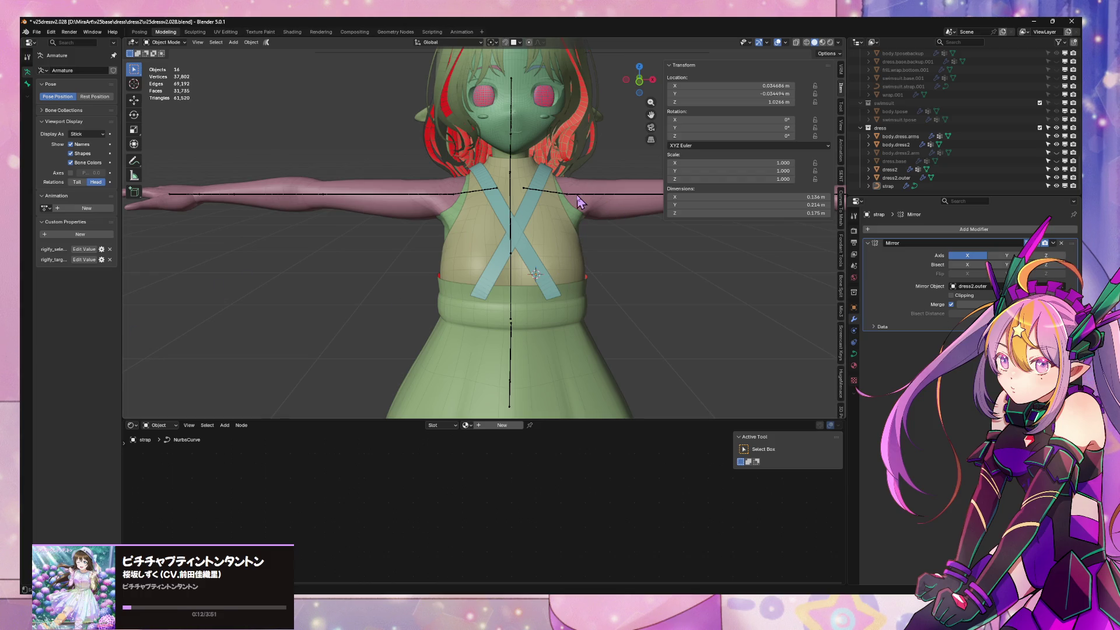
Switch to Material Preview shading and inspect the strapped dress from behind
click(823, 42)
mouse_move(620, 221)
middle_down()
mouse_move(428, 210)
mouse_move(533, 226)
middle_up()
scroll(534, 226, down, 5)
scroll(539, 229, up, 2)
scroll(539, 230, up, 3)
scroll(538, 229, up, 4)
mouse_move(561, 212)
middle_down()
mouse_move(669, 228)
mouse_move(650, 271)
mouse_move(566, 273)
middle_up()
scroll(566, 272, up, 2)
click(515, 213)
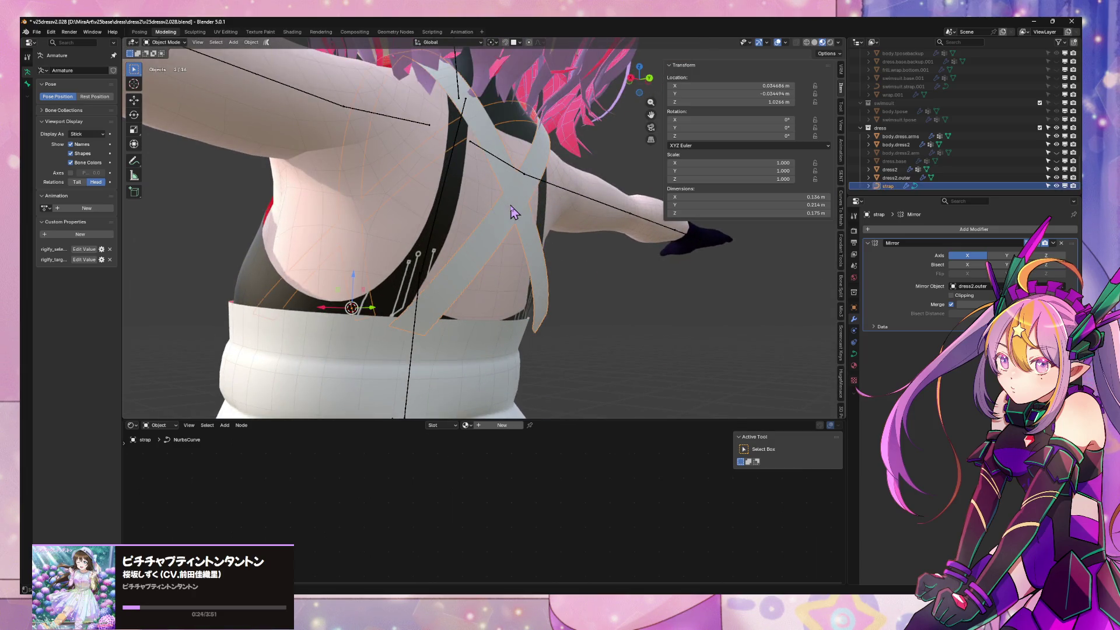
scroll(534, 215, down, 1)
scroll(559, 221, down, 1)
Save Incremental as v25dressv2.029, then bring up the strap's Object context menu
click(35, 34)
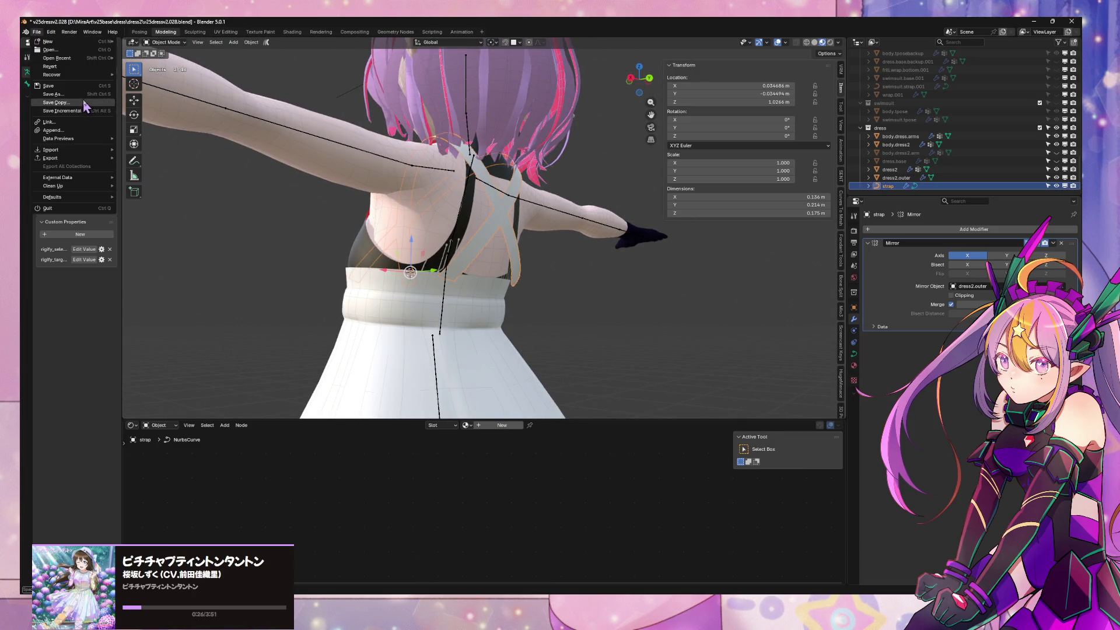
click(85, 114)
scroll(525, 222, up, 3)
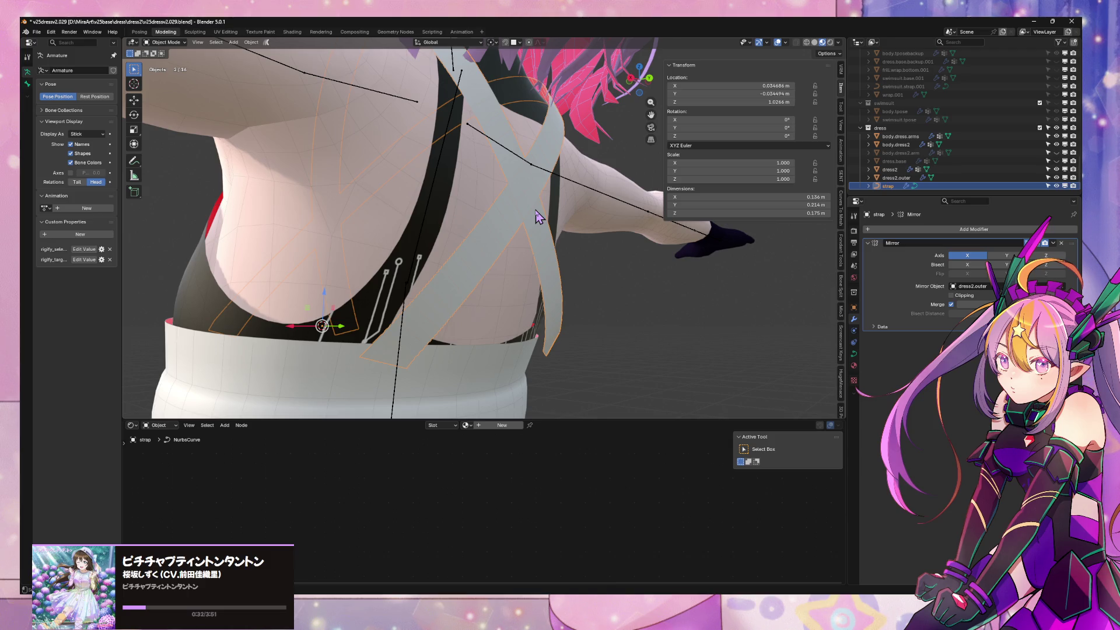
key(Tab)
middle_drag(525, 227, 491, 212)
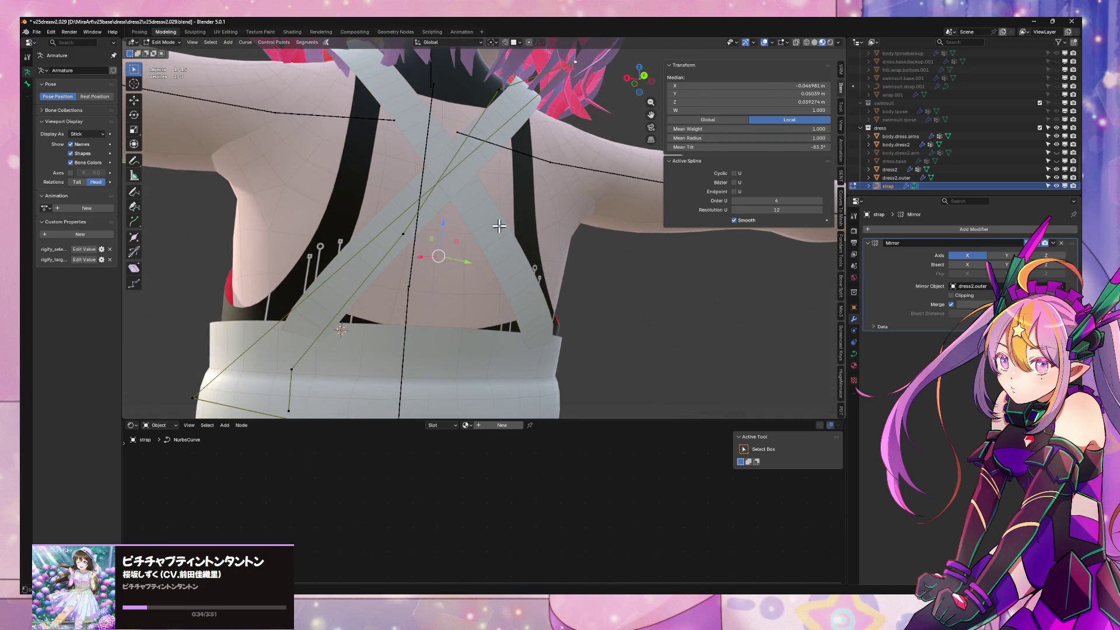
scroll(500, 227, down, 3)
key(Tab)
right_click(492, 175)
mouse_move(455, 226)
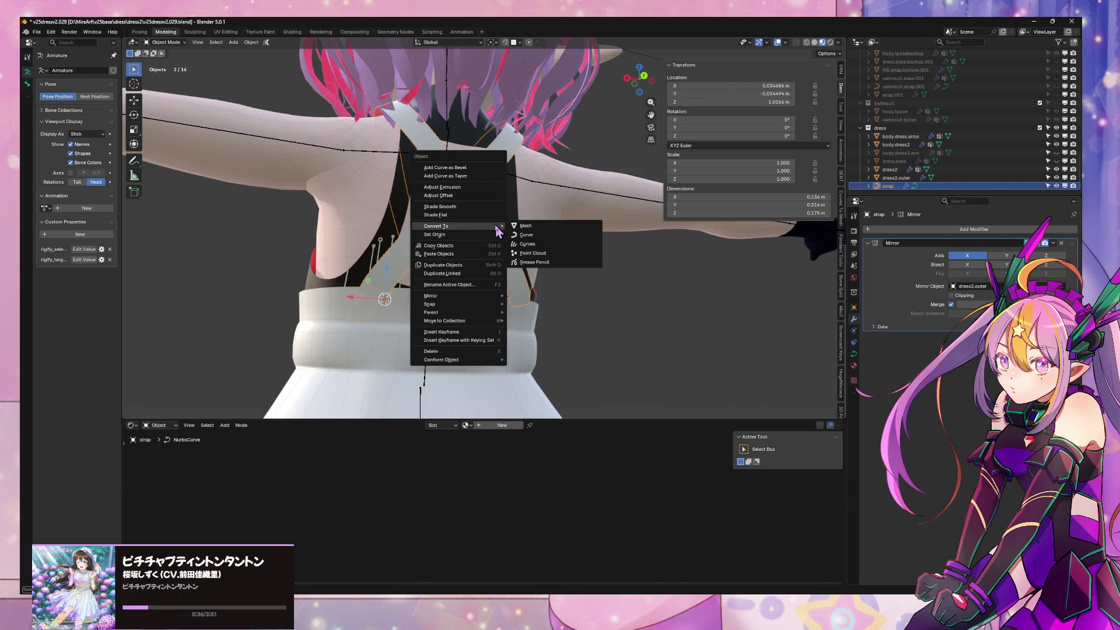
Convert the strap curve to a mesh and apply context-menu operations to all its geometry
click(527, 226)
key(Tab)
middle_drag(458, 251, 513, 250)
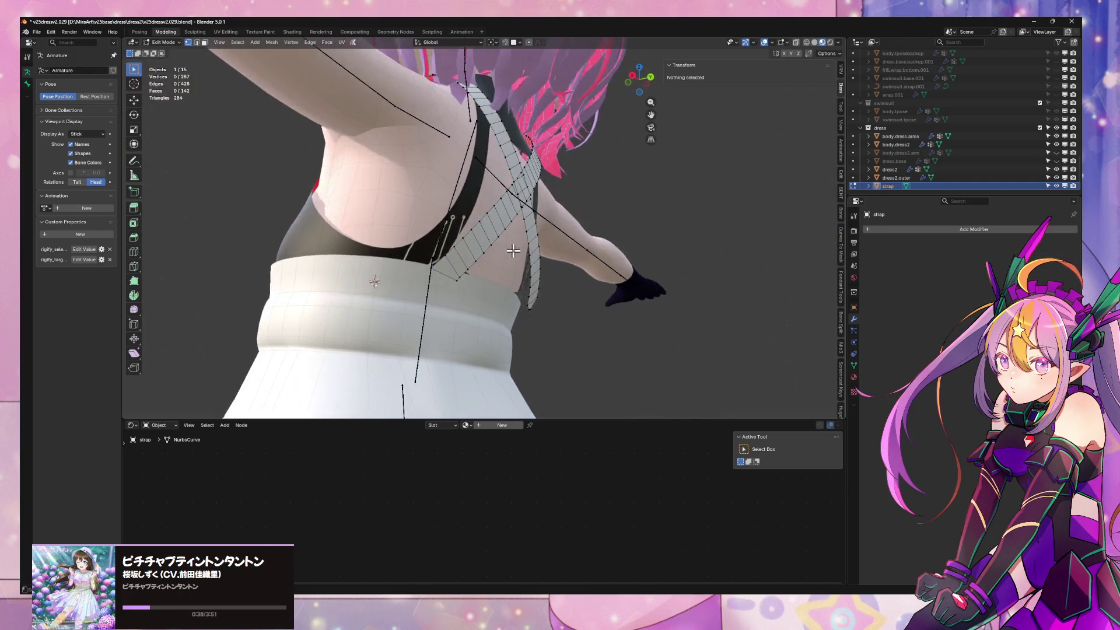
scroll(453, 295, up, 3)
key(a)
right_click(437, 300)
click(437, 308)
mouse_move(437, 308)
middle_down()
mouse_move(548, 304)
mouse_move(528, 306)
mouse_move(559, 357)
mouse_move(622, 300)
mouse_move(594, 318)
mouse_move(542, 302)
middle_up()
right_click(540, 320)
click(542, 321)
key(Tab)
scroll(561, 312, down, 3)
scroll(540, 302, up, 4)
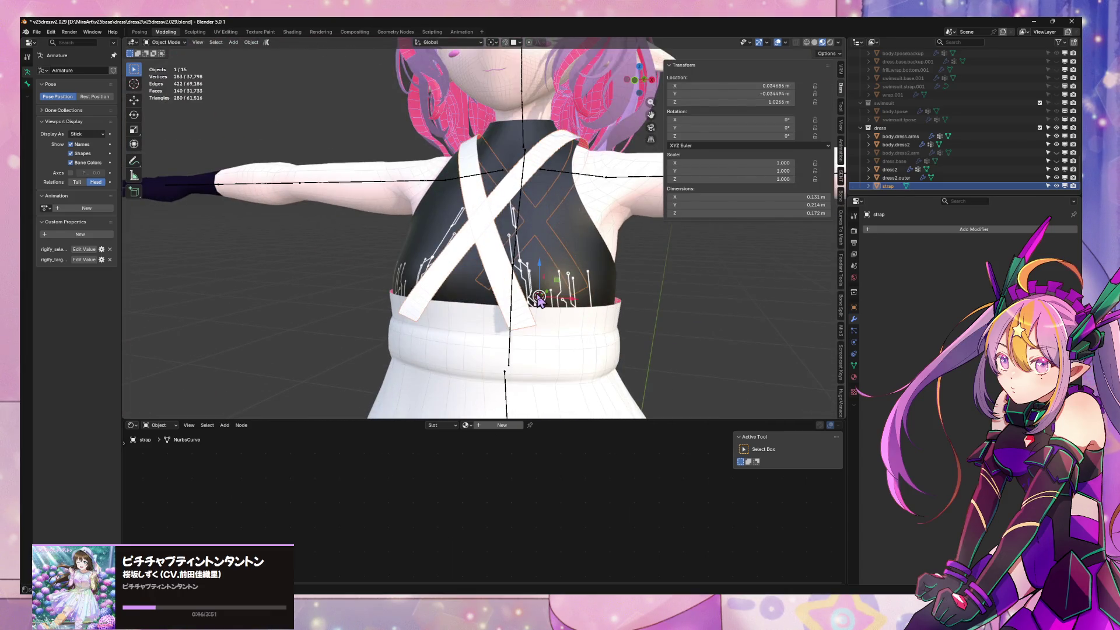
Delete the strap-end faces overlapping the white waistband
key(Tab)
scroll(529, 317, up, 3)
scroll(543, 289, down, 1)
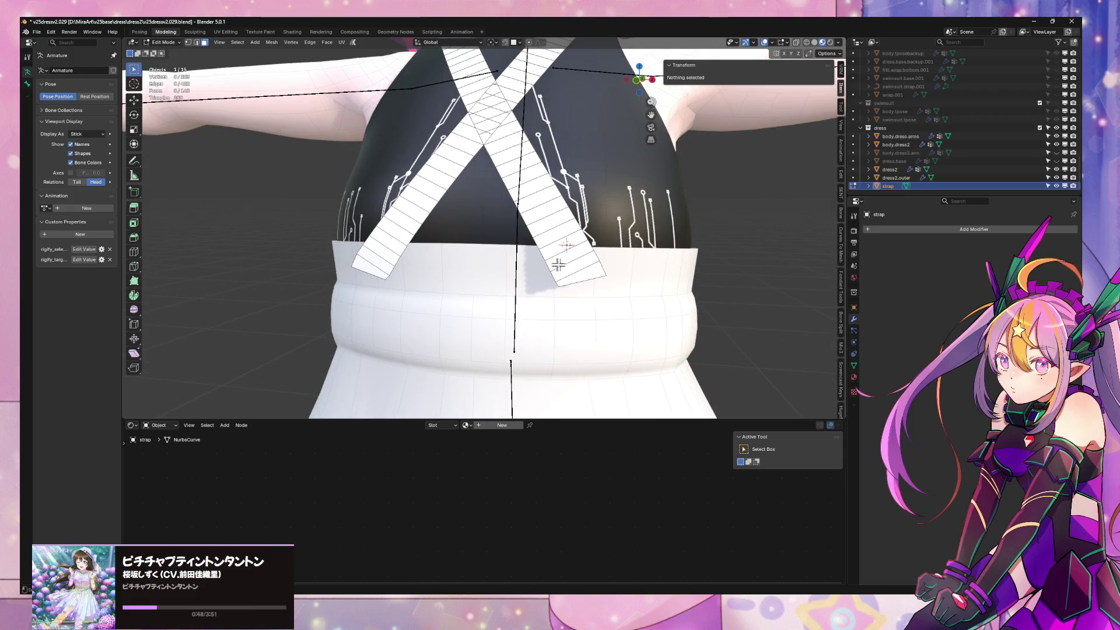
click(574, 261)
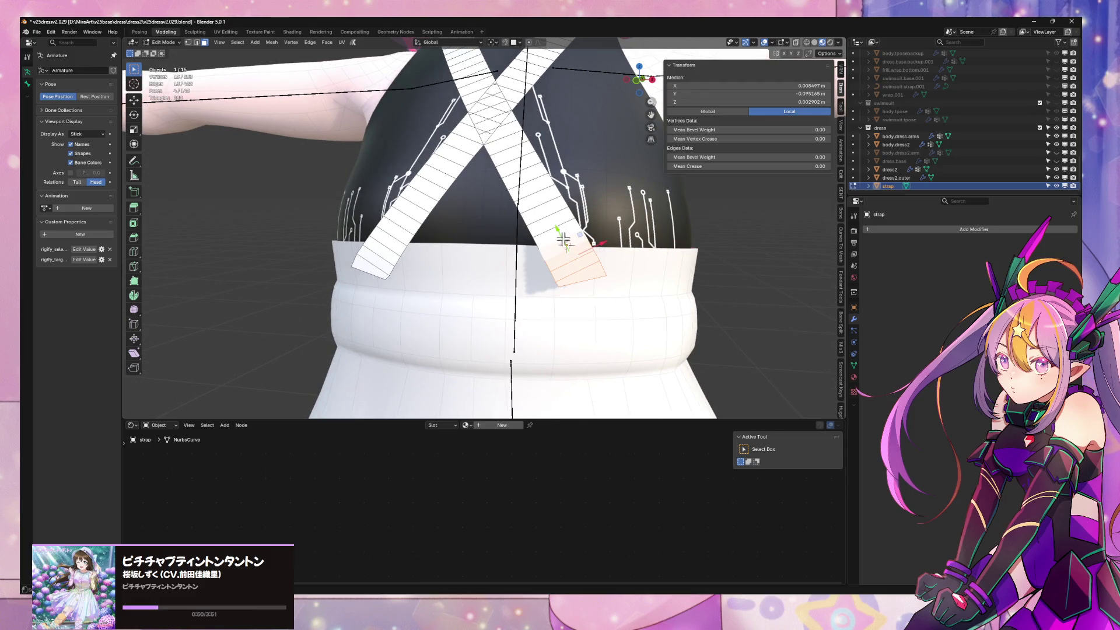
key(x)
click(366, 262)
mouse_move(366, 263)
middle_down()
mouse_move(539, 329)
mouse_move(612, 288)
mouse_move(720, 263)
mouse_move(575, 237)
mouse_move(440, 252)
mouse_move(481, 244)
mouse_move(368, 280)
mouse_move(280, 275)
mouse_move(479, 238)
mouse_move(491, 251)
middle_up()
scroll(613, 289, down, 3)
scroll(698, 255, up, 3)
scroll(441, 253, down, 3)
scroll(483, 244, down, 3)
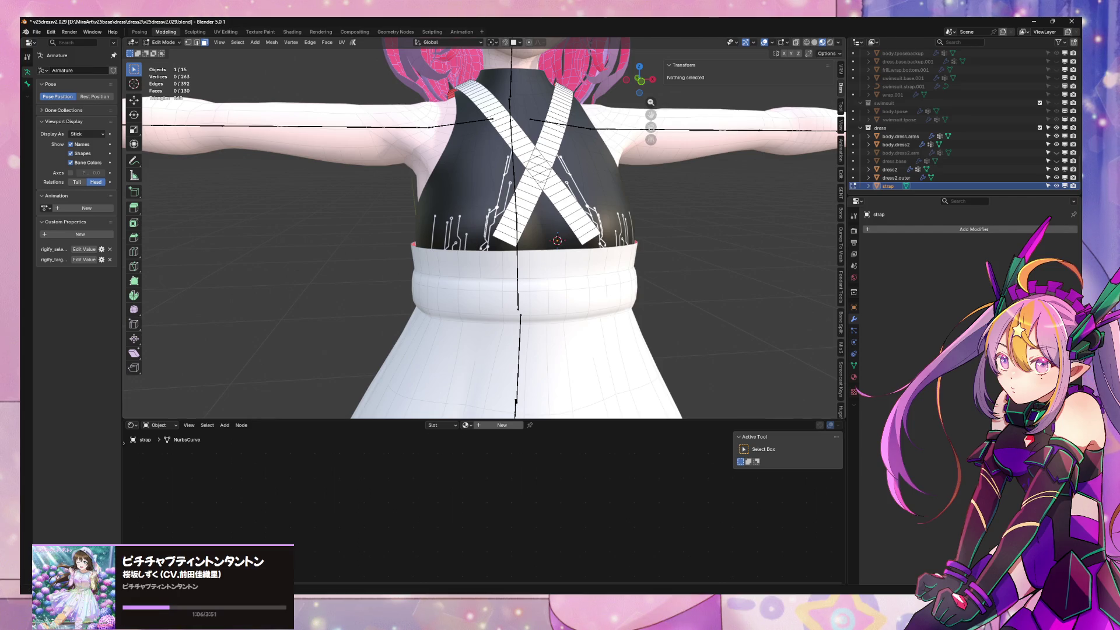
scroll(487, 246, down, 5)
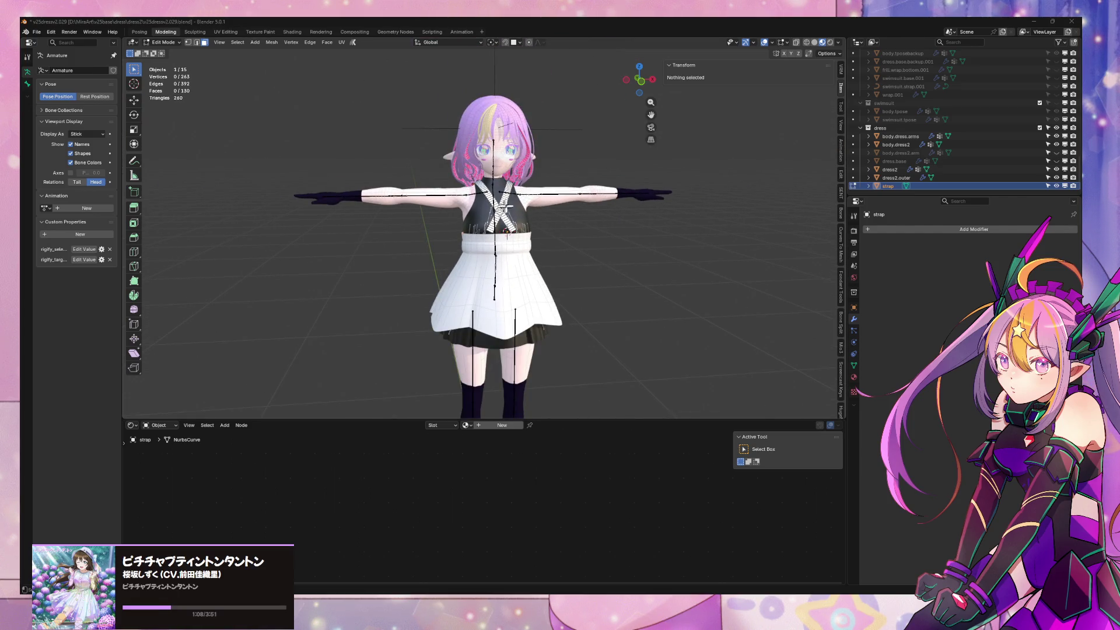
scroll(735, 209, up, 5)
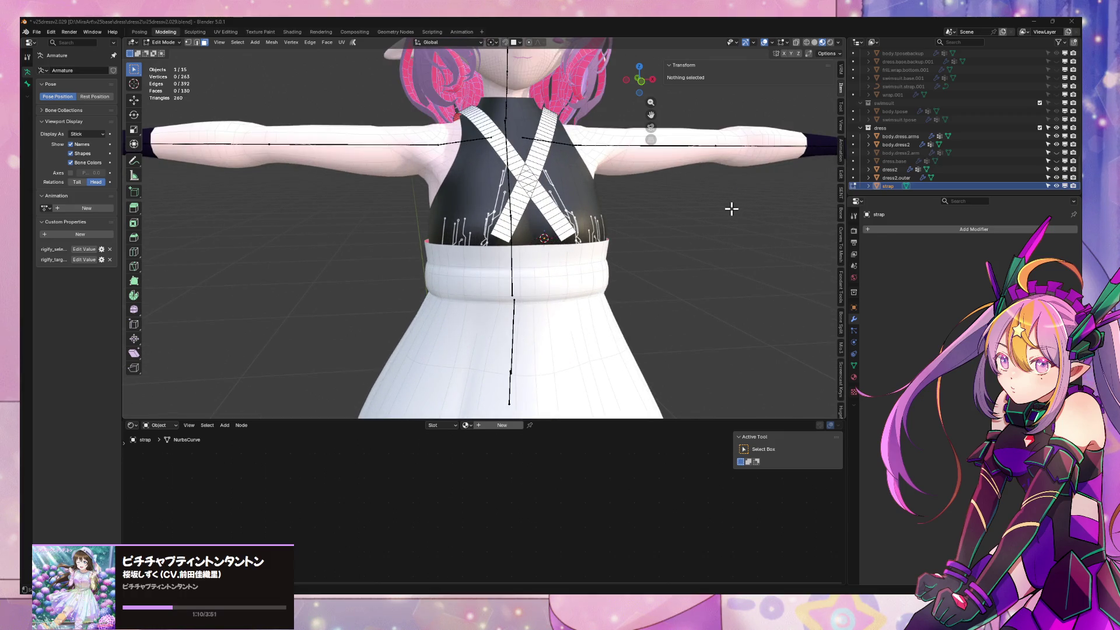
scroll(732, 209, up, 4)
Delete the end faces at both lower ends of the back strap
mouse_move(732, 208)
middle_down()
mouse_move(625, 215)
mouse_move(583, 206)
mouse_move(462, 243)
middle_up()
click(369, 250)
key(x)
click(438, 251)
mouse_move(570, 246)
middle_down()
mouse_move(513, 242)
mouse_move(643, 242)
middle_up()
click(538, 240)
key(x)
click(532, 219)
Hide one back-strap vertex with H, dismiss the stray UV menu, and switch to front view
click(371, 255)
middle_drag(463, 243, 848, 74)
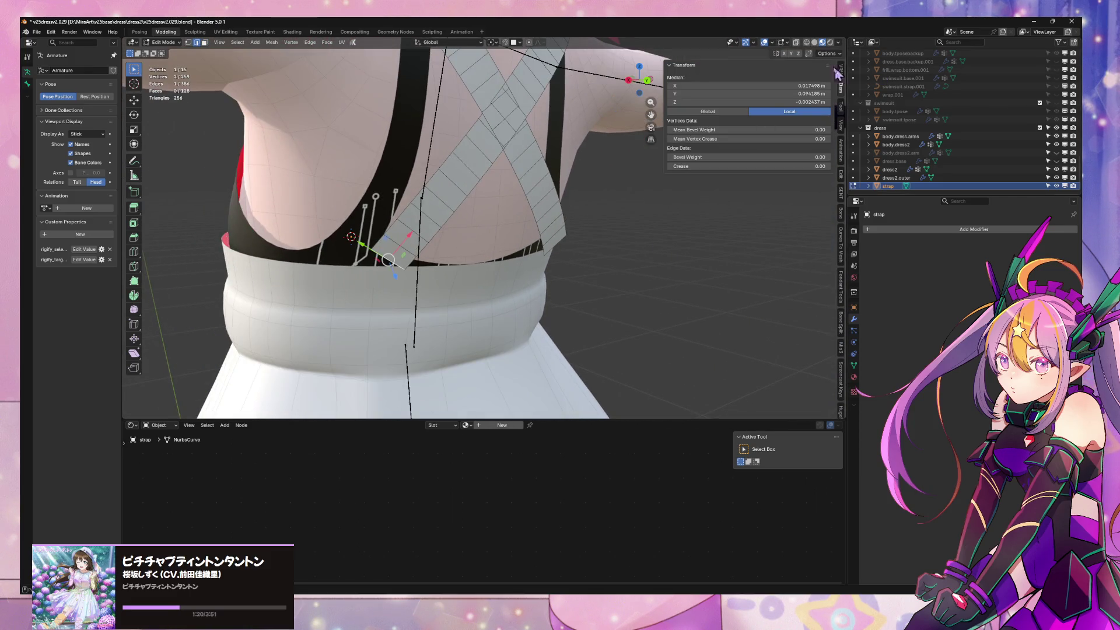
mouse_move(652, 178)
middle_down()
mouse_move(573, 154)
mouse_move(554, 31)
mouse_move(529, 211)
middle_up()
key(h)
key(u)
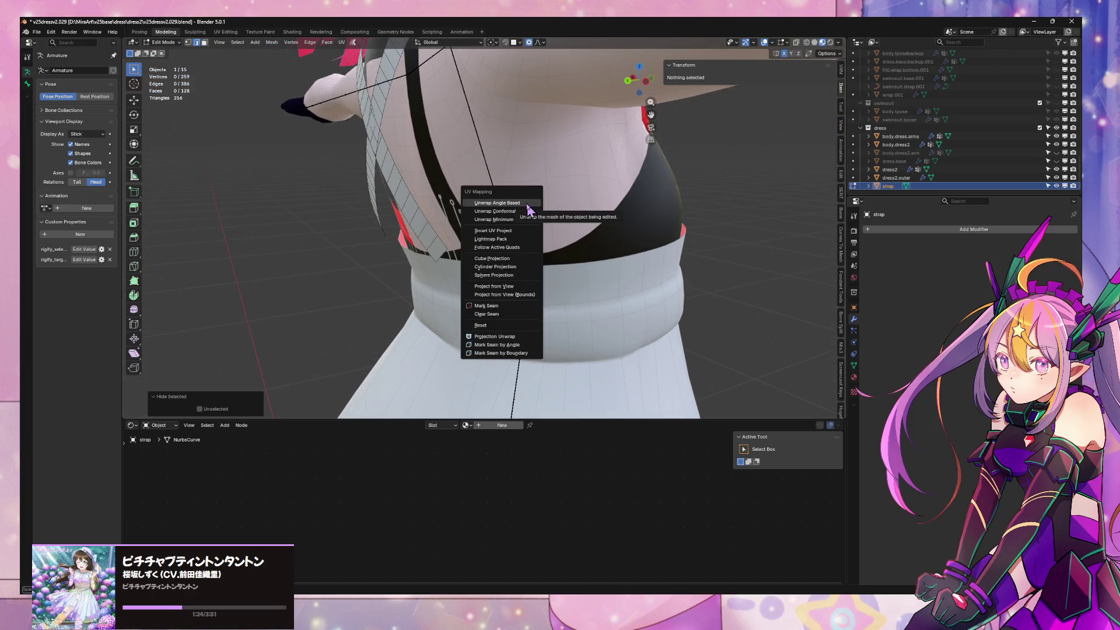
click(526, 203)
key(ctrl+KP_1)
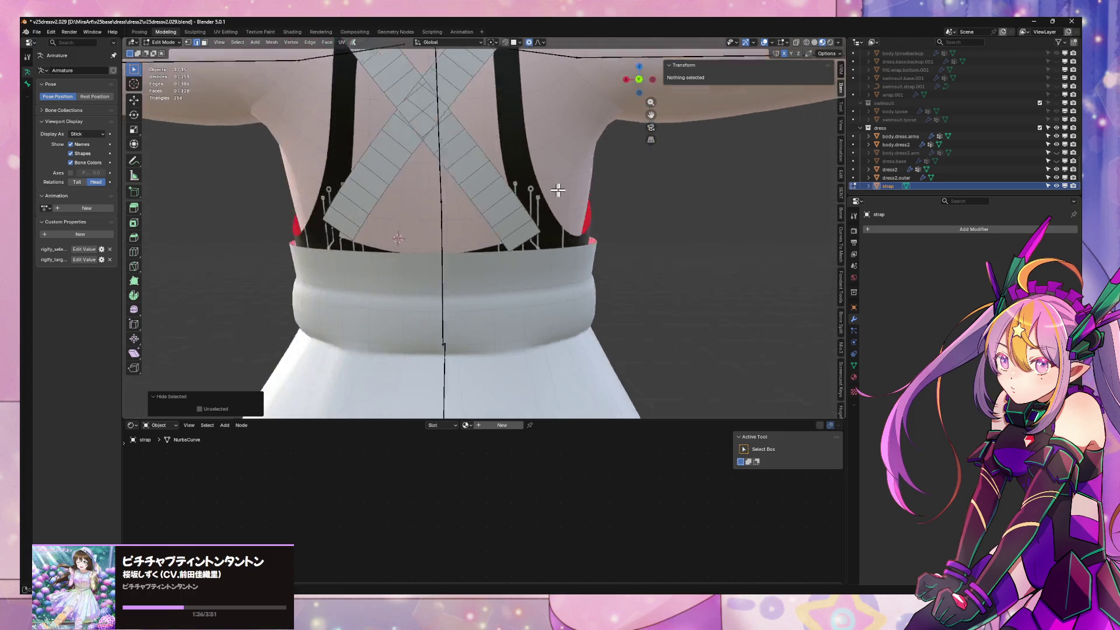
Reveal hidden geometry and slide the back strap points along X toward the dress top
key(alt+h)
mouse_move(565, 210)
middle_down()
mouse_move(563, 198)
mouse_move(520, 212)
middle_up()
key(g)
key(x)
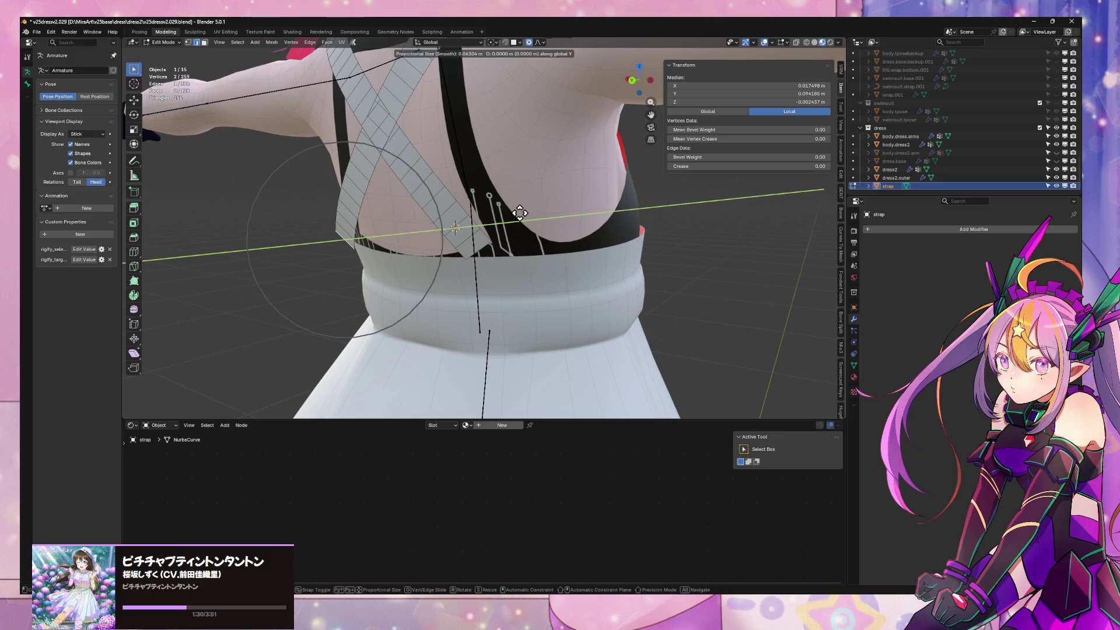
click(507, 175)
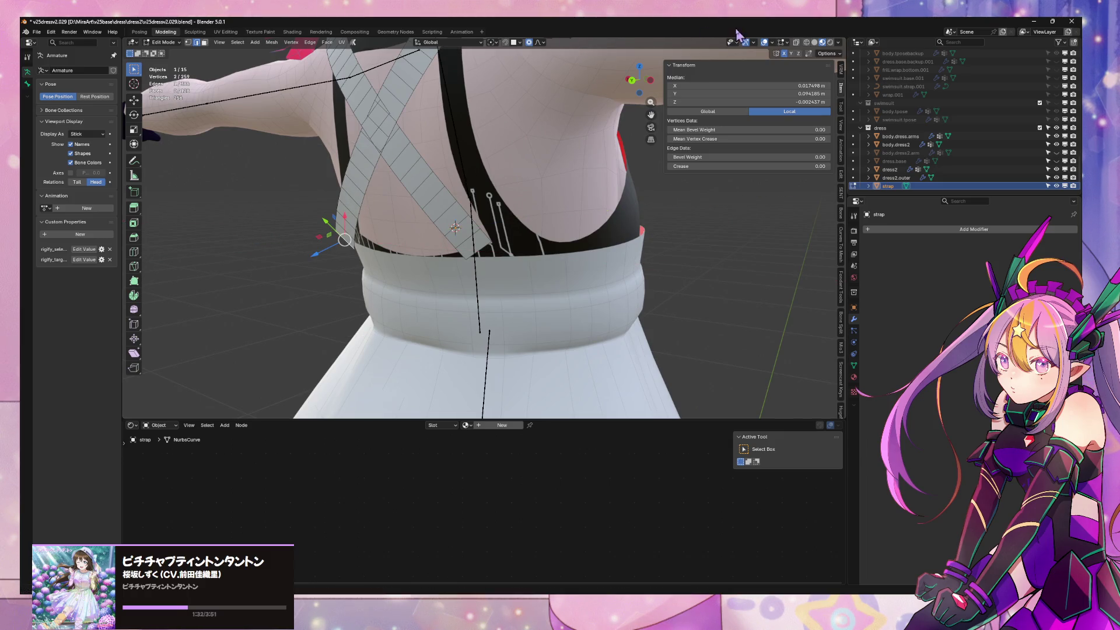
key(g)
key(y)
key(Escape)
key(g)
key(x)
mouse_move(553, 211)
middle_down()
mouse_move(526, 227)
mouse_move(599, 208)
middle_up()
key(Escape)
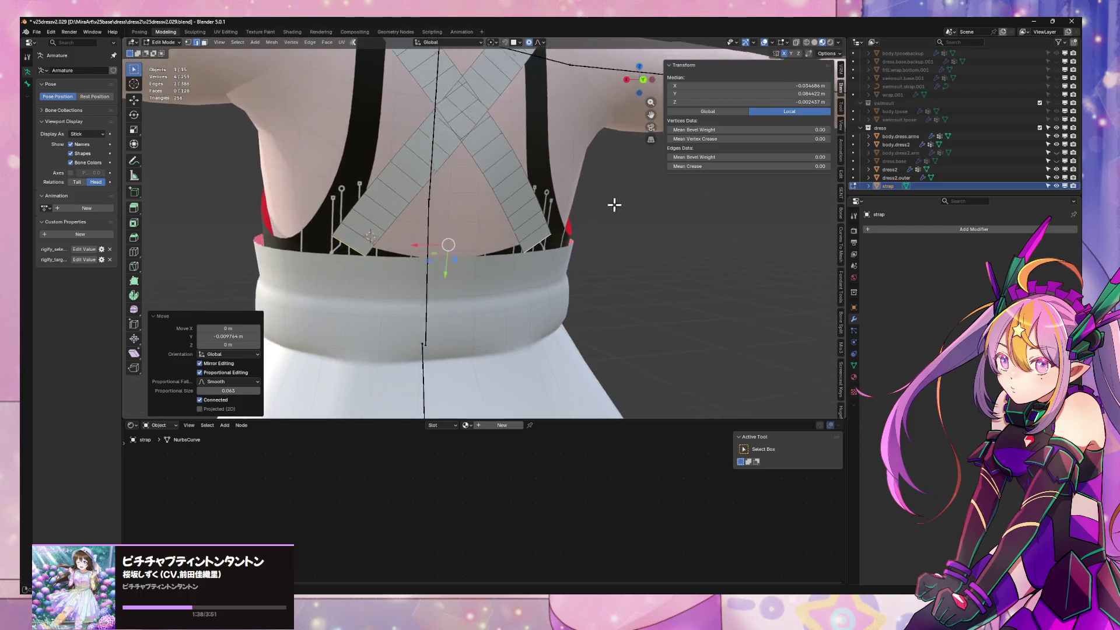
Move the strap's lower end points along Y and X until they hug the torso sides
key(g)
key(y)
scroll(594, 202, down, 2)
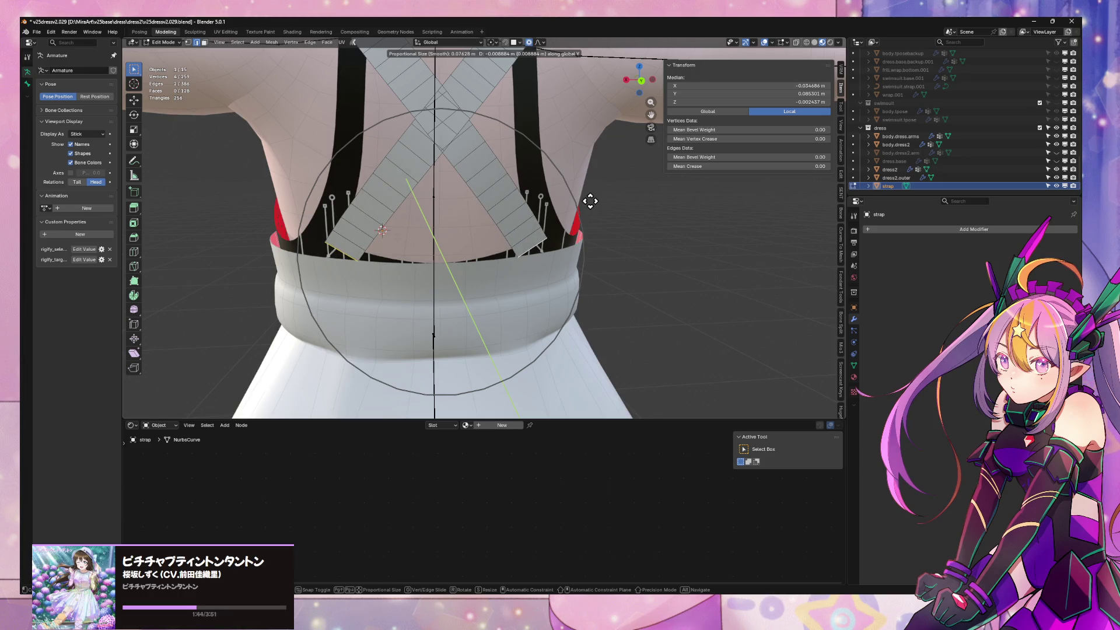
click(590, 201)
mouse_move(587, 201)
middle_down()
mouse_move(503, 202)
mouse_move(597, 178)
mouse_move(559, 202)
middle_up()
click(461, 323)
mouse_move(461, 324)
middle_down()
mouse_move(511, 248)
mouse_move(482, 238)
mouse_move(533, 236)
mouse_move(507, 238)
middle_up()
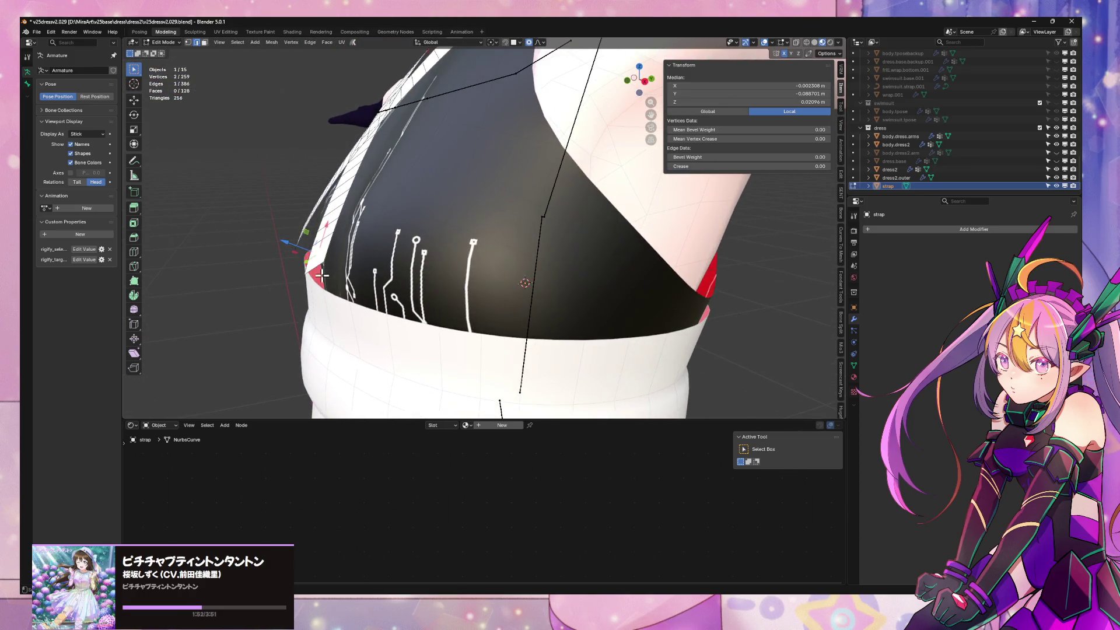
key(g)
key(x)
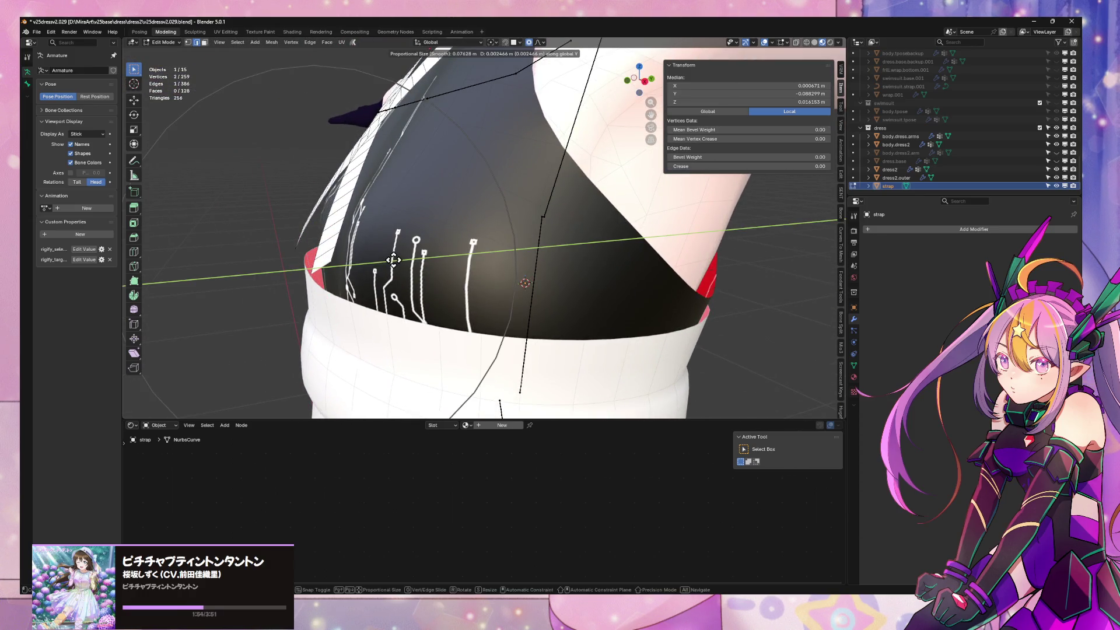
click(394, 260)
middle_drag(335, 250, 334, 261)
middle_drag(494, 252, 575, 235)
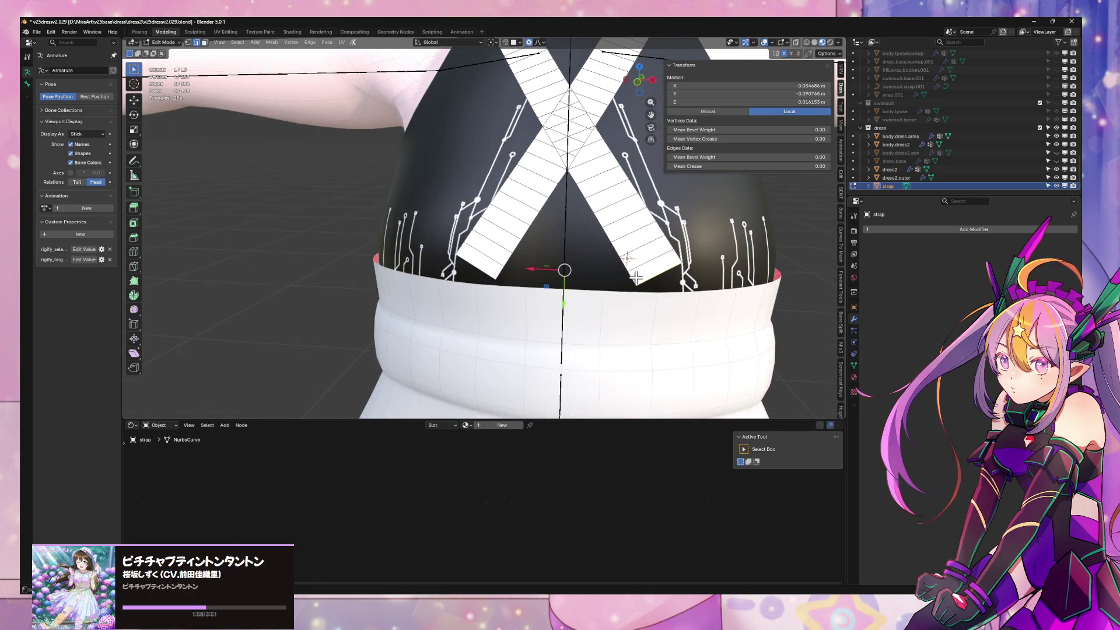
Leave Edit Mode and select the dress2.outer object
key(Tab)
scroll(580, 275, down, 4)
click(564, 286)
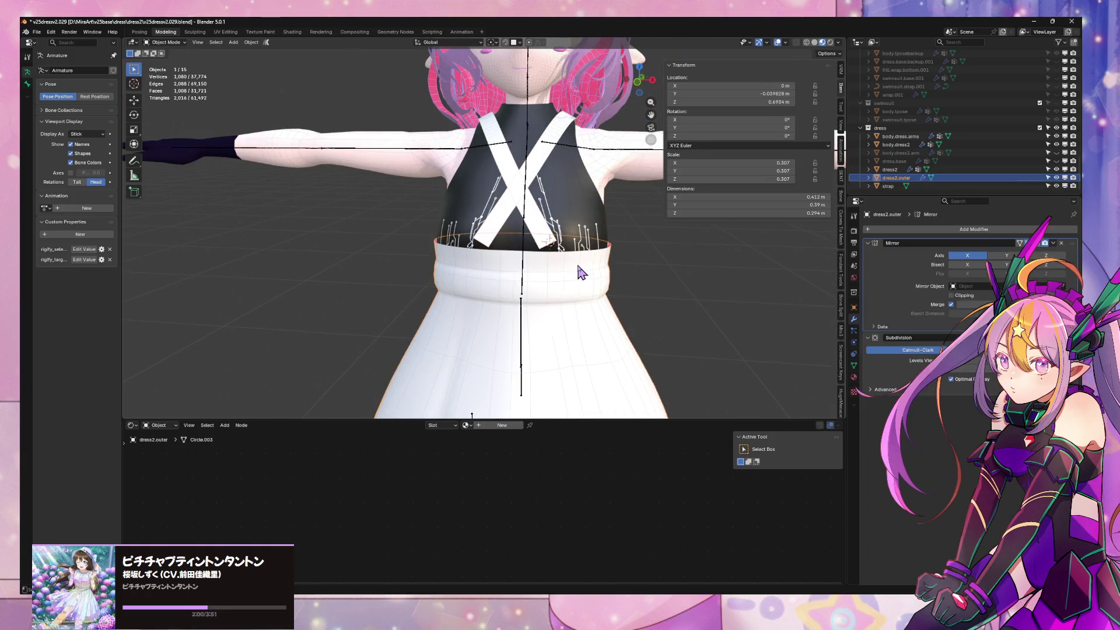
Briefly inspect the dress waistband in Edit Mode, then select the strap and enter Edit Mode on it
key(Tab)
click(525, 258)
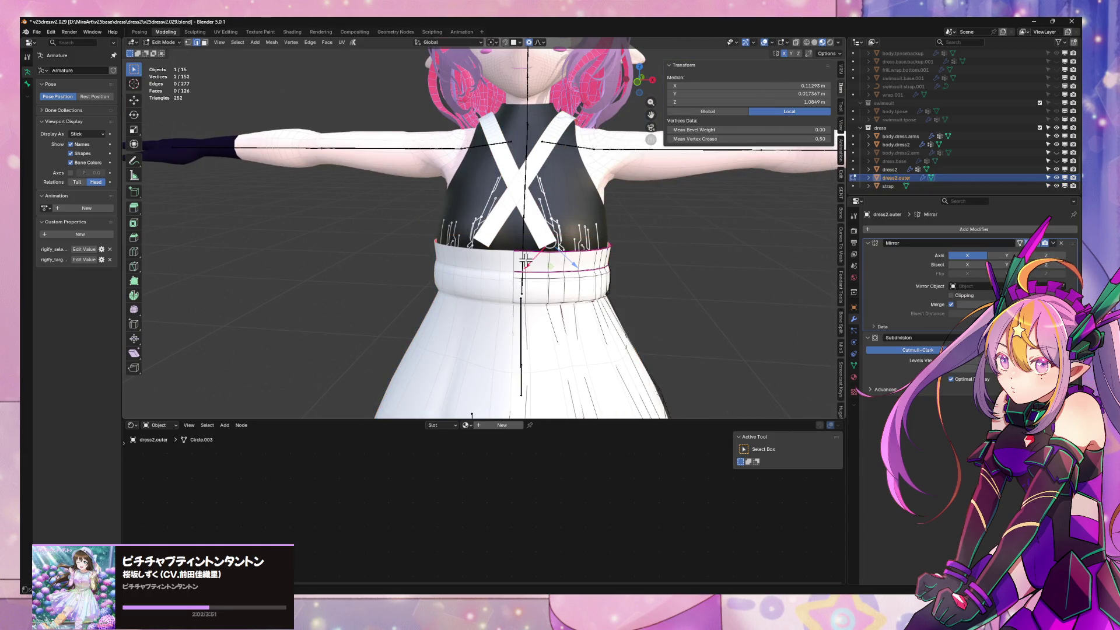
scroll(526, 258, down, 3)
scroll(530, 249, down, 1)
key(Tab)
scroll(544, 226, up, 4)
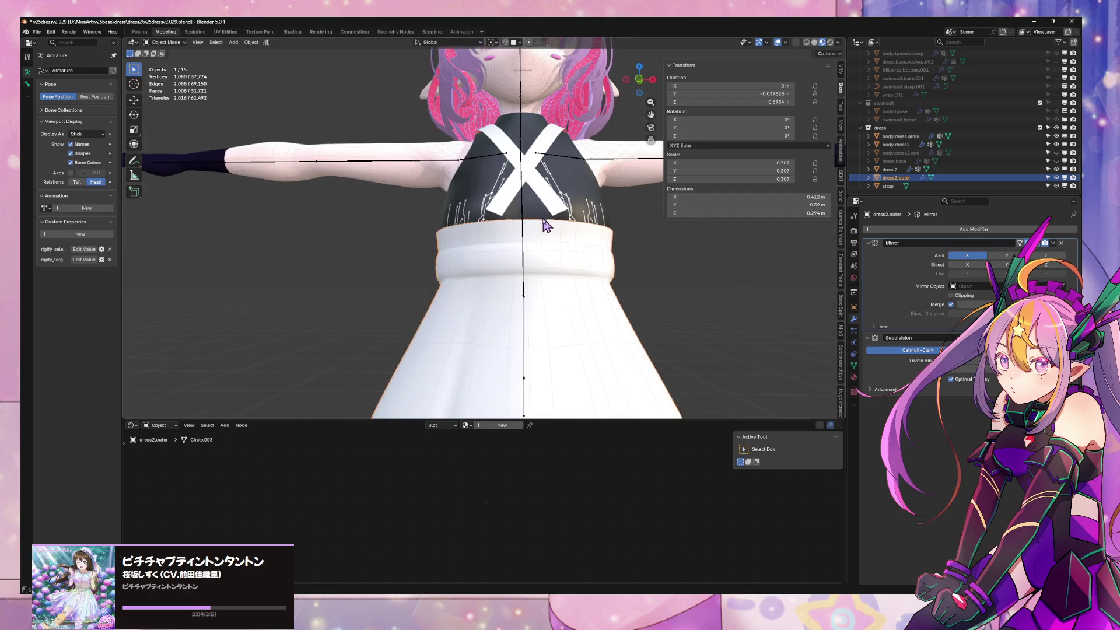
click(543, 227)
click(252, 42)
mouse_move(263, 69)
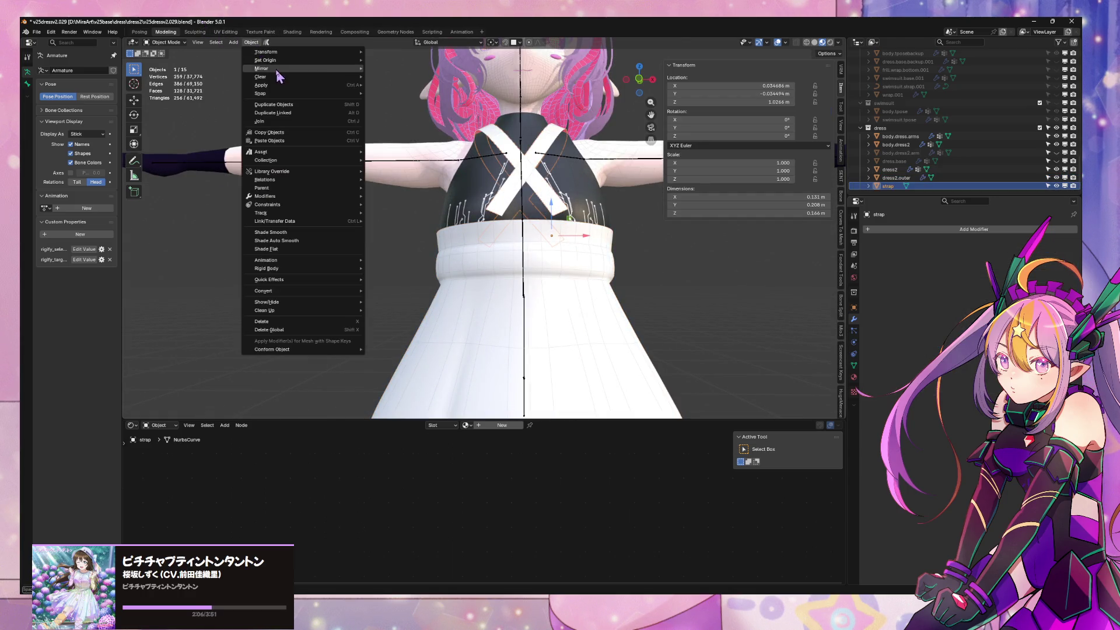
click(407, 89)
key(Tab)
middle_drag(411, 132, 490, 263)
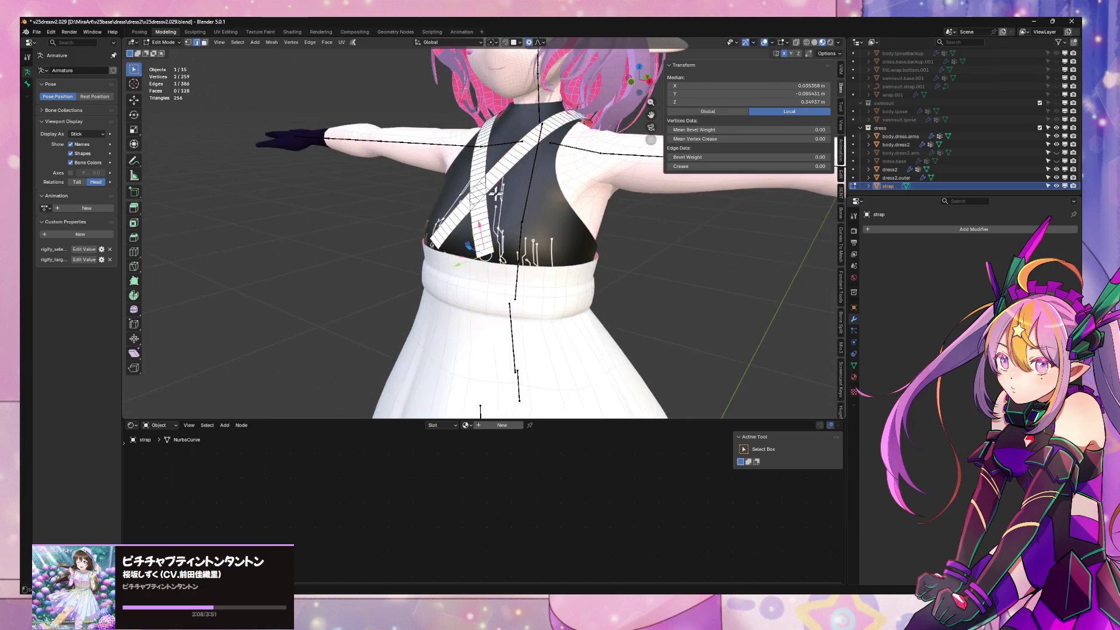
scroll(496, 277, up, 2)
Move the front strap points along Y, then repeat with proportional editing for a smooth curve
key(g)
key(y)
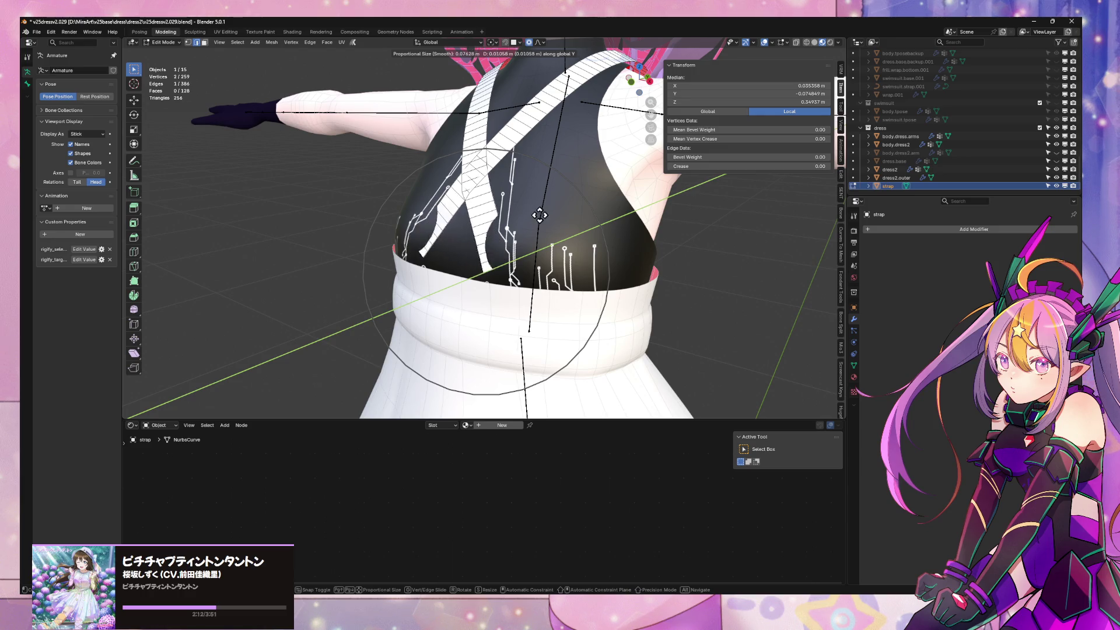
click(535, 210)
mouse_move(537, 200)
middle_down()
mouse_move(604, 180)
mouse_move(670, 120)
middle_up()
scroll(603, 180, up, 3)
scroll(617, 188, up, 3)
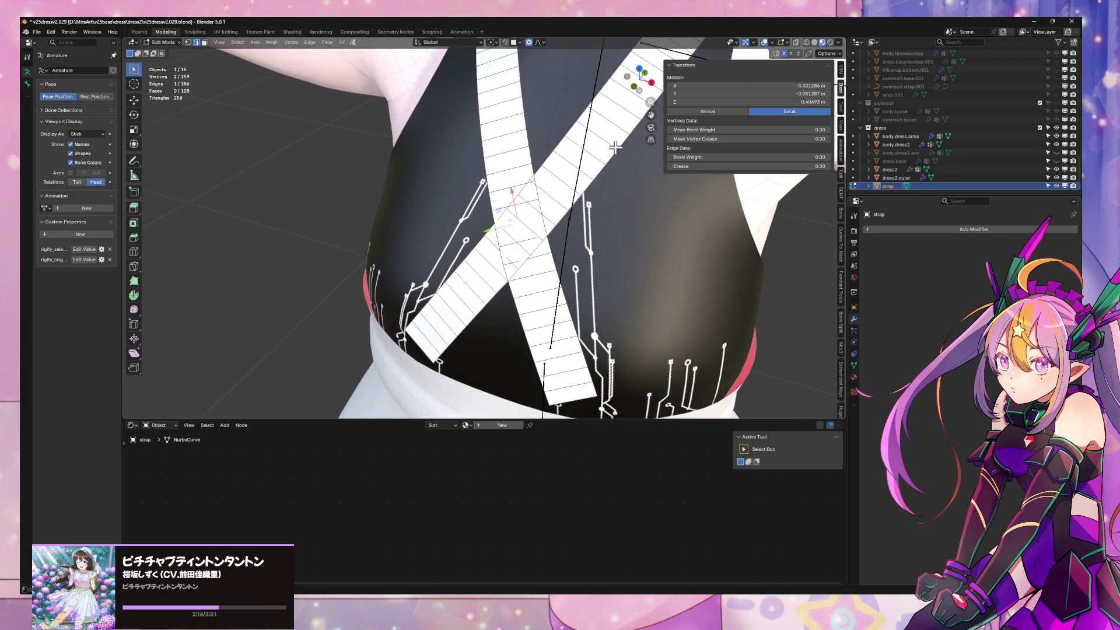
key(g)
key(Escape)
click(538, 43)
middle_drag(781, 61, 513, 137)
key(g)
key(y)
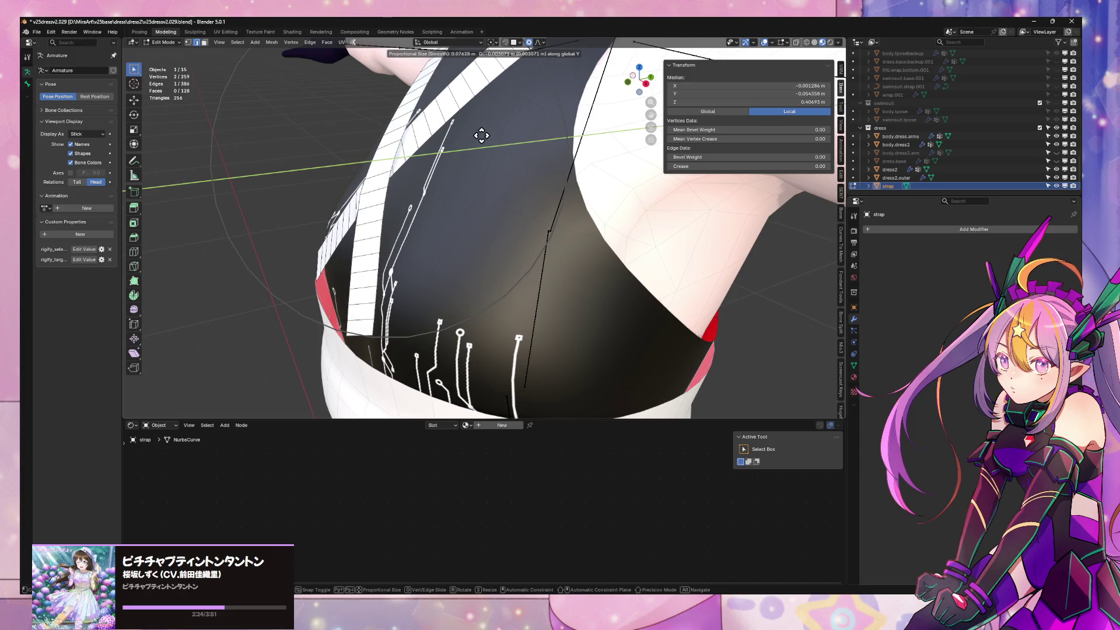
click(481, 135)
Adjust points around the front strap crossing so the bands sit against the bodice
mouse_move(482, 135)
middle_down()
mouse_move(540, 147)
mouse_move(509, 145)
mouse_move(588, 204)
middle_up()
scroll(589, 204, up, 3)
scroll(588, 204, up, 3)
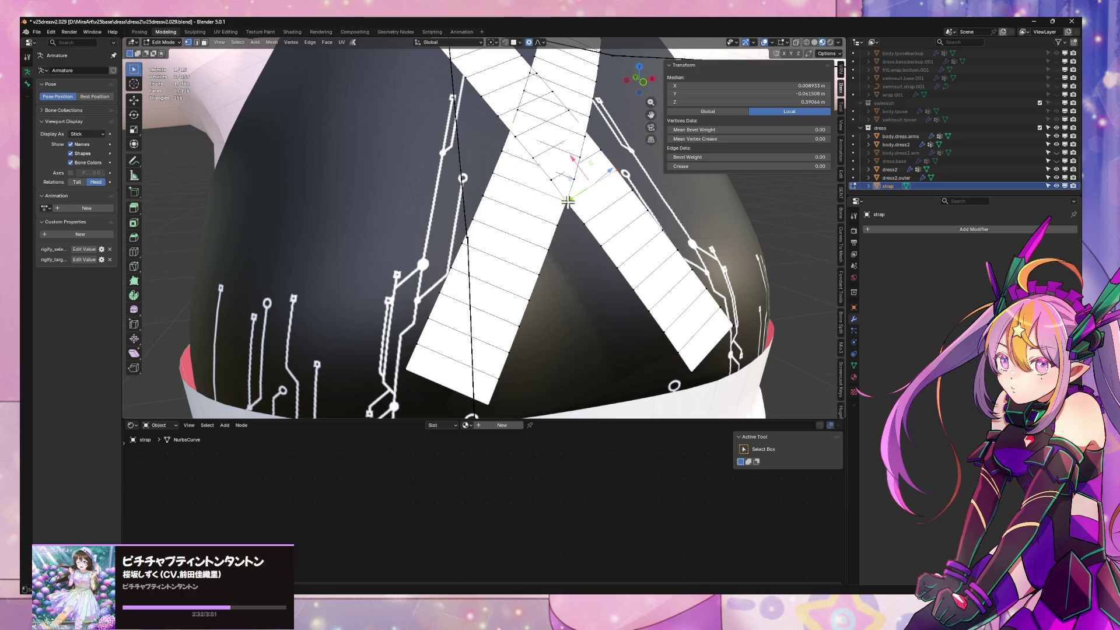
click(568, 205)
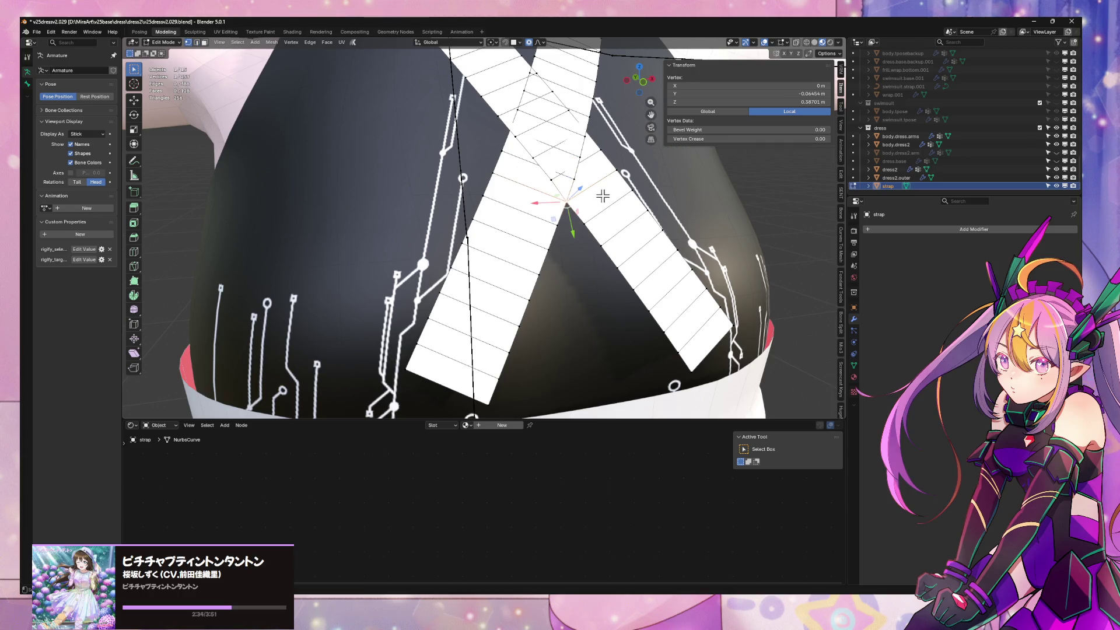
key(g)
right_click(610, 198)
scroll(608, 193, down, 5)
middle_drag(607, 193, 601, 196)
scroll(602, 195, up, 5)
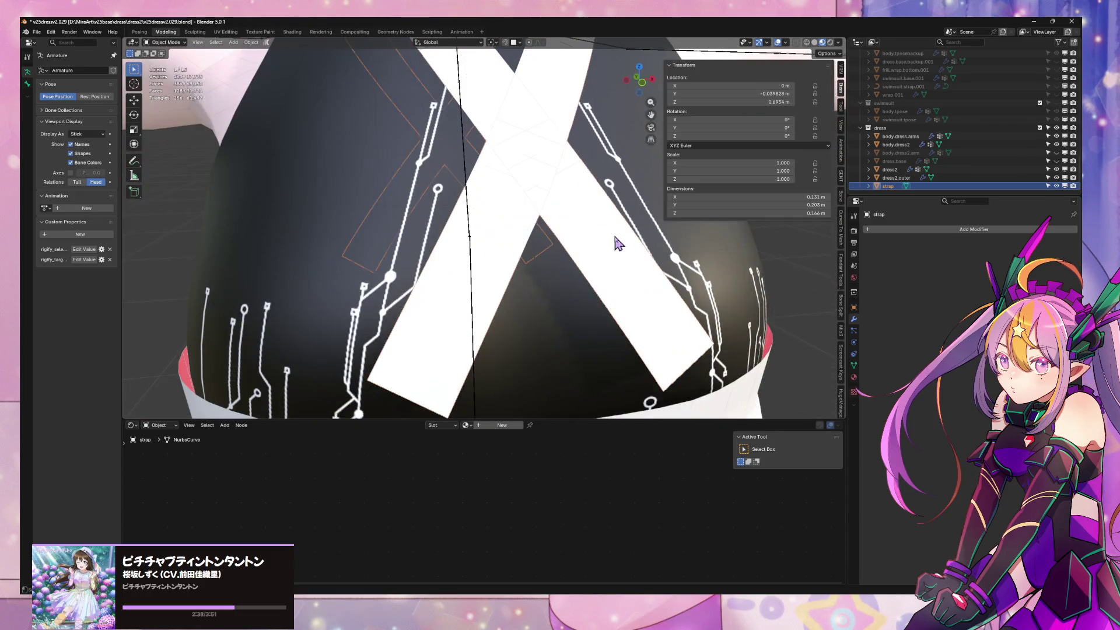
scroll(563, 210, down, 3)
scroll(589, 198, down, 1)
middle_drag(589, 198, 533, 220)
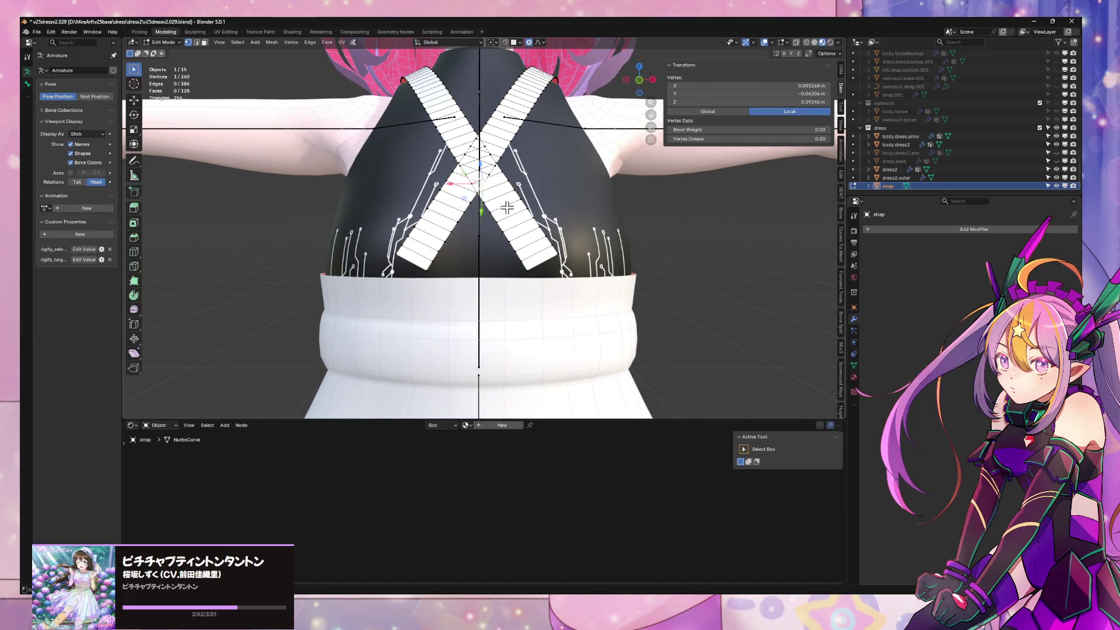
scroll(546, 169, up, 4)
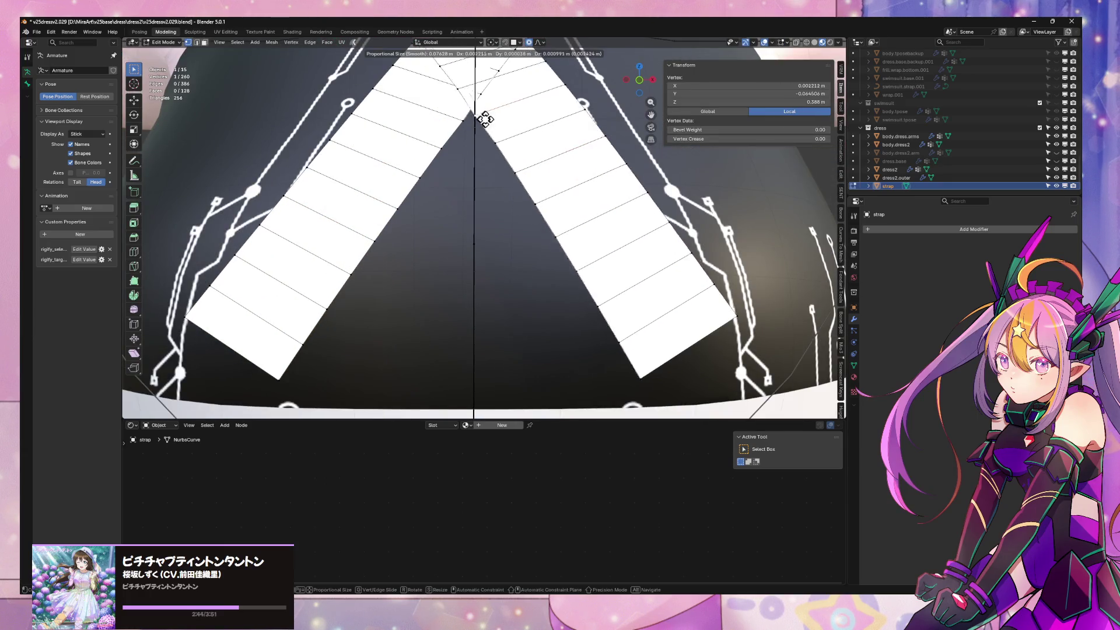
scroll(529, 136, down, 5)
key(g)
mouse_move(526, 141)
middle_down()
mouse_move(480, 137)
mouse_move(492, 142)
middle_up()
click(454, 120)
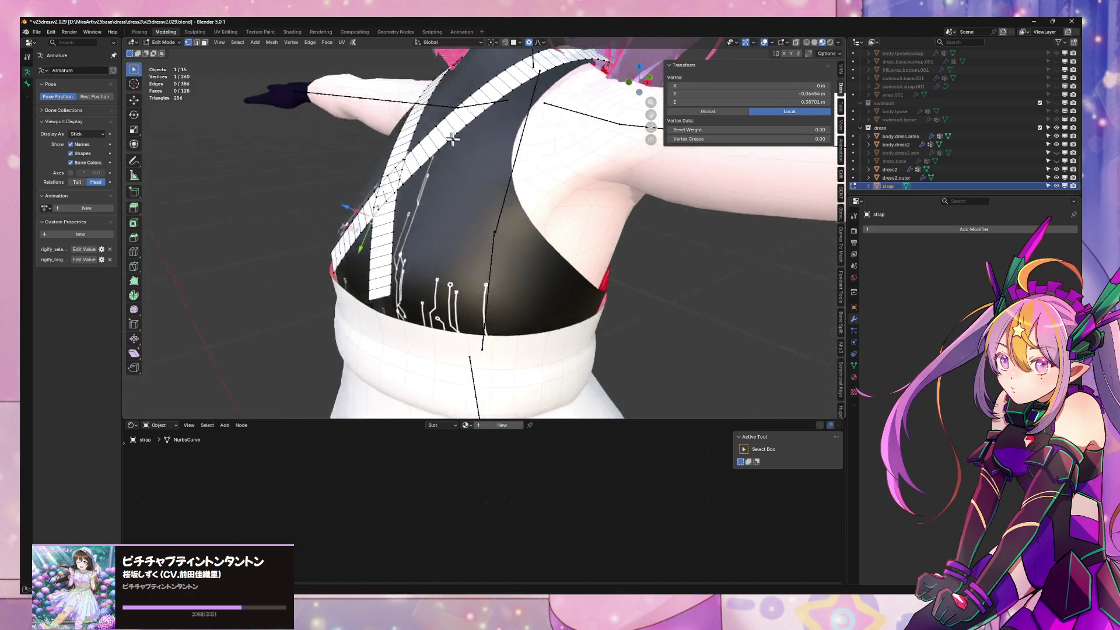
shift+click(448, 202)
mouse_move(448, 203)
middle_down()
mouse_move(447, 165)
mouse_move(550, 201)
mouse_move(528, 170)
mouse_move(495, 165)
middle_up()
click(442, 160)
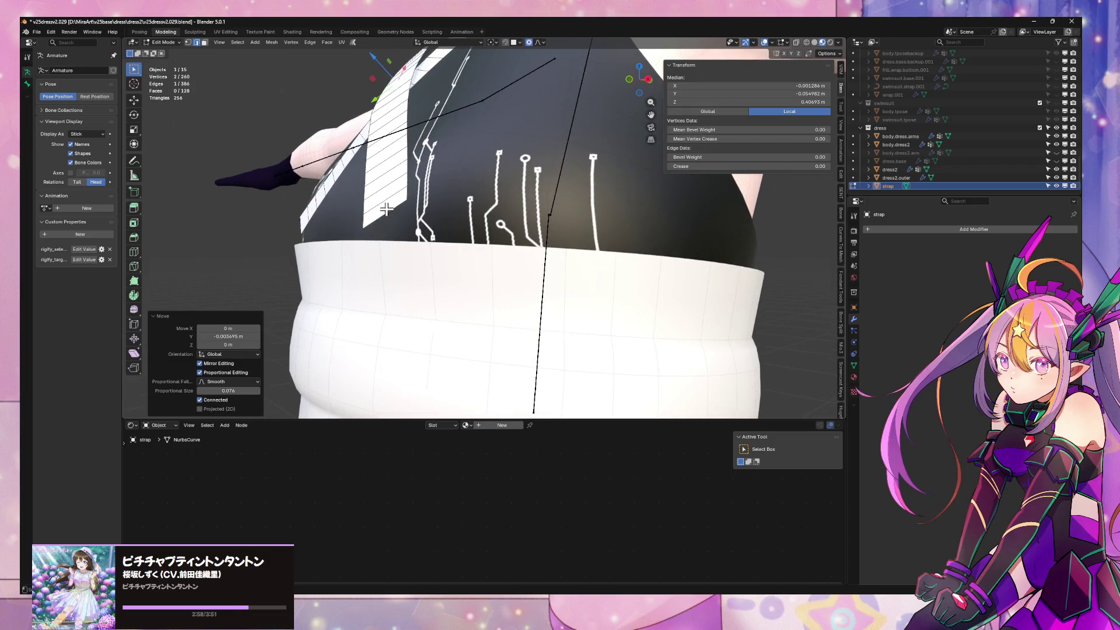
Cancel a final Y move, return to Object Mode, and view the character from above
key(g)
alt+middle_drag(387, 208, 424, 192)
key(y)
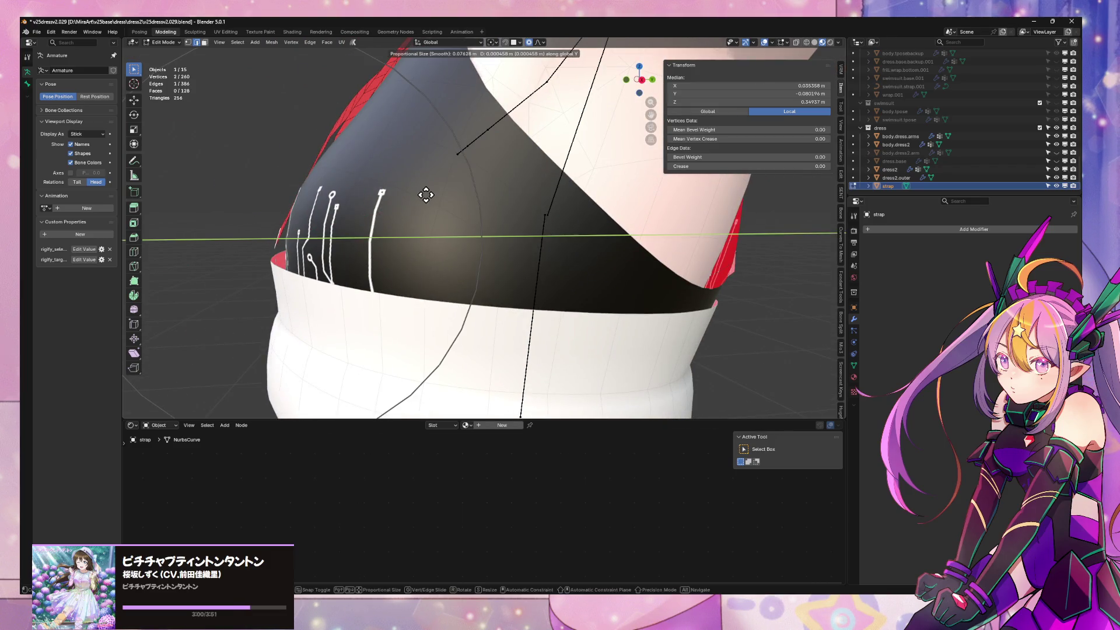
key(Escape)
key(Tab)
scroll(426, 194, down, 6)
mouse_move(426, 195)
middle_down()
mouse_move(635, 260)
mouse_move(602, 146)
mouse_move(622, 125)
mouse_move(454, 255)
mouse_move(586, 143)
mouse_move(600, 184)
mouse_move(437, 200)
mouse_move(574, 285)
middle_up()
scroll(602, 147, down, 3)
scroll(602, 146, up, 4)
scroll(543, 175, up, 3)
scroll(587, 142, up, 1)
scroll(438, 201, up, 2)
scroll(438, 222, down, 1)
Convert dress2.outer to a mesh, undo, and apply its Mirror modifier instead
click(582, 313)
right_click(582, 311)
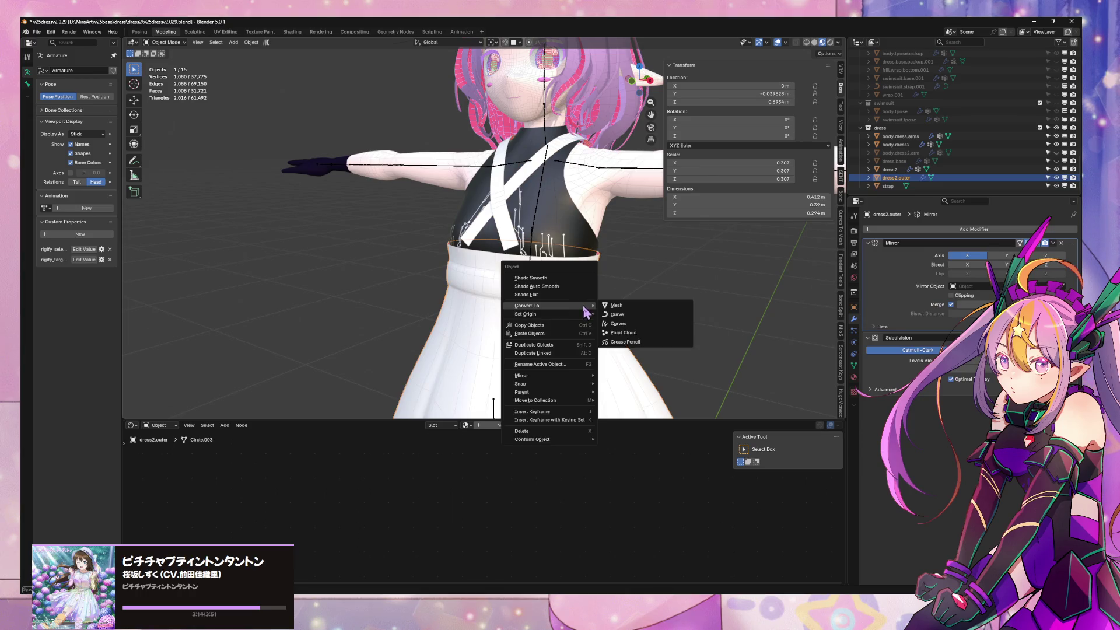
click(616, 306)
key(ctrl+z)
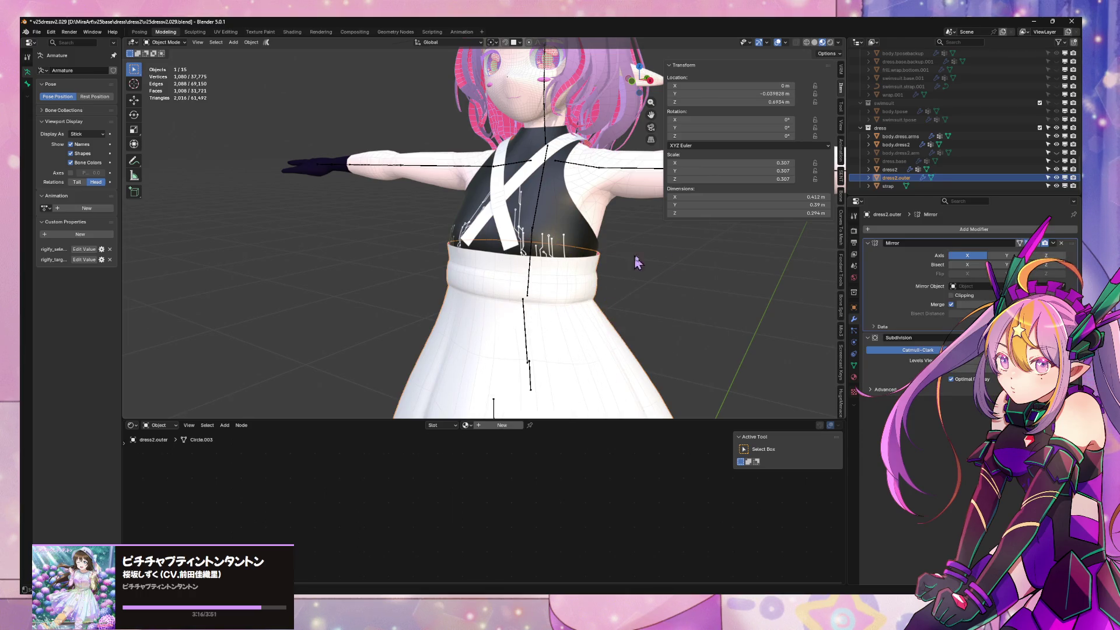
click(1050, 252)
scroll(619, 285, up, 4)
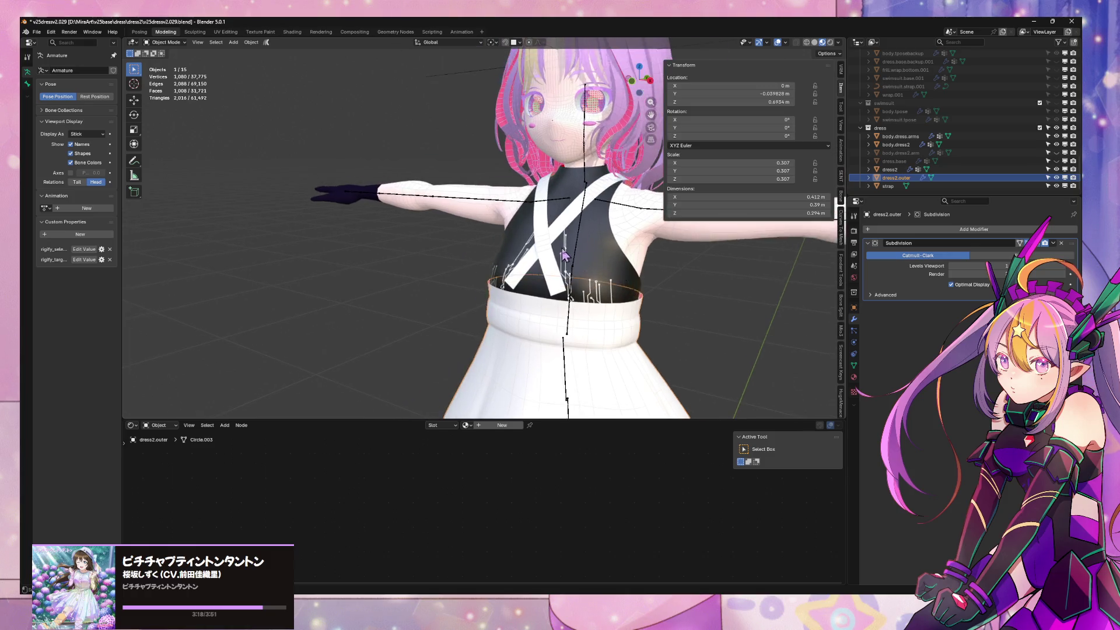
Enter Edit Mode and switch to editing the strap from a frontal view
key(Tab)
click(619, 285)
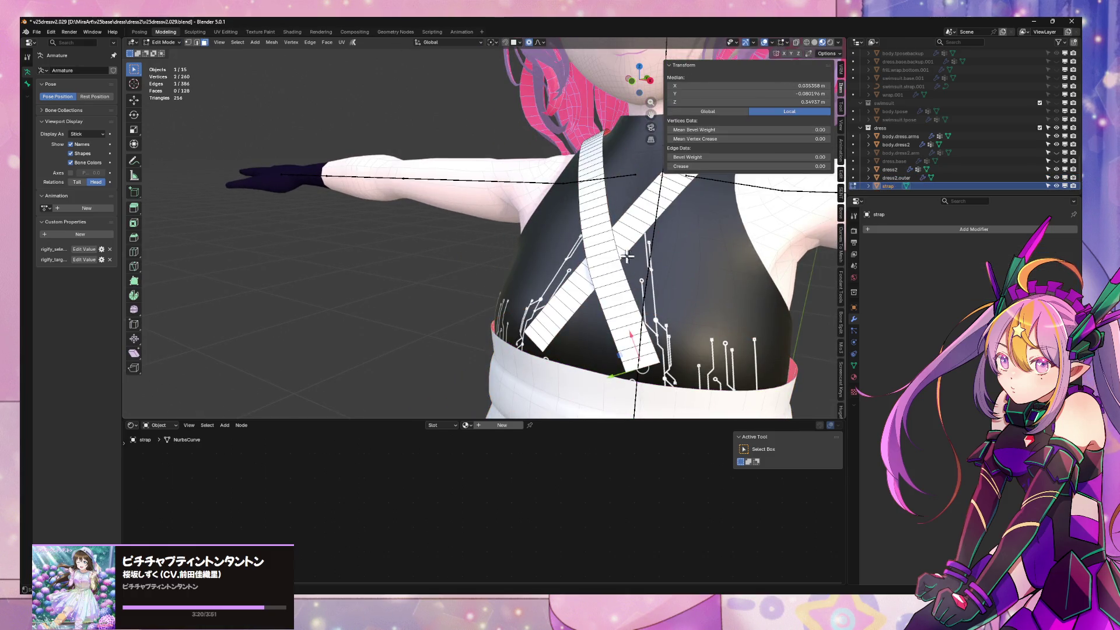
middle_drag(618, 286, 580, 236)
Select the strap's crosswise edge ring and run Checker Deselect to keep every other vertex
key(l)
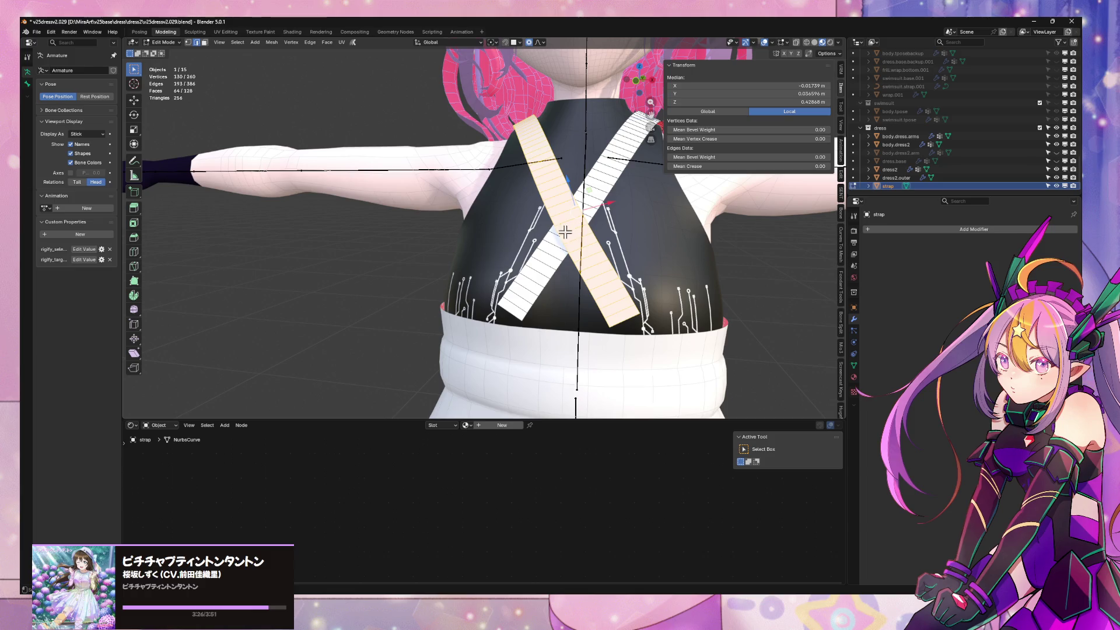
alt+click(584, 230)
mouse_move(643, 225)
middle_down()
mouse_move(578, 184)
mouse_move(558, 196)
middle_up()
key(ctrl+e)
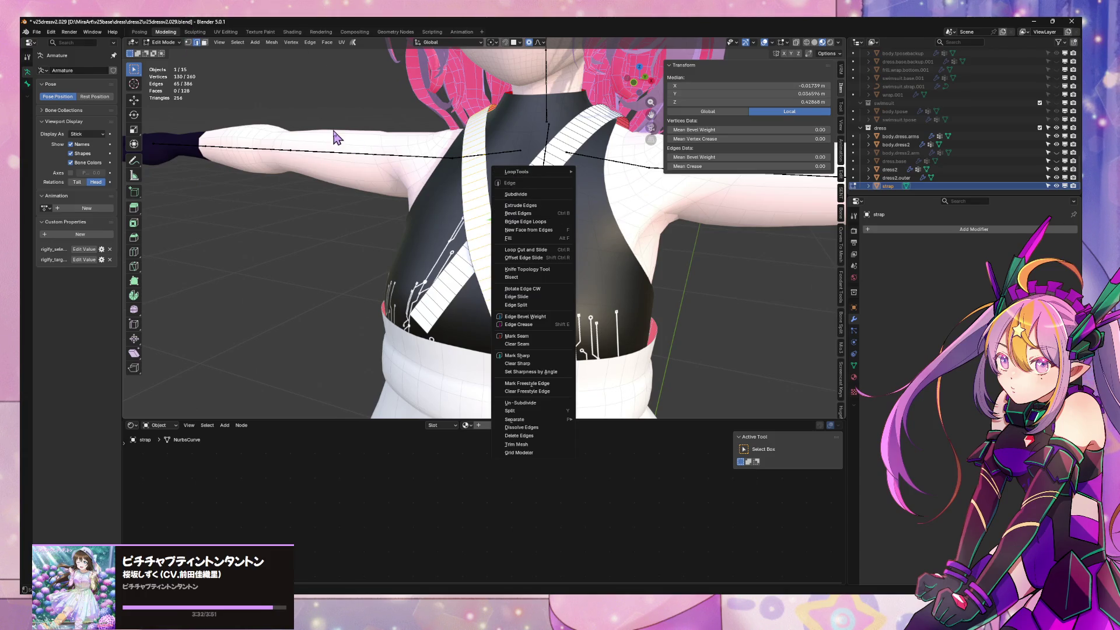
key(Escape)
key(F3)
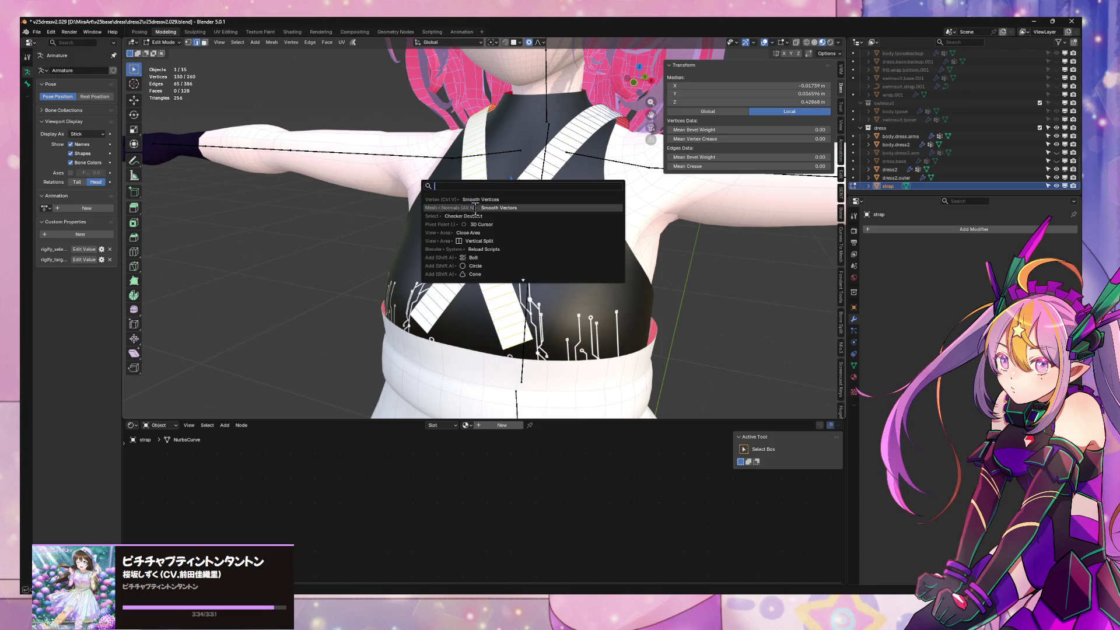
click(489, 217)
Dissolve the selected vertices, clear the selection, and switch to solid shading
key(KP_1)
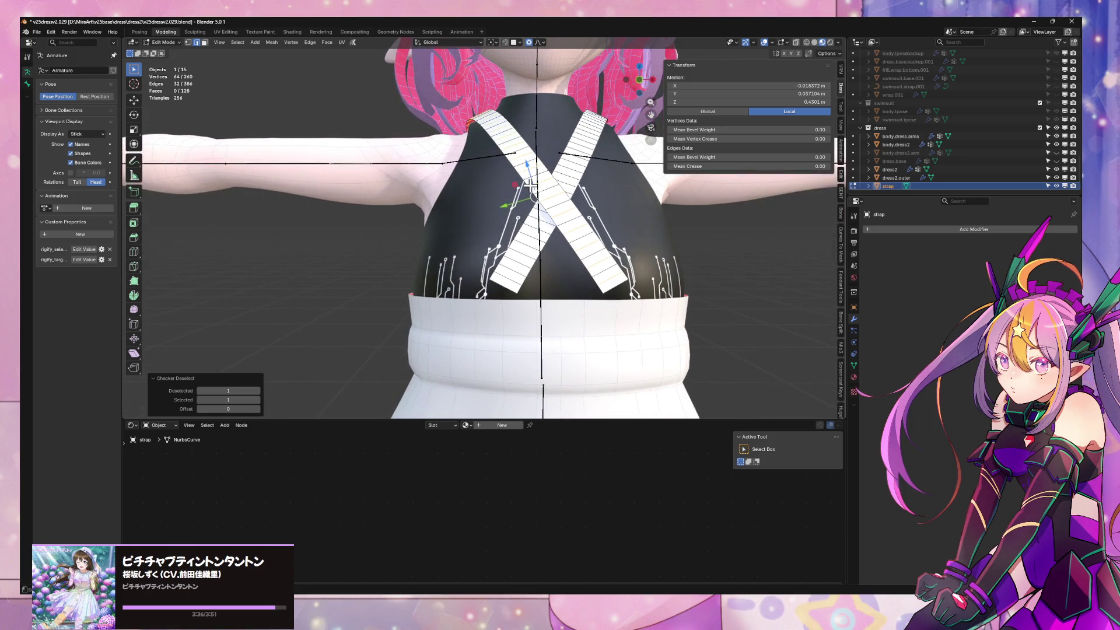
mouse_move(398, 286)
middle_down()
mouse_move(380, 305)
mouse_move(225, 283)
mouse_move(403, 300)
mouse_move(225, 278)
middle_up()
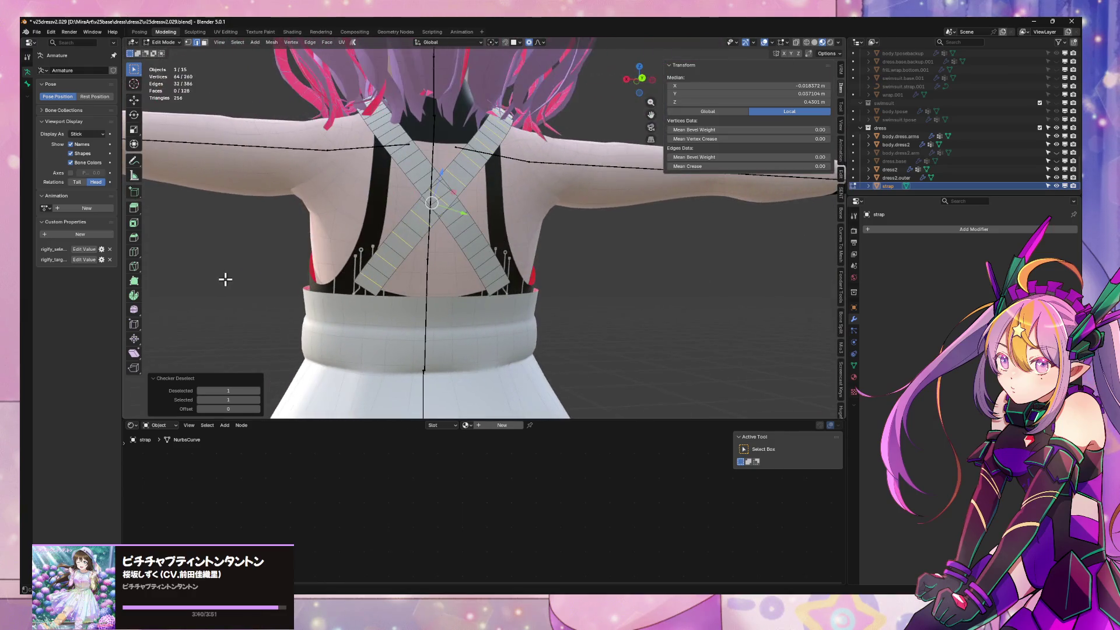
key(ctrl+x)
middle_drag(400, 304, 499, 313)
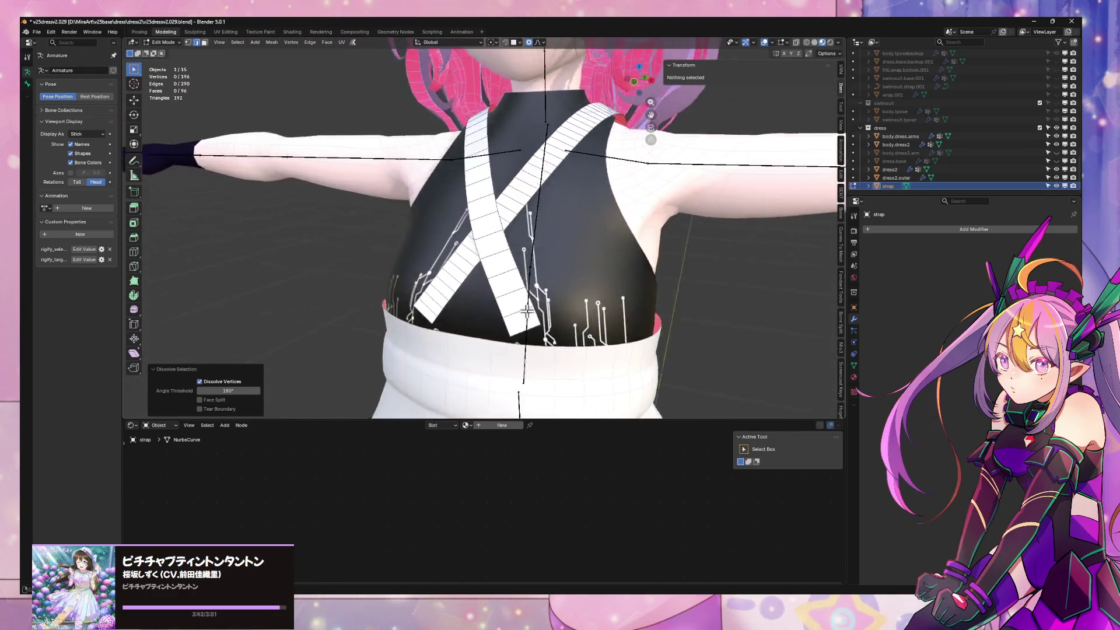
key(l)
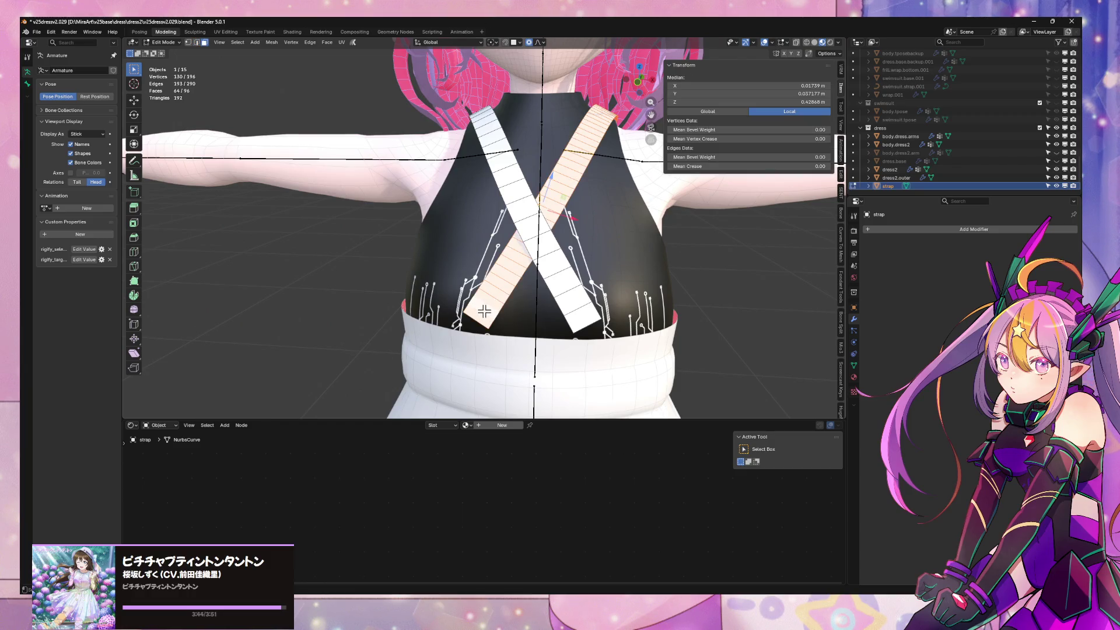
alt+click(503, 315)
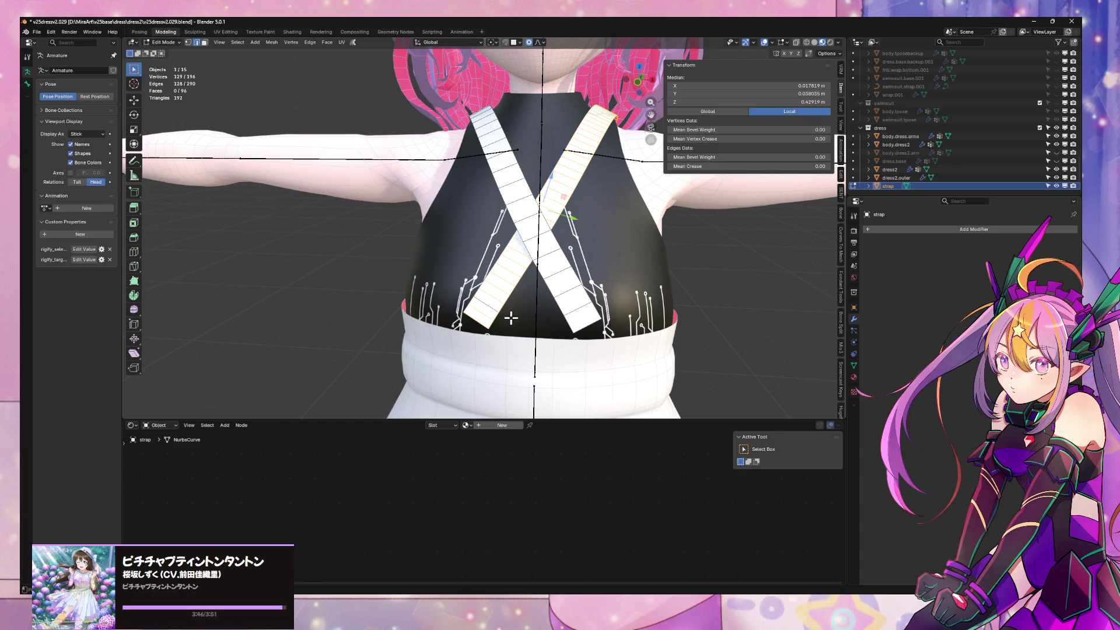
scroll(532, 323, up, 1)
scroll(516, 316, up, 2)
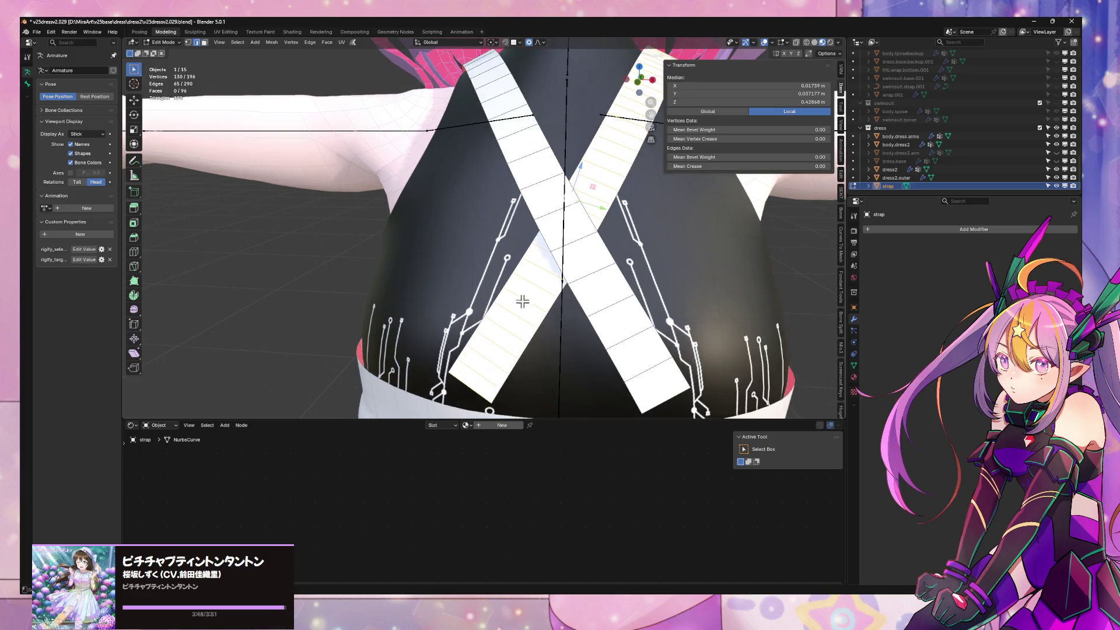
scroll(530, 303, up, 2)
scroll(532, 296, up, 2)
middle_drag(529, 287, 523, 282)
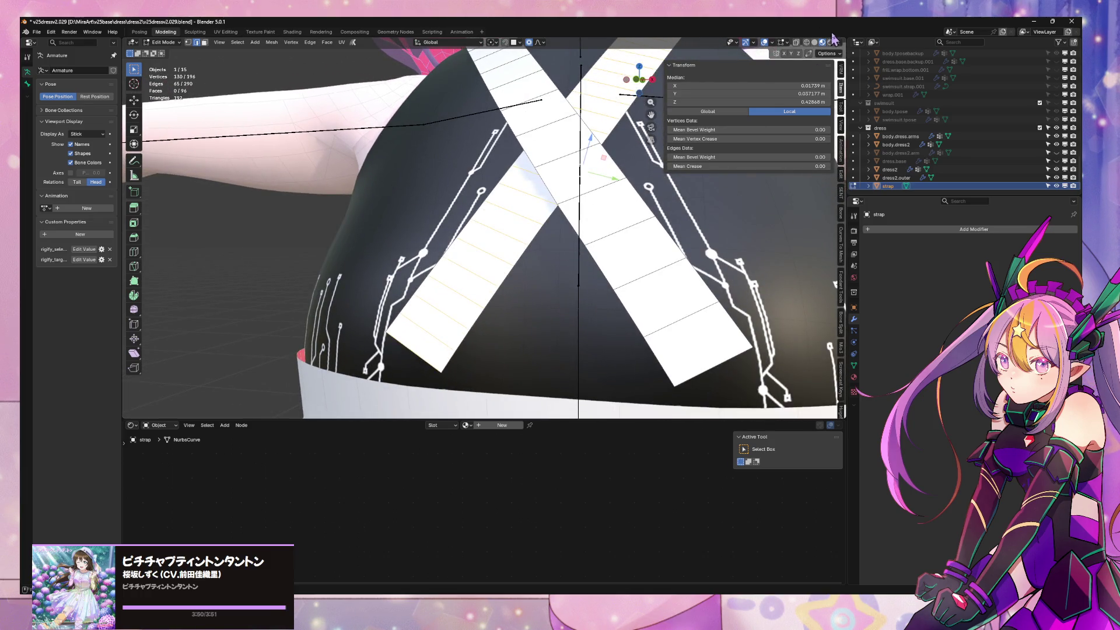
click(815, 43)
Dissolve the remaining selected strap edges with Ctrl+X and orbit to the back
key(F3)
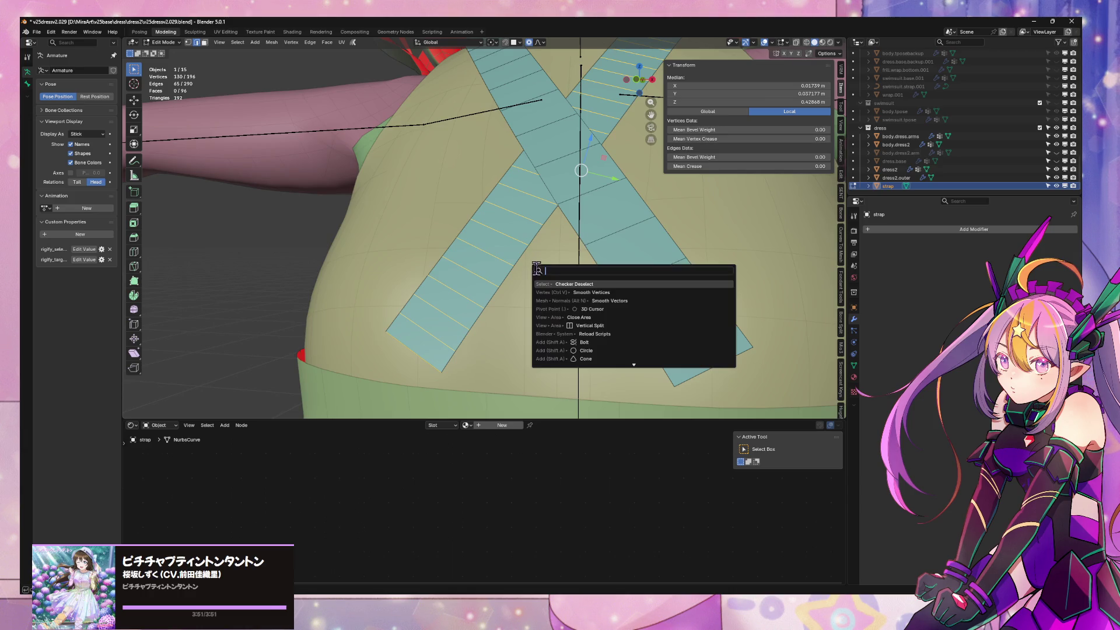
key(Escape)
key(ctrl+x)
mouse_move(538, 288)
middle_down()
mouse_move(458, 263)
mouse_move(416, 264)
mouse_move(447, 245)
middle_up()
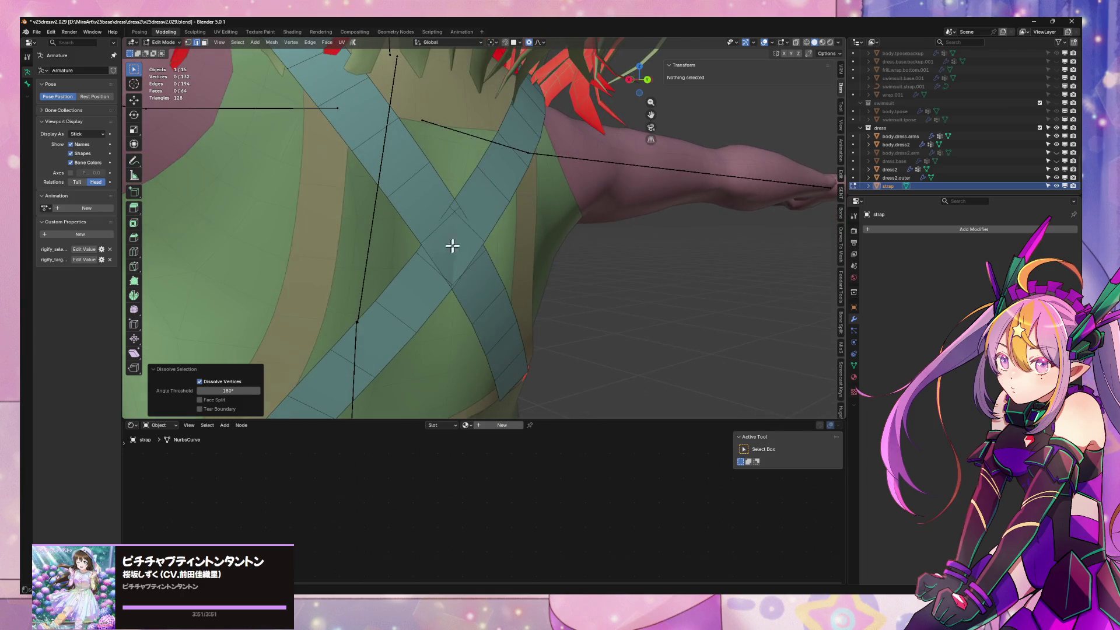
Shift the back strap crossing vertex along Y with proportional falloff
click(468, 229)
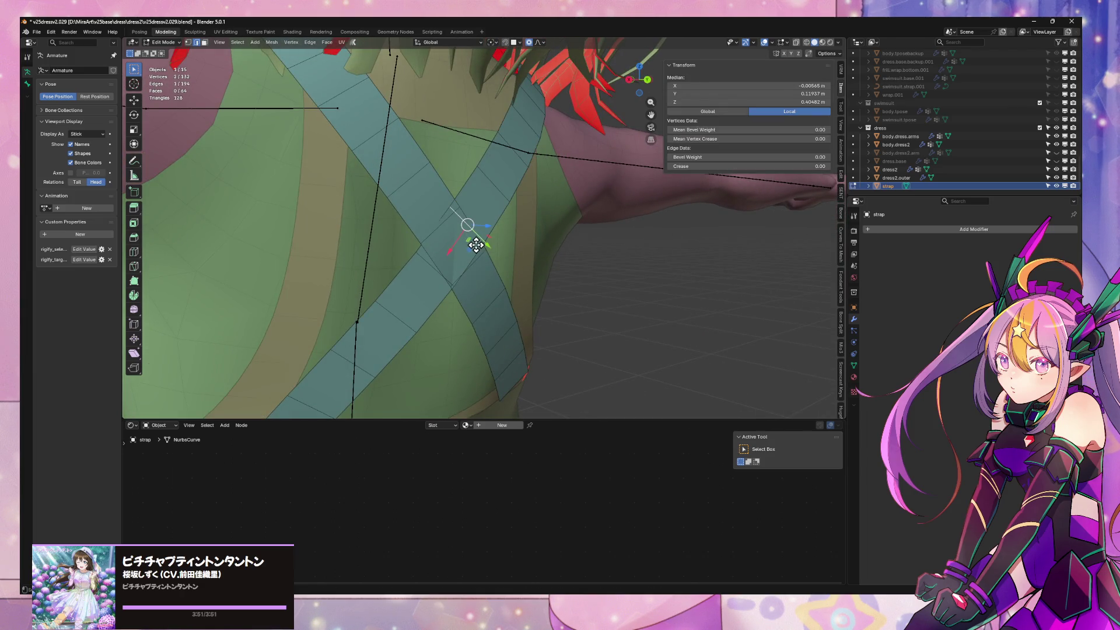
key(g)
key(y)
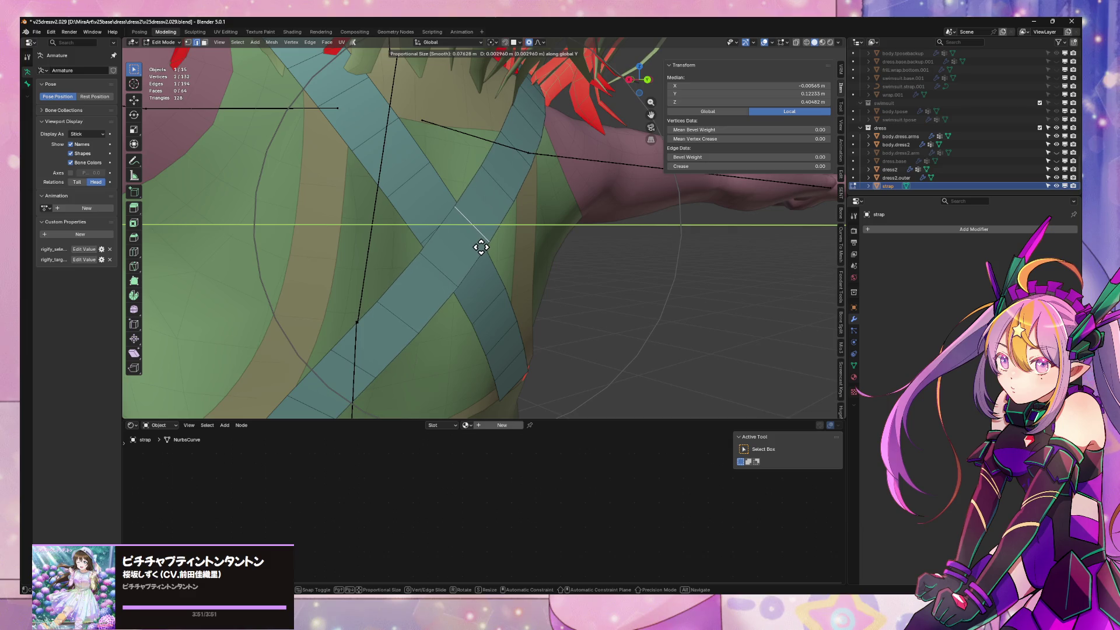
click(482, 247)
mouse_move(482, 247)
middle_down()
mouse_move(375, 230)
mouse_move(397, 264)
mouse_move(570, 281)
mouse_move(552, 297)
mouse_move(617, 303)
mouse_move(632, 332)
mouse_move(600, 304)
mouse_move(491, 291)
mouse_move(562, 295)
mouse_move(317, 295)
mouse_move(780, 242)
mouse_move(569, 302)
mouse_move(464, 283)
mouse_move(543, 271)
mouse_move(573, 279)
mouse_move(458, 250)
middle_up()
scroll(651, 336, down, 2)
scroll(583, 324, down, 2)
In Object Mode, switch to Material Preview and orbit to check the white straps, then select the strap
key(Tab)
scroll(607, 302, up, 1)
scroll(610, 306, down, 3)
scroll(561, 295, up, 2)
scroll(533, 274, down, 3)
scroll(524, 268, up, 3)
scroll(573, 280, down, 4)
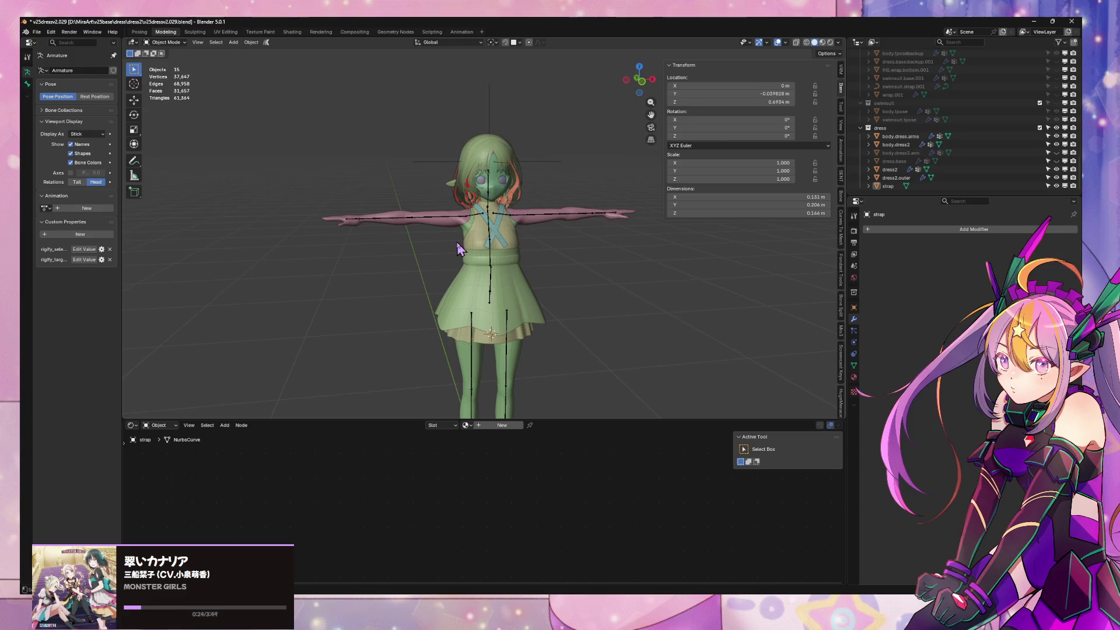
scroll(494, 256, up, 2)
scroll(486, 254, up, 2)
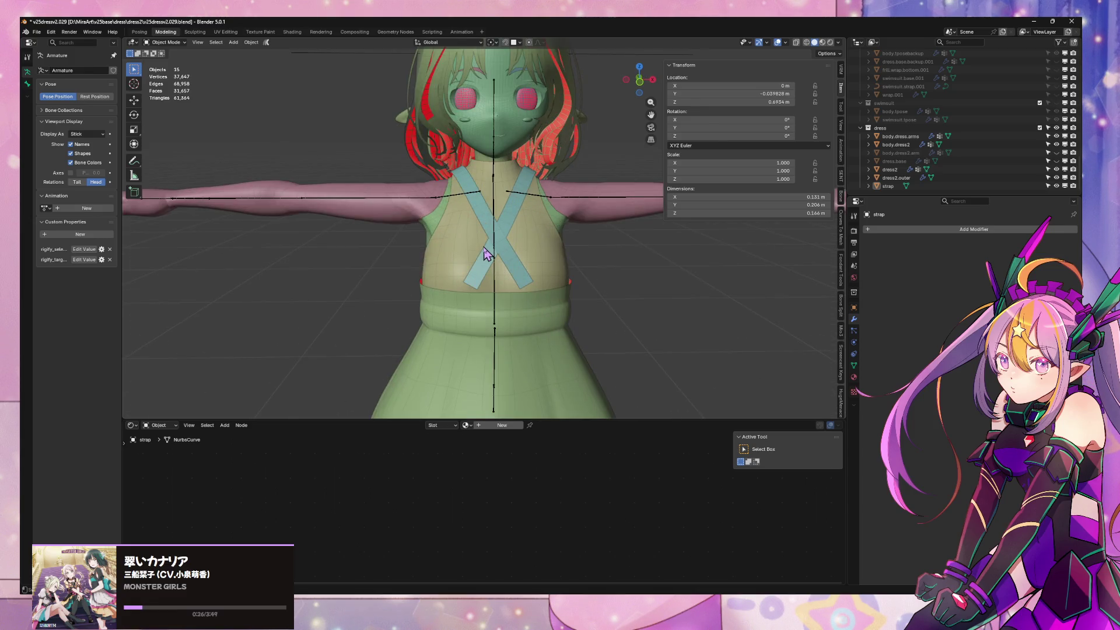
mouse_move(476, 253)
middle_down()
mouse_move(268, 233)
mouse_move(575, 295)
mouse_move(495, 245)
middle_up()
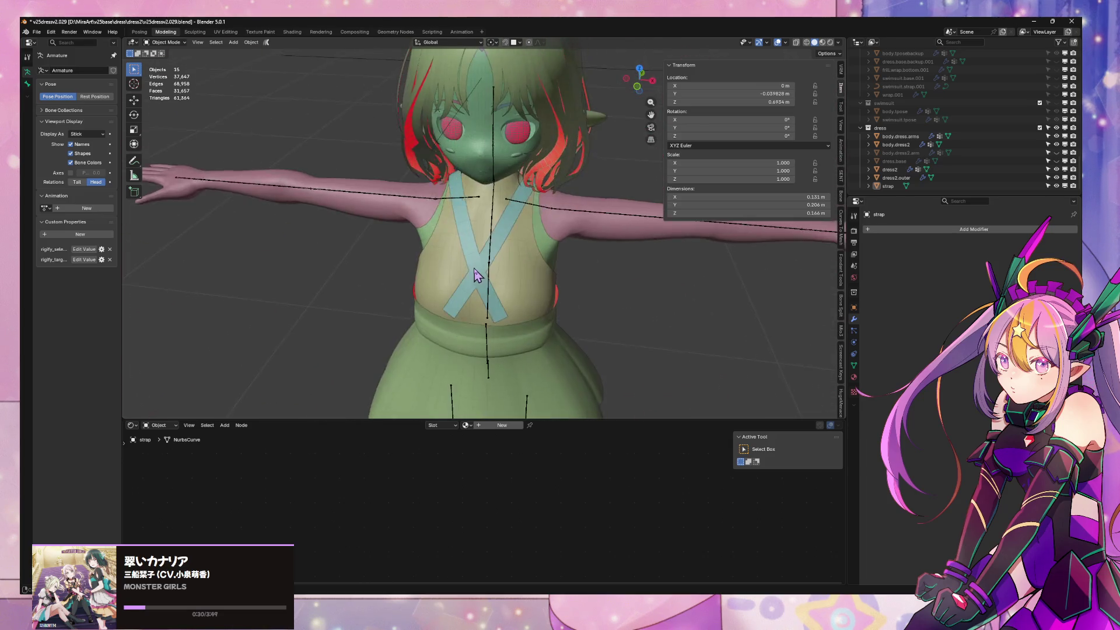
scroll(494, 245, down, 3)
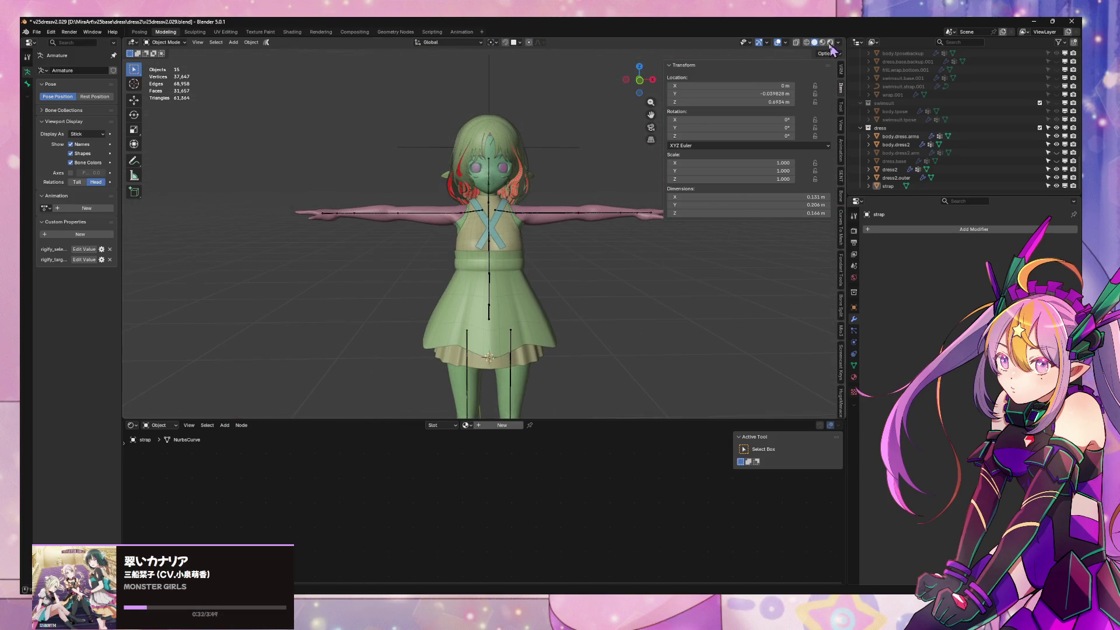
click(821, 41)
mouse_move(583, 195)
middle_down()
mouse_move(354, 206)
mouse_move(489, 181)
mouse_move(783, 201)
mouse_move(652, 186)
middle_up()
scroll(488, 181, up, 5)
scroll(488, 181, up, 3)
scroll(493, 181, down, 3)
scroll(652, 185, down, 4)
scroll(630, 188, down, 3)
scroll(630, 188, down, 2)
scroll(639, 177, up, 3)
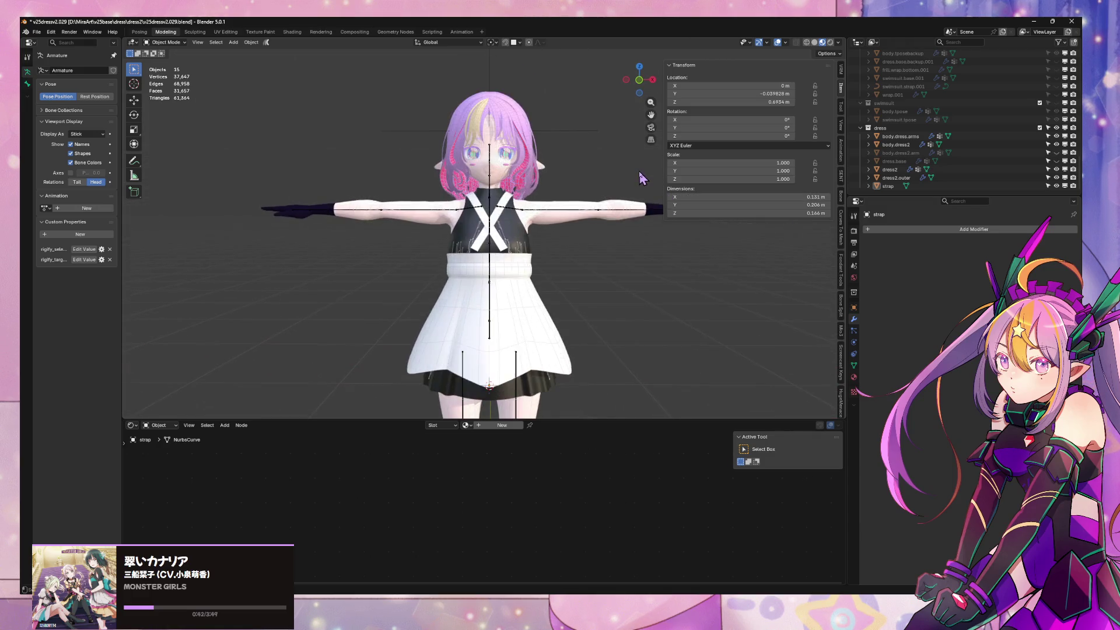
scroll(639, 177, up, 3)
scroll(641, 178, down, 1)
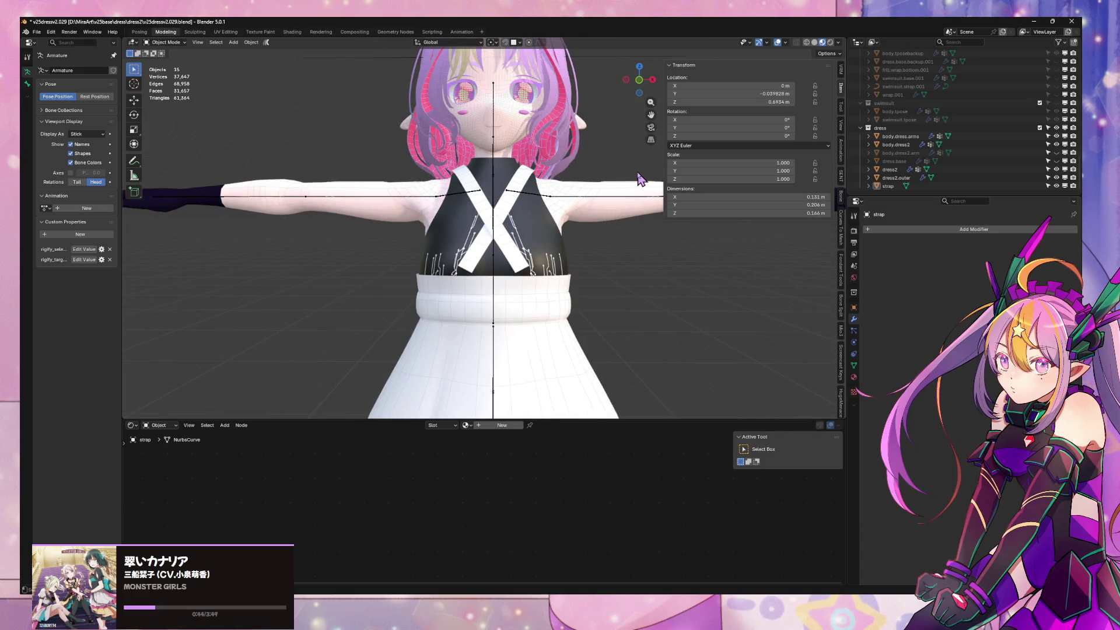
mouse_move(617, 180)
middle_down()
mouse_move(497, 219)
mouse_move(473, 178)
mouse_move(464, 199)
middle_up()
scroll(552, 193, down, 4)
scroll(485, 205, down, 3)
scroll(473, 179, up, 5)
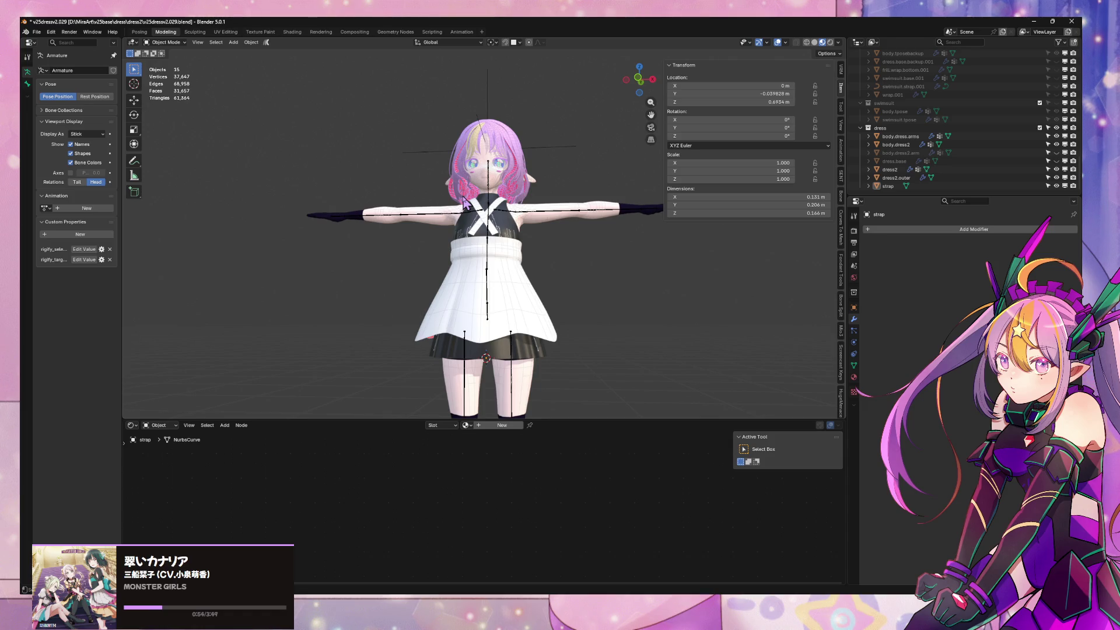
scroll(490, 210, up, 5)
scroll(517, 213, up, 3)
click(555, 260)
scroll(555, 260, down, 4)
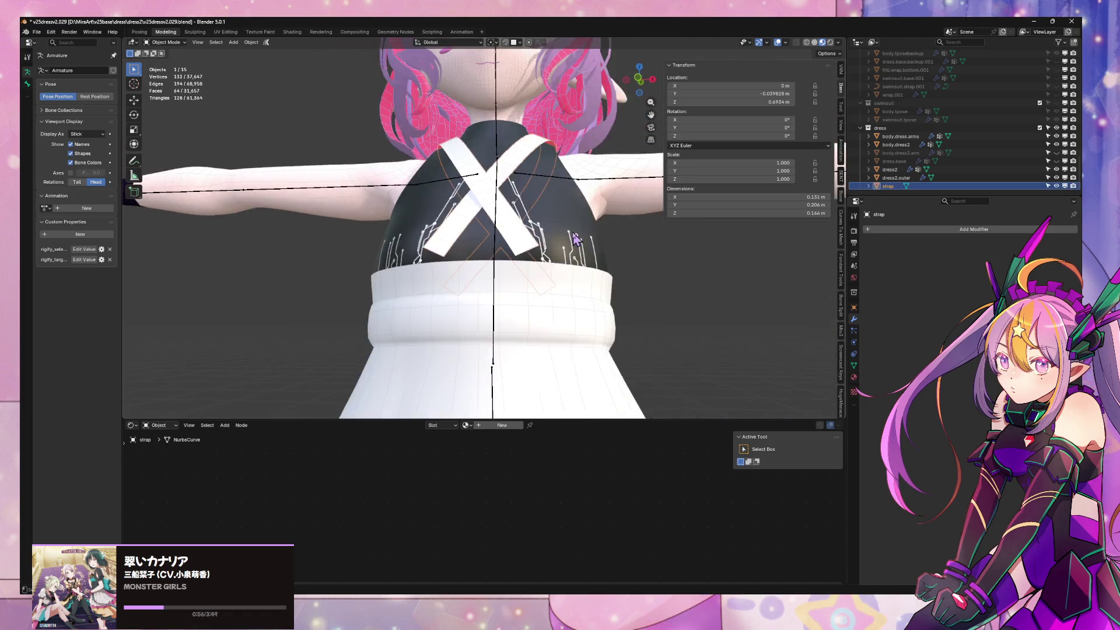
scroll(495, 264, up, 2)
Switch from the strap to dress2.outer and enter Edit Mode on its bodice side vertices
key(Tab)
key(Tab)
click(469, 336)
click(473, 297)
click(469, 346)
click(487, 322)
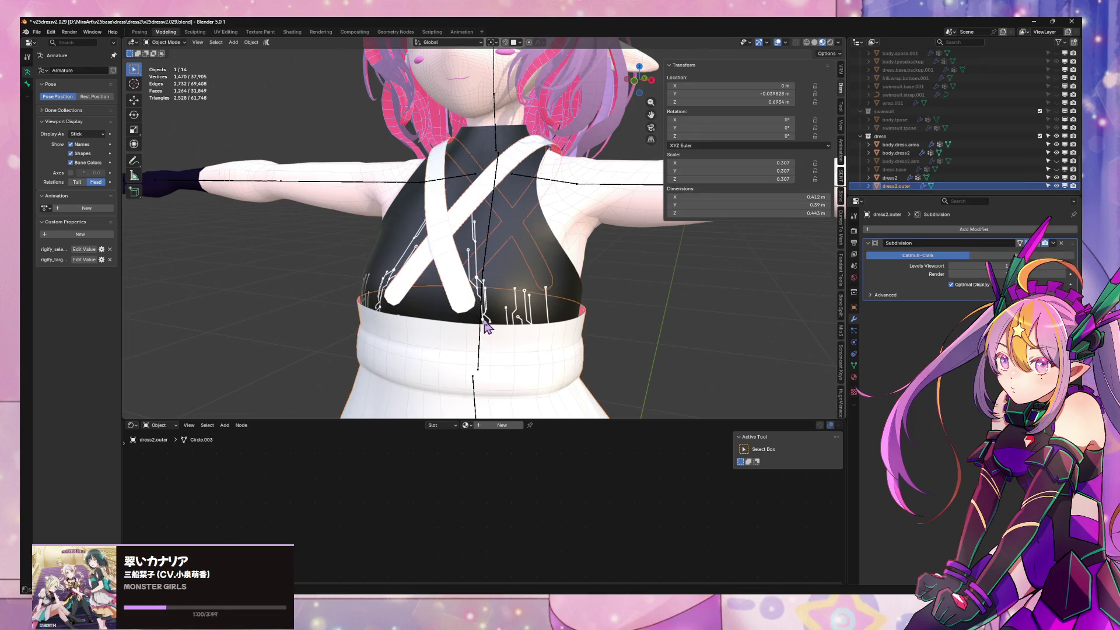
scroll(490, 319, up, 3)
scroll(537, 253, up, 3)
scroll(537, 253, down, 3)
key(Tab)
mouse_move(525, 253)
middle_down()
mouse_move(512, 270)
mouse_move(429, 257)
middle_up()
Nudge the side bodice vertices along Y with soft proportional falloff in two small moves
key(g)
key(x)
key(y)
click(524, 79)
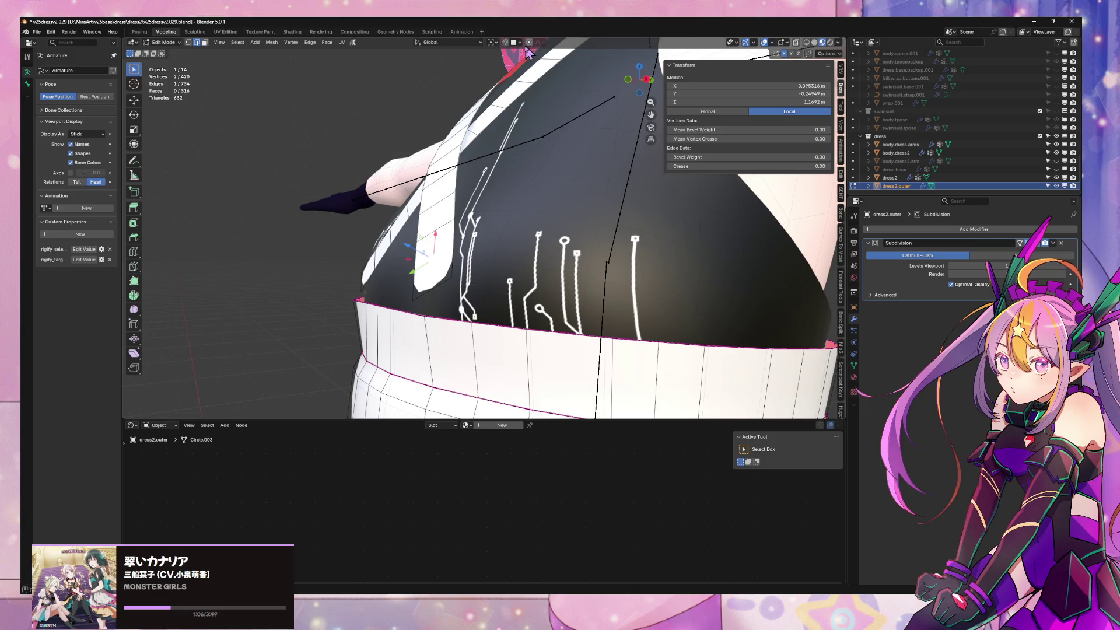
scroll(525, 131, up, 2)
middle_drag(525, 131, 507, 184)
key(g)
key(x)
key(y)
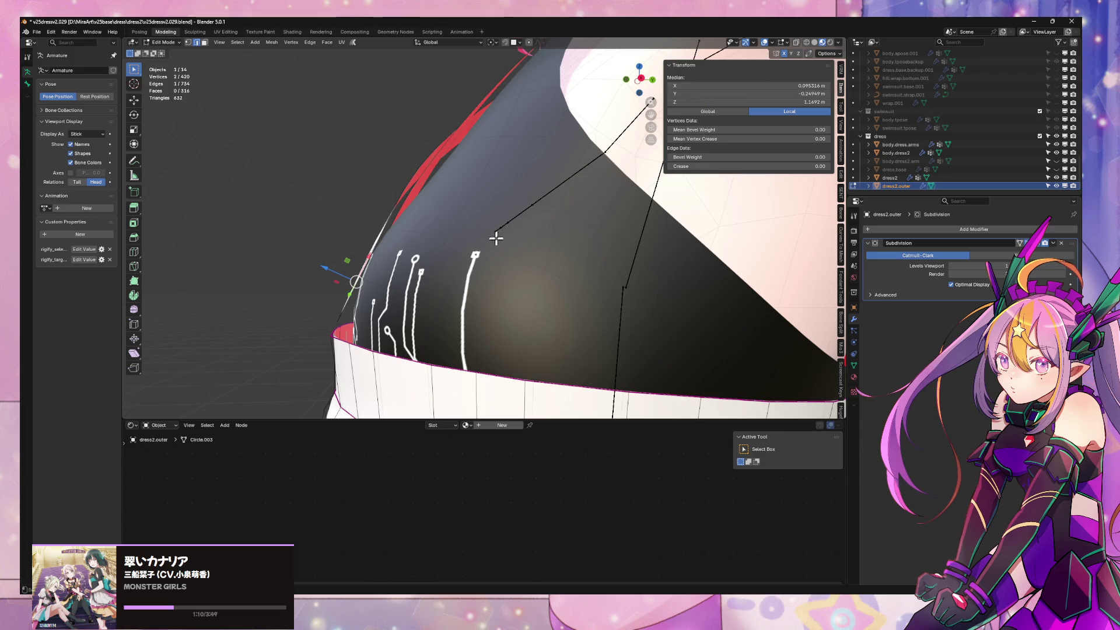
click(487, 232)
Make three further small Y moves so the crossed straps stay visible above the black top
mouse_move(487, 233)
middle_down()
mouse_move(531, 275)
mouse_move(543, 248)
middle_up()
key(g)
key(y)
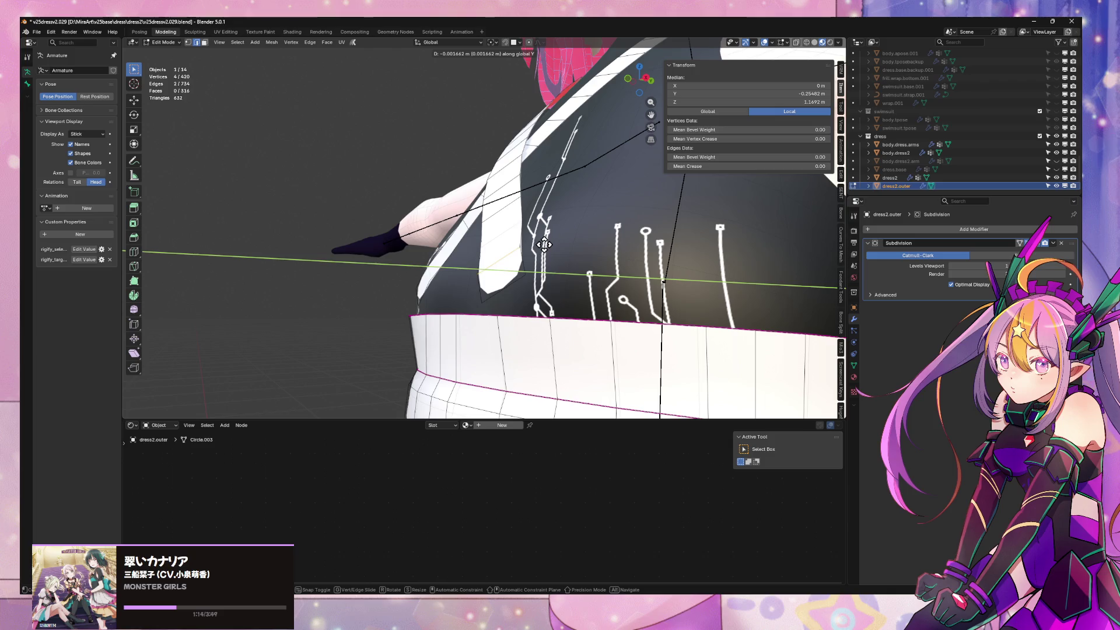
click(544, 245)
key(g)
key(y)
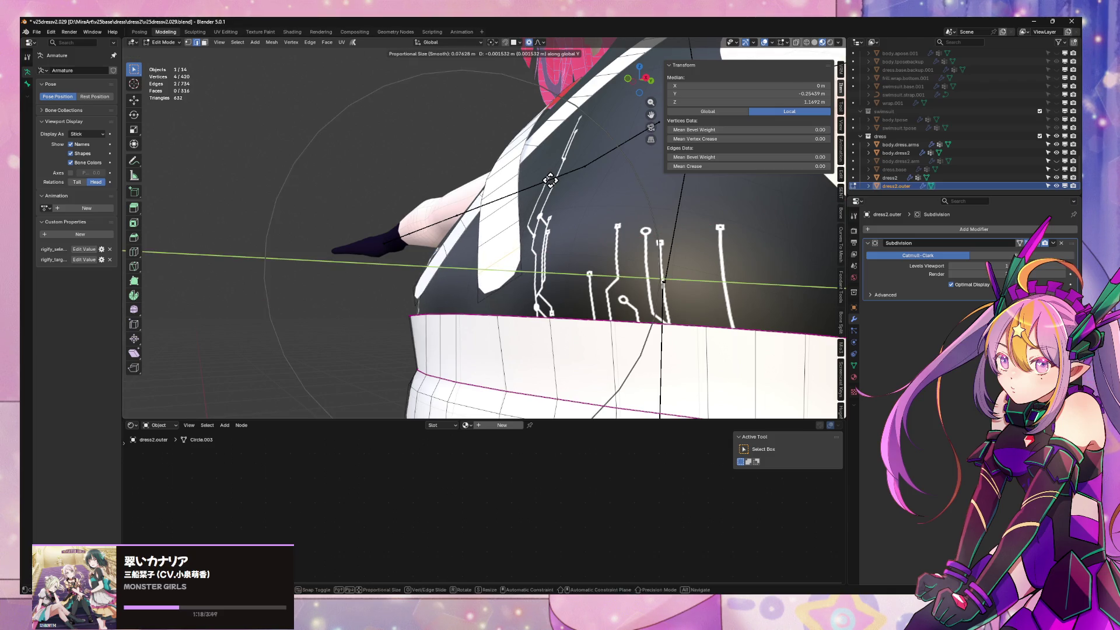
click(506, 263)
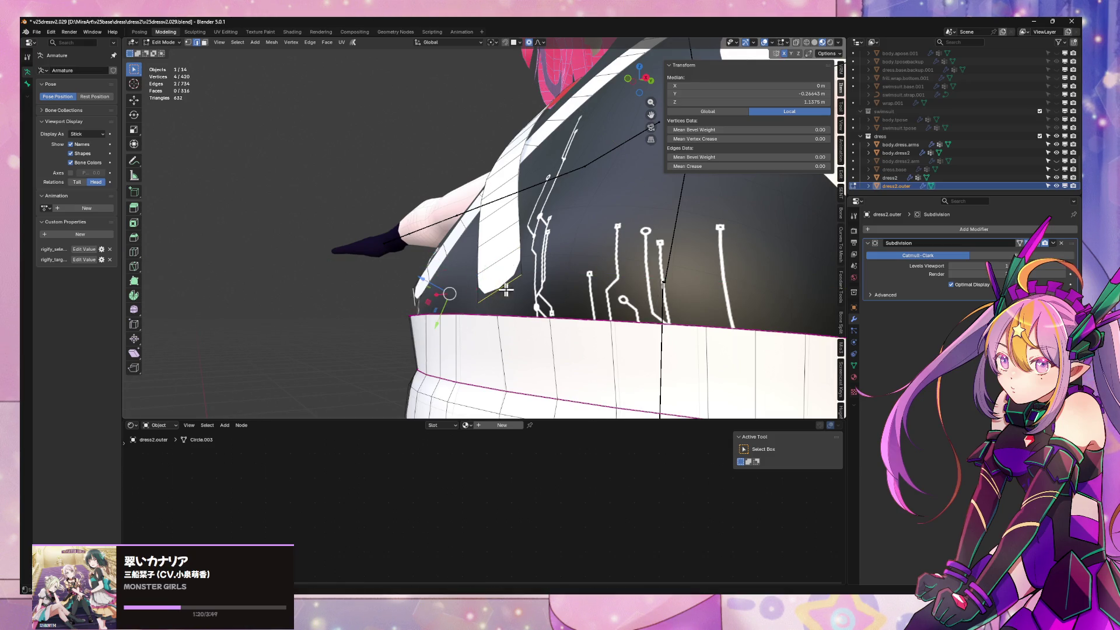
key(g)
key(x)
key(y)
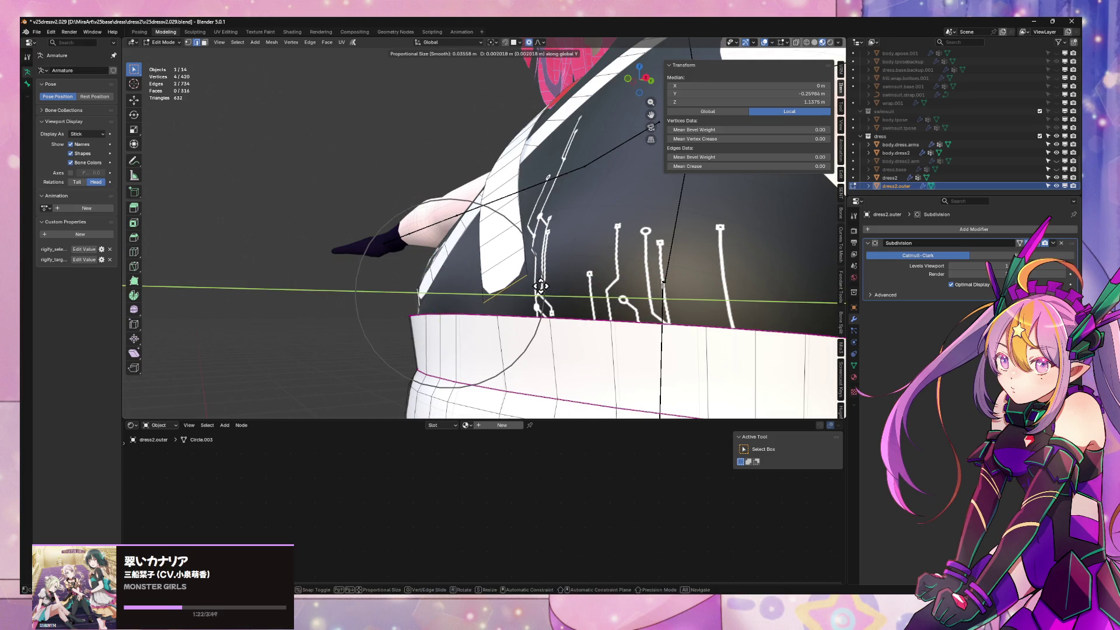
click(540, 287)
middle_drag(544, 205, 557, 206)
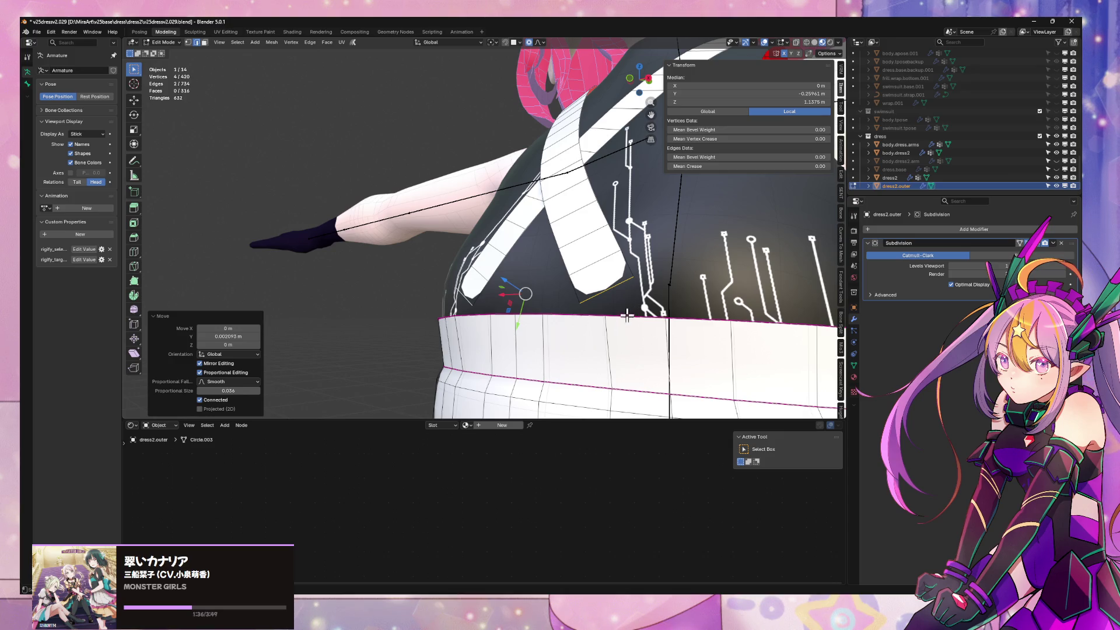
Bridge the strap-end edge to the waistband top with a new face, redoing after an undo
shift+click(615, 287)
right_click(639, 283)
click(661, 278)
key(ctrl+z)
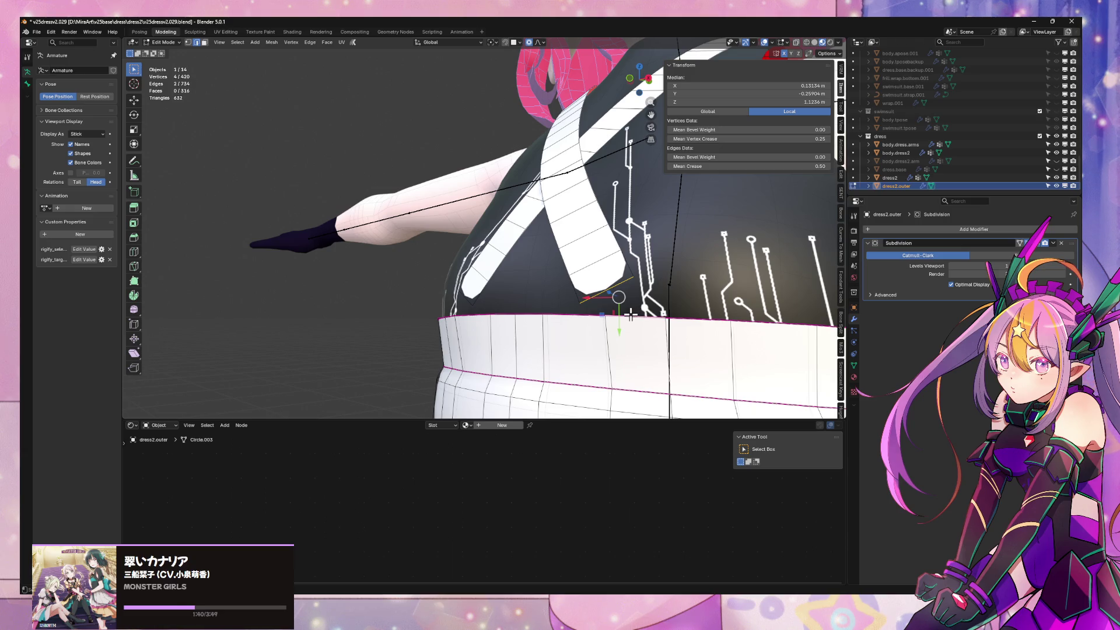
key(ctrl+z)
key(ctrl+shift+z)
right_click(667, 297)
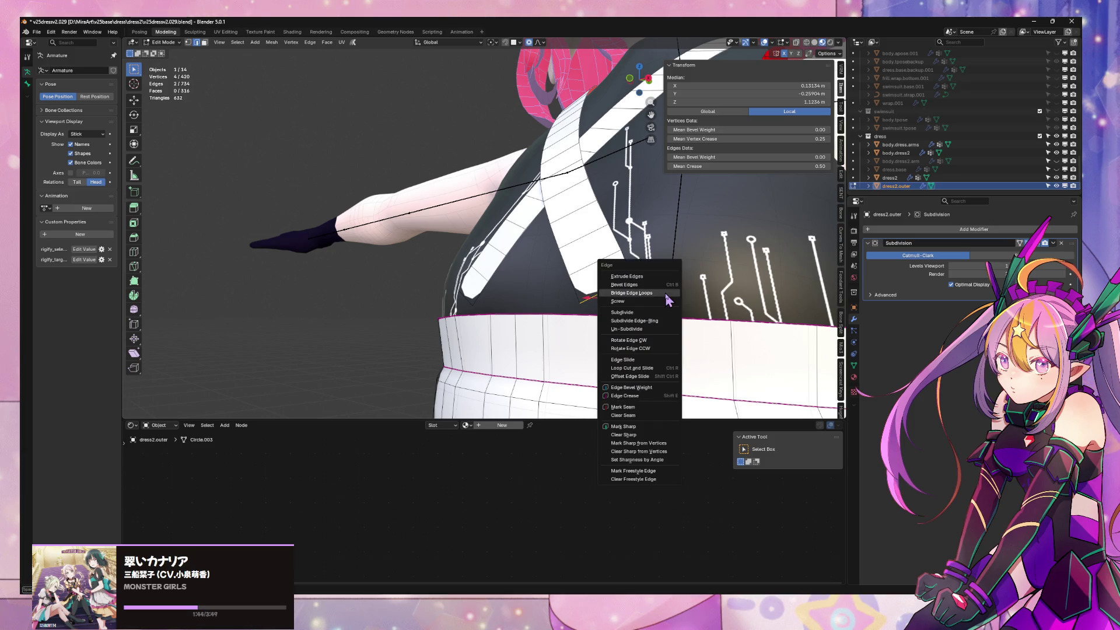
click(662, 297)
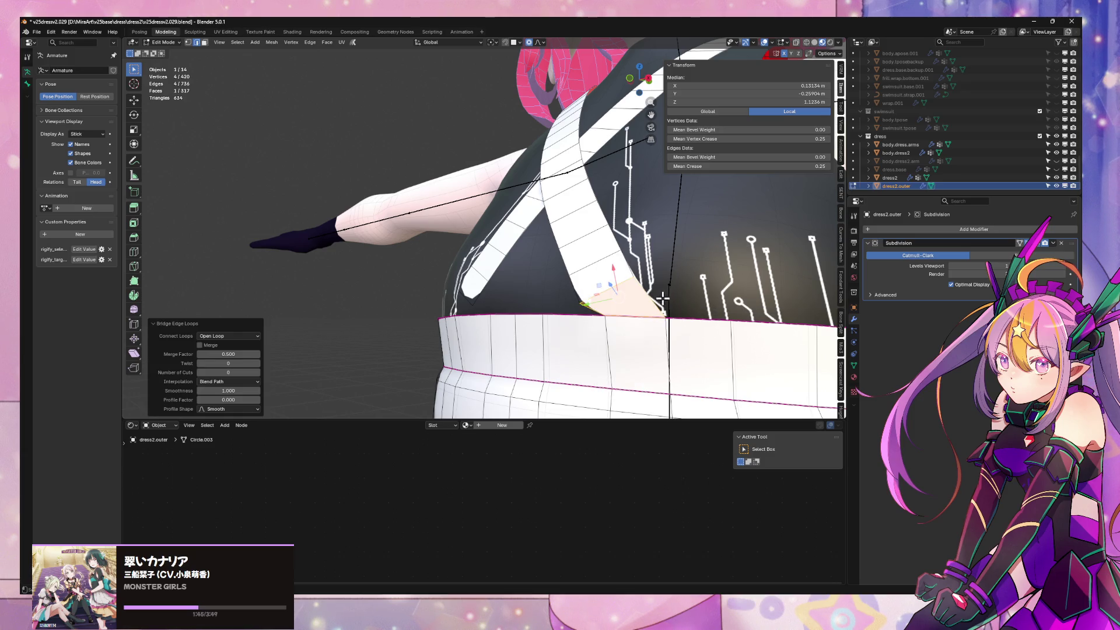
Vertex-slide a corner of the new face into place and check the smoothed result in Object Mode
click(611, 319)
key(shift+v)
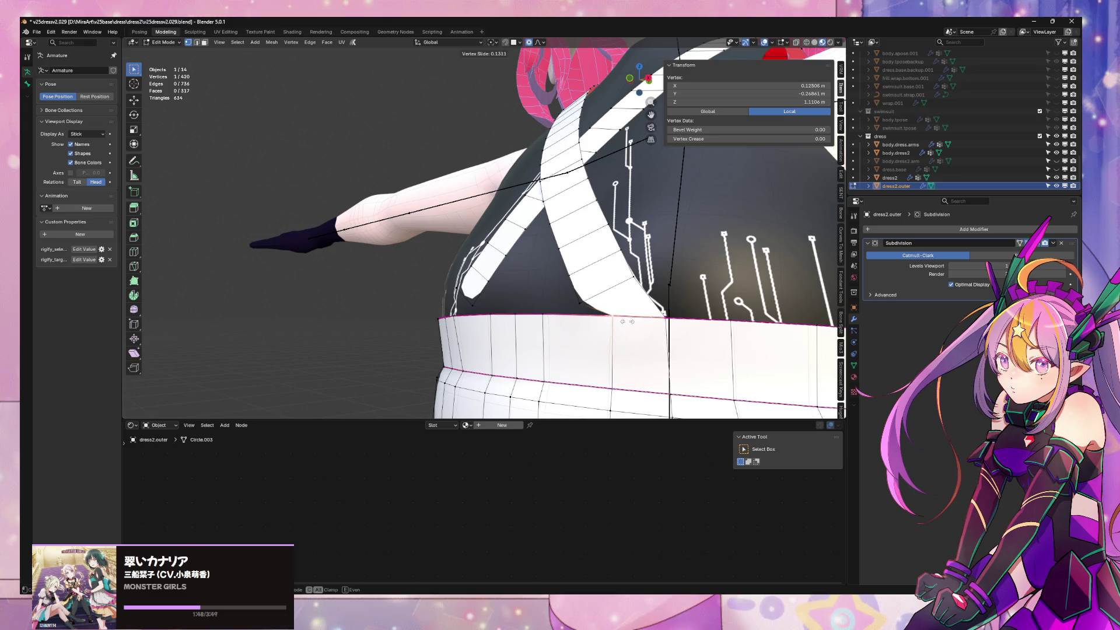
click(585, 298)
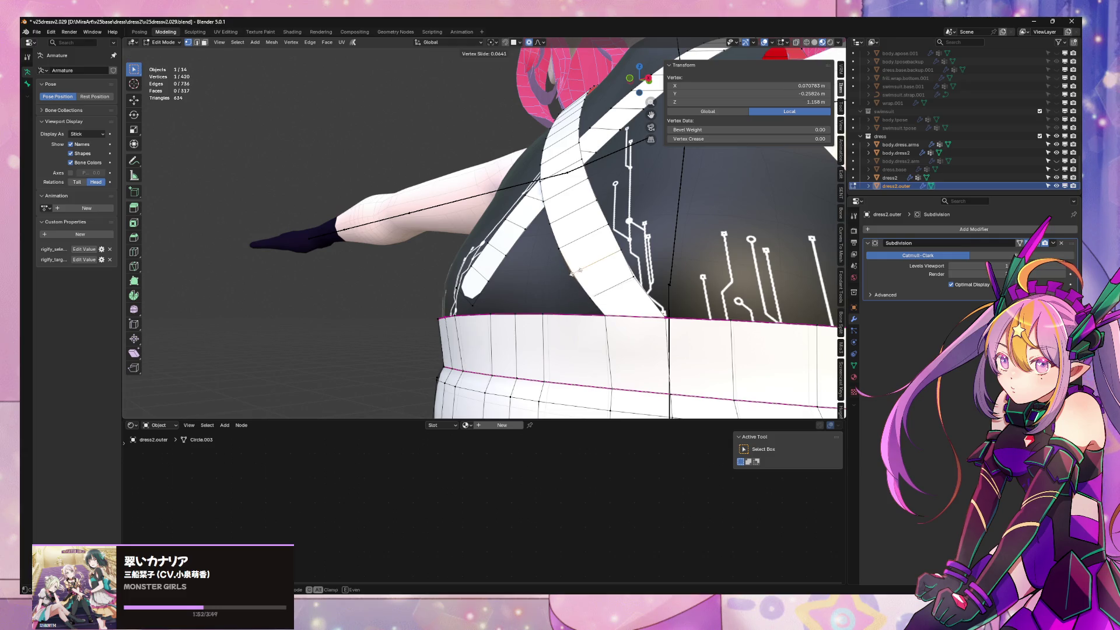
middle_drag(654, 278, 594, 254)
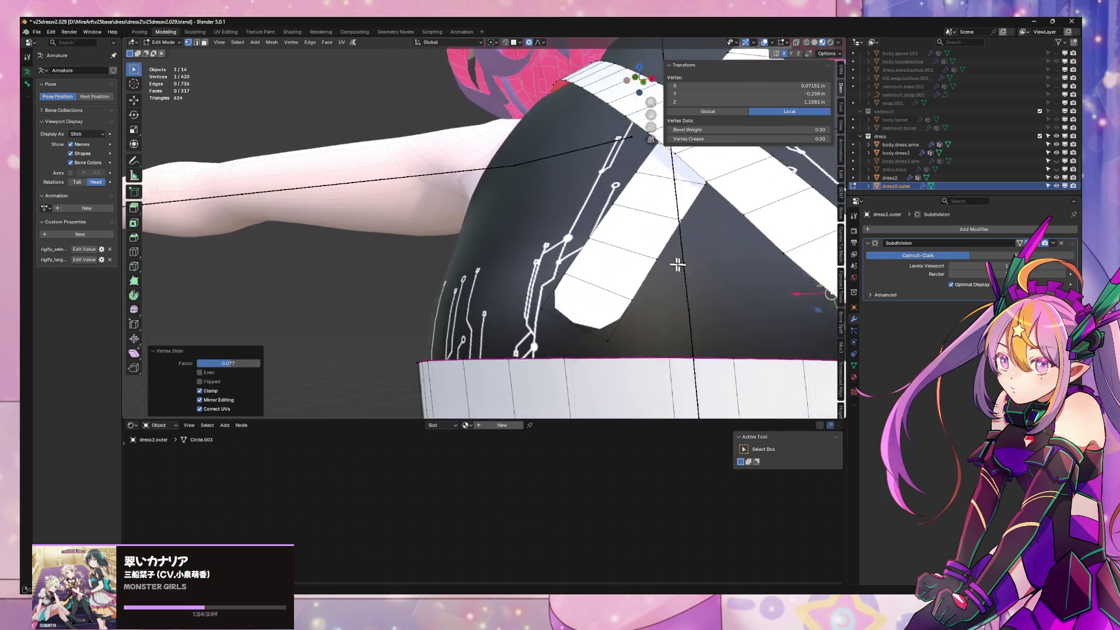
scroll(594, 252, down, 2)
scroll(604, 258, down, 2)
scroll(622, 263, up, 3)
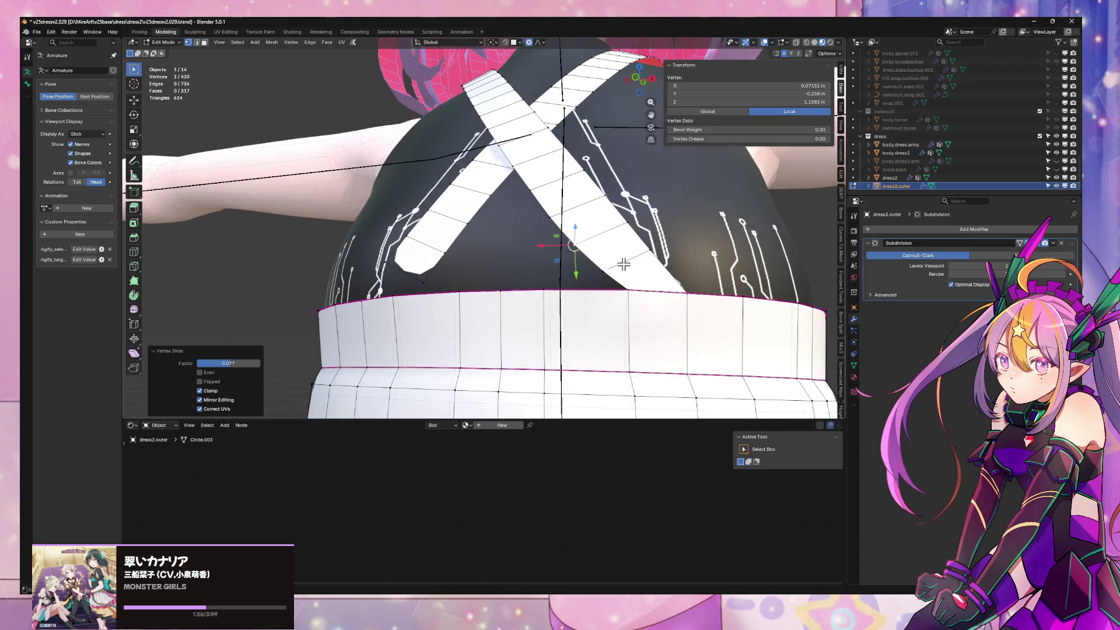
shift+click(668, 292)
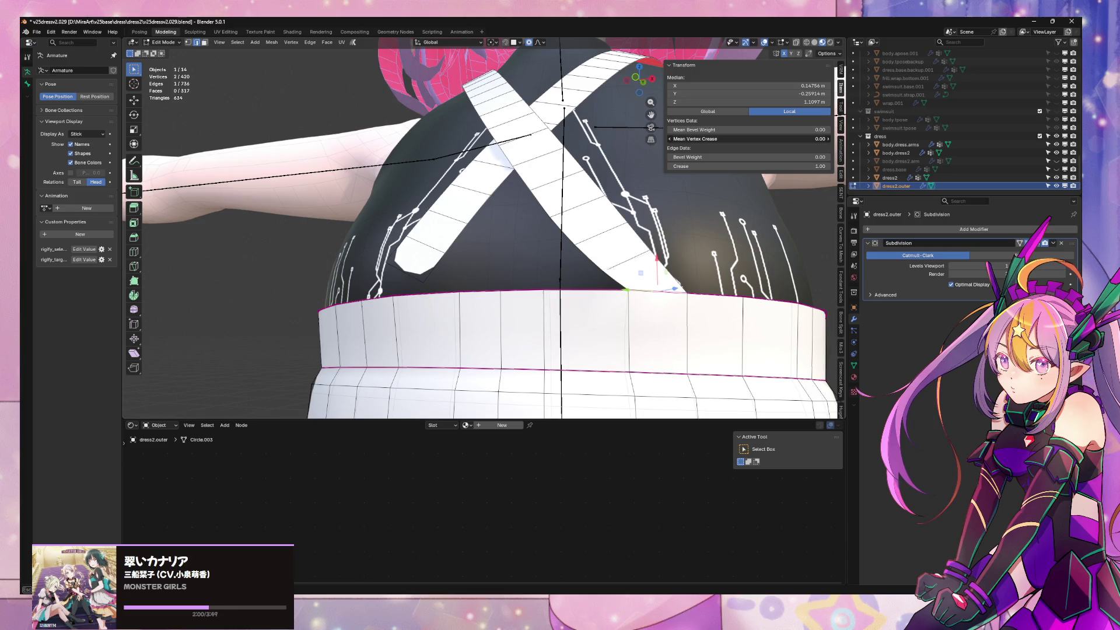
key(Tab)
key(Tab)
middle_drag(717, 287, 569, 263)
Bridge the other strap's tip edge to the skirt edge with a new face
click(541, 263)
shift+click(511, 289)
right_click(557, 292)
click(560, 292)
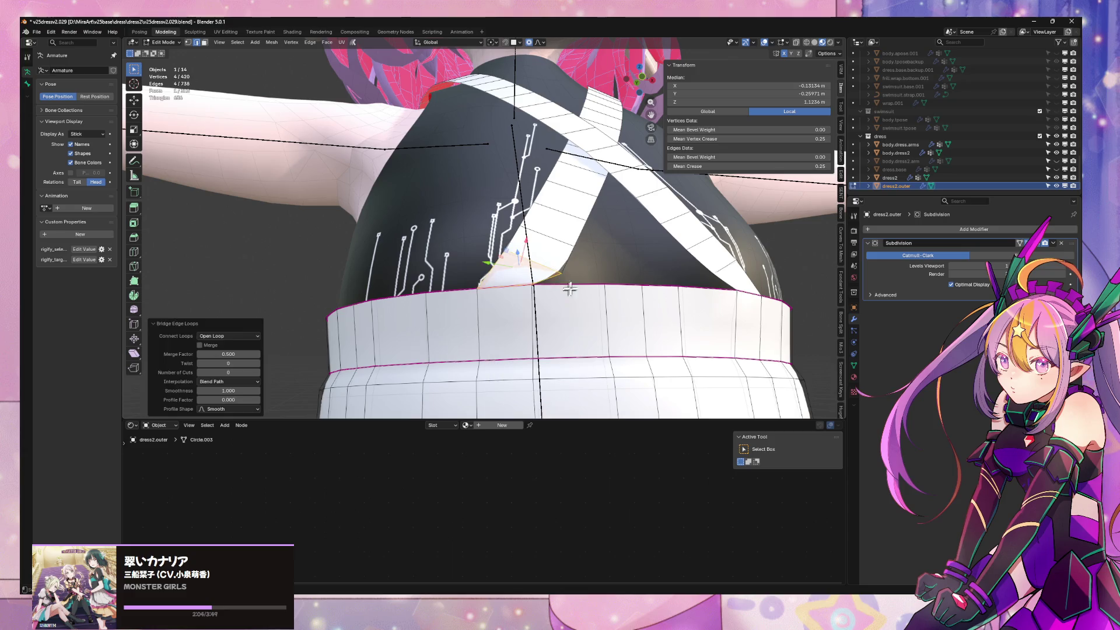
middle_drag(569, 273, 589, 275)
scroll(604, 288, up, 2)
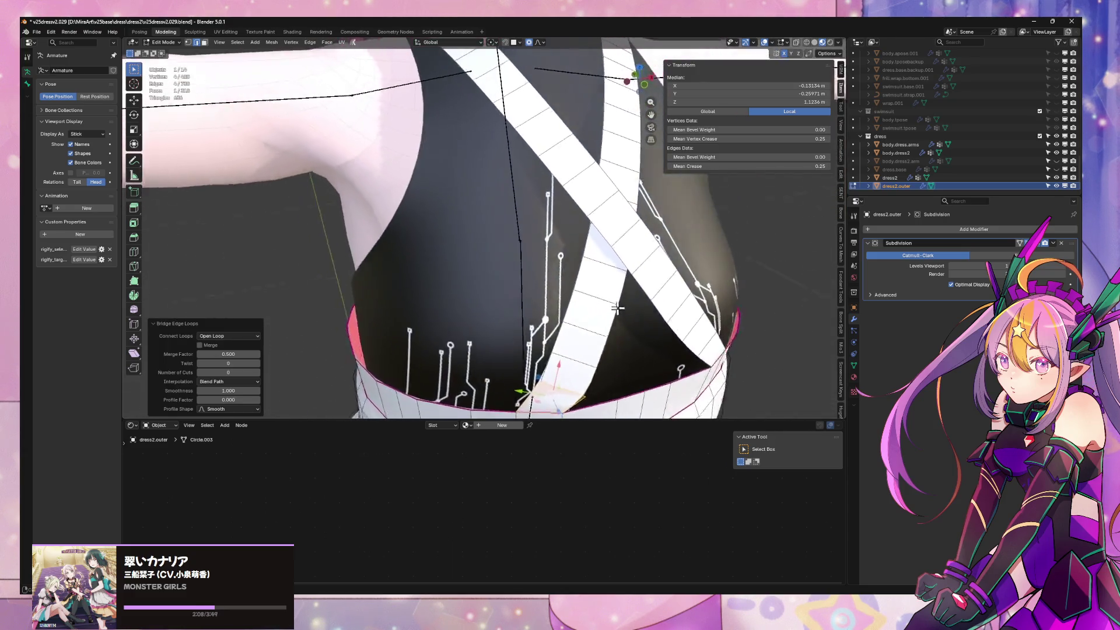
middle_drag(619, 310, 608, 297)
scroll(608, 297, up, 2)
In X-ray, select the waistband's top edge loop and reset its vertex and edge crease to 0
alt+click(635, 333)
scroll(605, 341, down, 3)
alt+shift+click(708, 304)
middle_drag(707, 304, 674, 319)
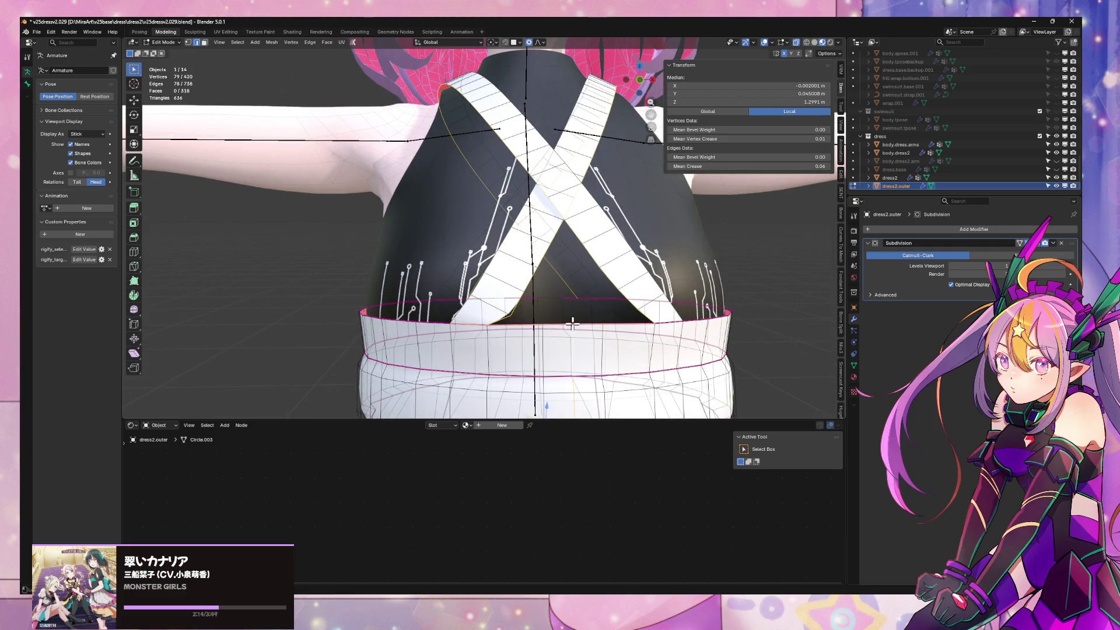
key(alt+z)
middle_drag(570, 324, 603, 304)
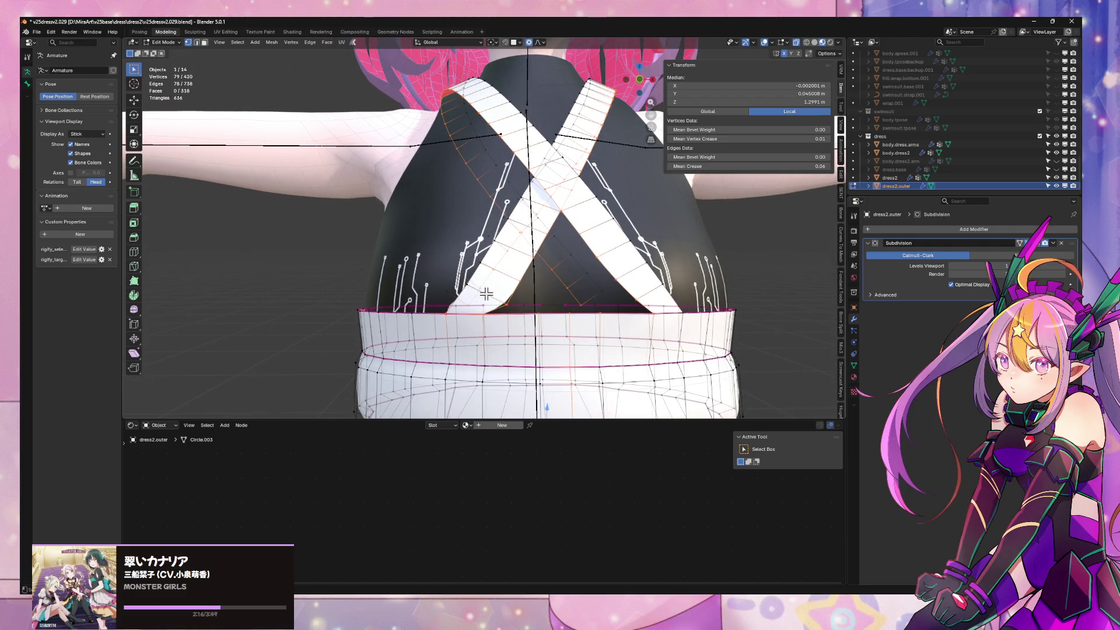
mouse_move(342, 281)
middle_down()
mouse_move(384, 277)
mouse_move(357, 268)
middle_up()
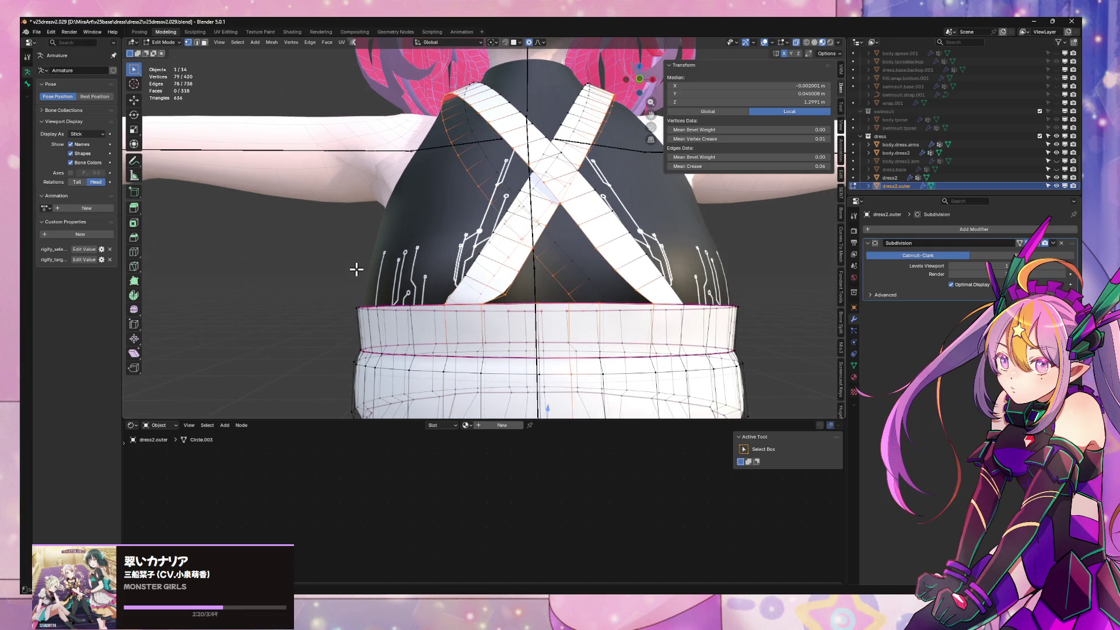
click(473, 263)
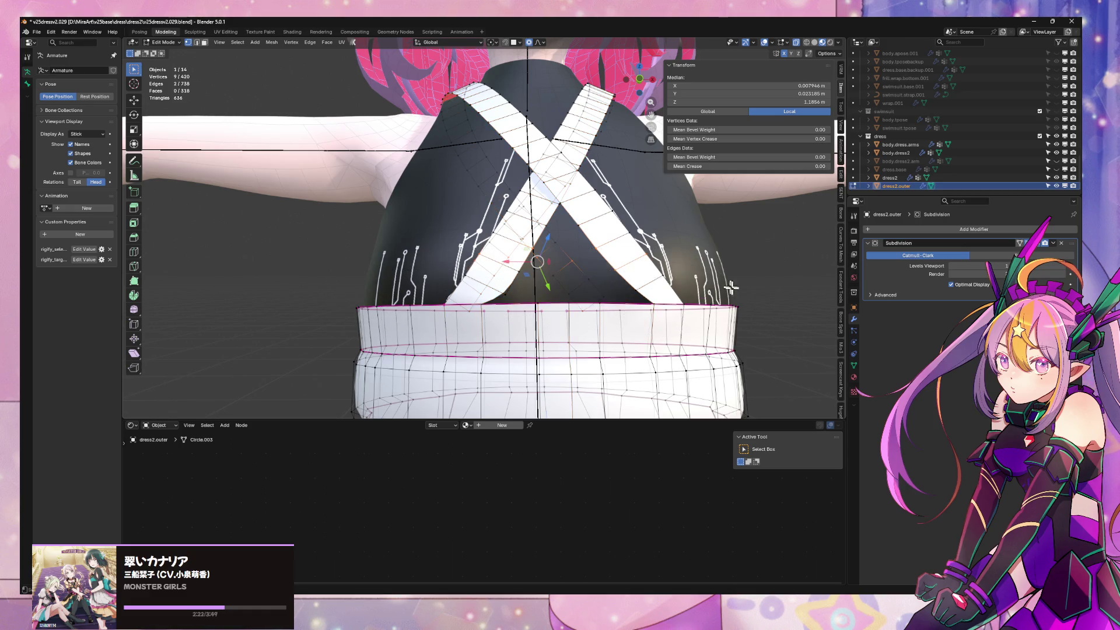
drag(761, 314, 338, 304)
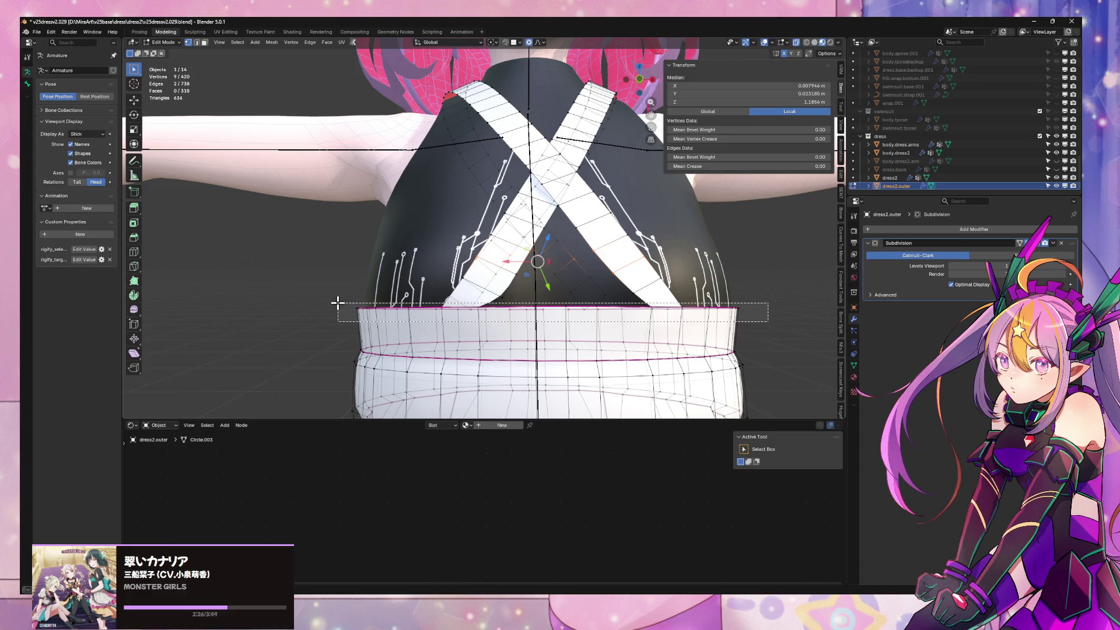
key(BackSpace)
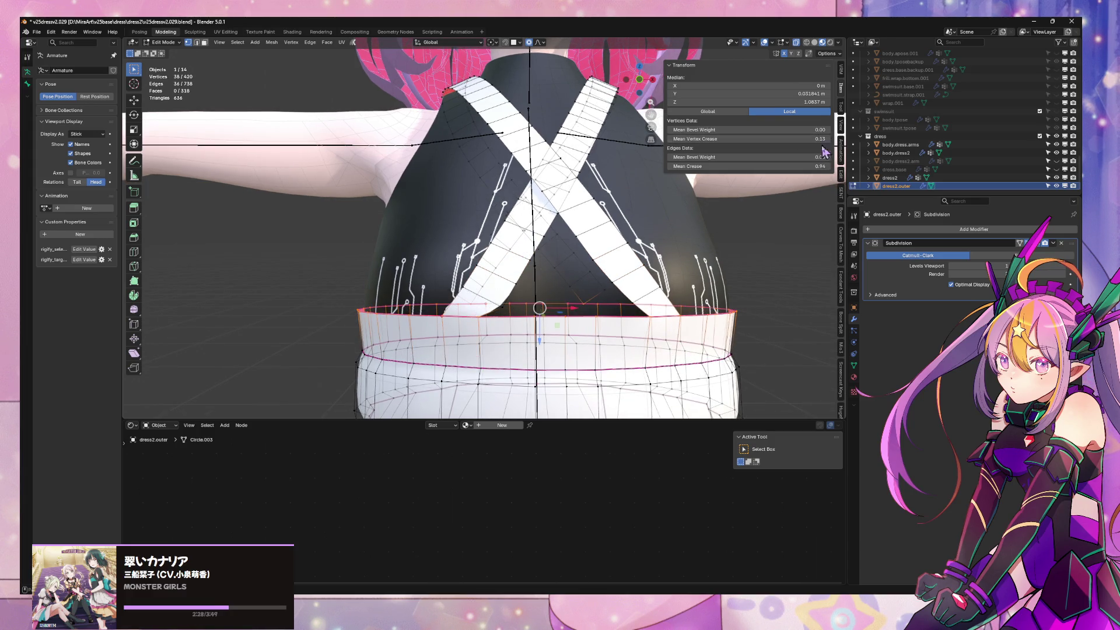
key(BackSpace)
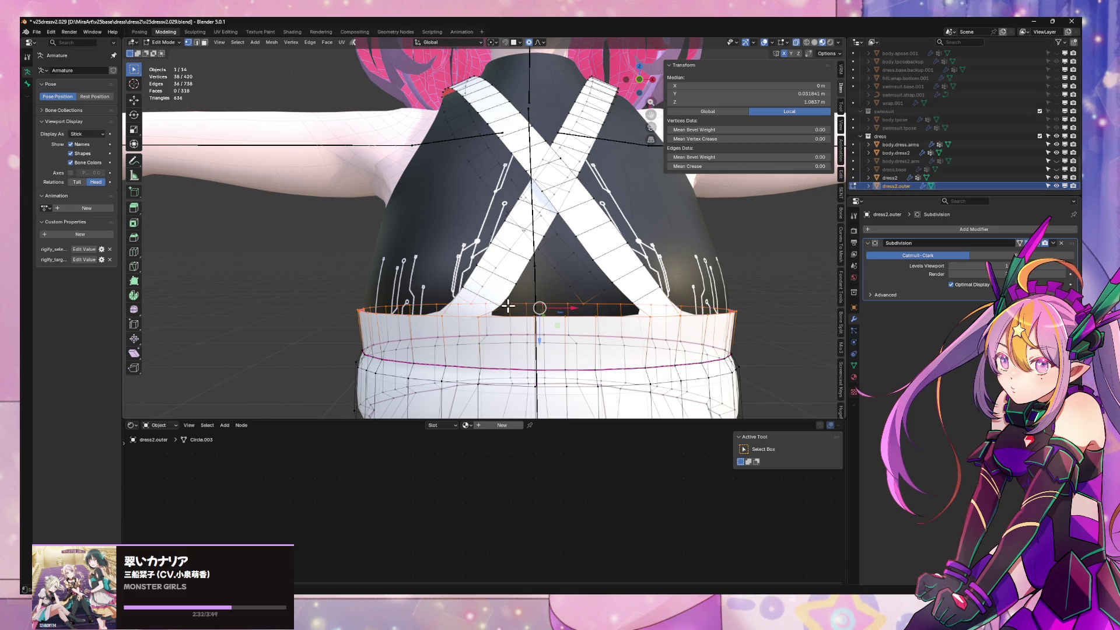
Vertex-slide a waistband top vertex, extend the selection to the mirrored side, and view the smoothed dress
click(484, 319)
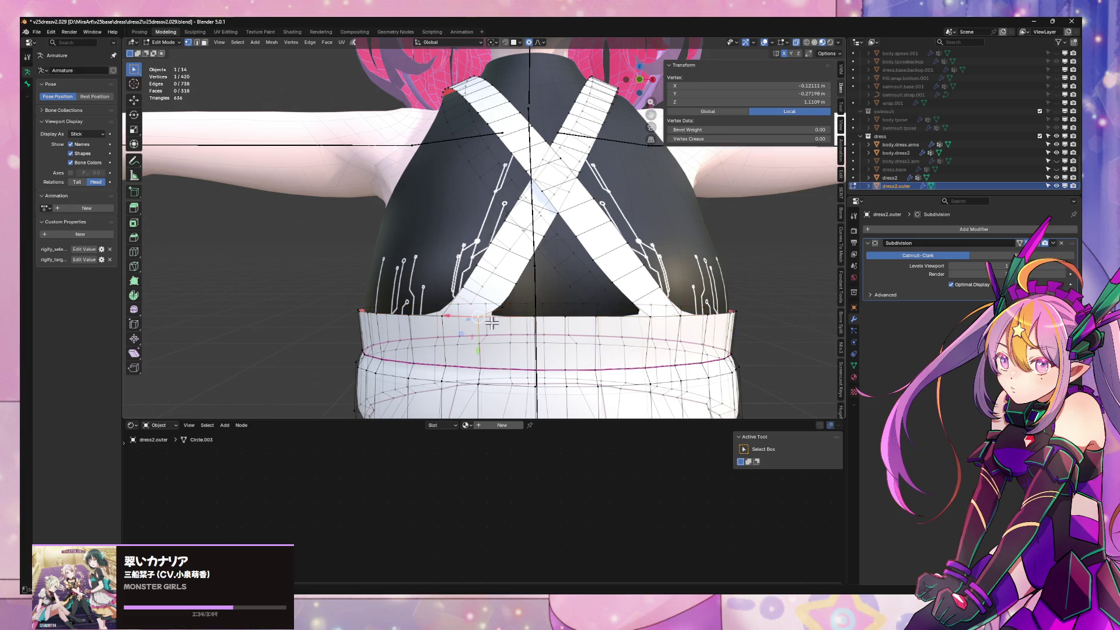
key(shift+v)
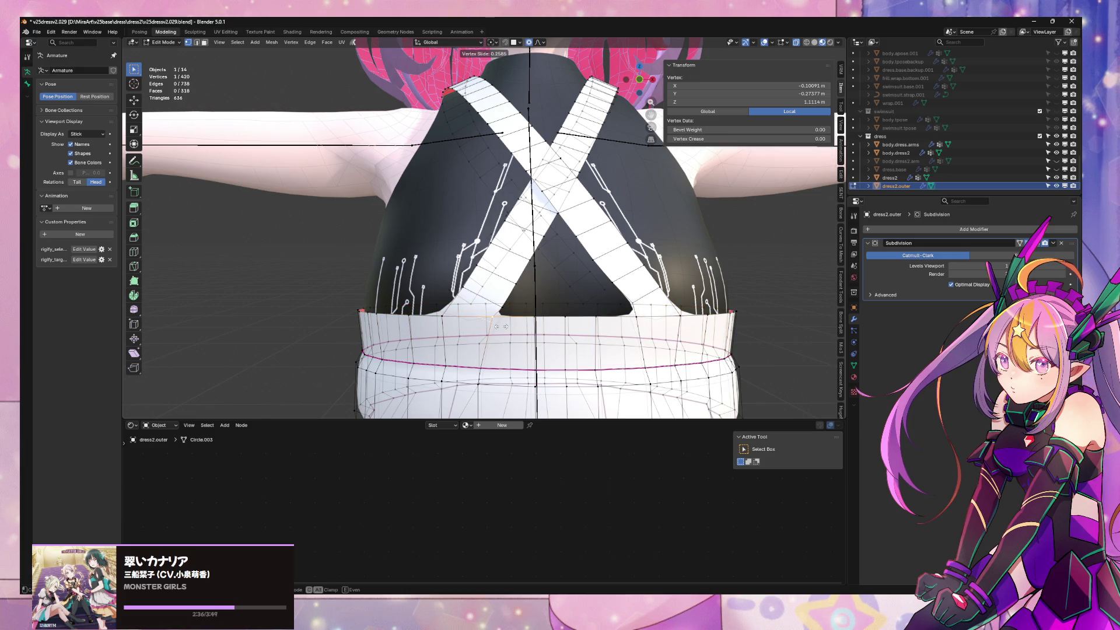
click(501, 327)
shift+click(442, 313)
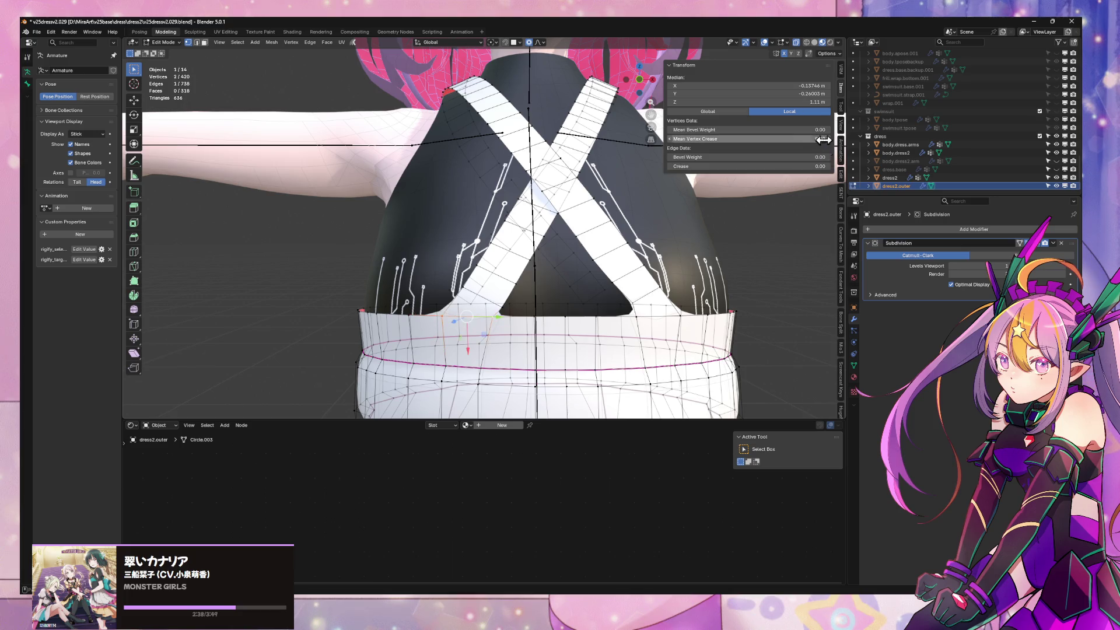
key(shift+ctrl+m)
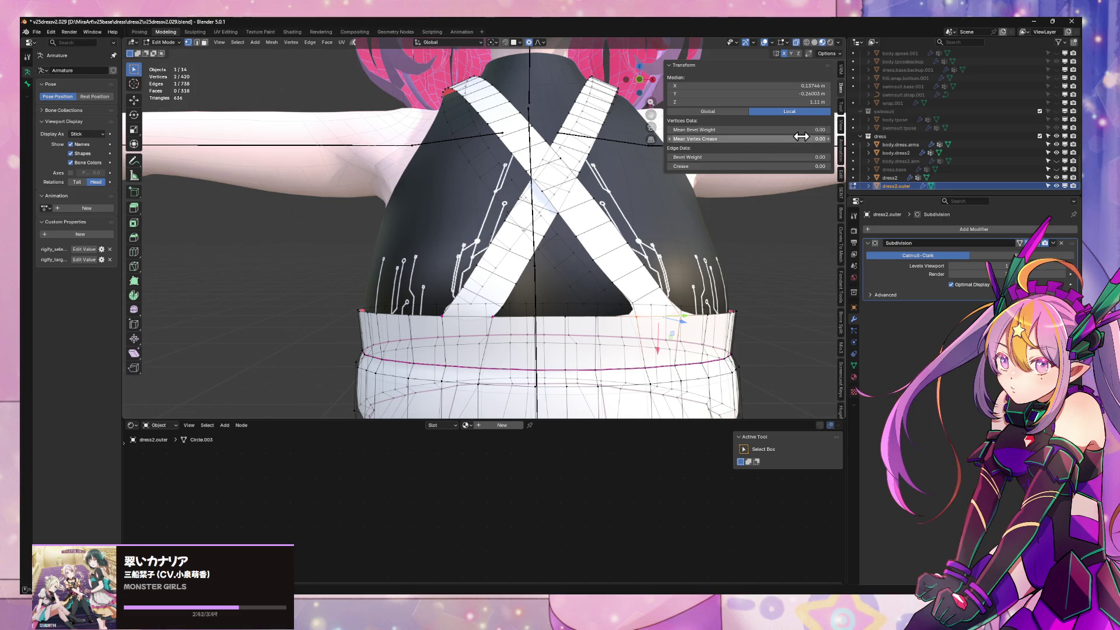
key(Tab)
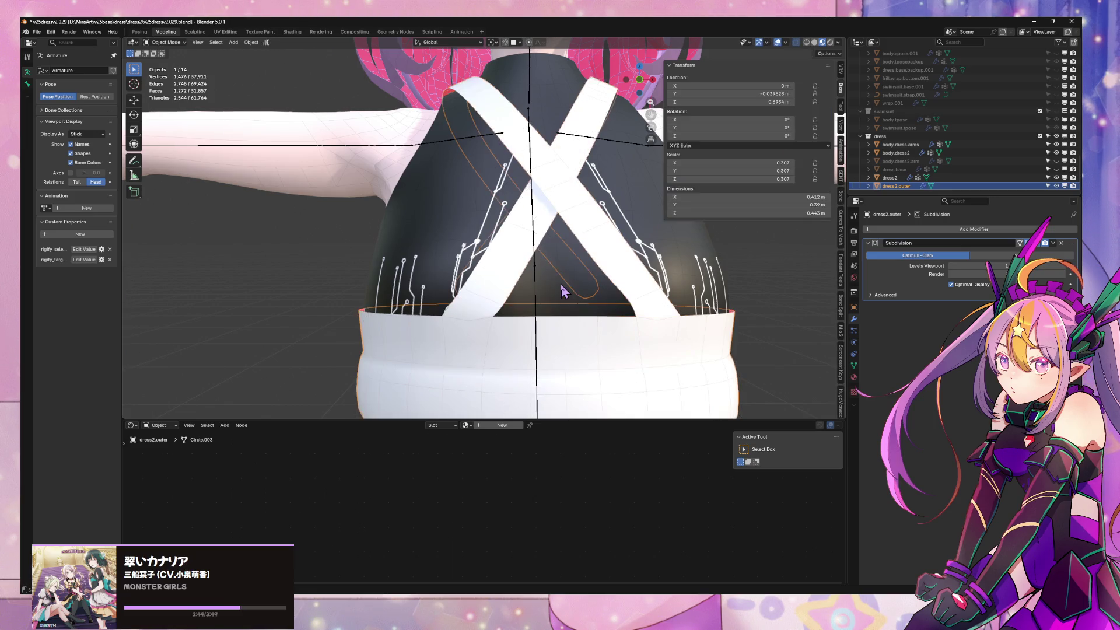
With see-through shading on, select the band and strap edge loops to check their crease values
middle_drag(562, 290, 581, 281)
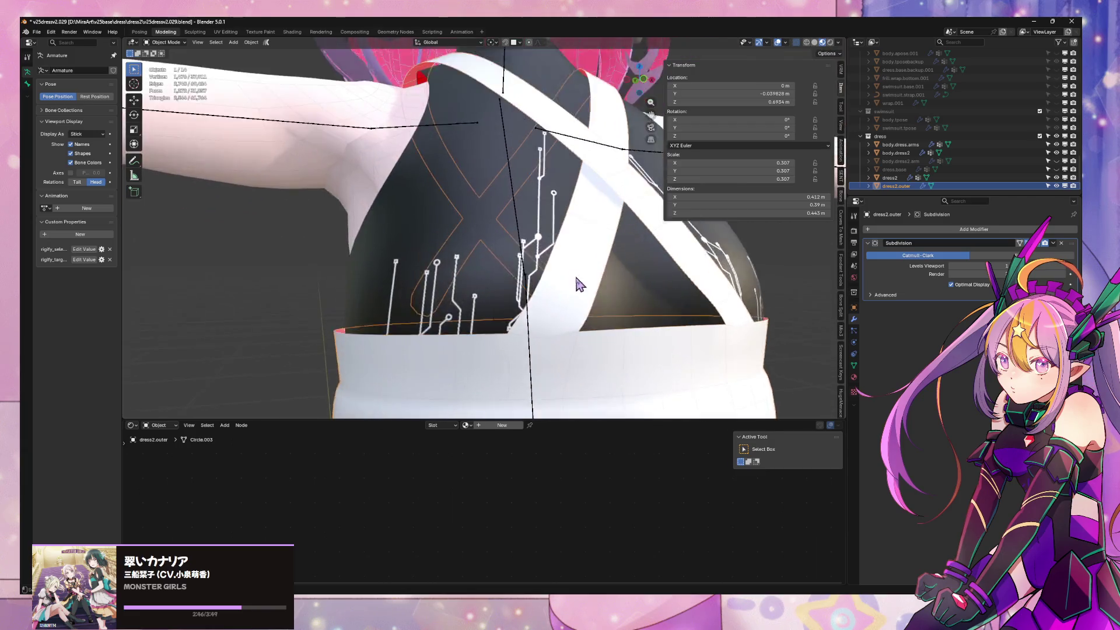
scroll(580, 280, up, 3)
scroll(624, 327, down, 2)
key(Tab)
scroll(595, 296, down, 2)
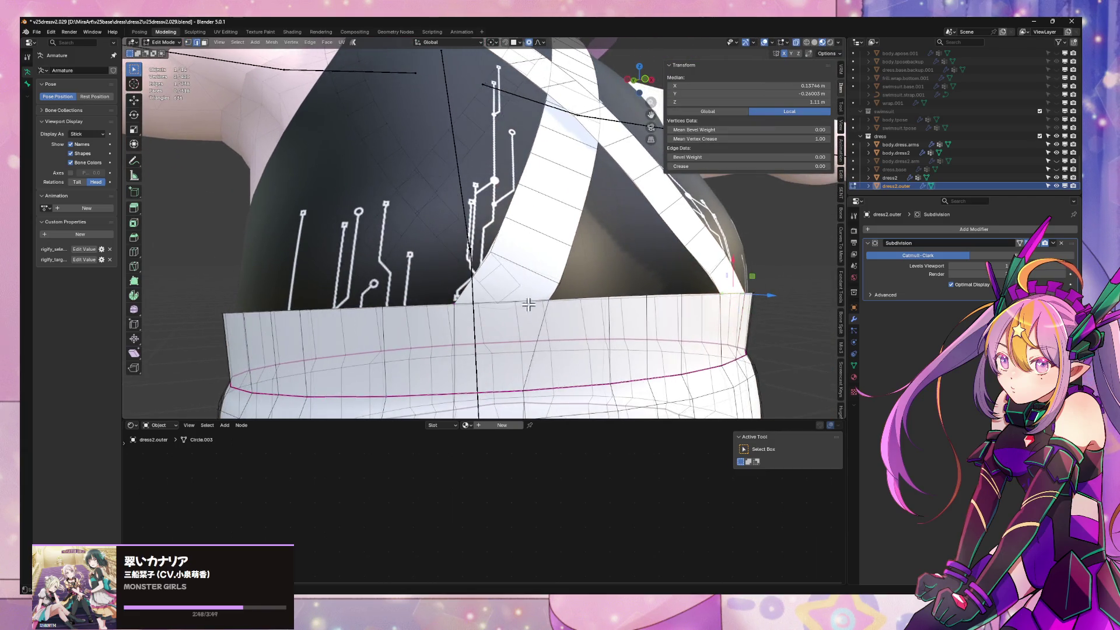
alt+click(594, 299)
middle_drag(594, 300, 679, 310)
click(819, 44)
middle_drag(615, 261, 578, 278)
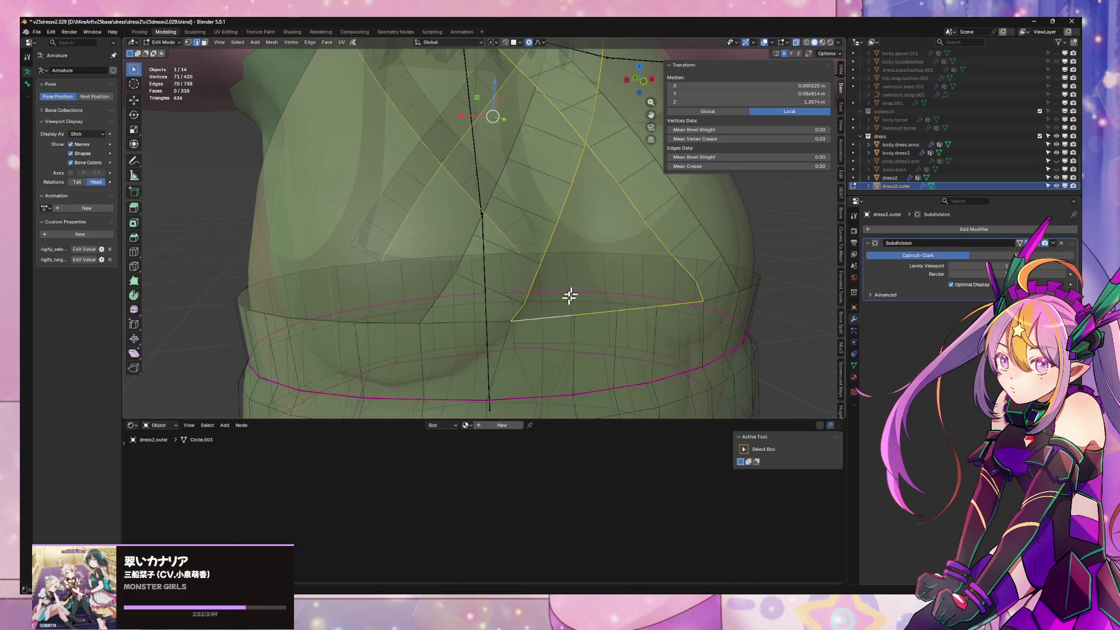
mouse_move(424, 320)
middle_down()
mouse_move(374, 320)
mouse_move(461, 245)
middle_up()
alt+click(384, 312)
alt+shift+click(482, 257)
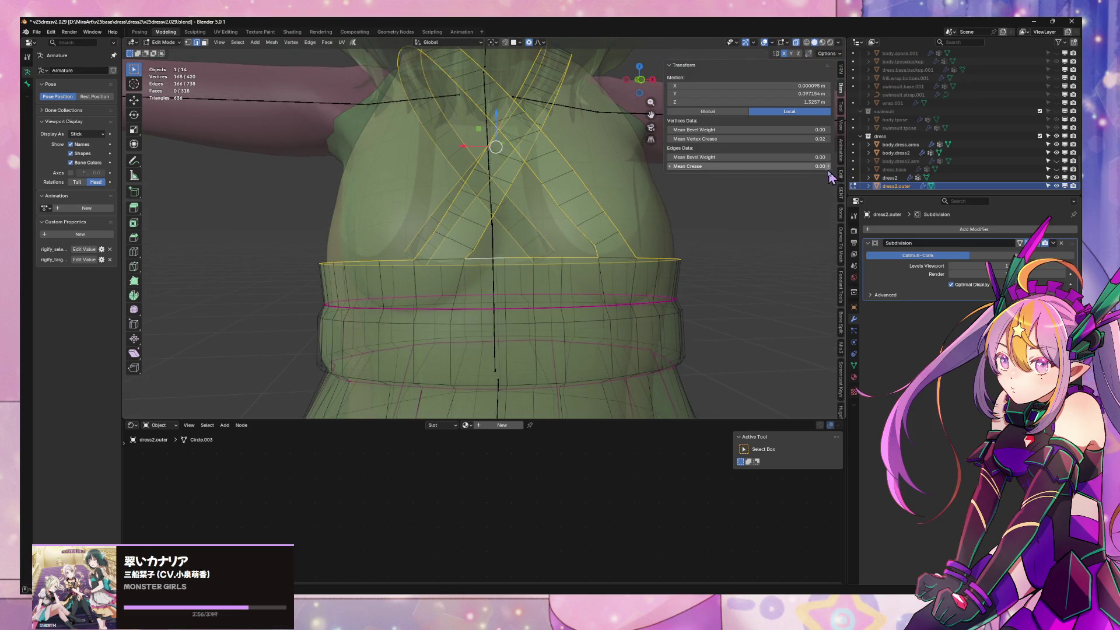
key(Tab)
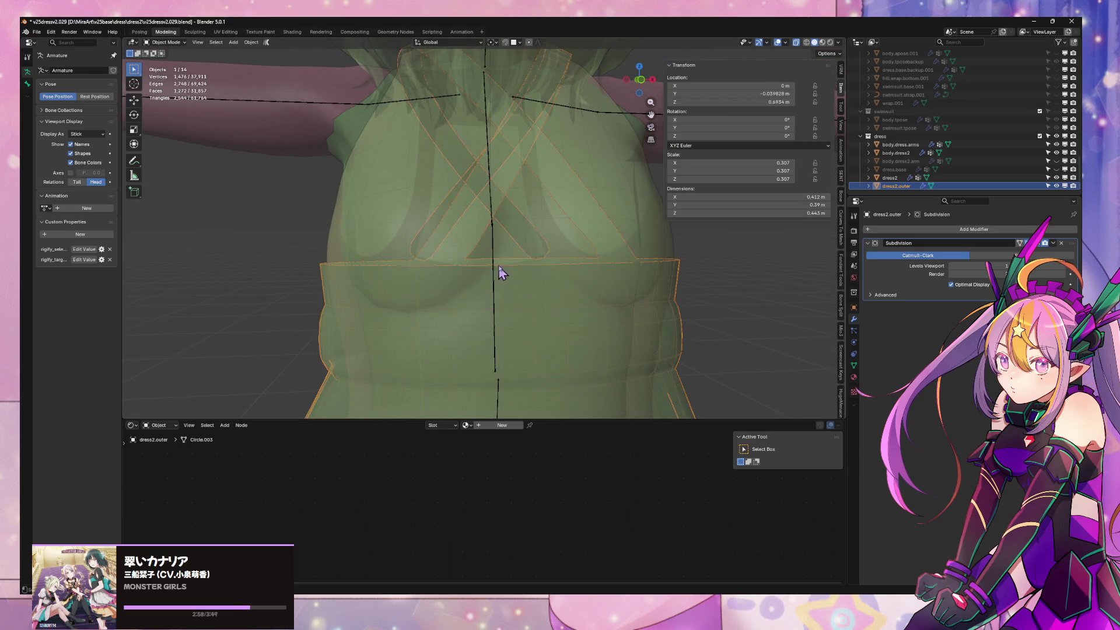
key(Tab)
scroll(470, 290, up, 1)
key(Tab)
key(Tab)
Pick through several band and waist edges, undoing stray changes, to inspect each one's crease
click(407, 295)
shift+click(645, 290)
key(ctrl+z)
shift+click(622, 294)
shift+click(645, 295)
shift+click(662, 275)
key(ctrl+z)
middle_drag(662, 274, 645, 281)
shift+click(595, 312)
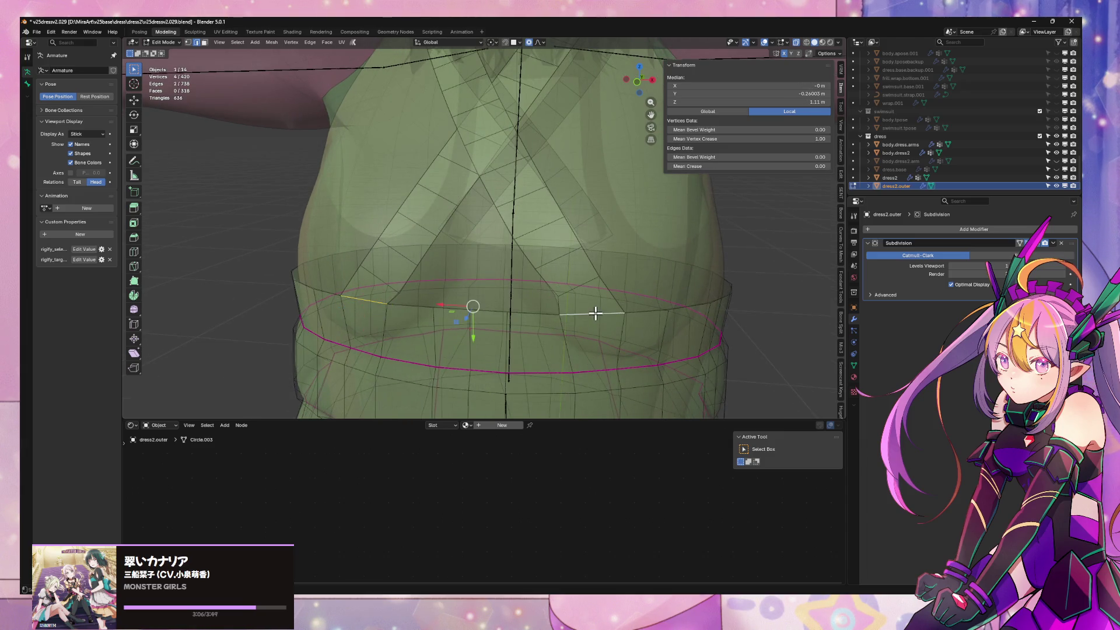
key(Tab)
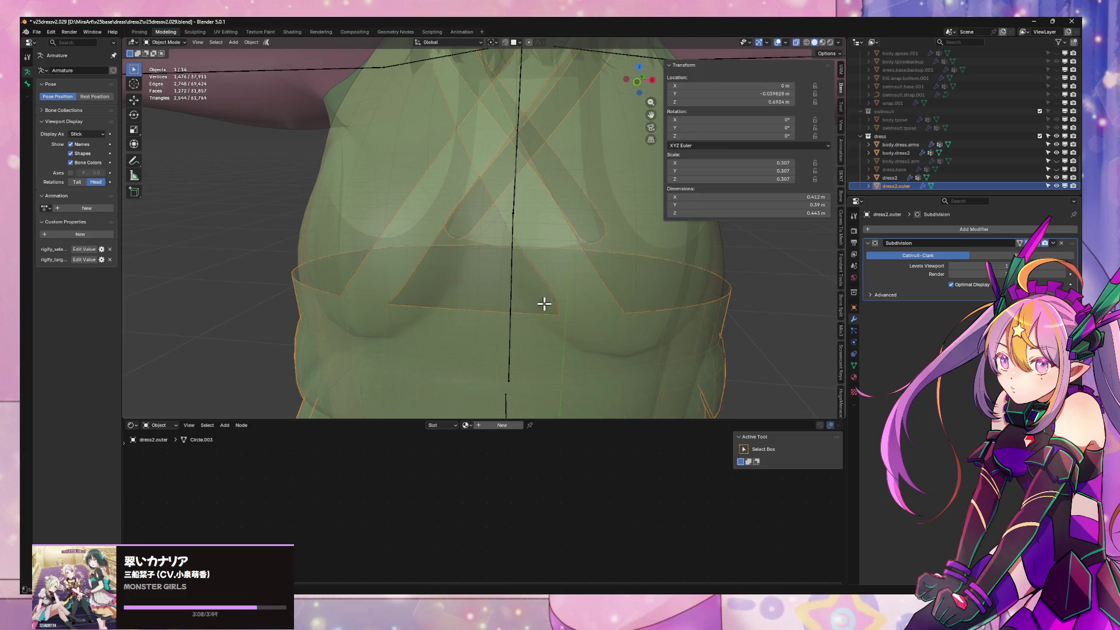
key(Tab)
Select the waist edge loops, then a single vertex on the band's right strap corner
shift+click(569, 288)
shift+click(413, 288)
middle_drag(417, 292, 554, 242)
click(588, 251)
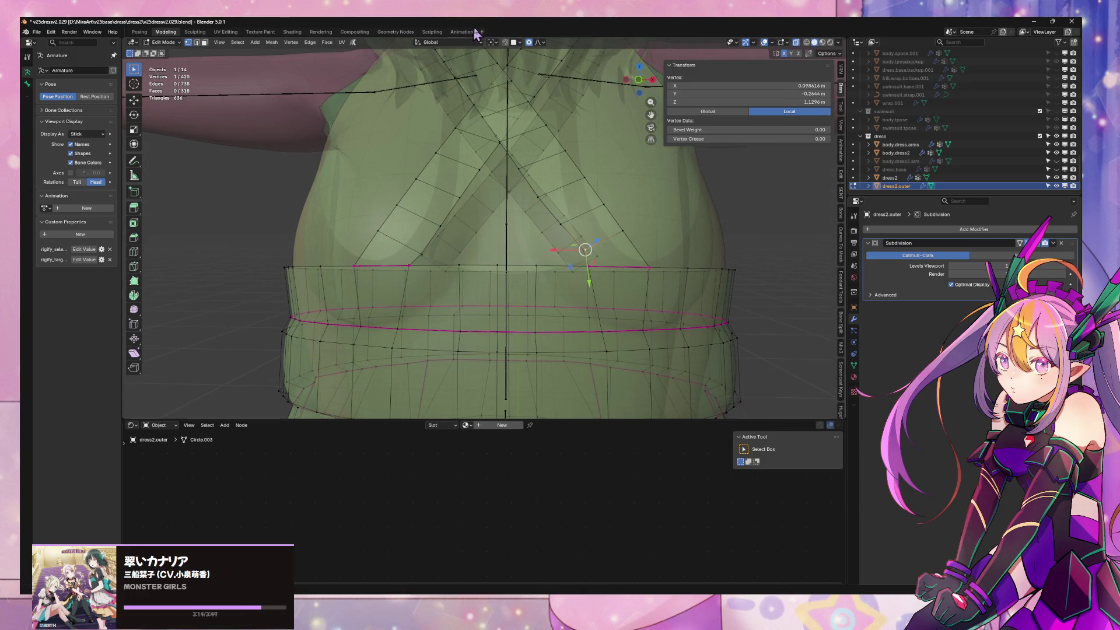
Vertex-slide two bodice vertices just above the waistband into place
key(shift+v)
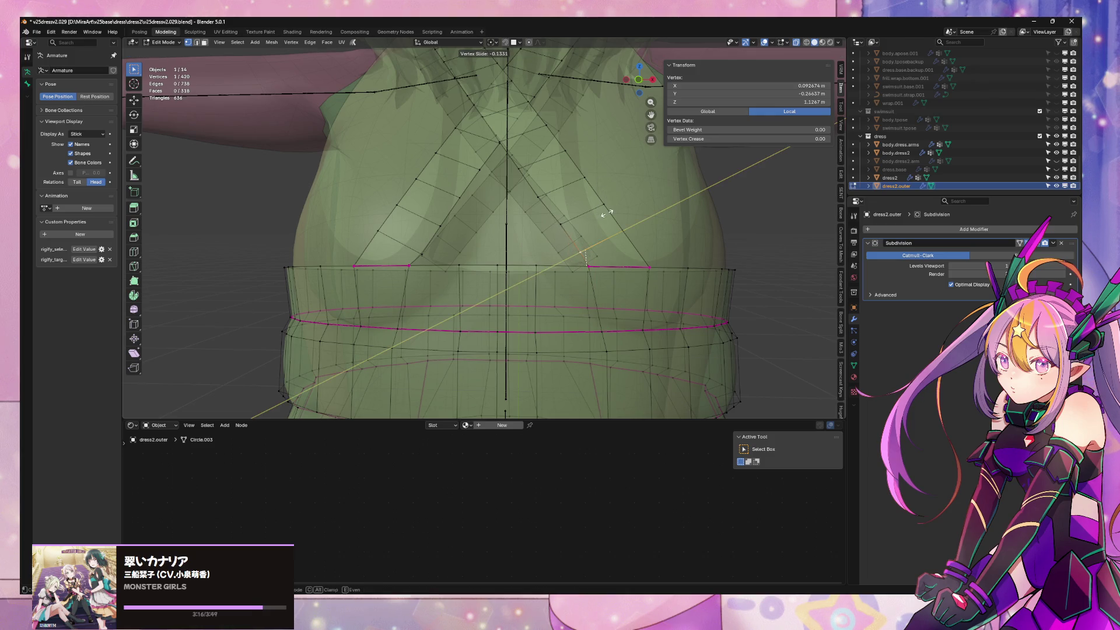
click(604, 213)
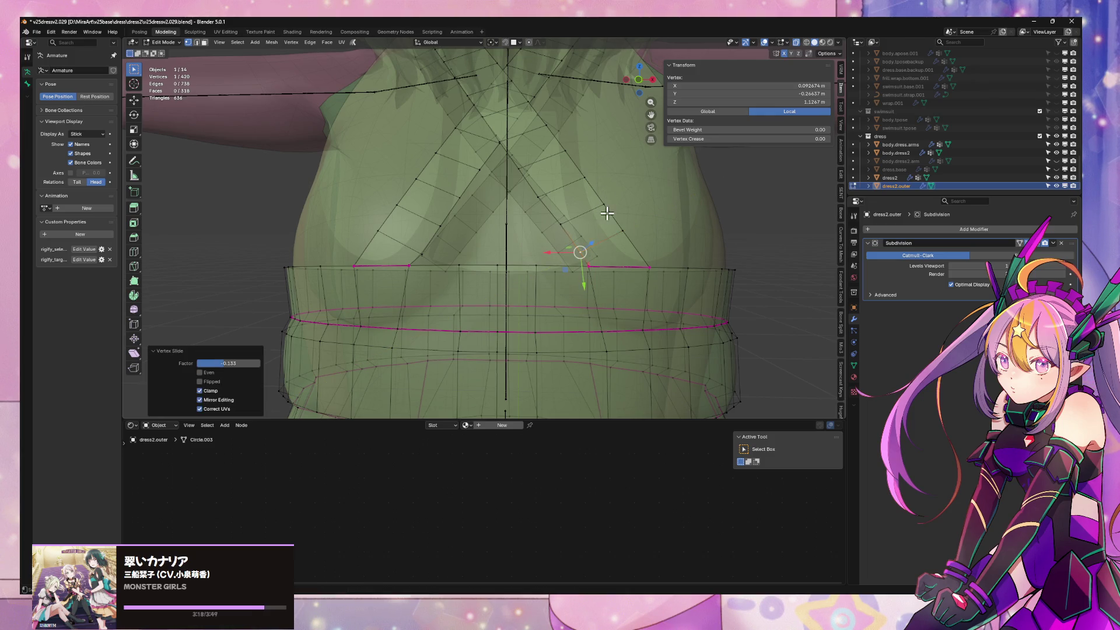
click(403, 260)
middle_drag(468, 245, 466, 262)
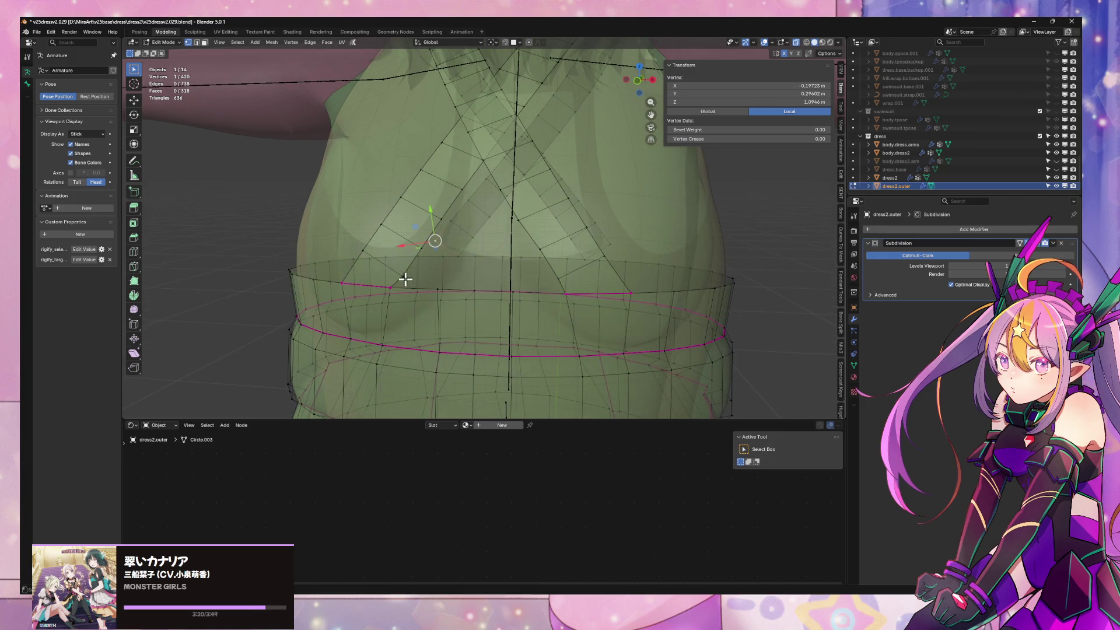
key(shift+v)
click(462, 258)
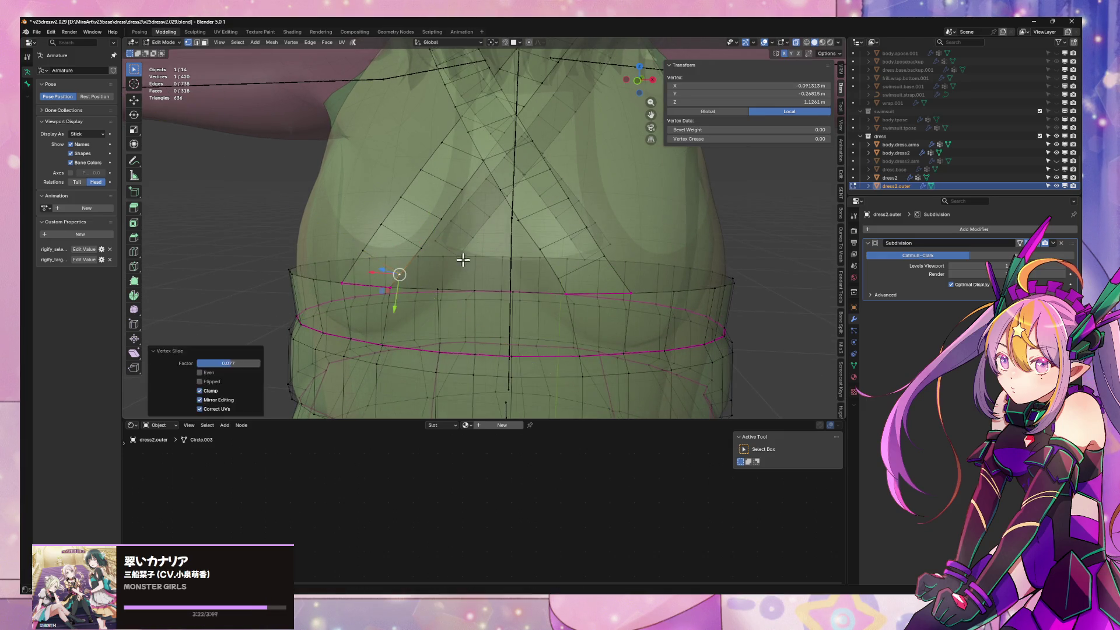
middle_drag(462, 258, 479, 238)
Dissolve a box-selected row of bodice vertices and inspect the smoothed dress
drag(404, 252, 547, 266)
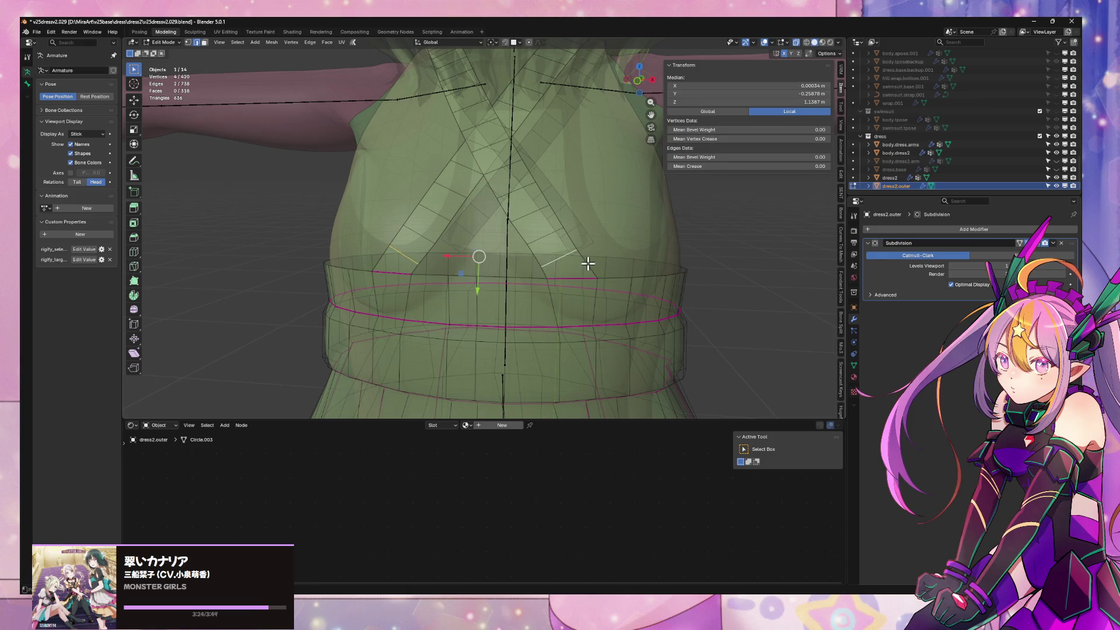
key(ctrl+x)
key(Tab)
mouse_move(607, 237)
middle_down()
mouse_move(506, 233)
mouse_move(673, 227)
middle_up()
key(Tab)
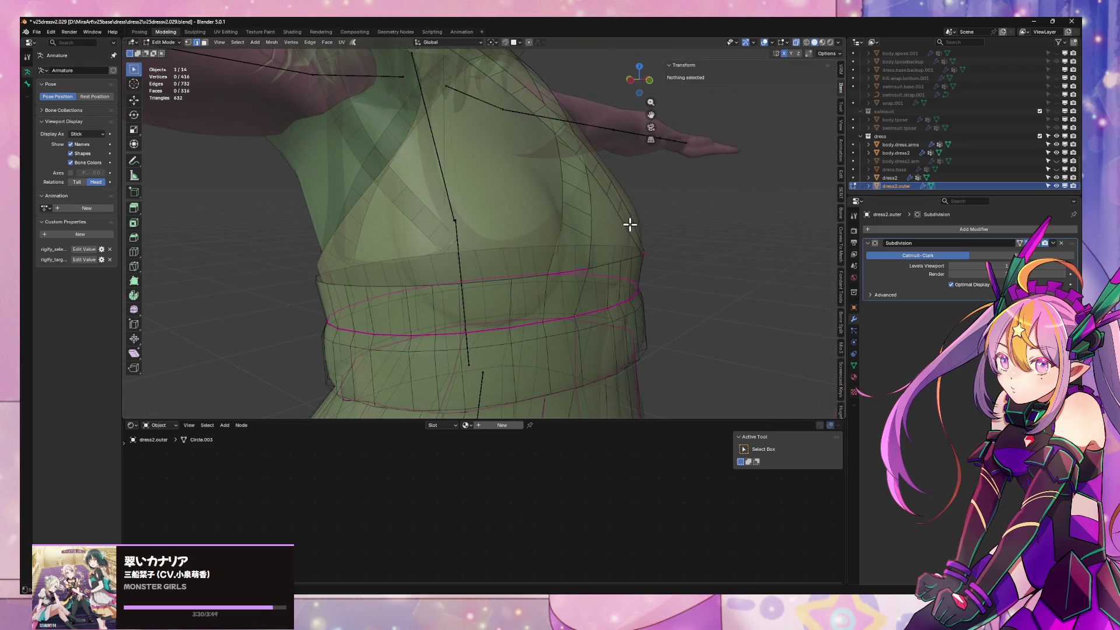
Move a bodice side vertex along its normal with proportional falloff to reshape the side
click(629, 225)
key(g)
key(z)
key(z)
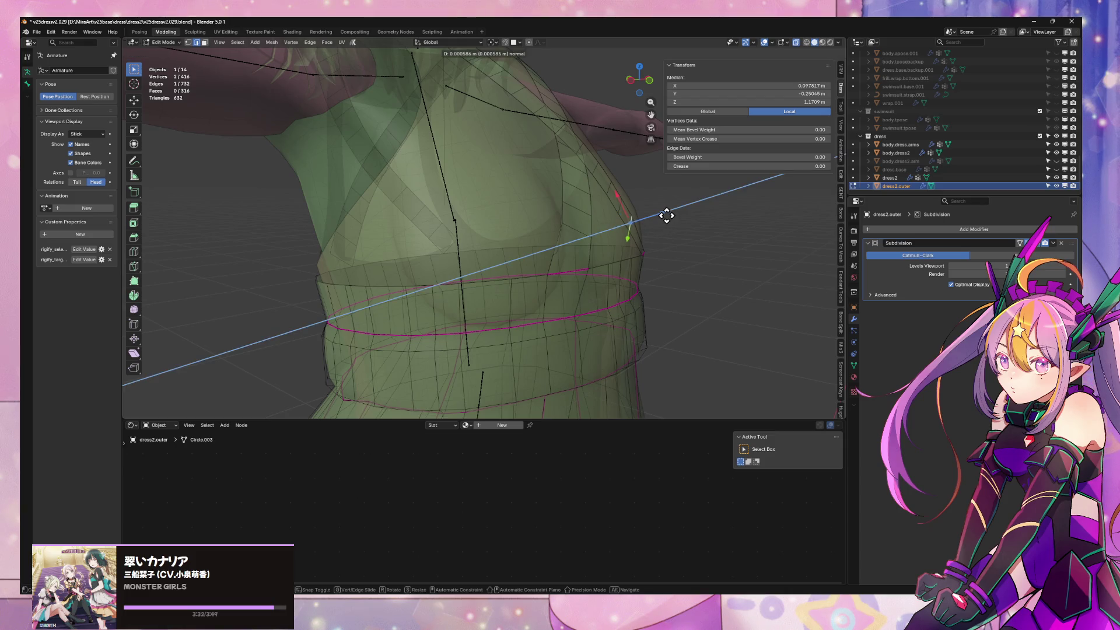
click(665, 214)
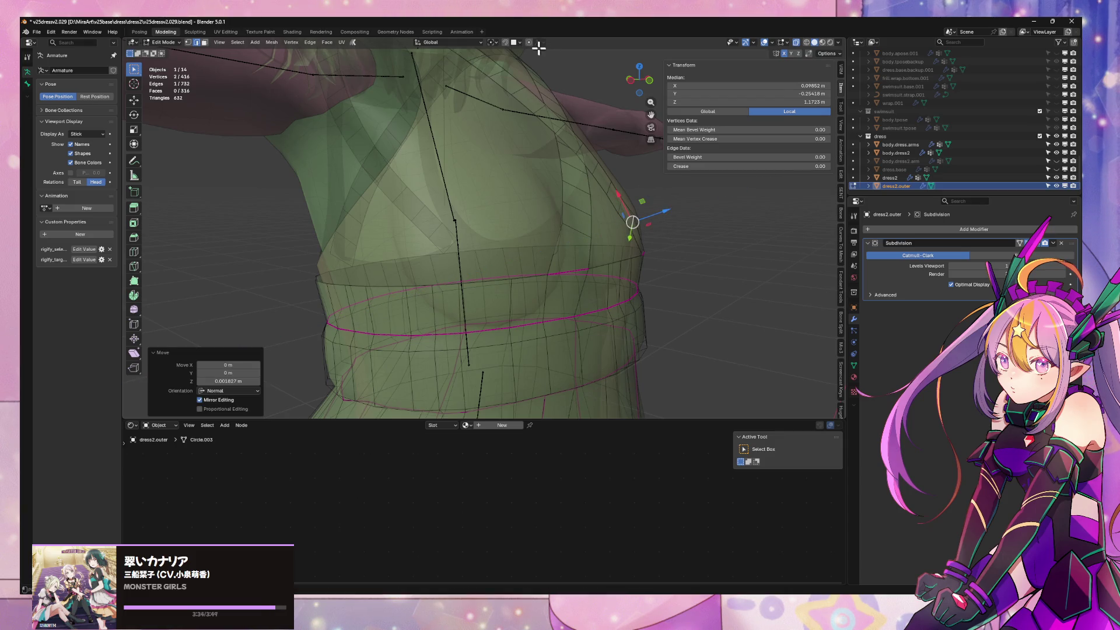
key(ctrl+z)
key(g)
key(z)
key(z)
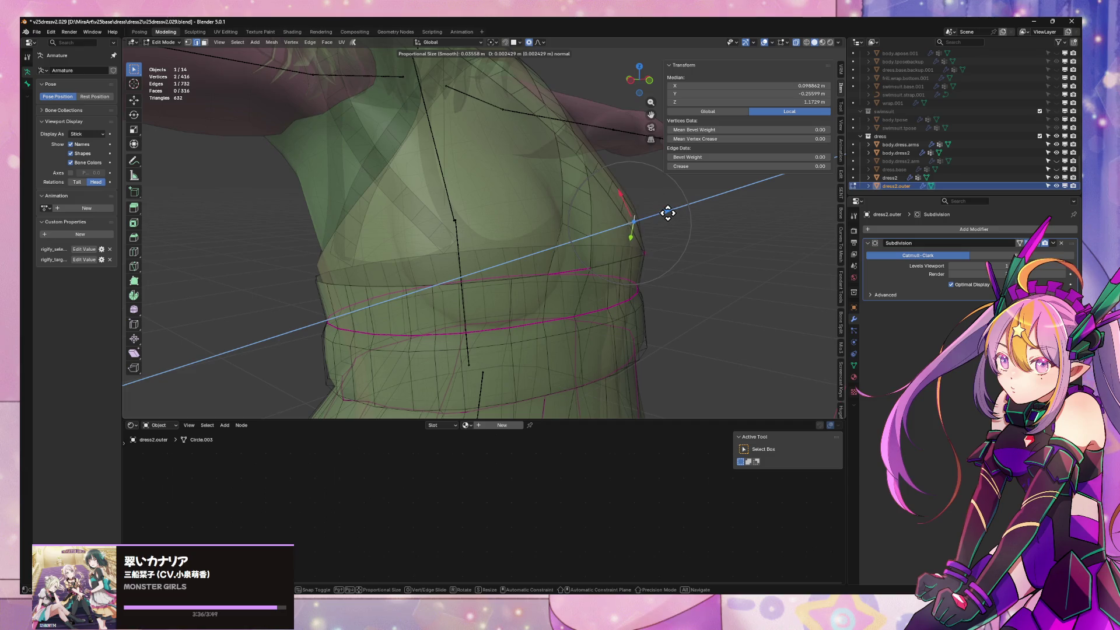
scroll(664, 211, up, 1)
key(z)
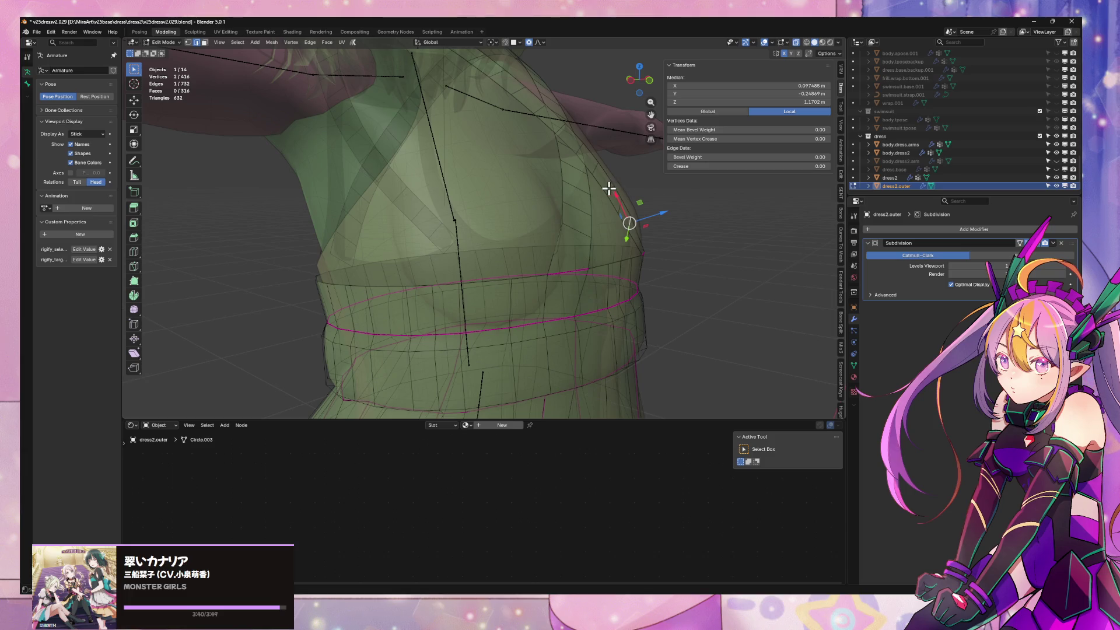
key(z)
key(z)
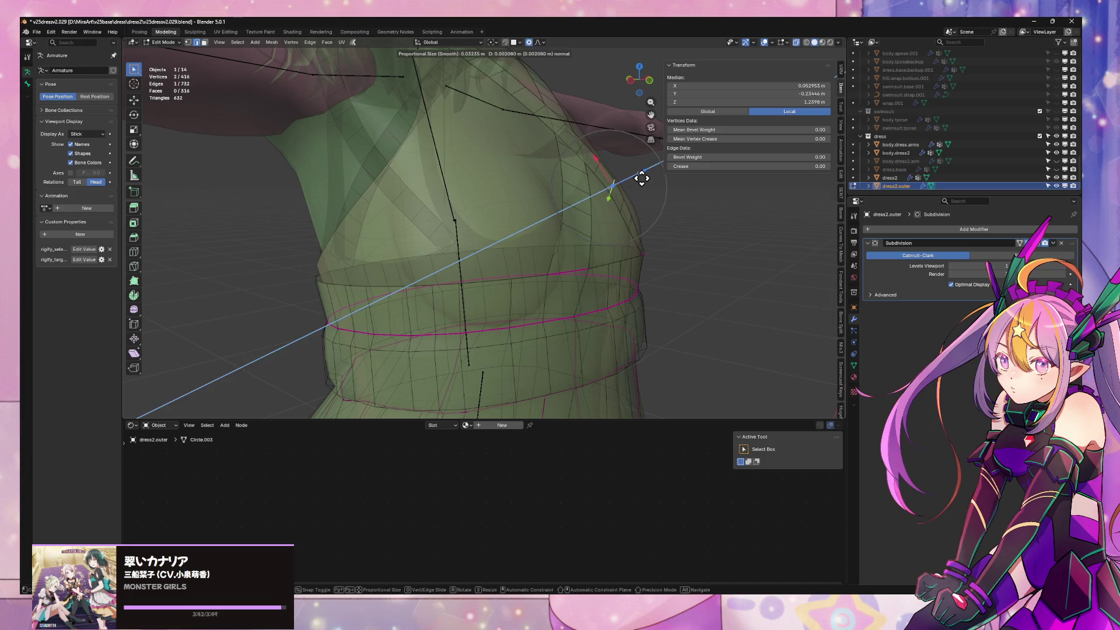
click(642, 178)
From front view select the waistband top-edge vertices, make the mesh opaque and orbit to the back
key(KP_1)
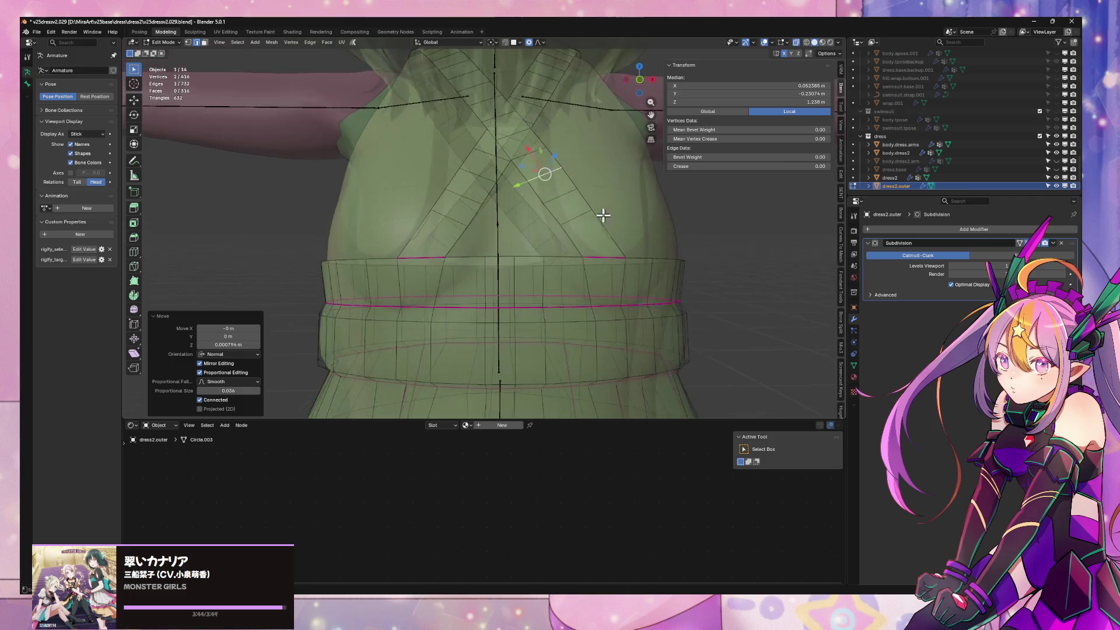
key(a)
click(604, 257)
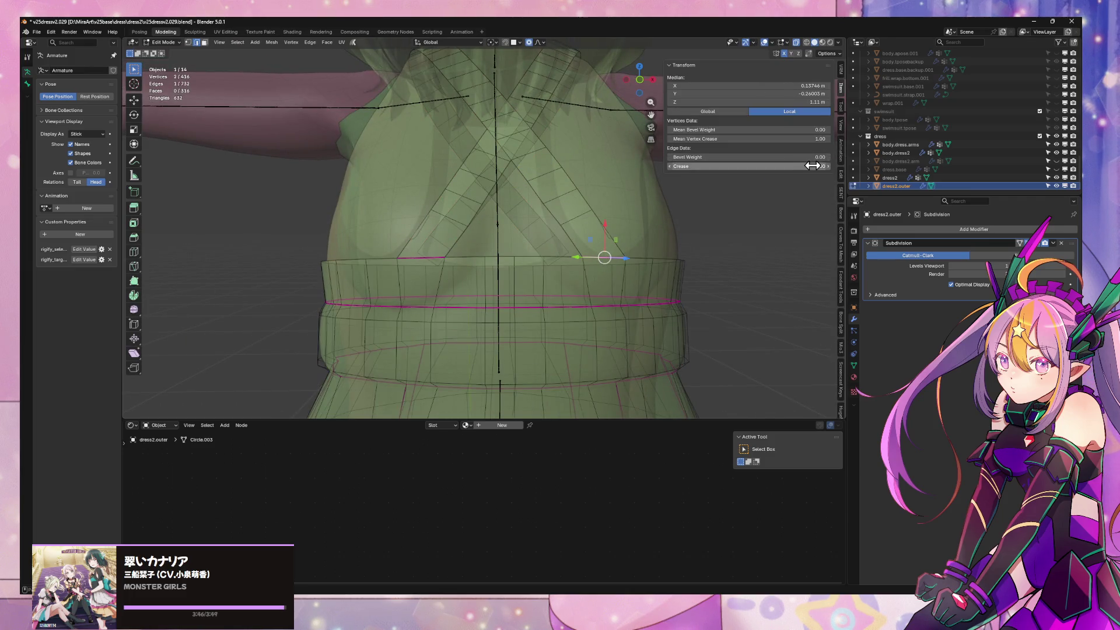
click(418, 256)
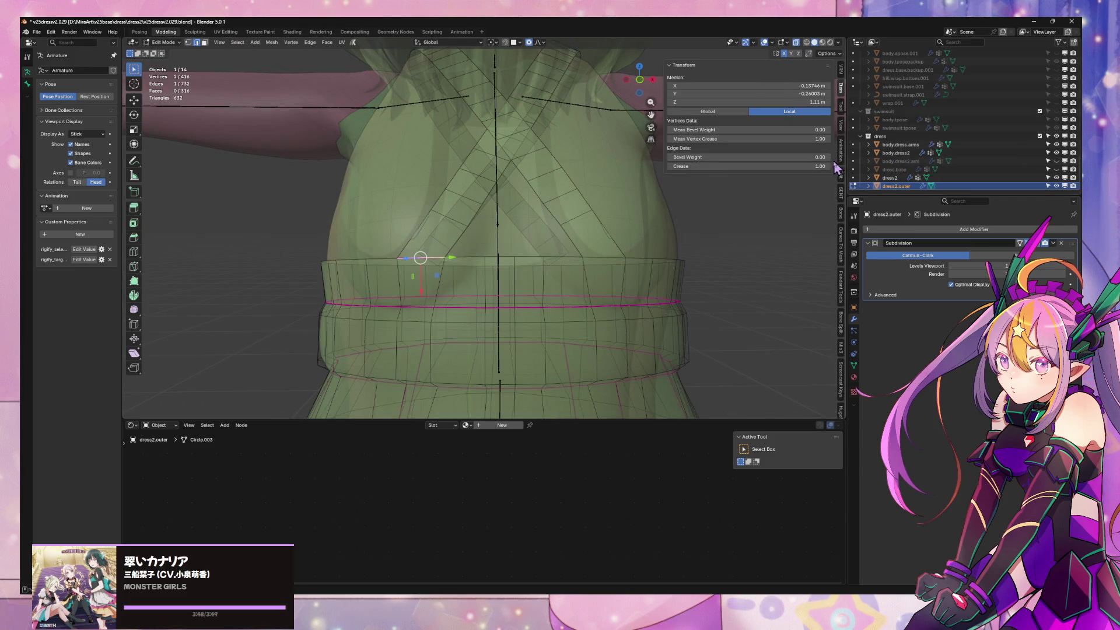
key(alt+z)
mouse_move(523, 220)
middle_down()
mouse_move(540, 219)
mouse_move(518, 229)
middle_up()
mouse_move(482, 228)
middle_down()
mouse_move(457, 220)
mouse_move(415, 245)
middle_up()
mouse_move(351, 258)
middle_down()
mouse_move(498, 248)
mouse_move(478, 250)
middle_up()
middle_drag(568, 235, 641, 235)
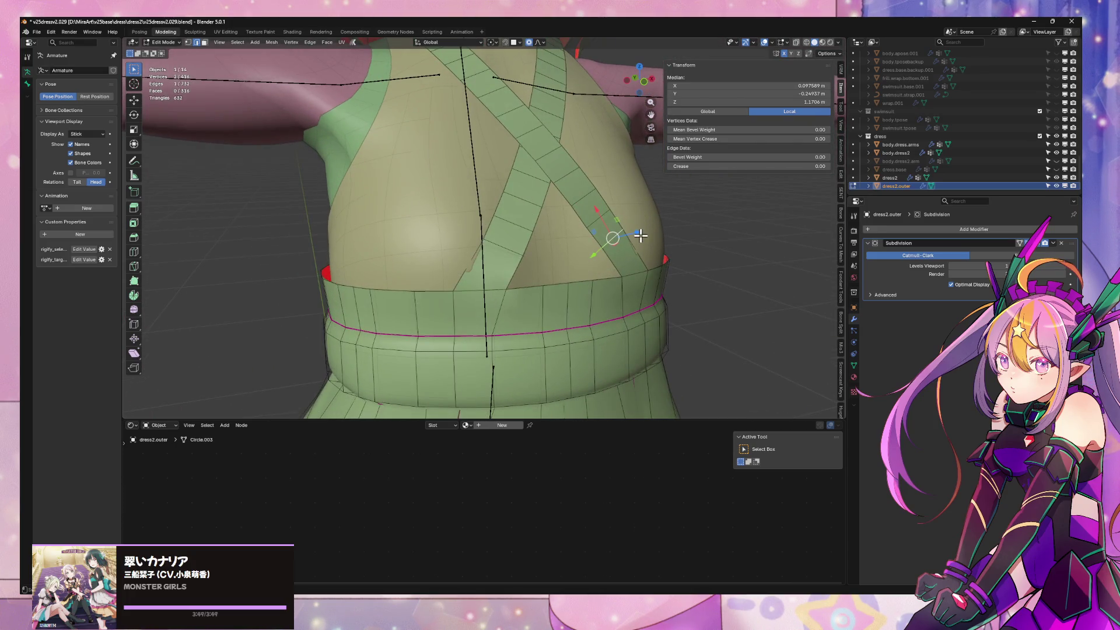
Vertex-slide two bodice side vertices along their edges
key(1)
click(625, 233)
key(shift+v)
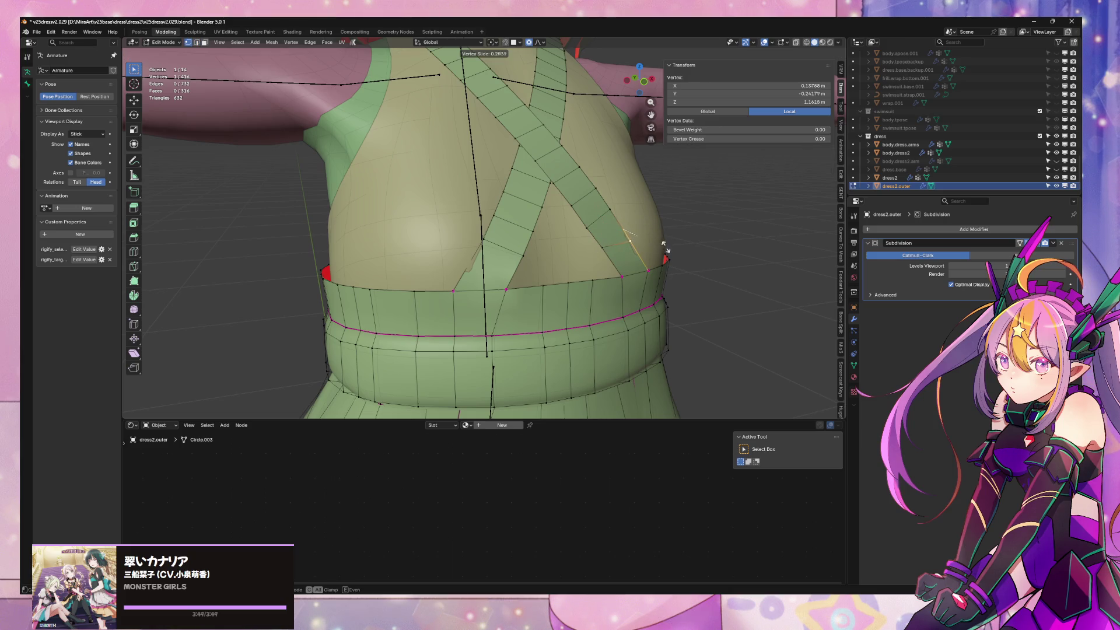
click(663, 247)
click(484, 243)
key(shift+v)
click(469, 255)
Nudge a group of bodice vertices along Y and then along the normal with soft falloff
shift+click(601, 250)
middle_drag(561, 251, 666, 249)
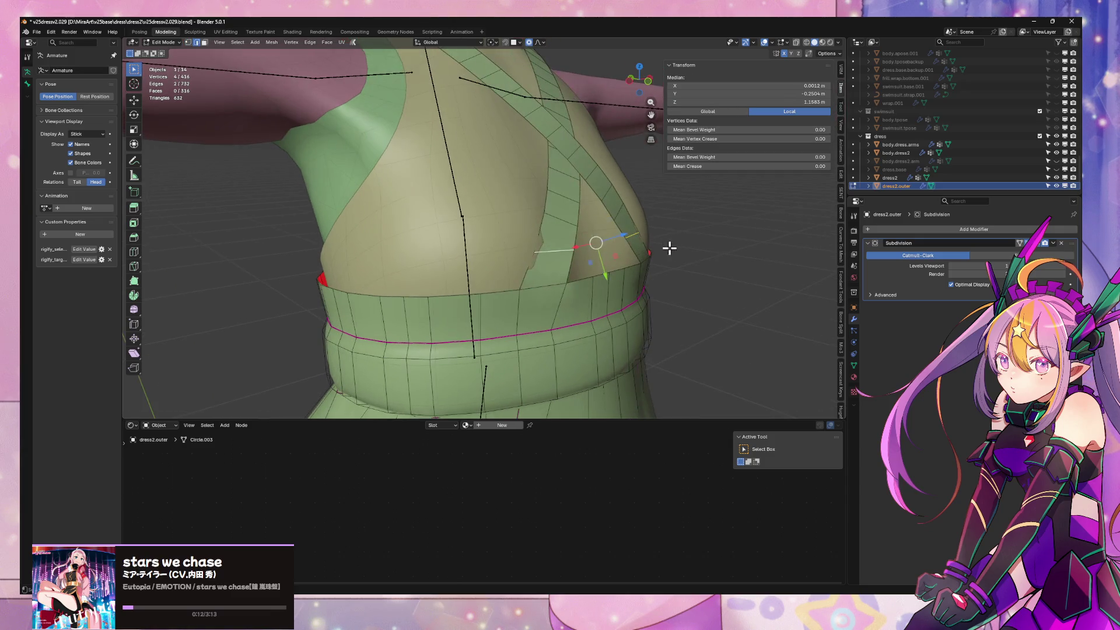
key(g)
key(y)
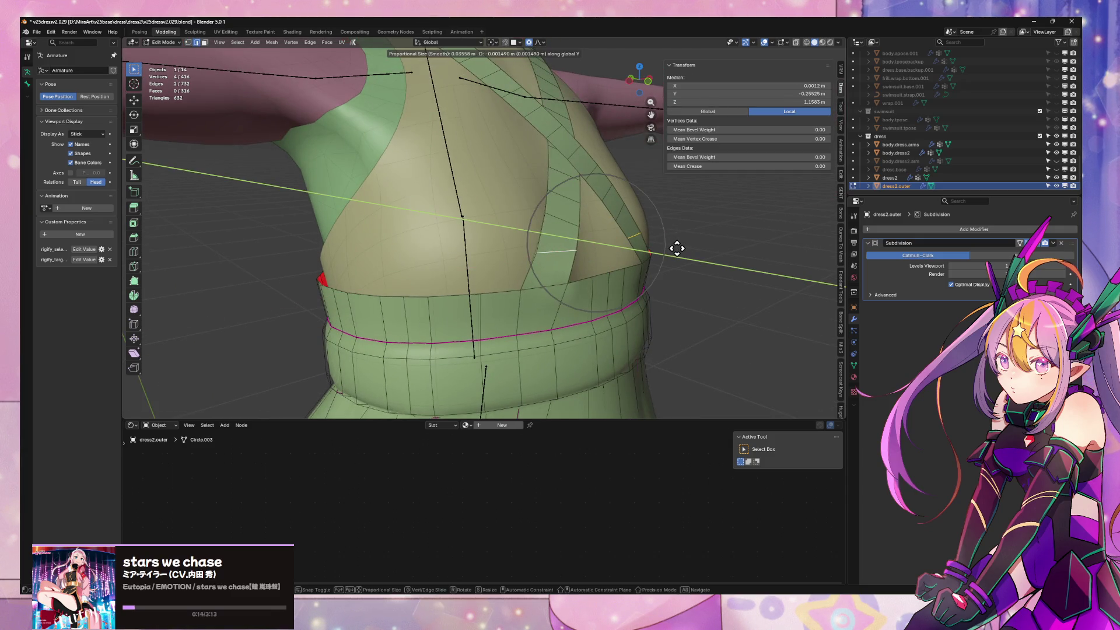
scroll(676, 247, up, 2)
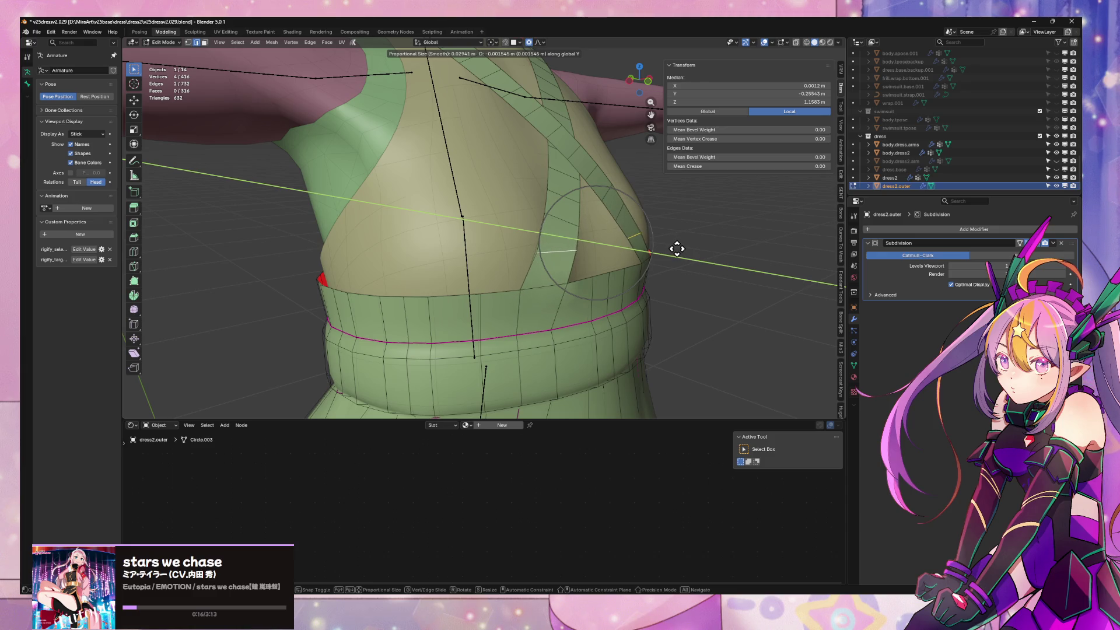
click(676, 247)
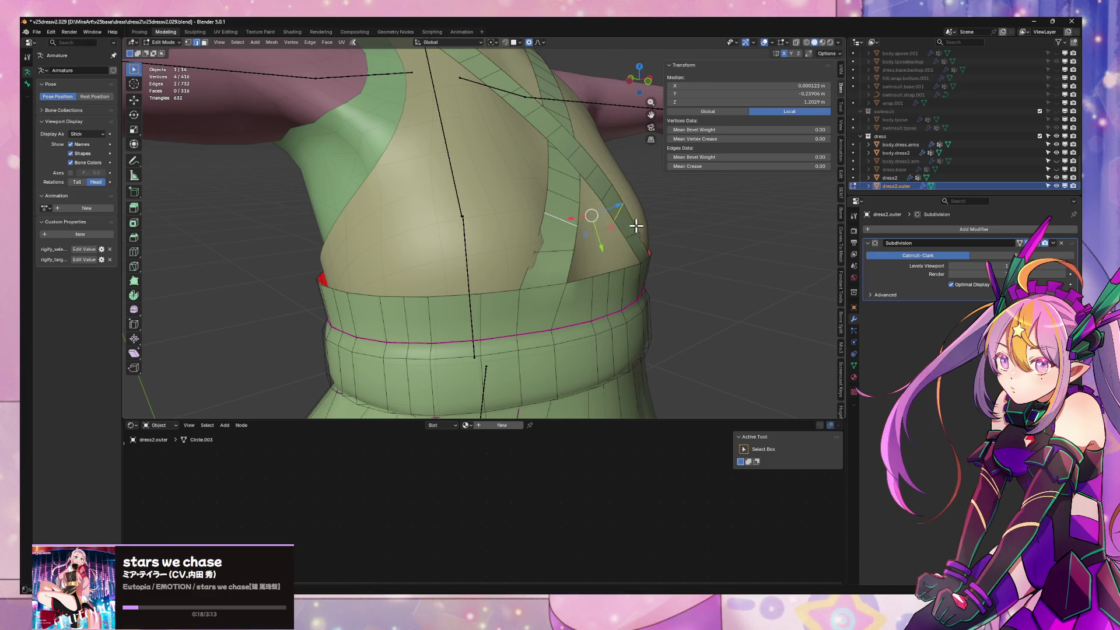
key(g)
key(z)
key(z)
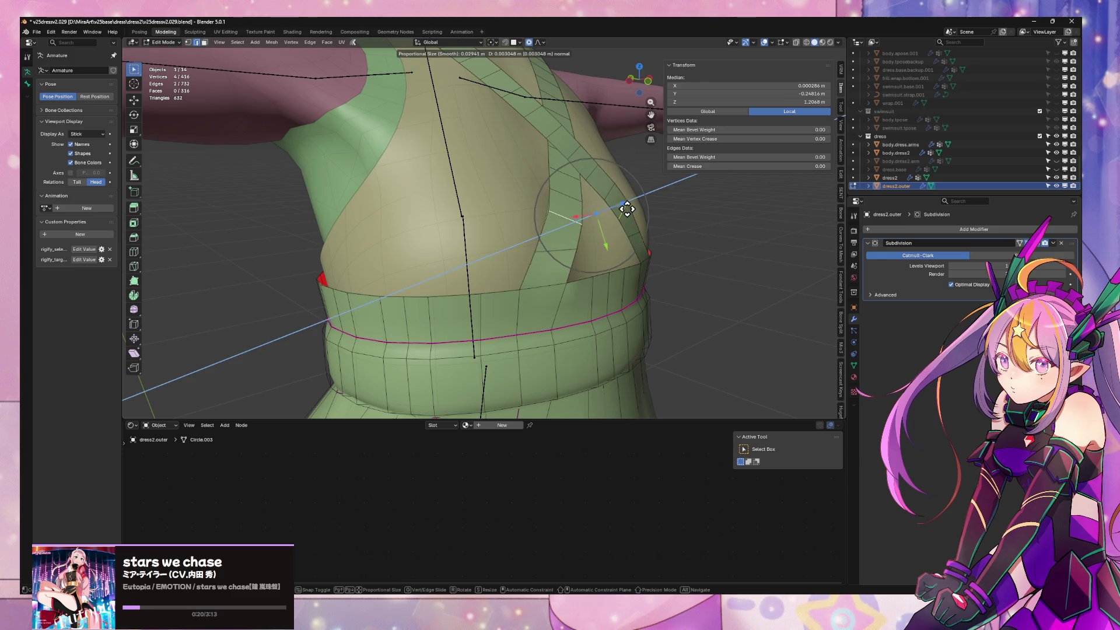
click(627, 208)
mouse_move(627, 208)
middle_down()
mouse_move(529, 208)
mouse_move(583, 200)
mouse_move(513, 232)
mouse_move(593, 247)
mouse_move(516, 245)
middle_up()
click(522, 249)
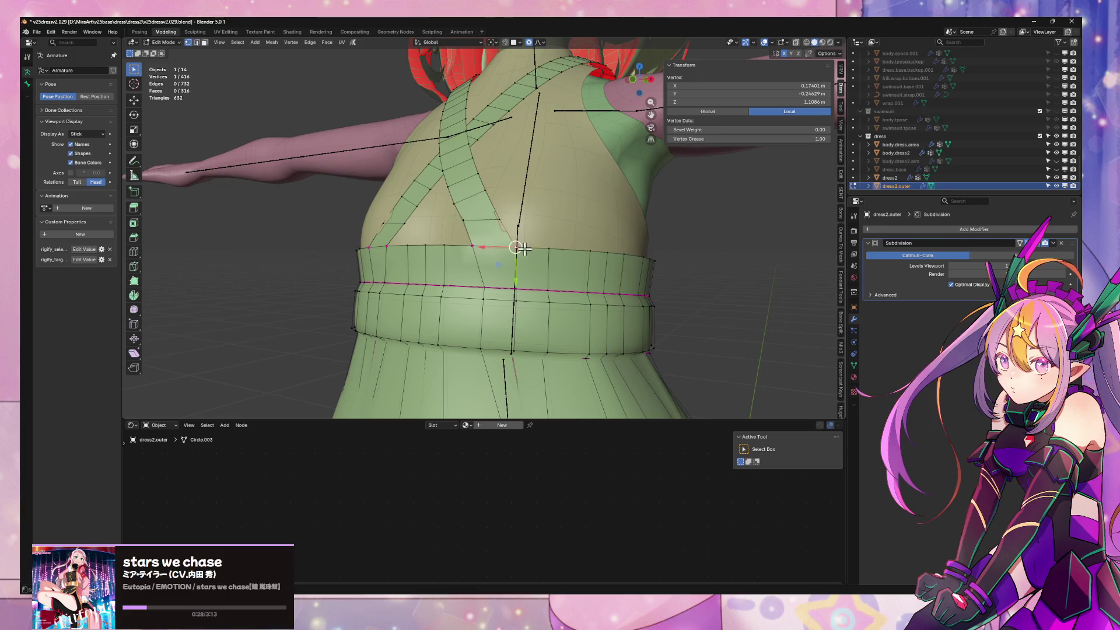
Vertex-slide a back bodice vertex, undo a stray nudge, and check the smoothed bodice in Object Mode
key(shift+v)
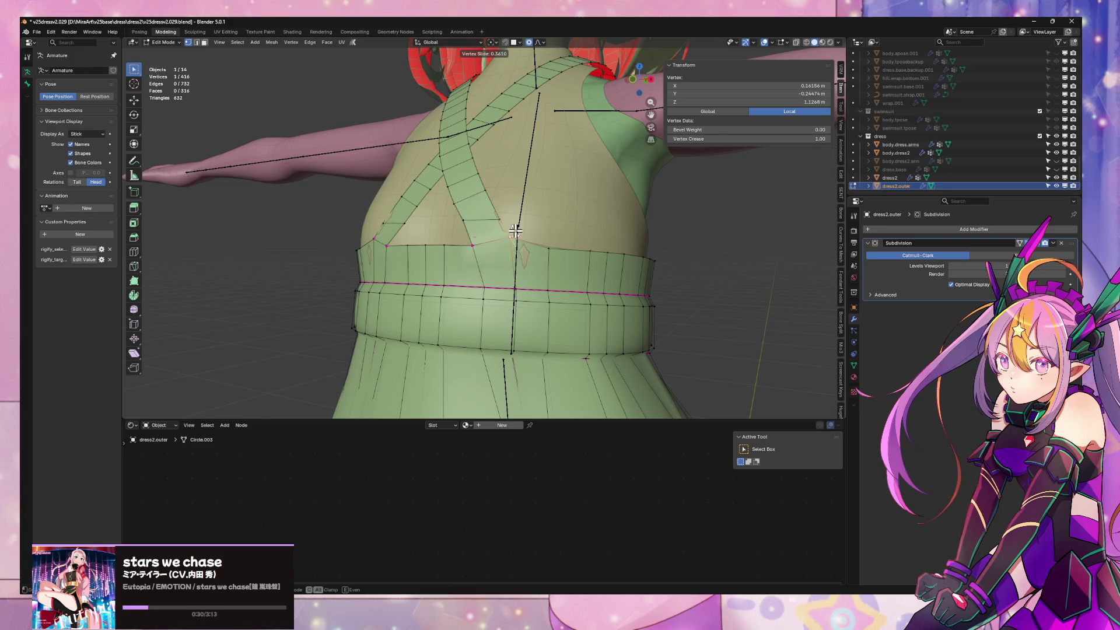
click(516, 230)
middle_drag(515, 231, 588, 234)
shift+click(588, 235)
key(ctrl+z)
key(Tab)
key(Tab)
key(Tab)
key(Tab)
key(Tab)
key(Tab)
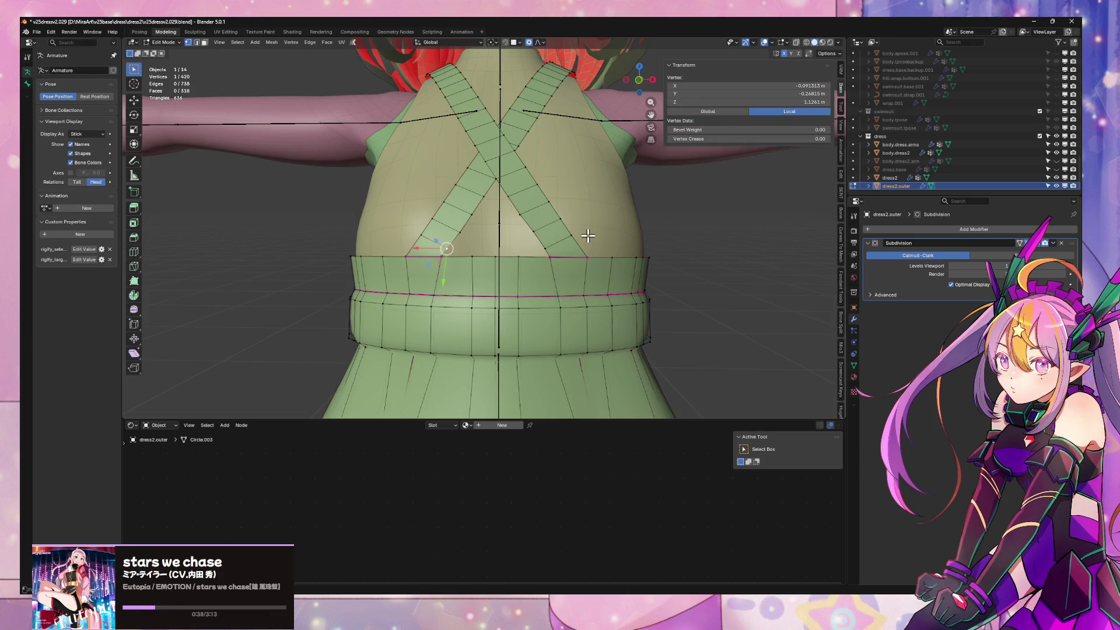
mouse_move(561, 226)
middle_down()
mouse_move(586, 290)
mouse_move(565, 218)
mouse_move(595, 282)
mouse_move(608, 275)
mouse_move(551, 237)
mouse_move(380, 207)
mouse_move(530, 218)
mouse_move(457, 233)
middle_up()
scroll(564, 228, up, 2)
alt+click(573, 277)
key(Tab)
scroll(607, 275, up, 2)
scroll(595, 245, down, 1)
key(Tab)
Select the strap edge loops, then an edge on the belt's right side and rip it with V
click(380, 207)
alt+click(417, 227)
alt+shift+click(530, 219)
key(1)
click(437, 245)
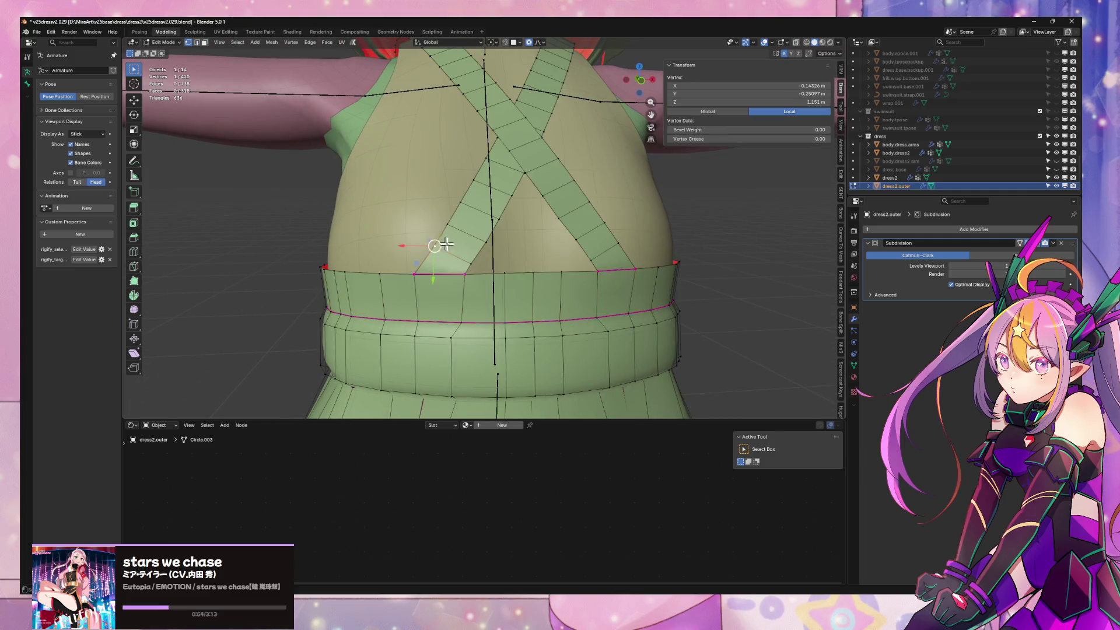
key(2)
click(437, 272)
click(612, 269)
key(v)
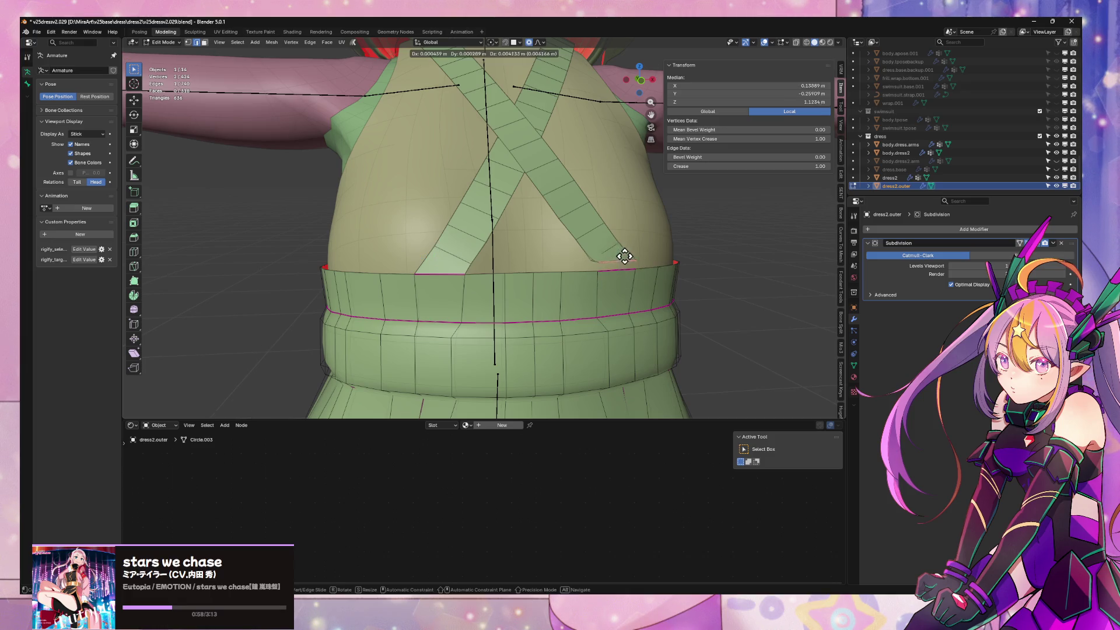
Discard the belt rip and try selecting diagonal strap loops, then clear the selection
key(Escape)
key(alt+a)
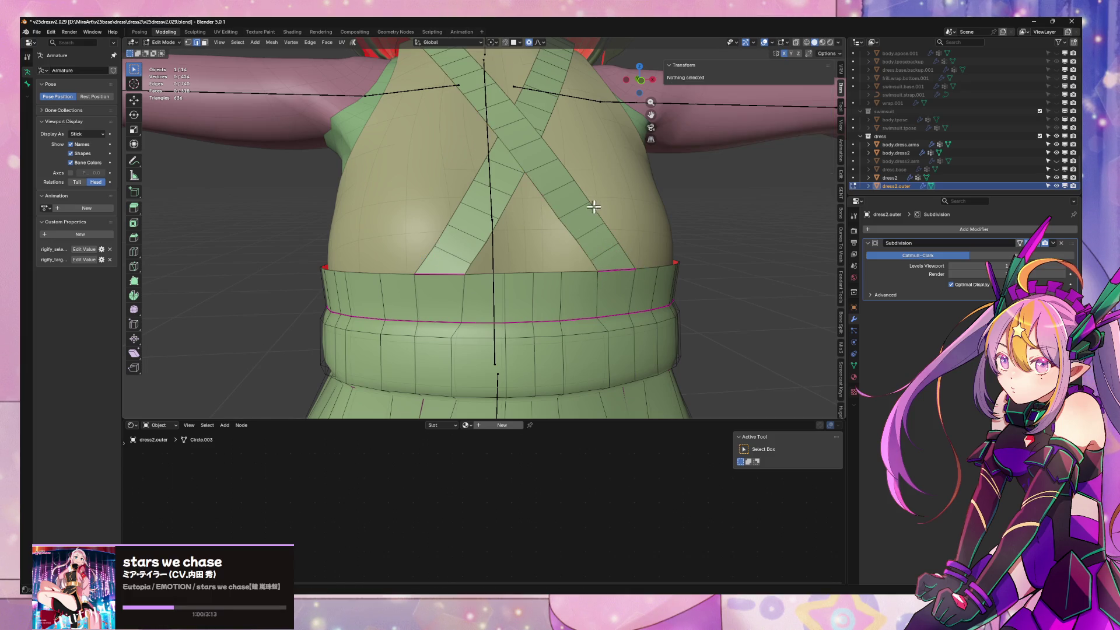
alt+click(555, 203)
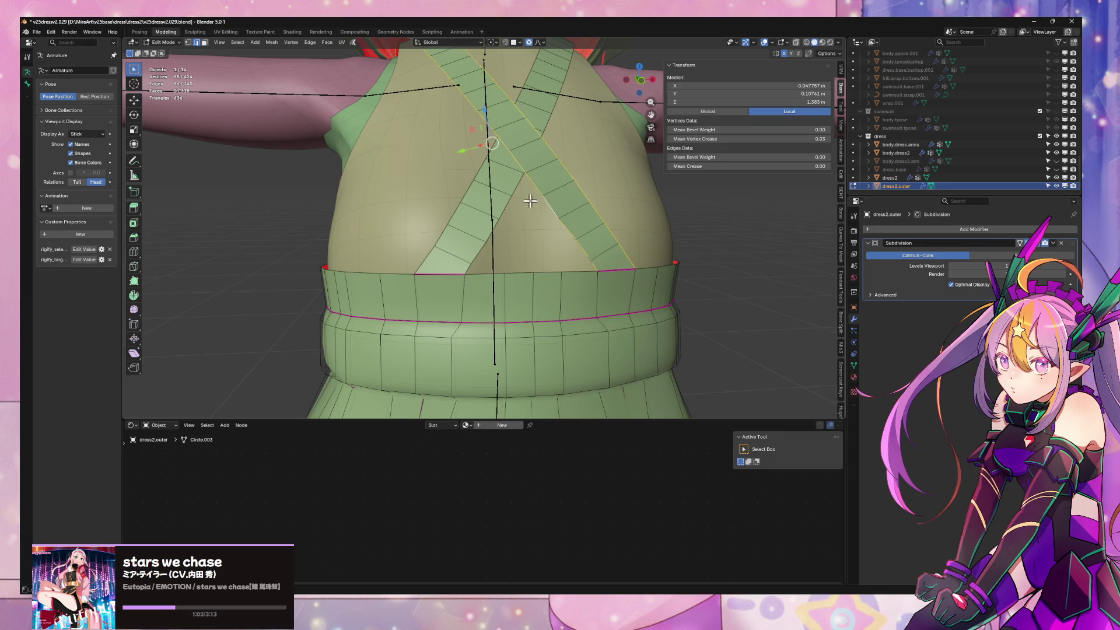
alt+shift+click(511, 205)
alt+shift+click(508, 207)
key(ctrl+e)
key(Escape)
key(alt+a)
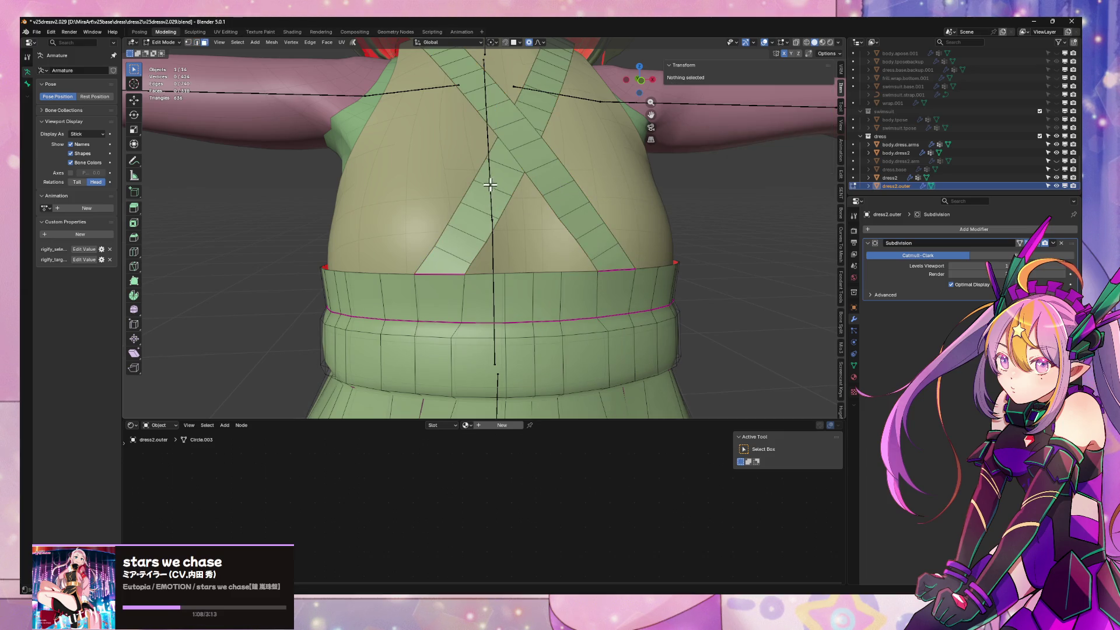
Select both crossing strap loops and extend to their outline edges in edge mode
alt+shift+click(494, 186)
alt+shift+click(592, 210)
key(2)
ctrl+alt+shift+click(465, 190)
ctrl+alt+shift+click(569, 175)
key(q)
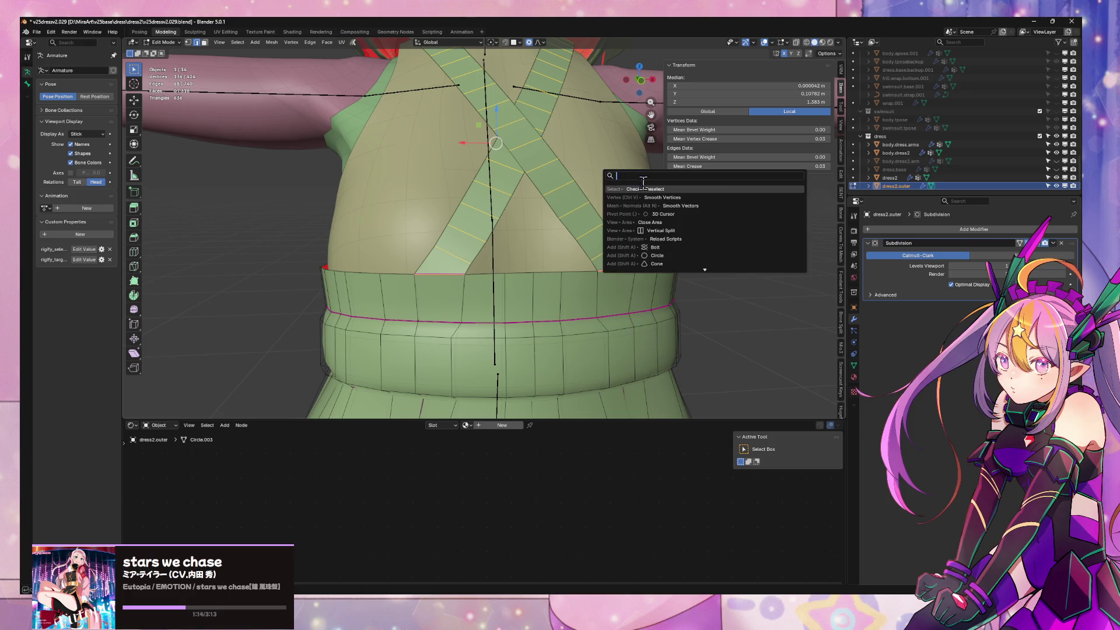
Try Checker Deselect on the crossing strap's faces, then undo the alternating deselection
click(636, 187)
ctrl+alt+shift+click(583, 204)
alt+click(569, 201)
right_click(572, 217)
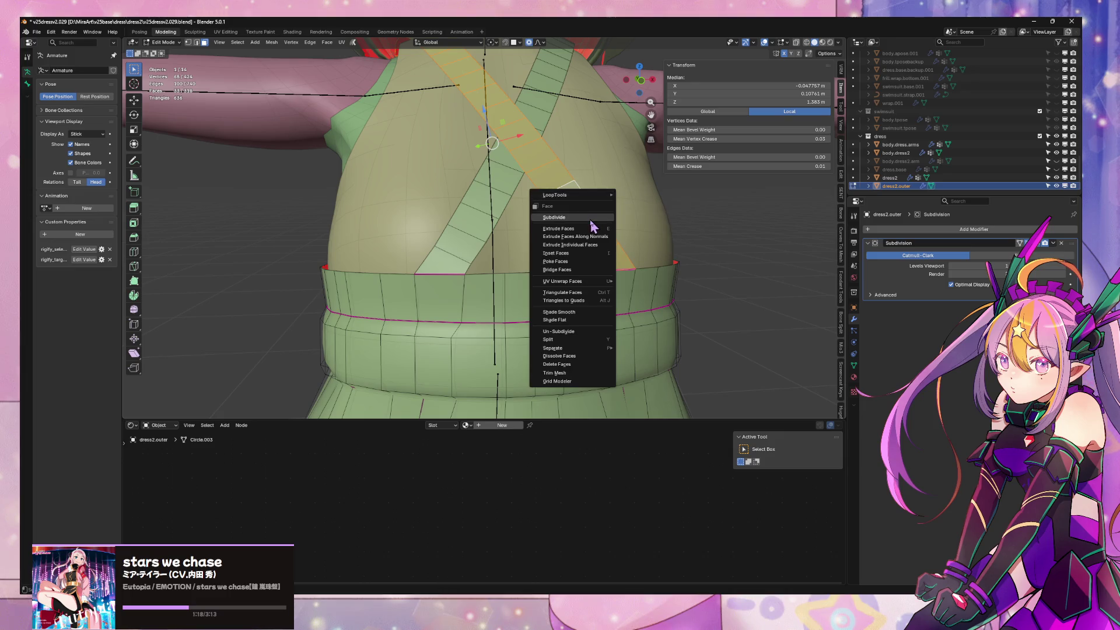
key(Escape)
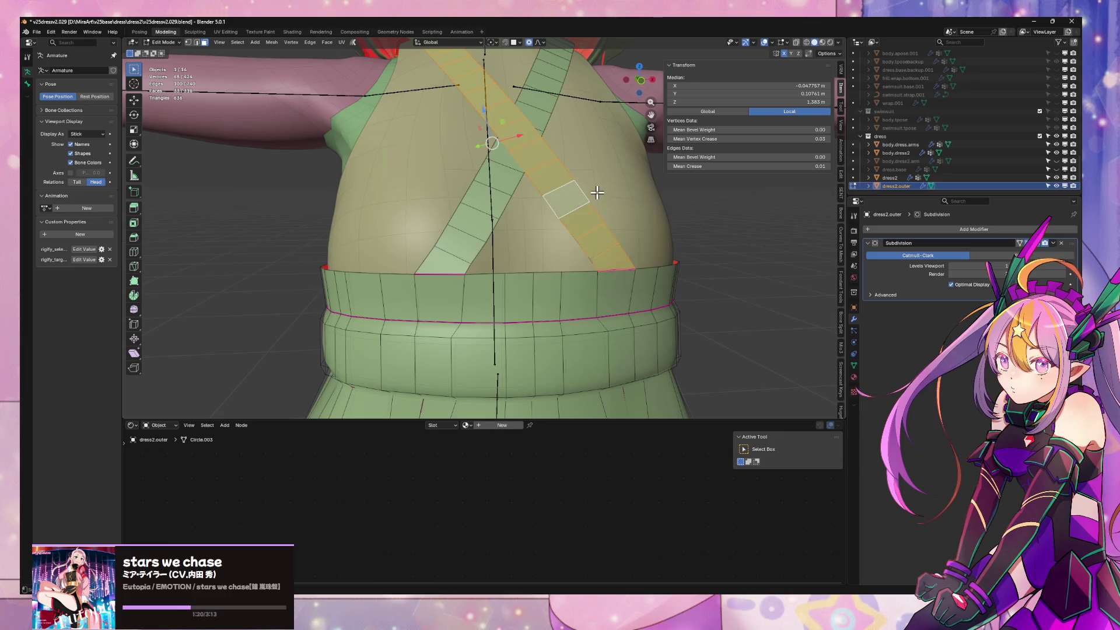
key(F3)
key(Return)
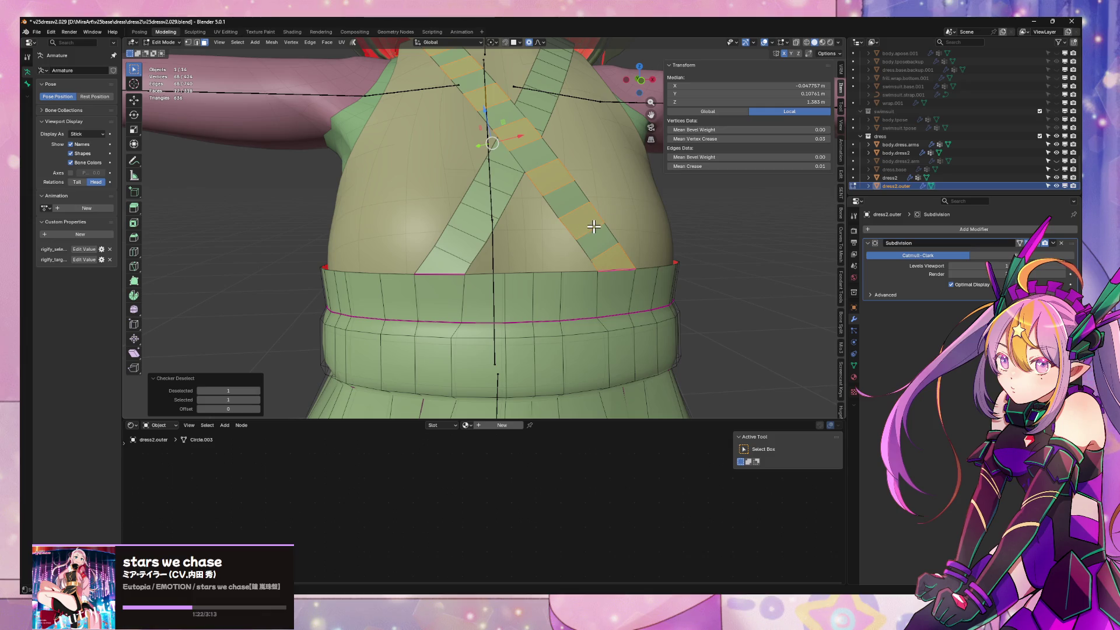
key(ctrl+z)
key(1)
key(F3)
key(Escape)
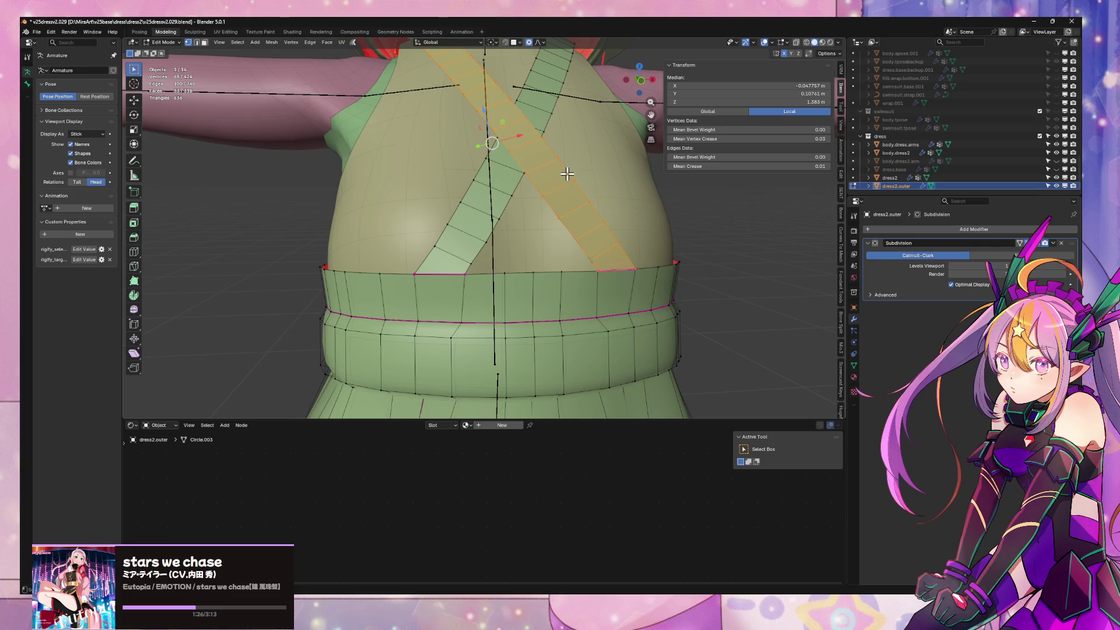
Run Checker Deselect on the strap's edges and dissolve every other cross-edge
middle_drag(595, 183, 590, 186)
key(3)
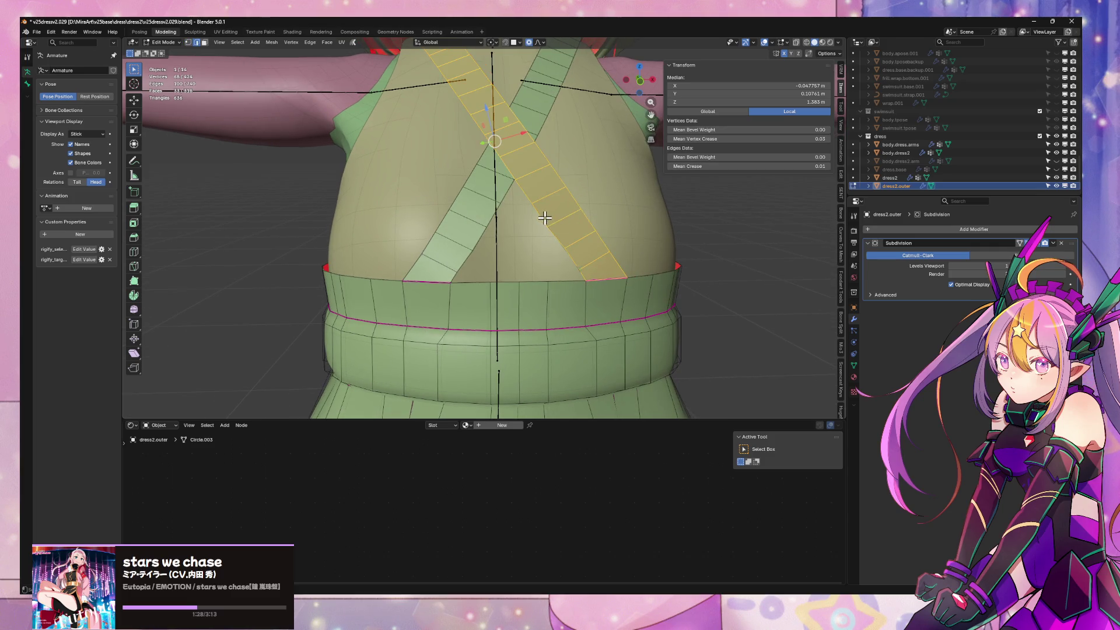
key(2)
key(ctrl+e)
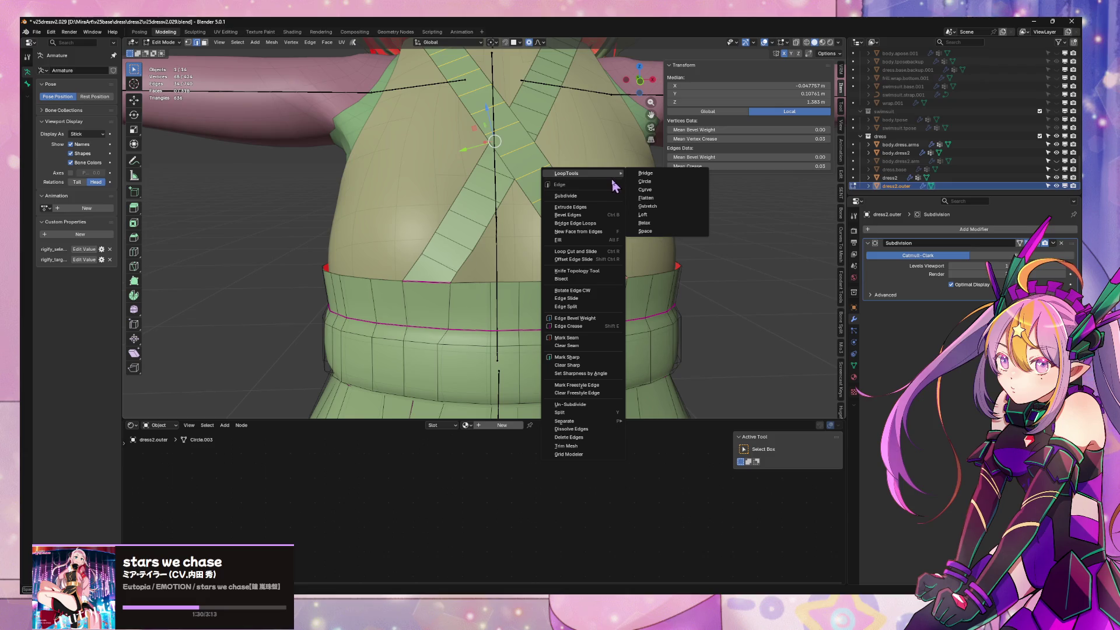
key(Escape)
key(F3)
click(642, 212)
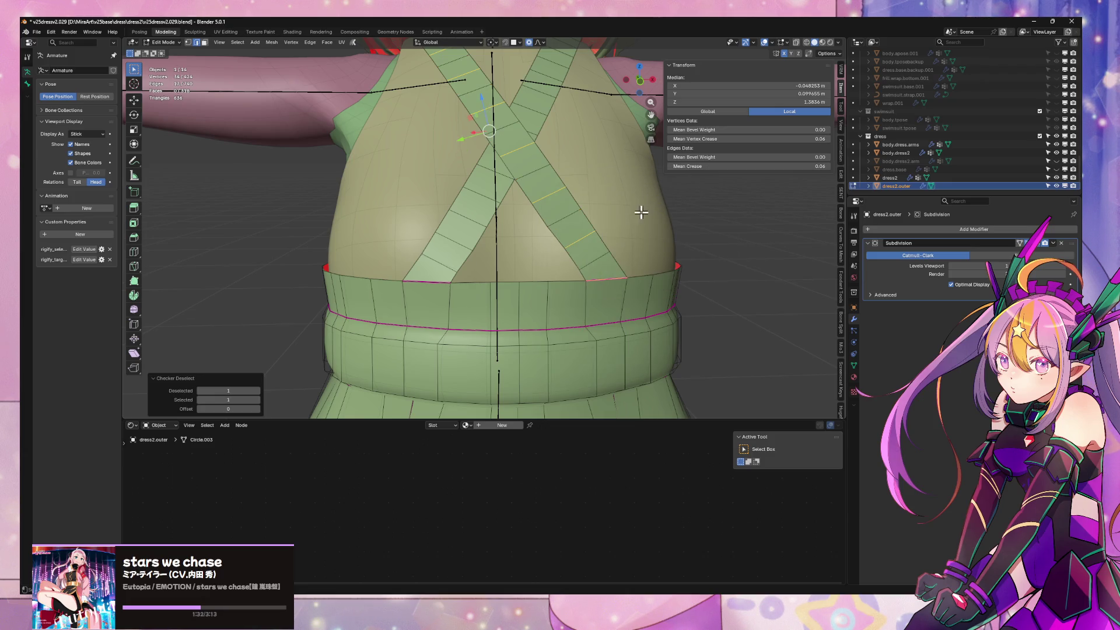
key(ctrl+x)
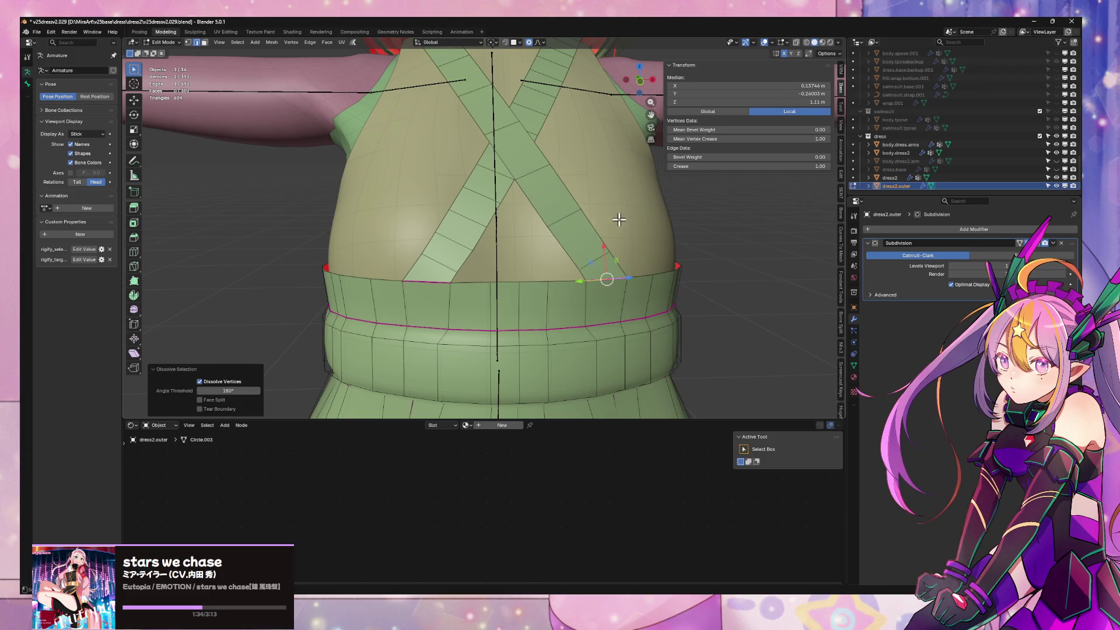
middle_drag(619, 219, 519, 226)
Repeat on the other strap: checker-deselect its edges and dissolve the alternates
key(alt+a)
alt+click(530, 221)
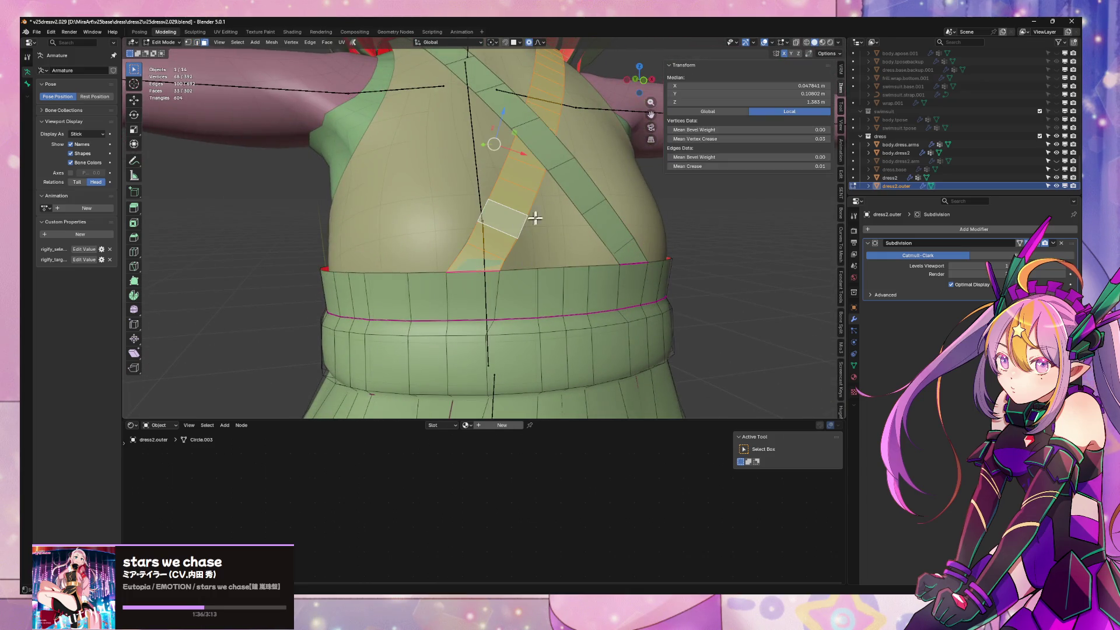
key(2)
alt+click(530, 197)
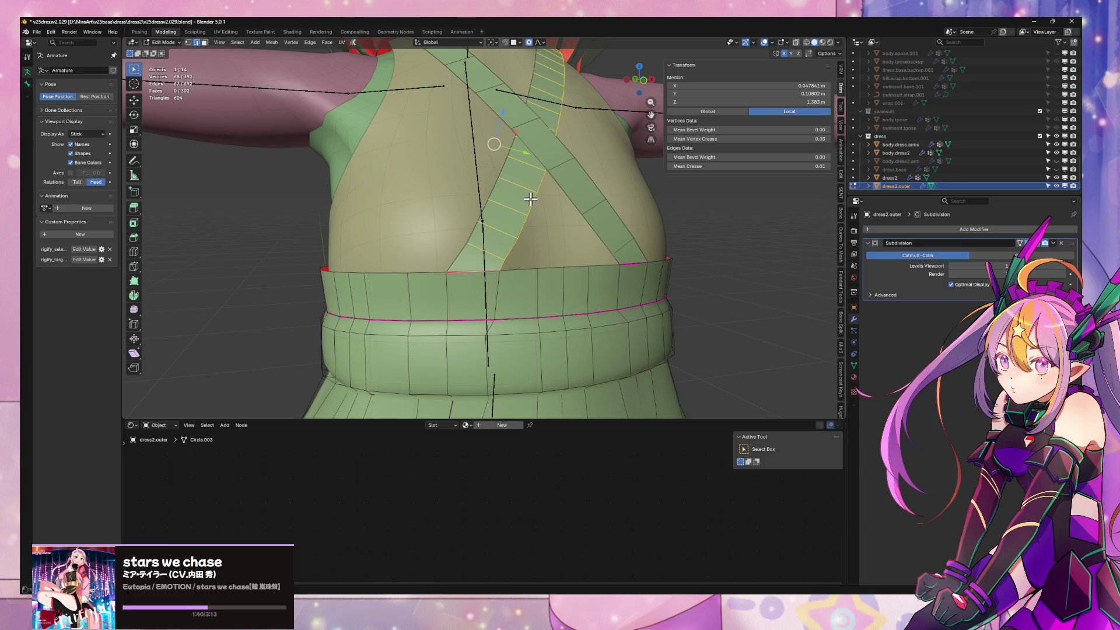
key(F3)
key(Return)
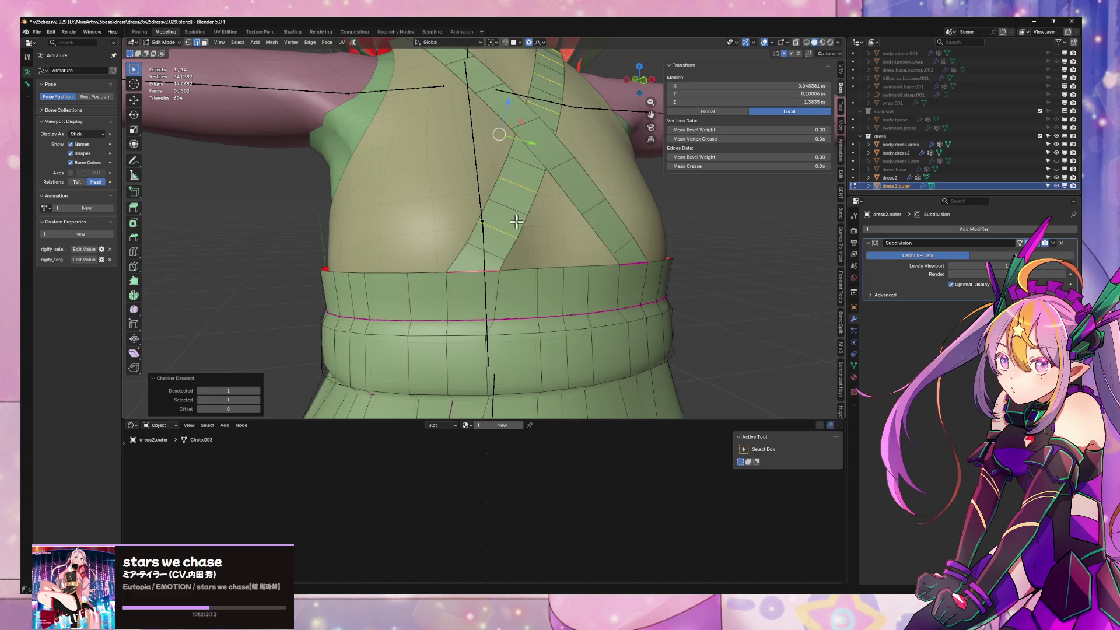
key(ctrl+x)
mouse_move(537, 226)
middle_down()
mouse_move(387, 250)
mouse_move(613, 181)
mouse_move(713, 196)
mouse_move(751, 182)
middle_up()
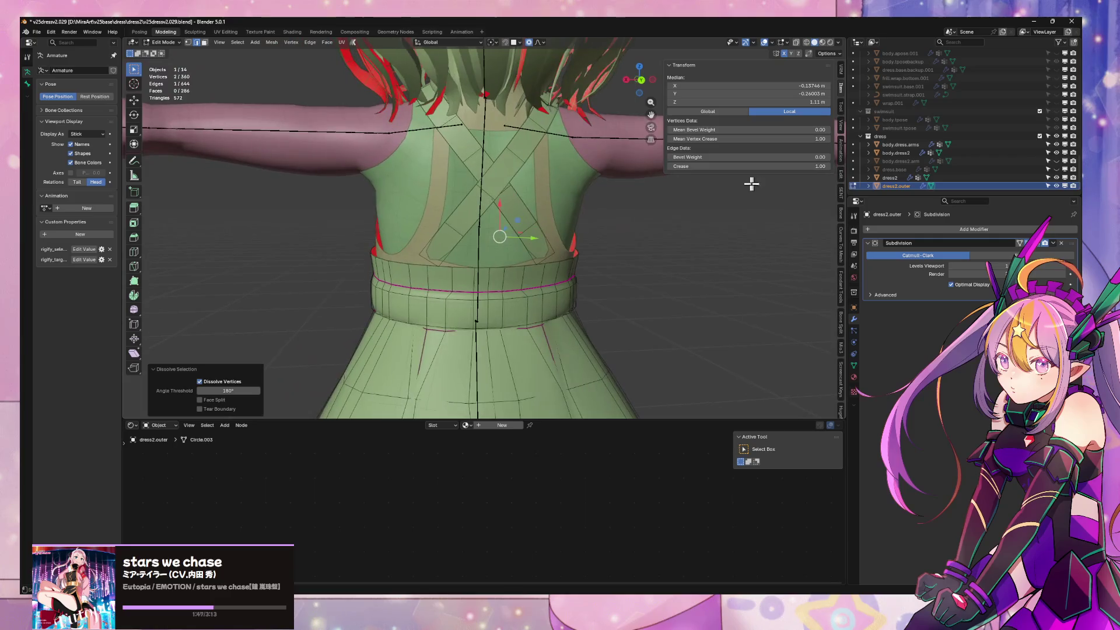
scroll(555, 212, up, 2)
Slide a strap vertex near the waistband along its edge
mouse_move(555, 212)
middle_down()
mouse_move(535, 250)
mouse_move(450, 238)
middle_up()
scroll(575, 243, up, 2)
click(452, 239)
scroll(458, 242, up, 1)
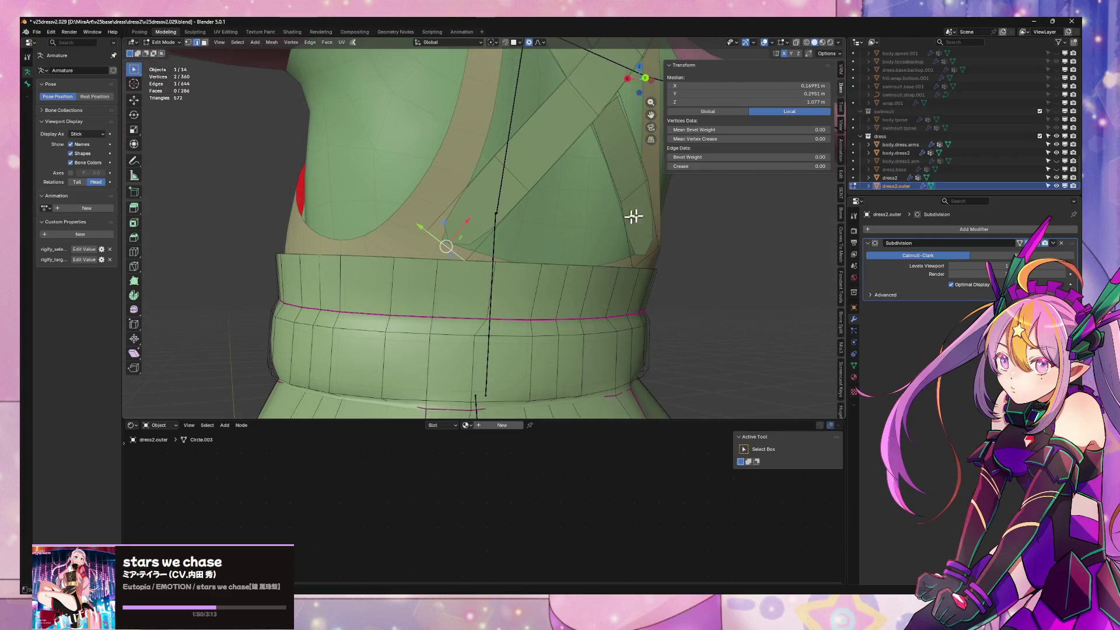
click(476, 253)
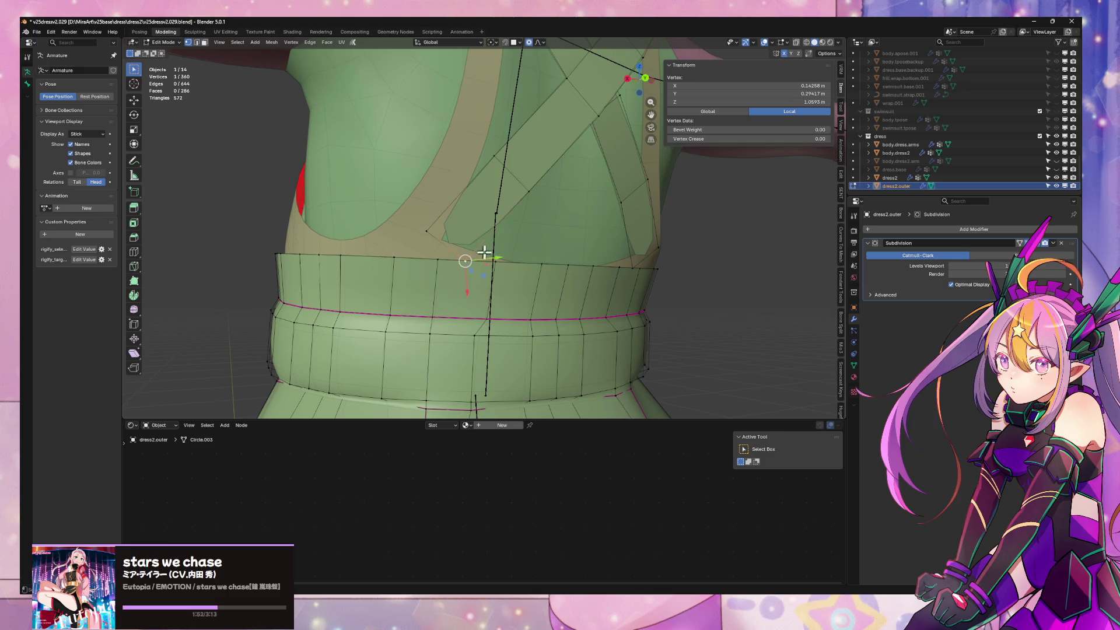
key(shift+v)
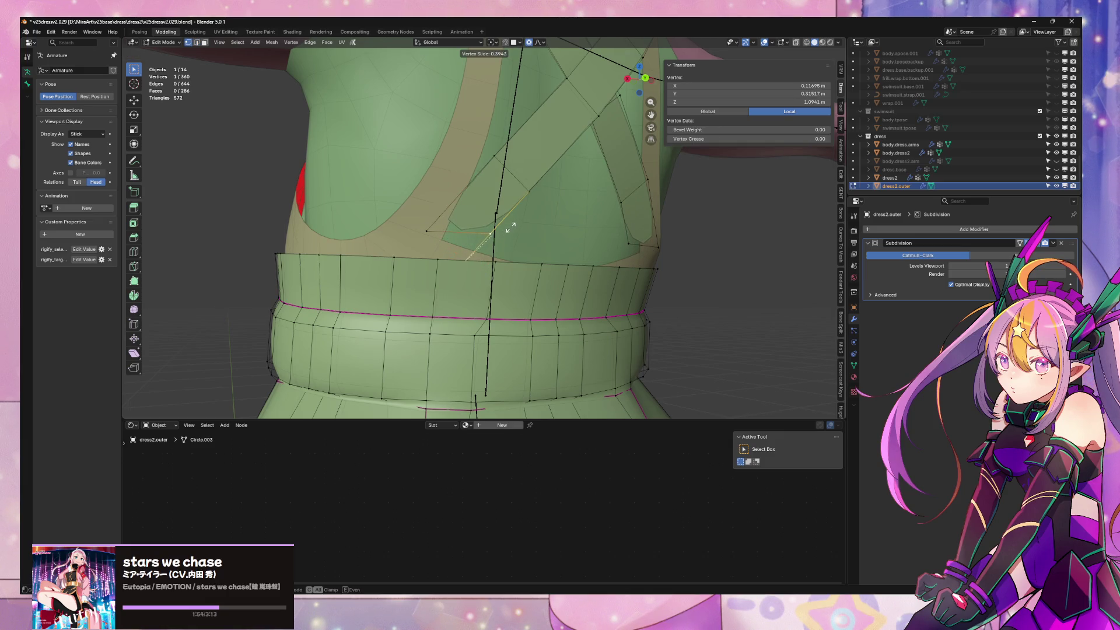
click(510, 225)
Give the strap's lower edge and its mirror a full crease of 1
shift+click(475, 230)
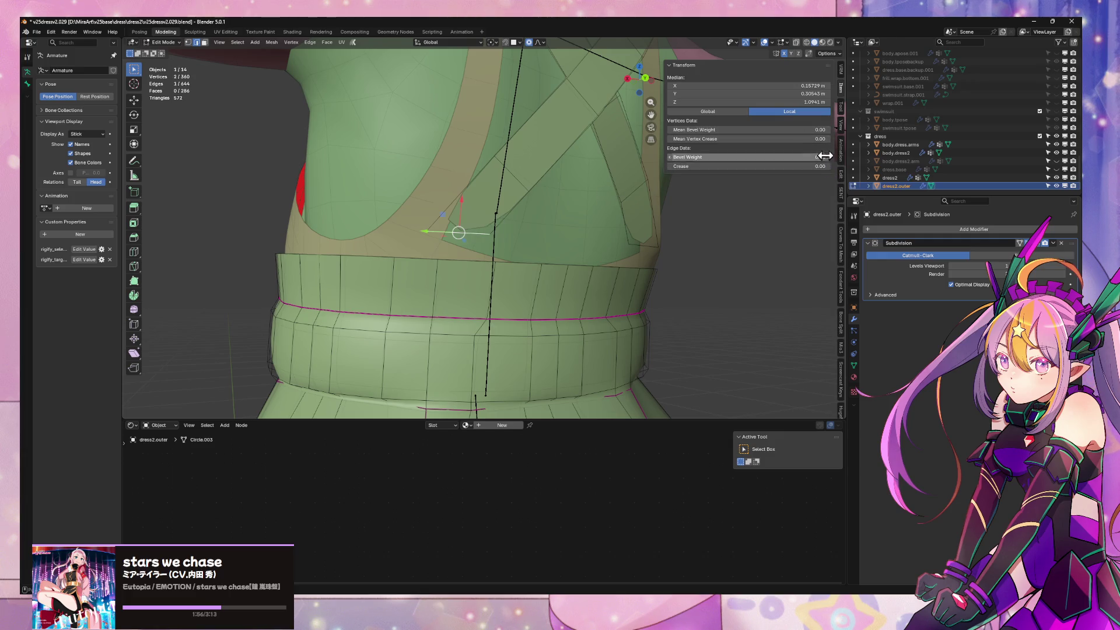
shift+click(645, 246)
key(shift+e)
click(452, 254)
scroll(451, 254, down, 2)
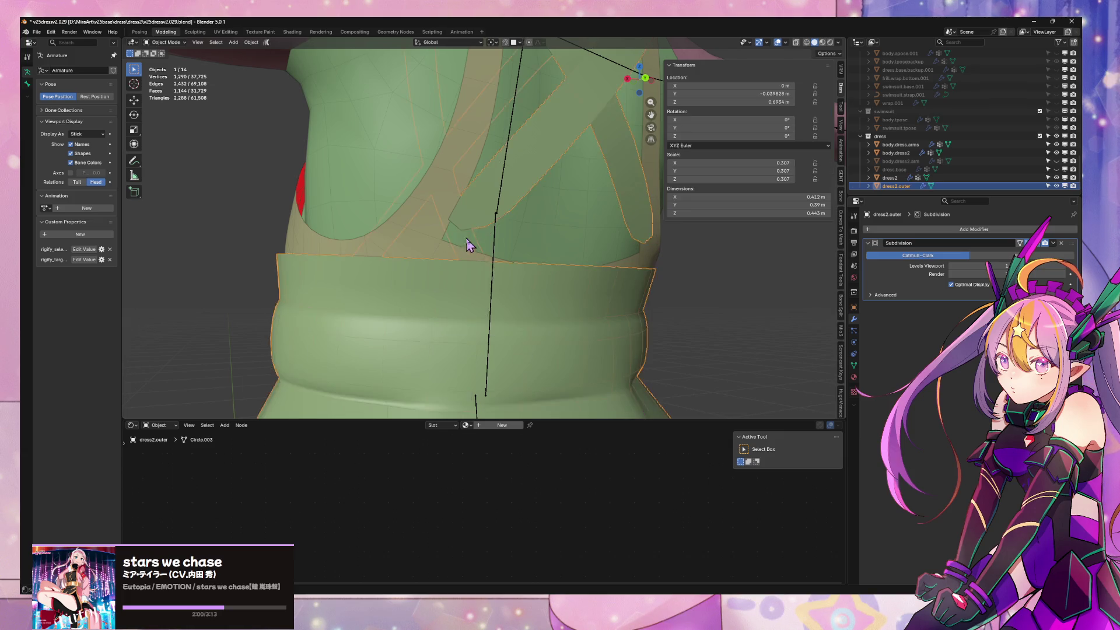
scroll(462, 243, down, 4)
mouse_move(463, 242)
middle_down()
mouse_move(393, 263)
mouse_move(484, 235)
middle_up()
scroll(447, 258, up, 6)
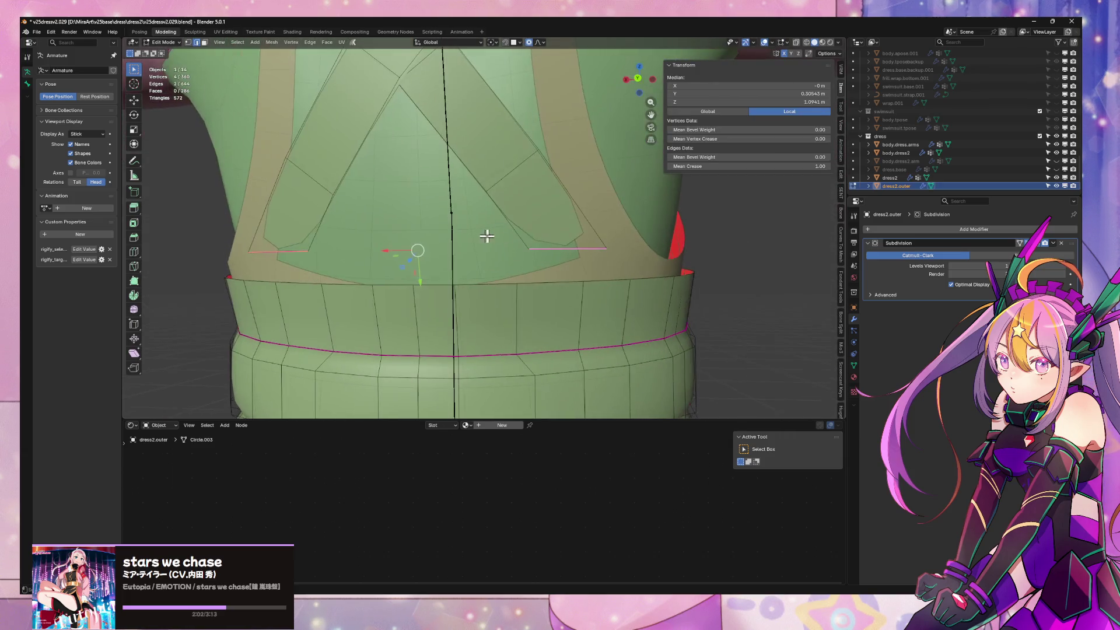
mouse_move(677, 185)
middle_down()
mouse_move(493, 200)
mouse_move(517, 242)
mouse_move(557, 237)
mouse_move(548, 283)
mouse_move(565, 240)
mouse_move(779, 202)
middle_up()
scroll(565, 239, down, 1)
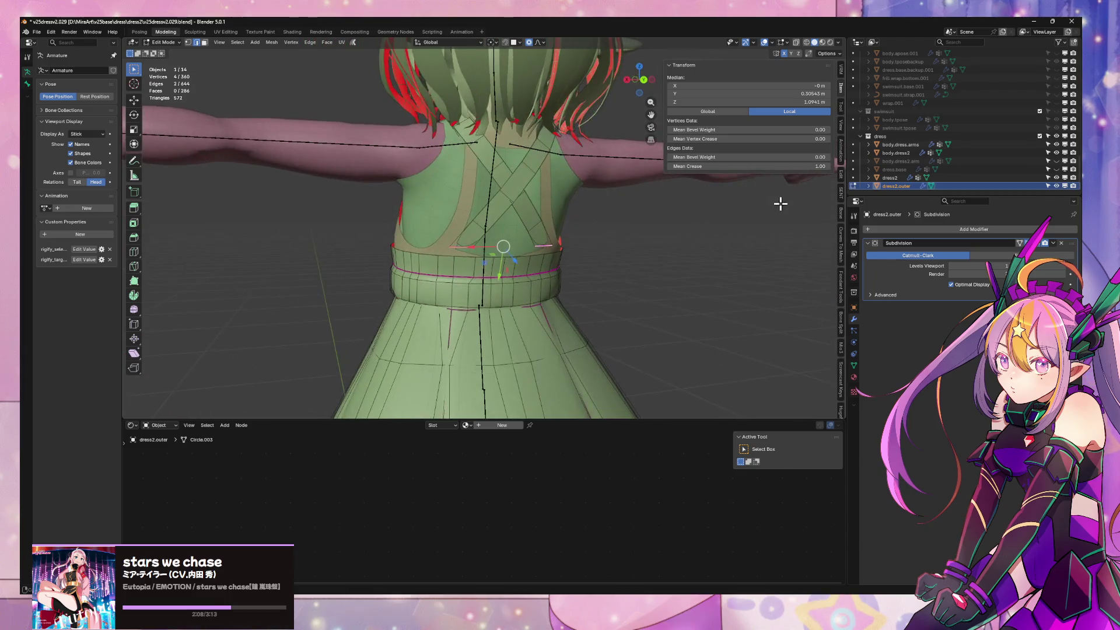
scroll(636, 242, up, 5)
Select the strap-end edge from the front and start moving it along X with smooth falloff
mouse_move(635, 242)
middle_down()
mouse_move(594, 197)
mouse_move(525, 207)
mouse_move(525, 187)
middle_up()
click(582, 147)
key(g)
key(x)
scroll(492, 198, down, 3)
scroll(492, 198, down, 1)
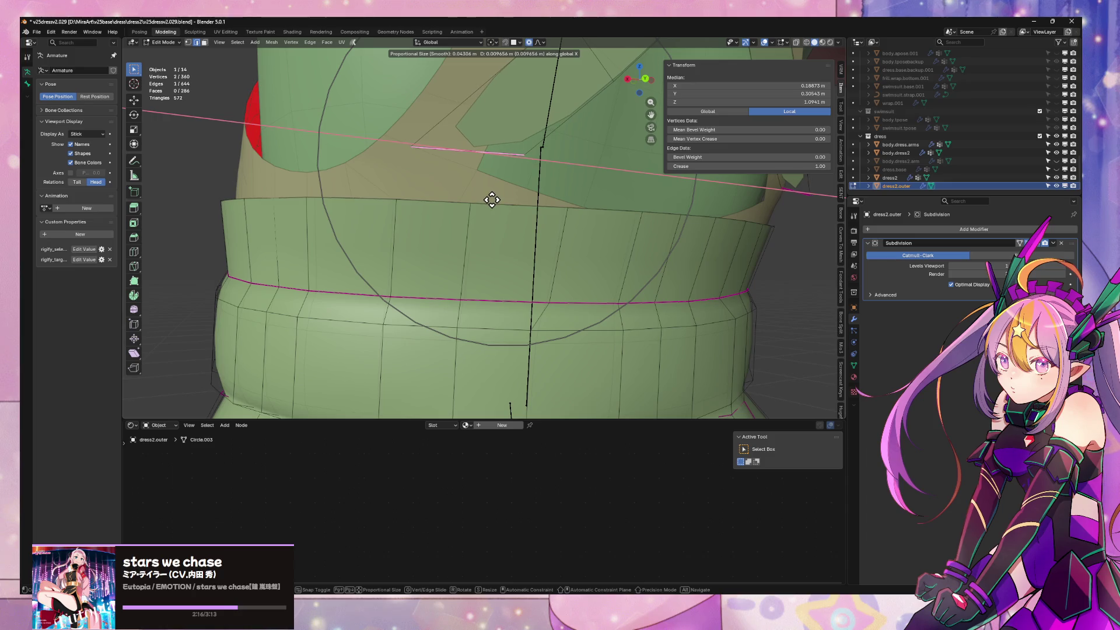
Nudge the strap end inward along X and then slightly along its normal
click(480, 195)
middle_drag(480, 195, 570, 225)
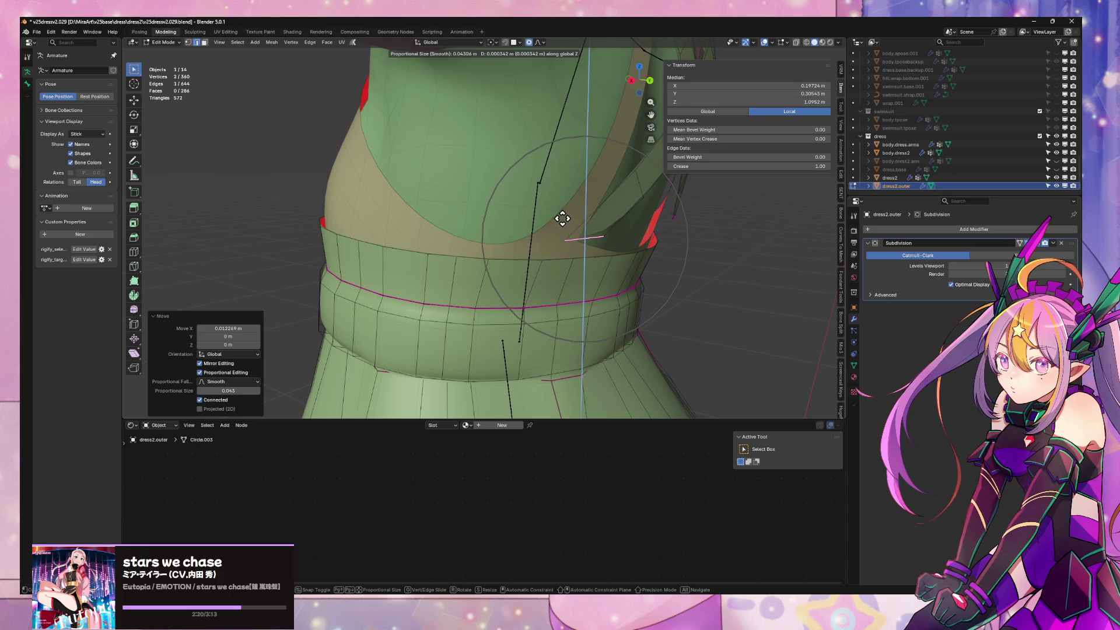
key(g)
key(z)
key(z)
click(579, 247)
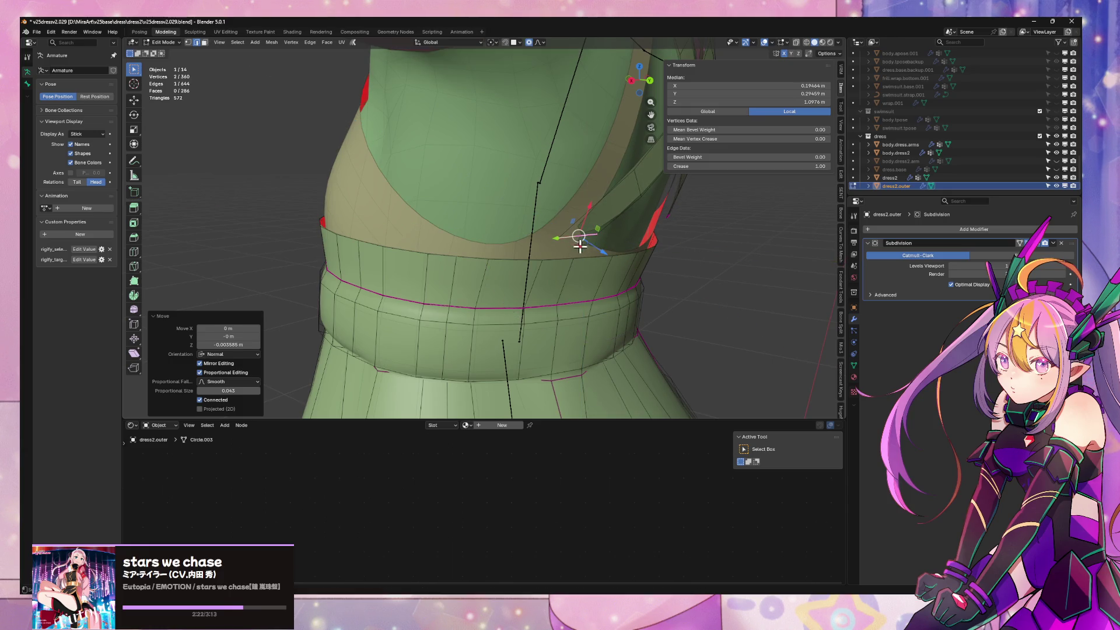
Set transform orientation to Normal and tilt the strap end slightly about X
click(442, 43)
click(442, 81)
key(r)
key(x)
click(665, 218)
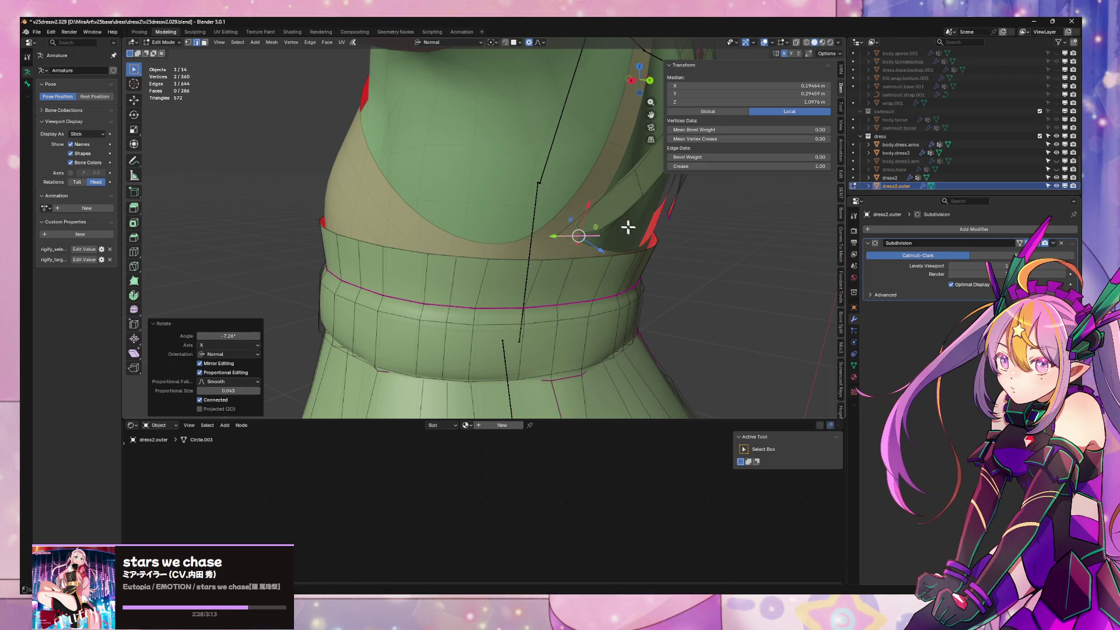
middle_drag(631, 230, 601, 203)
shift+click(473, 162)
Bridge two edges beside the strap end into new faces with Bridge Edge Loops
key(ctrl+e)
click(547, 160)
mouse_move(607, 180)
middle_down()
mouse_move(525, 206)
mouse_move(536, 189)
middle_up()
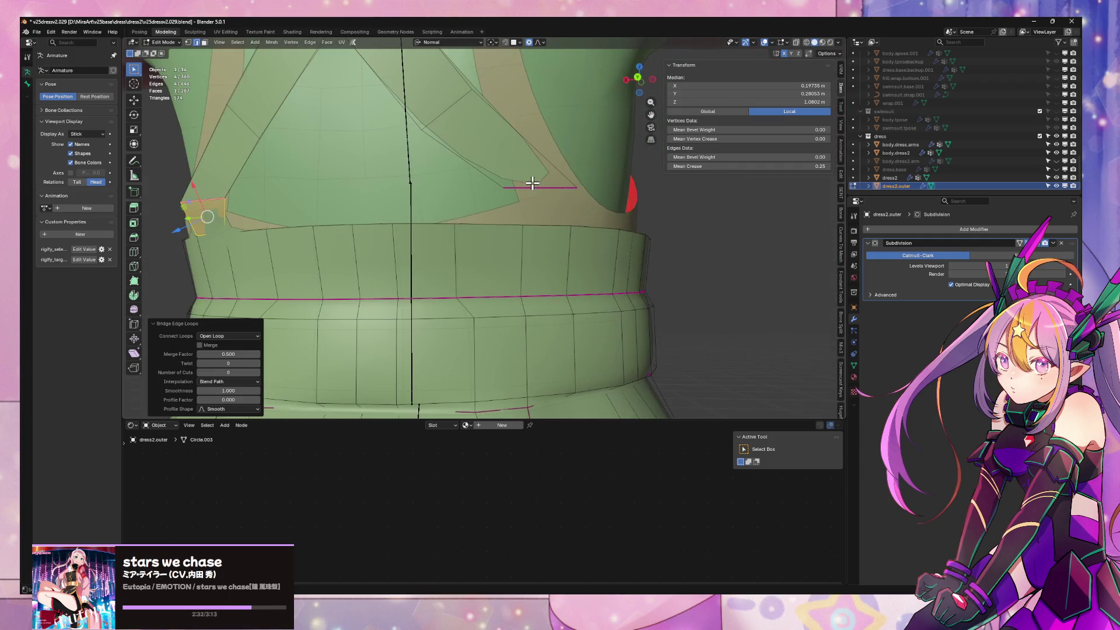
click(536, 188)
shift+click(559, 219)
key(ctrl+e)
scroll(568, 220, down, 3)
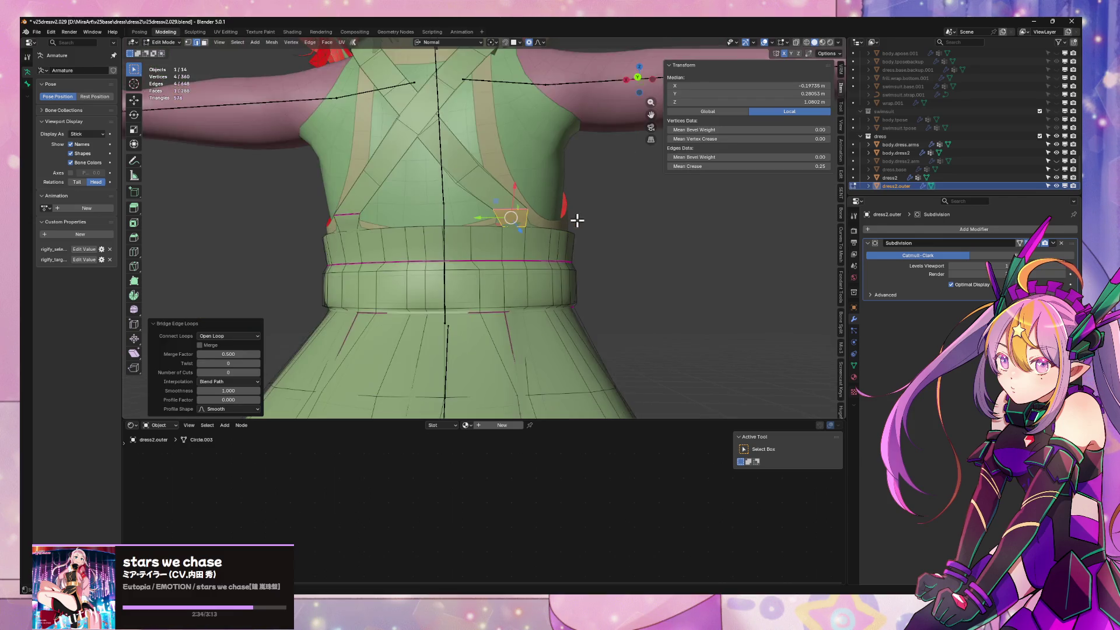
Move the new face's edge along Y twice, turning off smooth falloff for the second move
middle_drag(575, 220, 607, 220)
scroll(613, 219, up, 3)
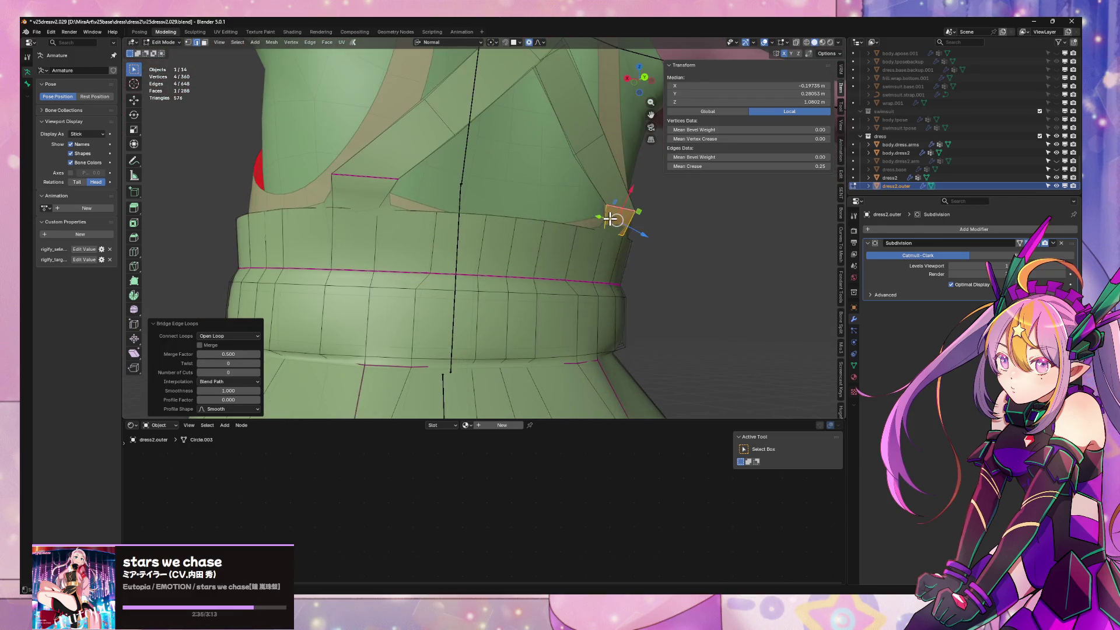
click(368, 175)
key(g)
key(y)
click(418, 162)
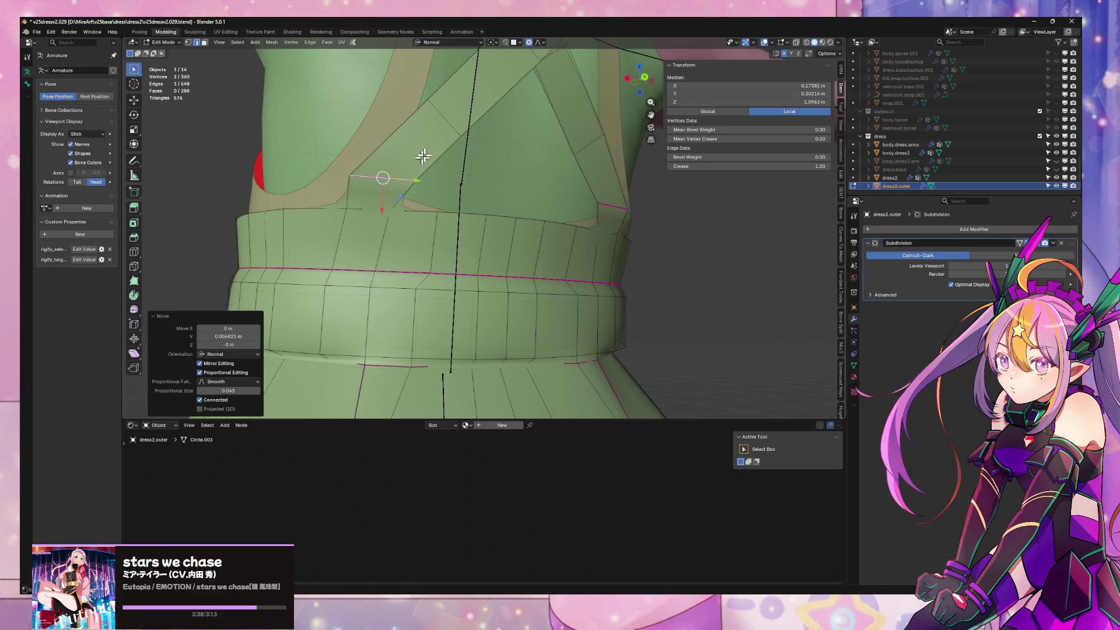
key(g)
key(y)
key(o)
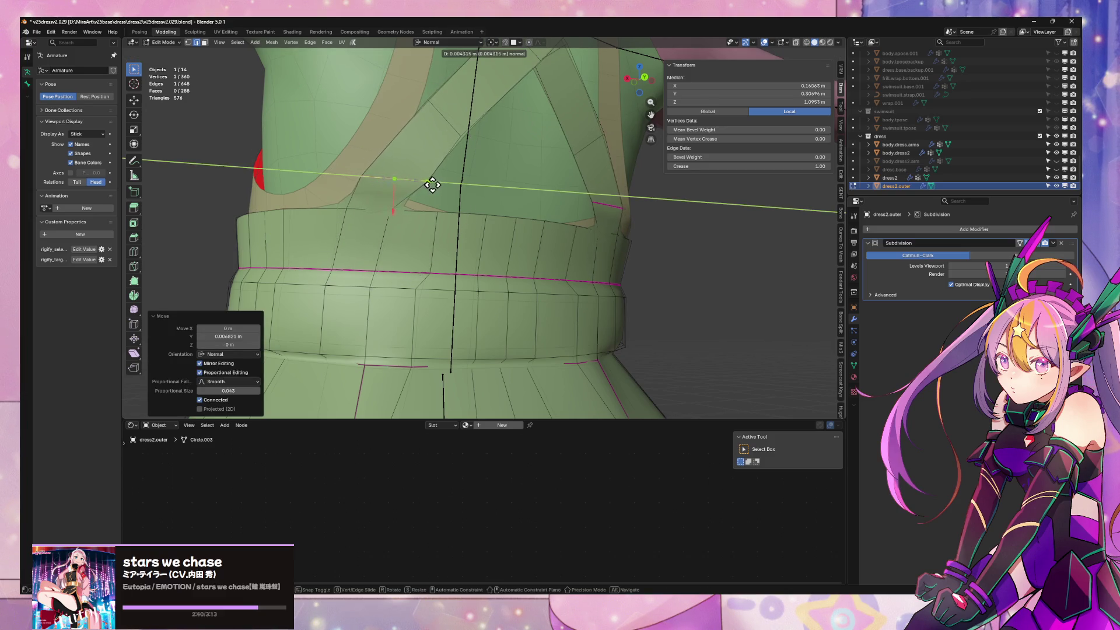
click(422, 199)
Slide a vertex of the new face along its edge against the waistband
click(396, 212)
key(1)
key(g)
key(g)
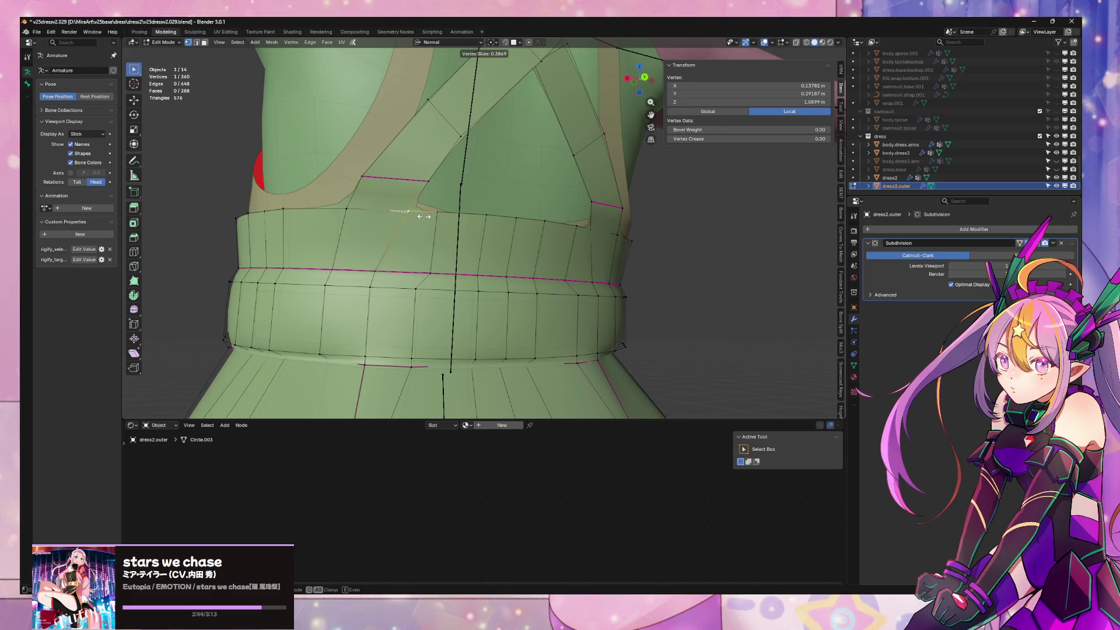
click(423, 215)
middle_drag(568, 211, 532, 232)
click(530, 246)
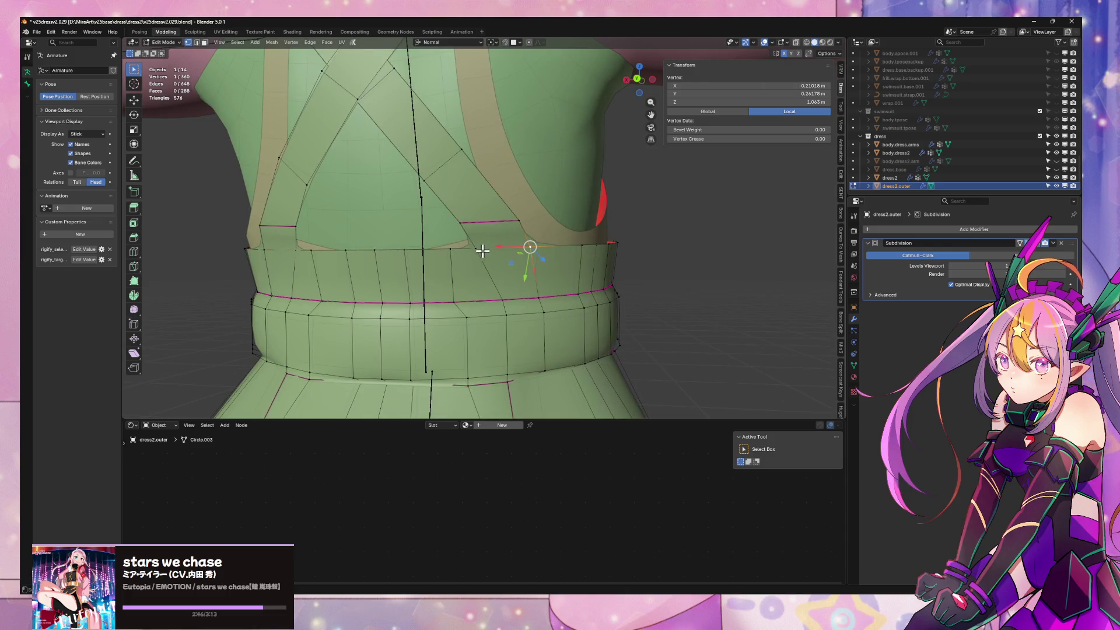
Nudge a lower-back edge along its normal and return to Object Mode to inspect
alt+click(380, 238)
mouse_move(380, 238)
middle_down()
mouse_move(445, 219)
mouse_move(466, 261)
mouse_move(475, 237)
mouse_move(581, 267)
middle_up()
click(505, 235)
drag(564, 263, 568, 267)
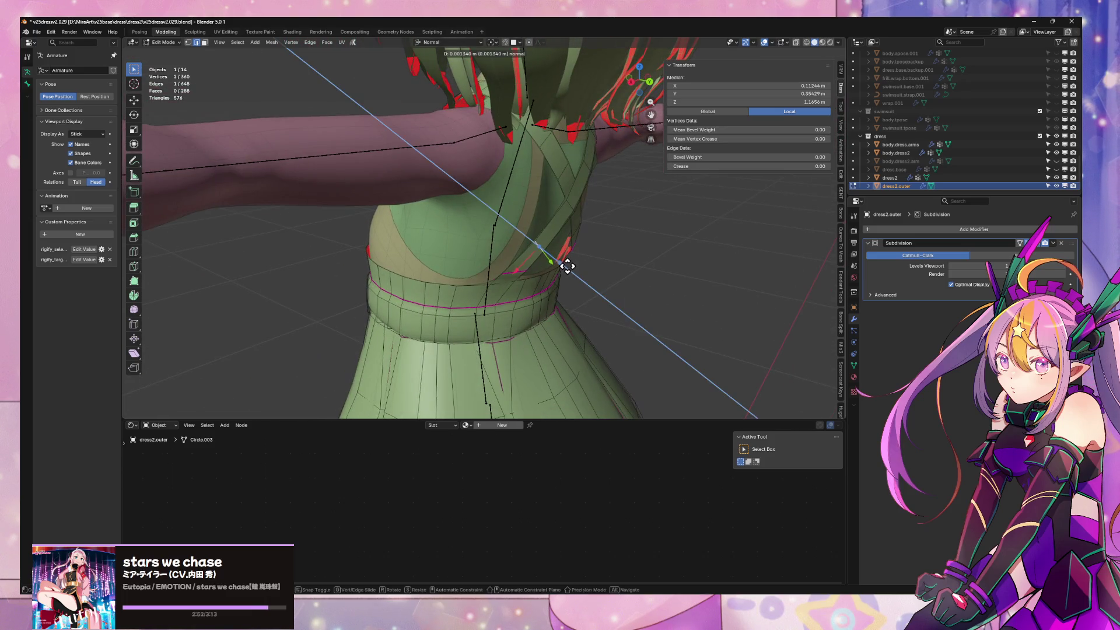
click(567, 267)
middle_drag(568, 266, 665, 263)
key(Tab)
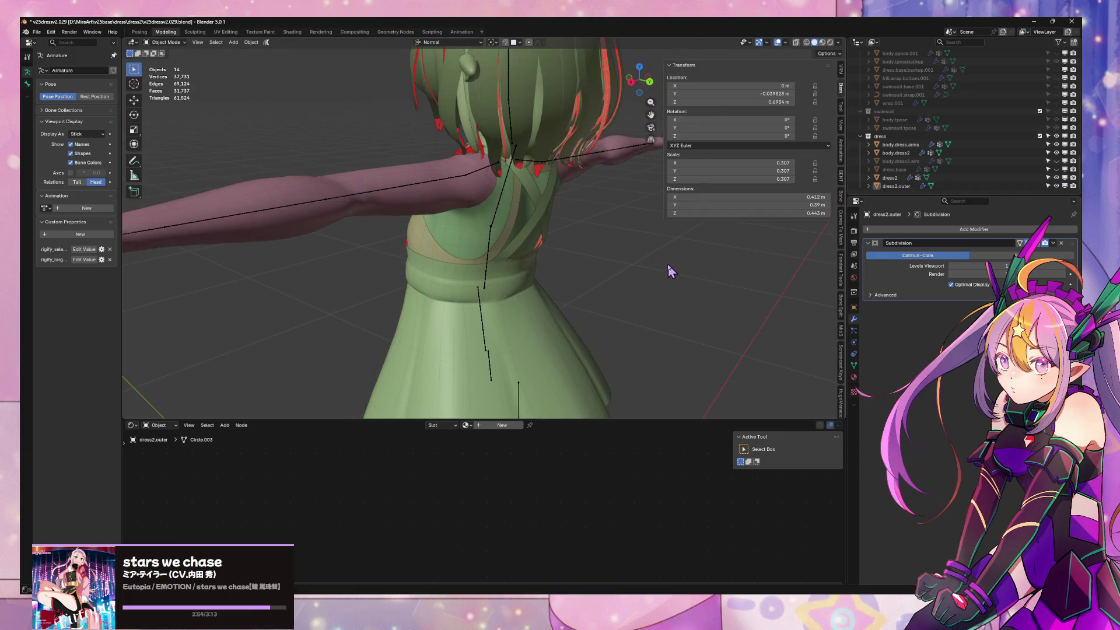
Edit dress2.outer and set Mean Crease on the selected waistband edges in the N panel
mouse_move(575, 261)
middle_down()
mouse_move(408, 253)
mouse_move(480, 302)
mouse_move(475, 253)
mouse_move(589, 260)
mouse_move(520, 258)
mouse_move(574, 255)
mouse_move(532, 258)
middle_up()
scroll(465, 246, down, 3)
scroll(480, 303, up, 5)
scroll(520, 250, down, 3)
scroll(519, 245, up, 5)
click(555, 288)
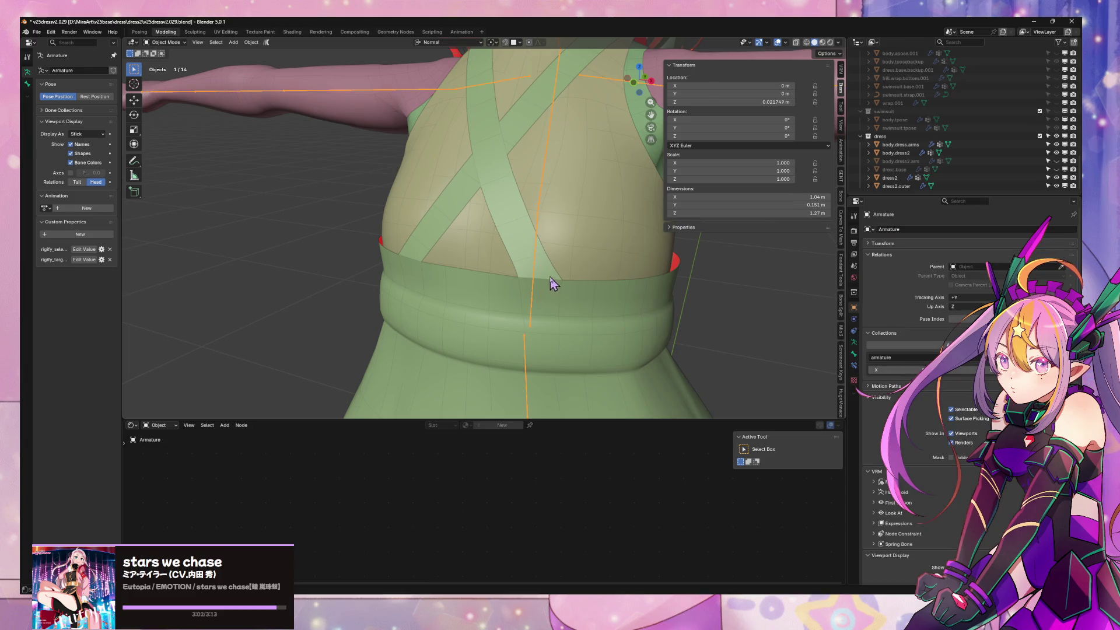
key(Tab)
scroll(565, 288, up, 2)
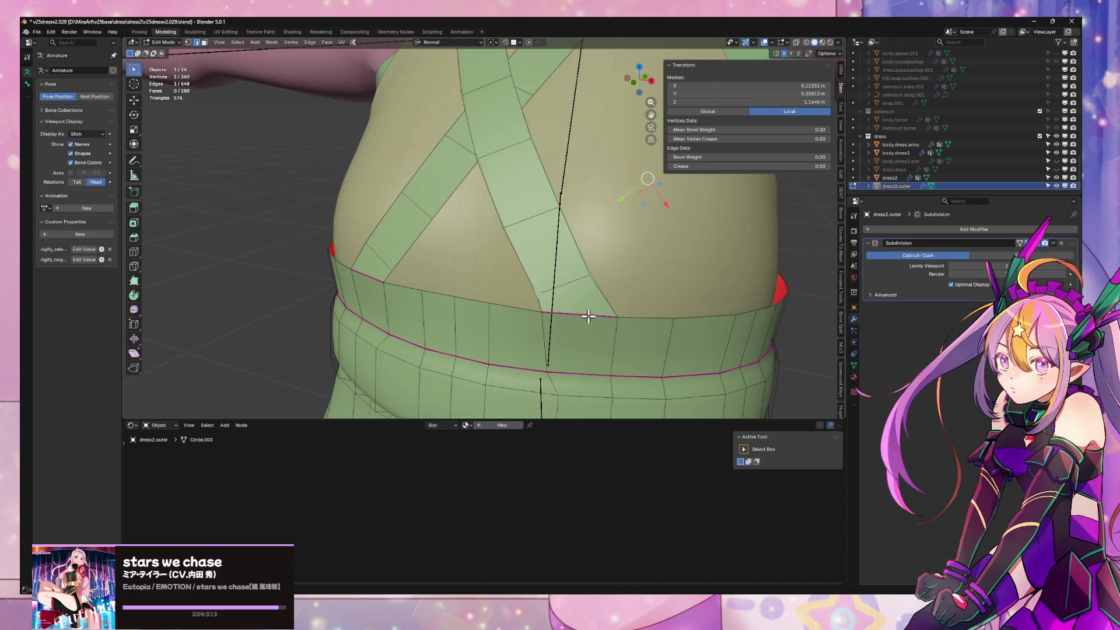
shift+click(372, 277)
drag(743, 165, 718, 165)
Delete the strap's lower end edge and face so it stops short of the waistband
mouse_move(726, 253)
middle_down()
mouse_move(411, 248)
mouse_move(465, 263)
middle_up()
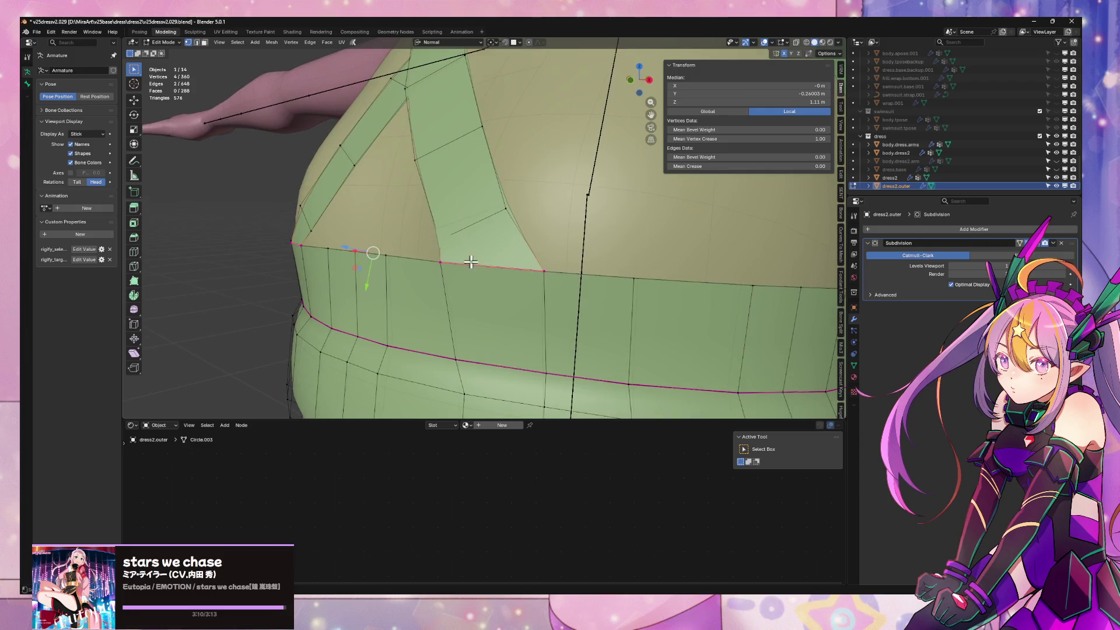
key(alt+a)
click(487, 265)
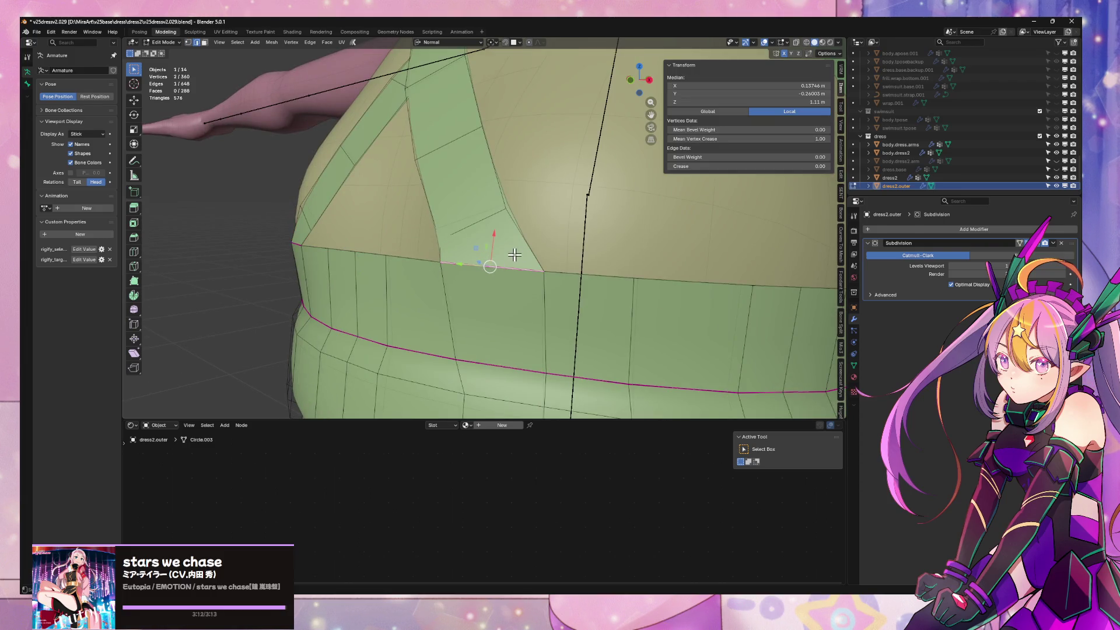
key(x)
click(500, 250)
mouse_move(504, 248)
middle_down()
mouse_move(477, 247)
mouse_move(487, 240)
middle_up()
click(333, 230)
key(x)
Select a seam edge near the waistband and bring up the edge operations
click(634, 261)
right_click(600, 269)
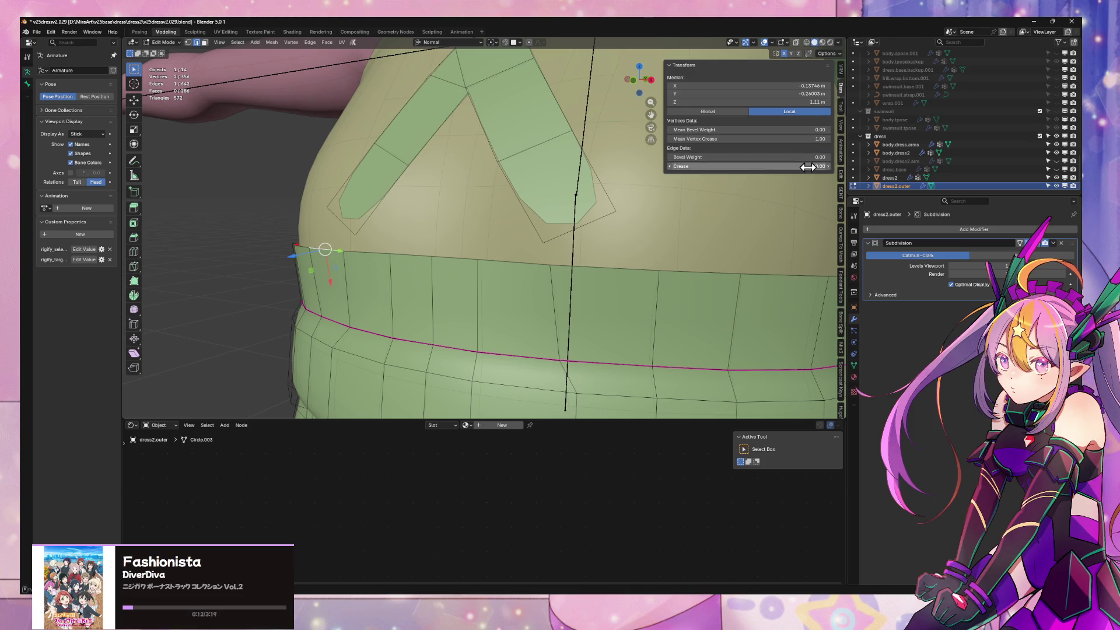
key(ctrl+e)
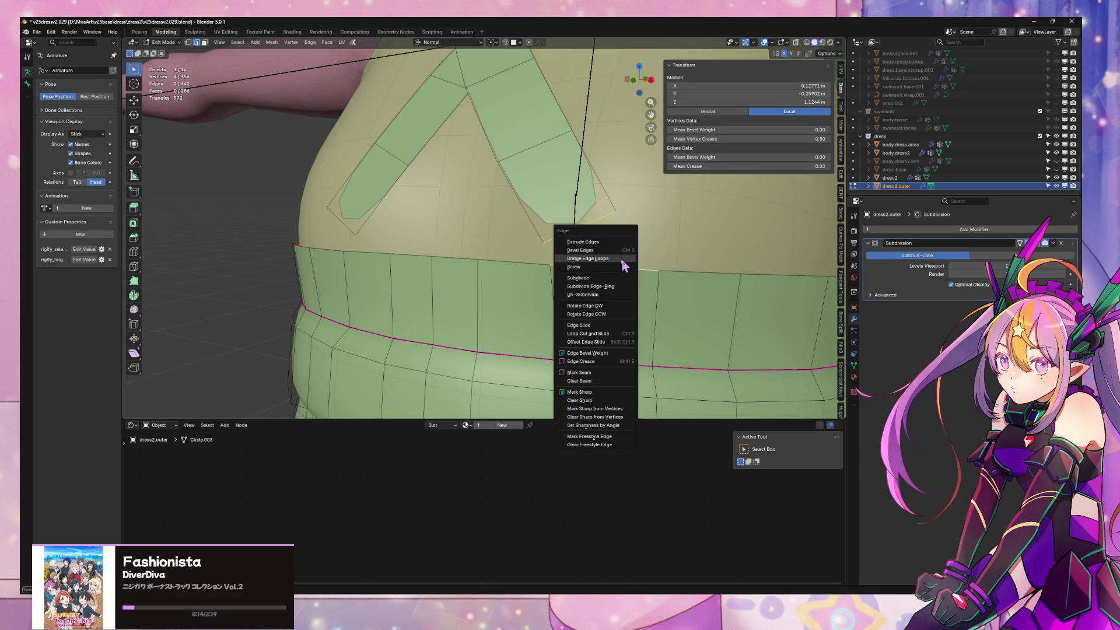
Bridge the strap edge to the waistband with a new face and preview in Object Mode
click(613, 253)
click(340, 230)
right_click(345, 240)
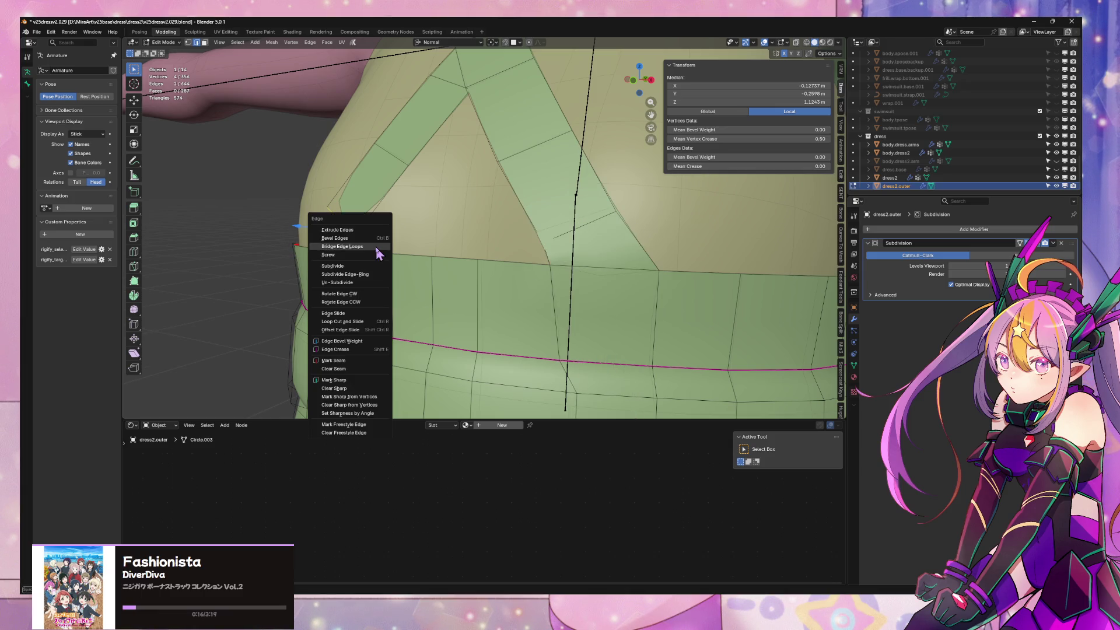
click(375, 250)
key(Tab)
key(Tab)
middle_drag(584, 234, 500, 235)
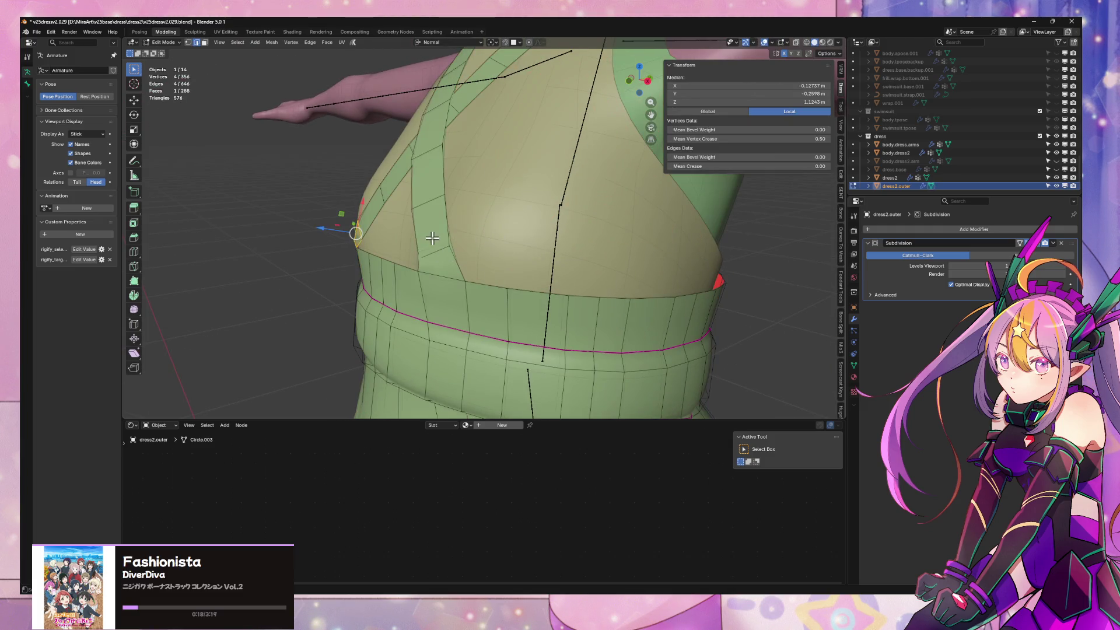
Slide a waist vertex along its edge to reshape the joint and check the result
middle_drag(432, 238, 487, 253)
click(488, 254)
key(shift+v)
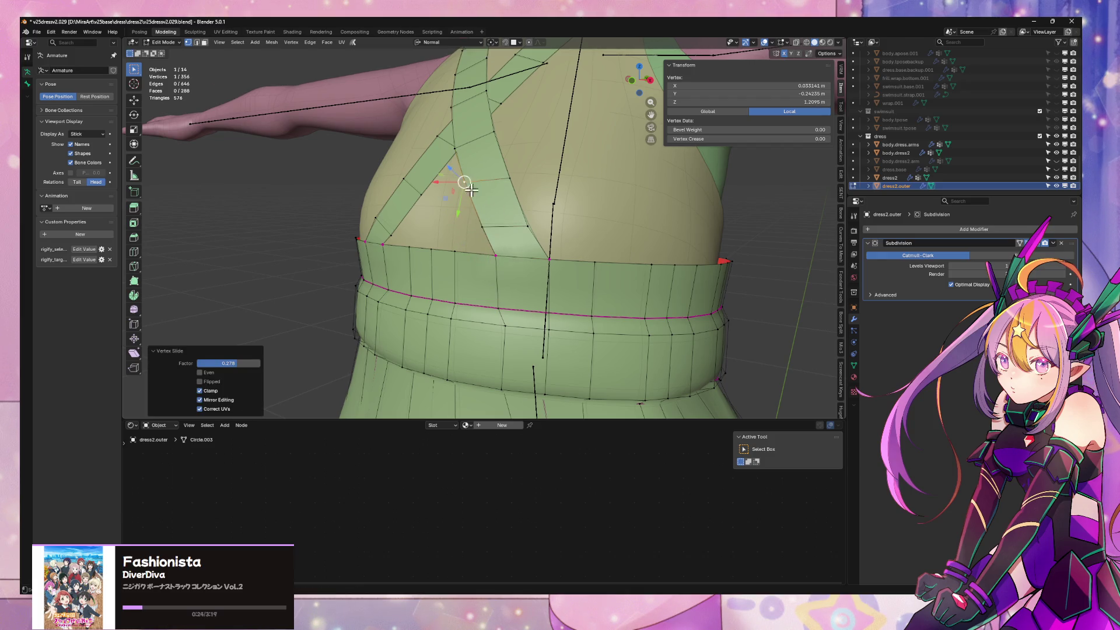
middle_drag(463, 181, 448, 241)
click(461, 229)
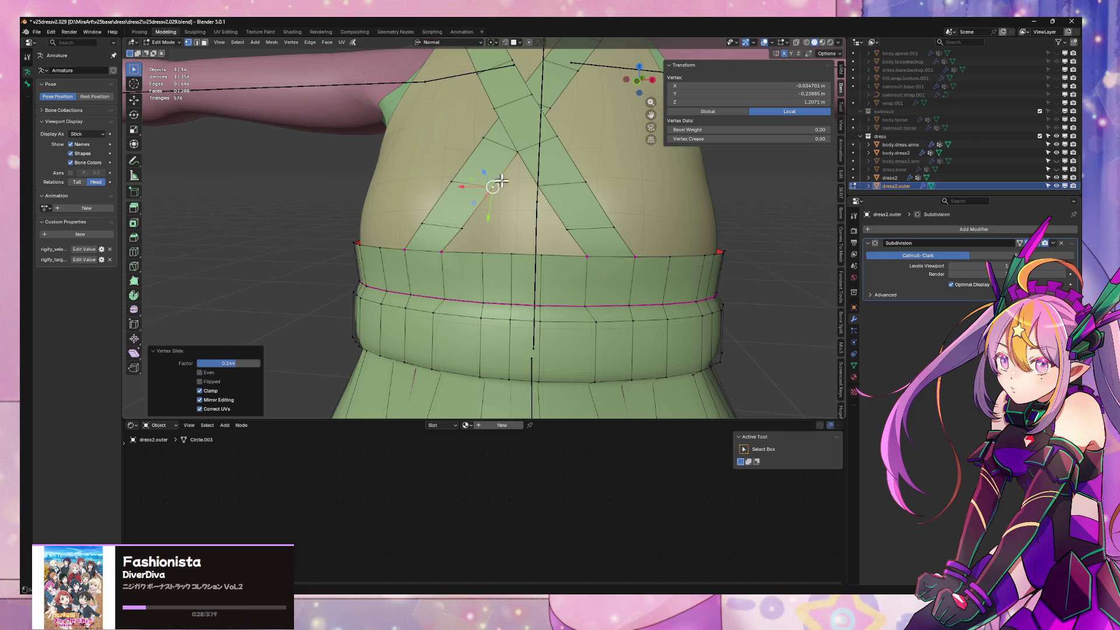
scroll(576, 185, down, 4)
key(Tab)
mouse_move(576, 184)
middle_down()
mouse_move(535, 183)
mouse_move(547, 229)
mouse_move(525, 230)
middle_up()
key(Tab)
scroll(590, 192, up, 3)
Select two strap faces near the waist and bring up the command search
key(3)
click(425, 246)
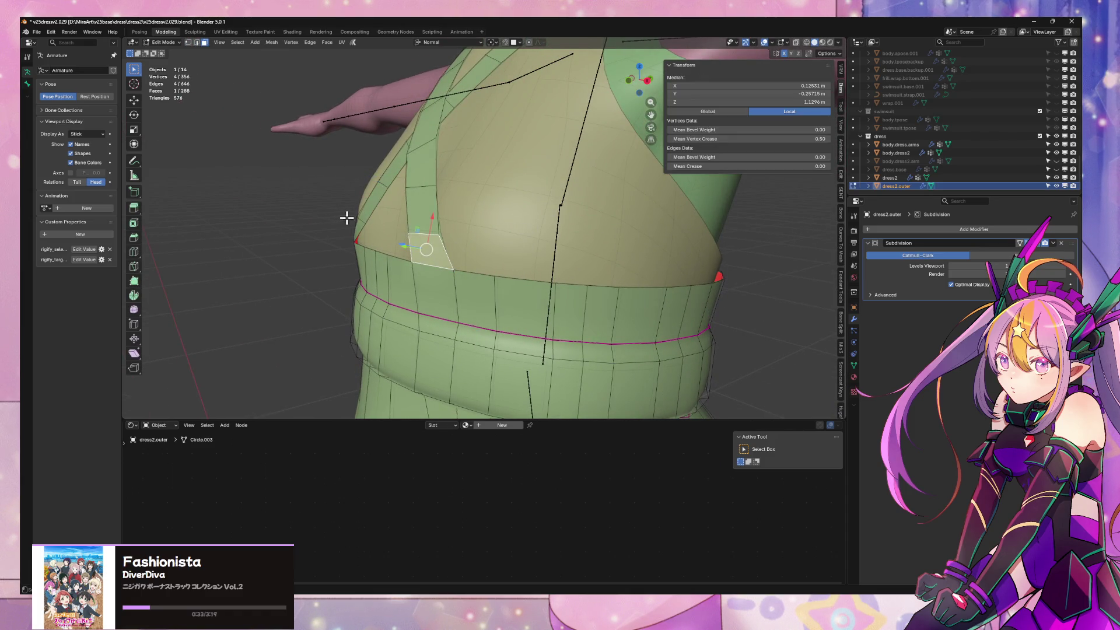
shift+click(423, 212)
middle_drag(423, 212, 492, 197)
key(F3)
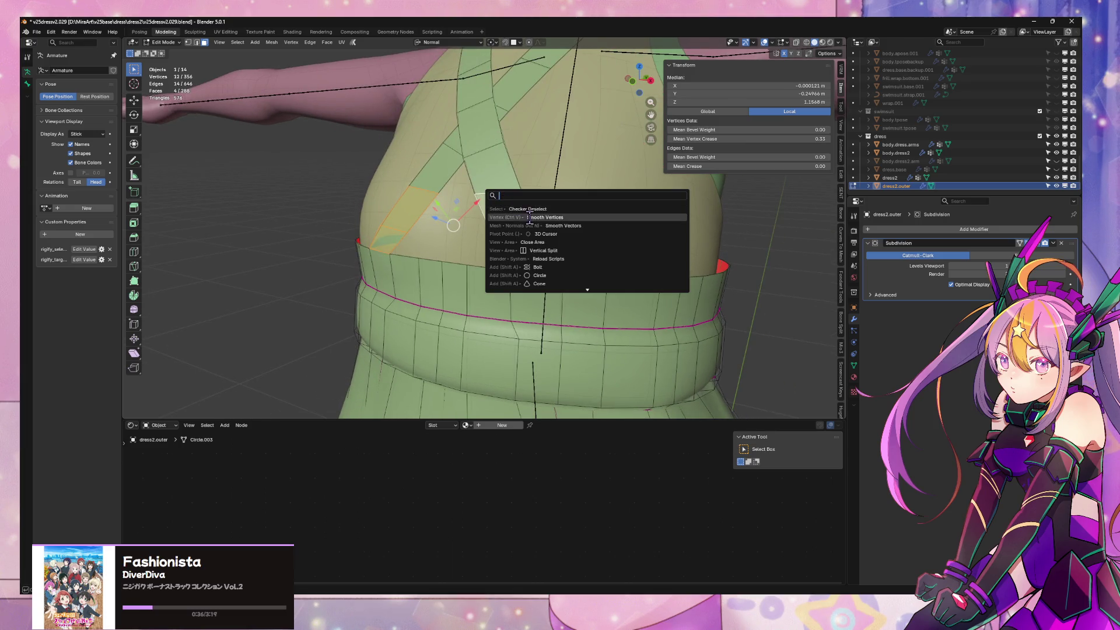
Smooth the selected strap faces at the waistband with X-axis smoothing disabled, then review from the side
click(529, 217)
click(201, 390)
mouse_move(380, 236)
middle_down()
mouse_move(539, 218)
mouse_move(624, 324)
mouse_move(610, 275)
mouse_move(563, 312)
middle_up()
key(Tab)
key(Tab)
Slide individual front strap vertices above the waistband along their edges to tidy the junction
click(535, 270)
key(g)
key(g)
click(523, 254)
click(430, 256)
key(g)
key(g)
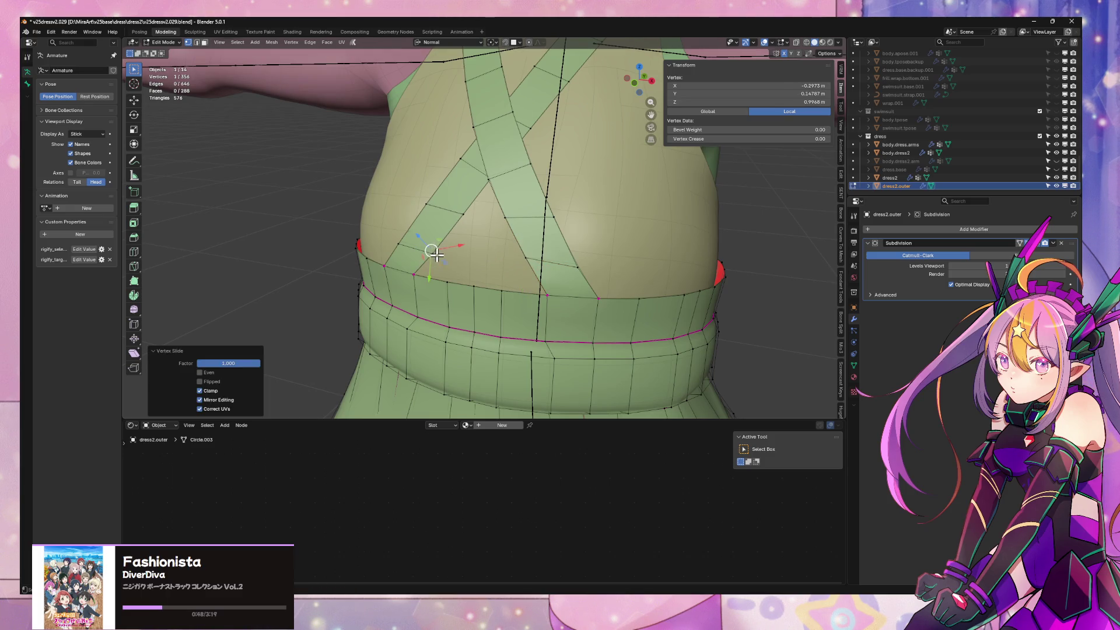
key(g)
key(g)
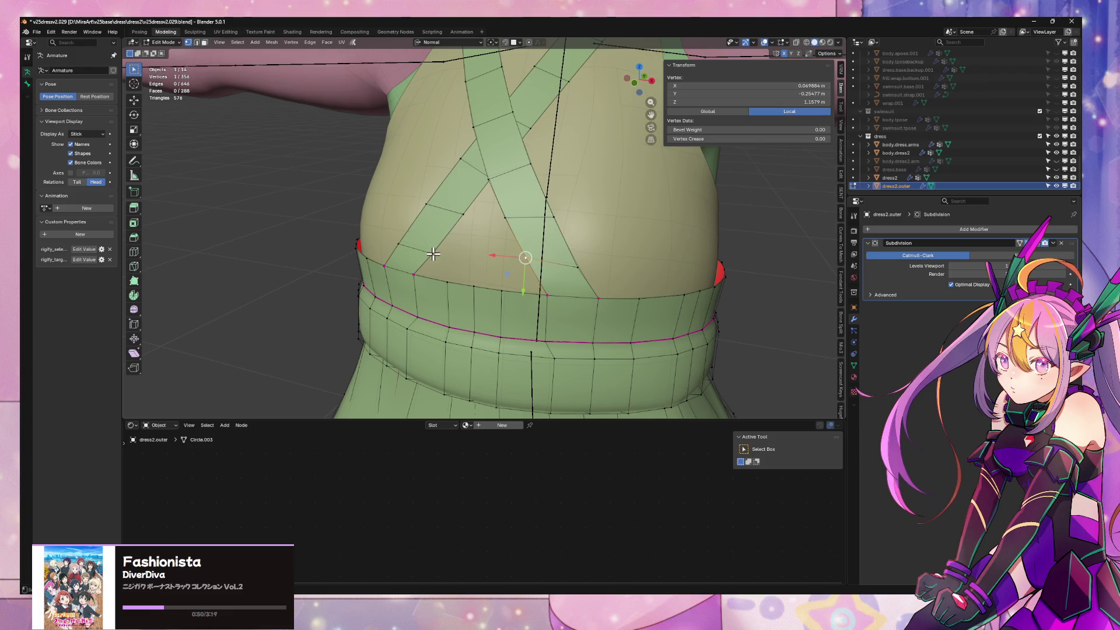
key(g)
key(g)
click(484, 253)
key(g)
key(g)
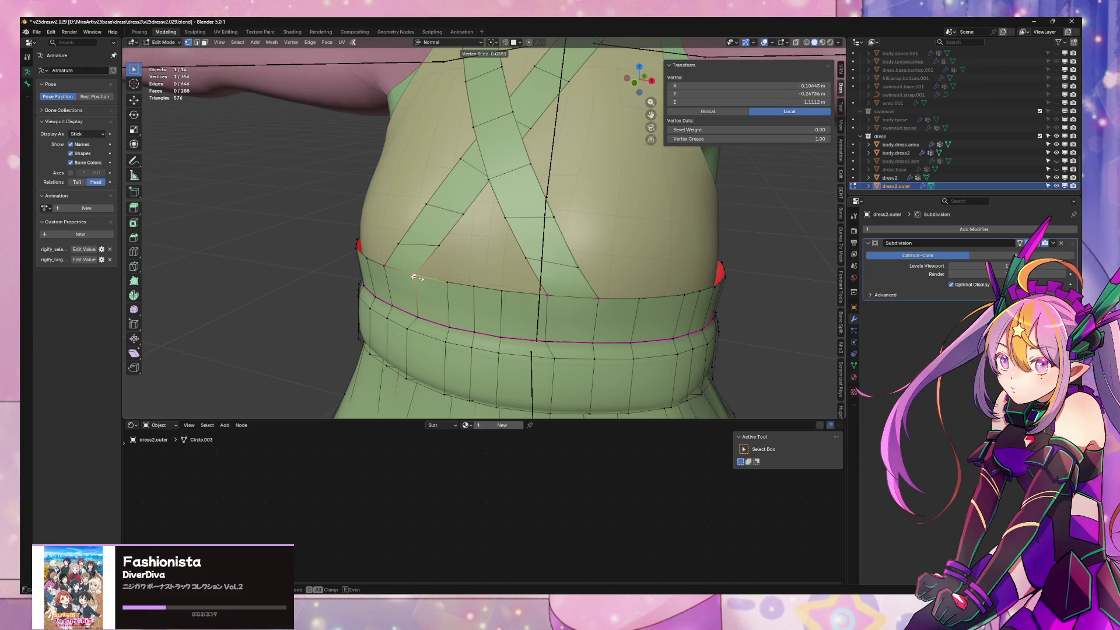
click(419, 279)
scroll(419, 279, down, 3)
Check the result from behind, then slide a side strap-end vertex and select the edge at the strap base
key(Tab)
mouse_move(418, 278)
middle_down()
mouse_move(518, 272)
mouse_move(545, 242)
mouse_move(583, 245)
middle_up()
scroll(518, 272, up, 3)
key(Tab)
scroll(559, 247, up, 3)
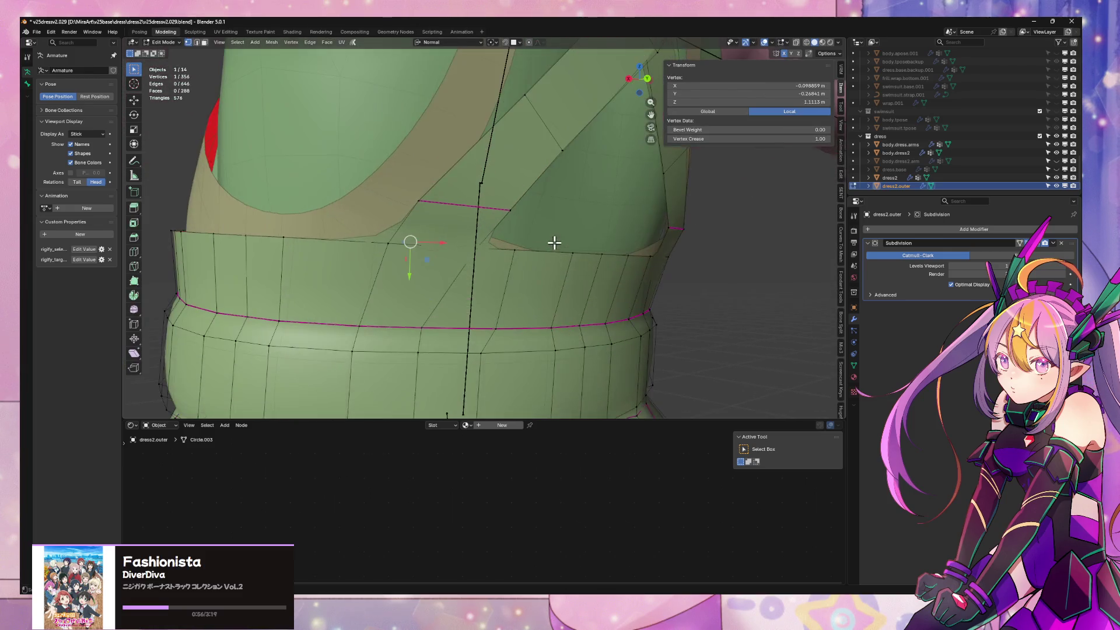
scroll(558, 247, up, 2)
middle_drag(507, 259, 530, 250)
click(525, 198)
key(g)
key(g)
click(534, 241)
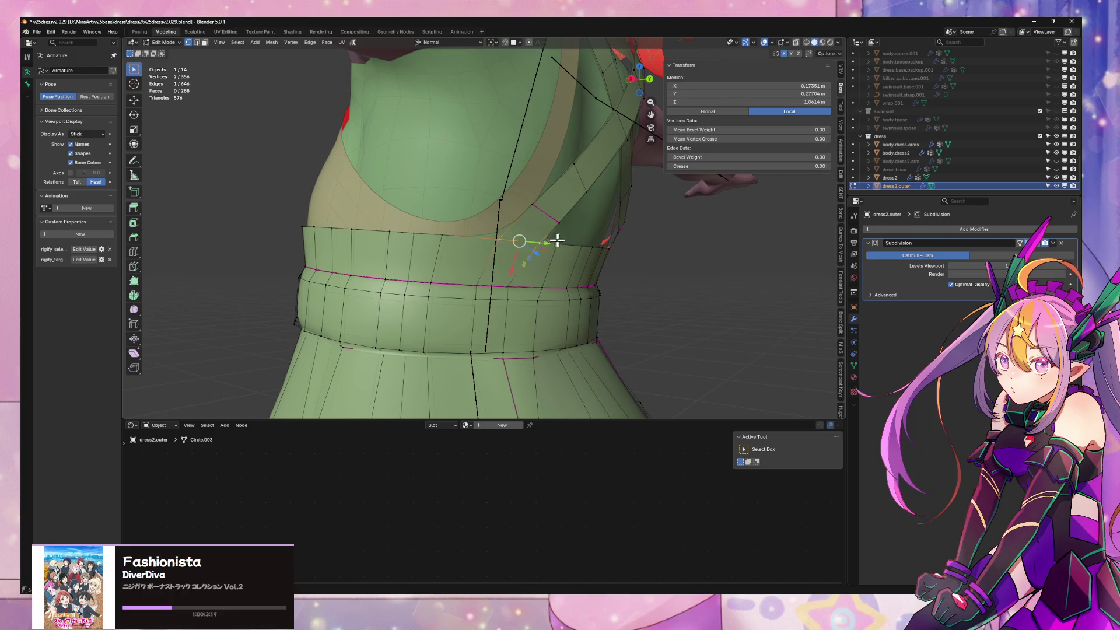
Select the back strap edges at the waistband and fully crease them (Mean Crease 1.00)
middle_drag(544, 242, 521, 242)
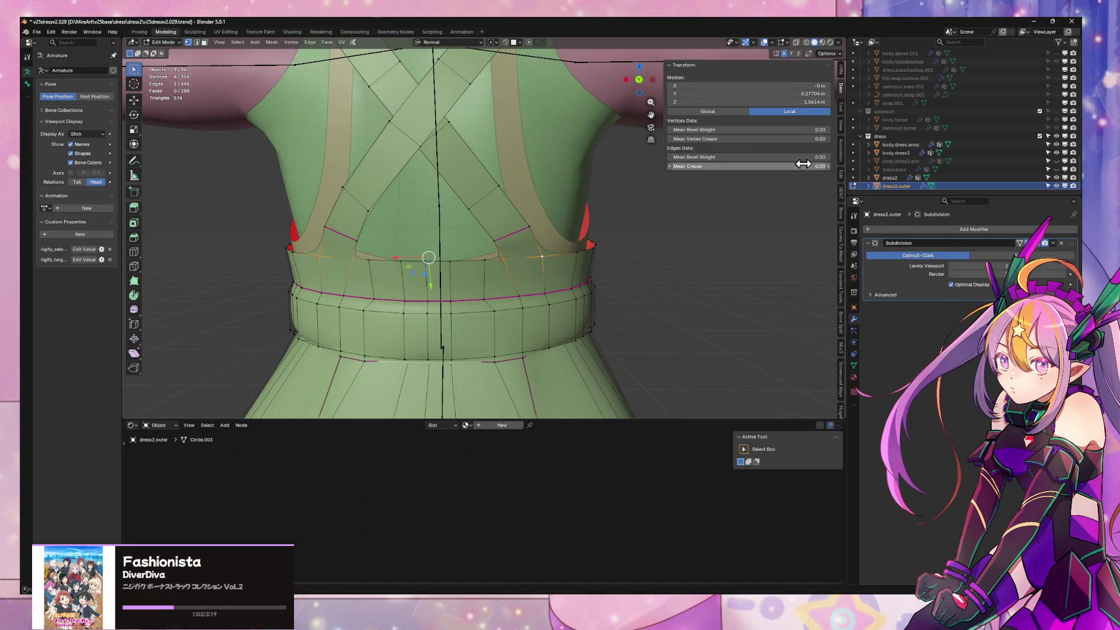
click(516, 232)
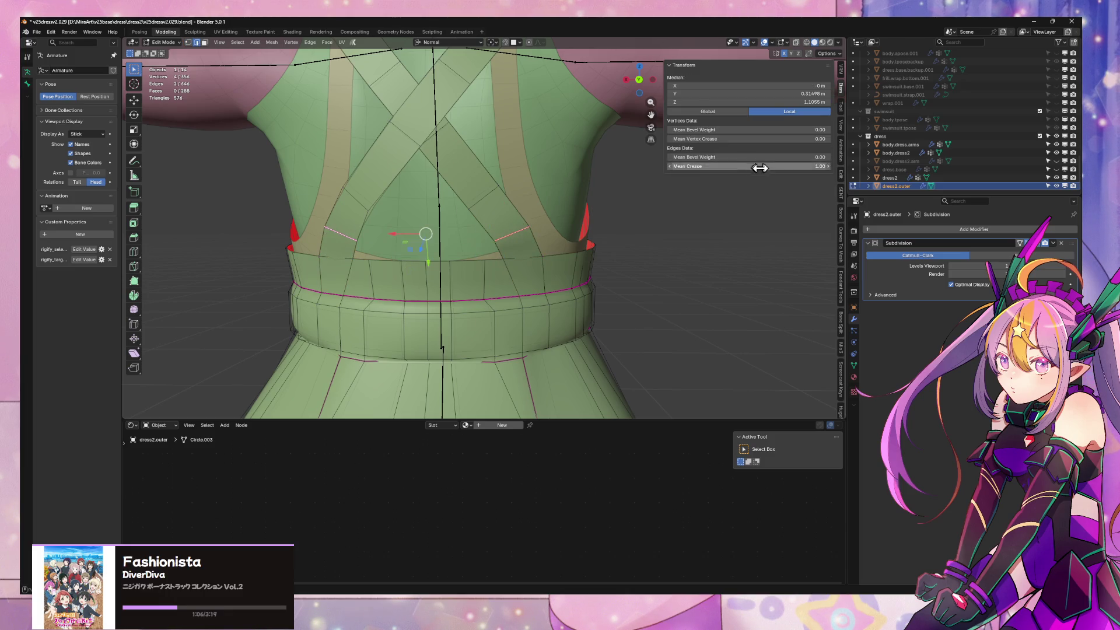
mouse_move(636, 219)
middle_down()
mouse_move(777, 231)
mouse_move(610, 216)
mouse_move(603, 230)
mouse_move(514, 212)
mouse_move(523, 214)
middle_up()
scroll(522, 213, down, 2)
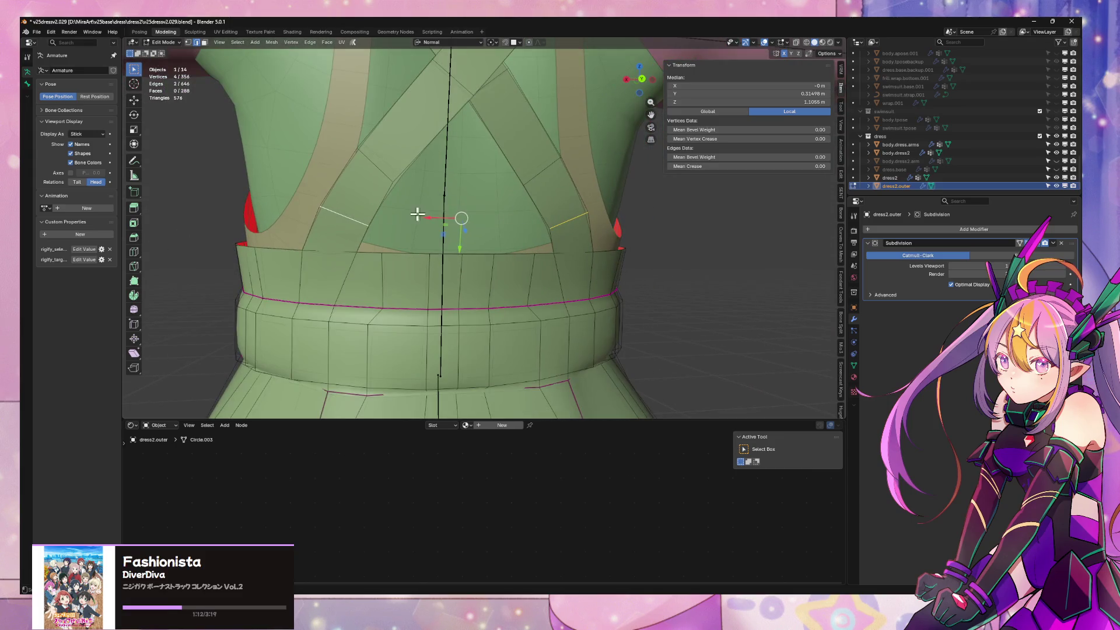
Slide the back strap vertices beside the crossed straps into a cleaner shape
click(326, 204)
key(g)
key(g)
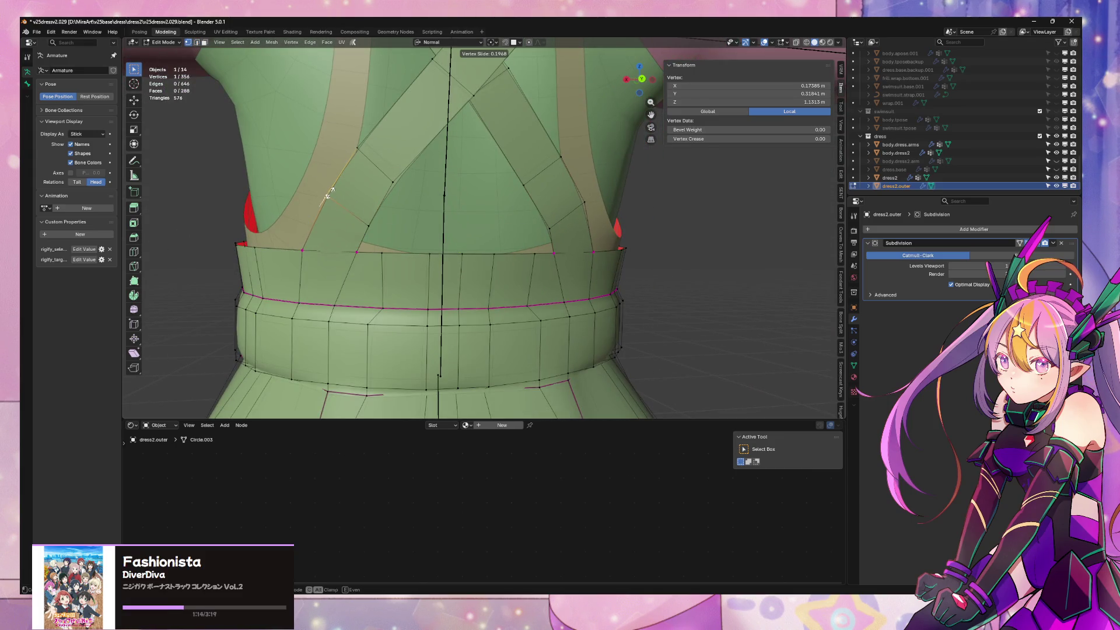
click(400, 173)
click(526, 182)
key(g)
key(g)
click(555, 157)
key(g)
key(g)
click(544, 131)
Review the whole smoothed dress in Object Mode from the front and over the top
key(Tab)
scroll(544, 132, down, 5)
mouse_move(543, 131)
middle_down()
mouse_move(613, 263)
mouse_move(726, 238)
middle_up()
scroll(564, 238, up, 3)
mouse_move(568, 213)
middle_down()
mouse_move(560, 289)
mouse_move(572, 242)
mouse_move(537, 208)
mouse_move(499, 207)
mouse_move(495, 263)
mouse_move(624, 262)
mouse_move(554, 210)
mouse_move(617, 258)
middle_up()
scroll(557, 219, down, 3)
key(KP_1)
key(F3)
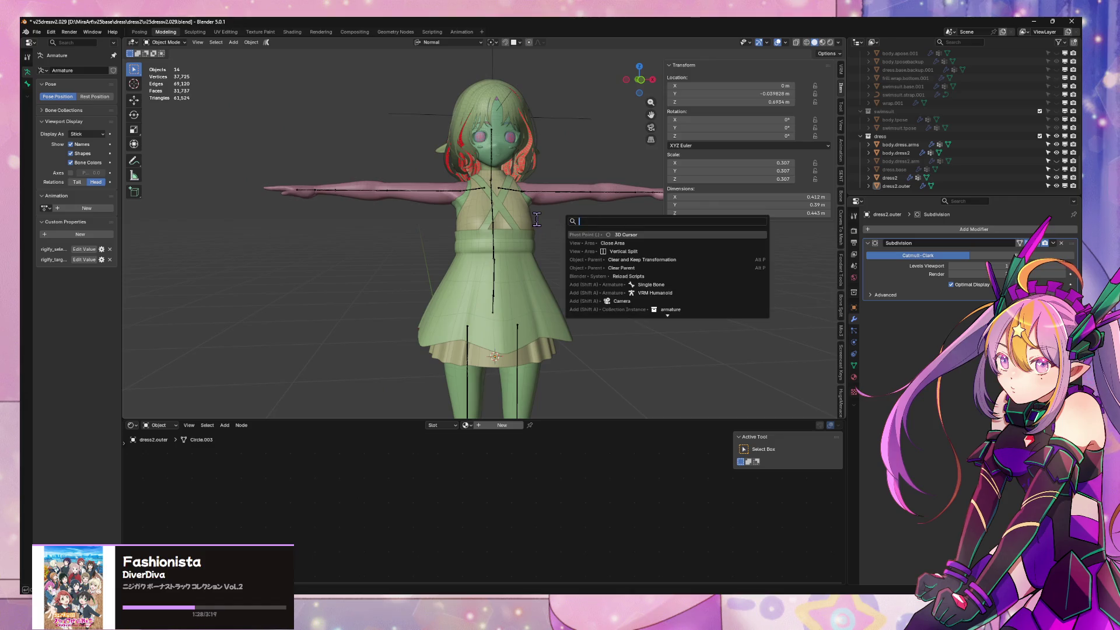
Inspect the full outfit in material preview from front, above and behind
key(Escape)
middle_drag(545, 216, 522, 215)
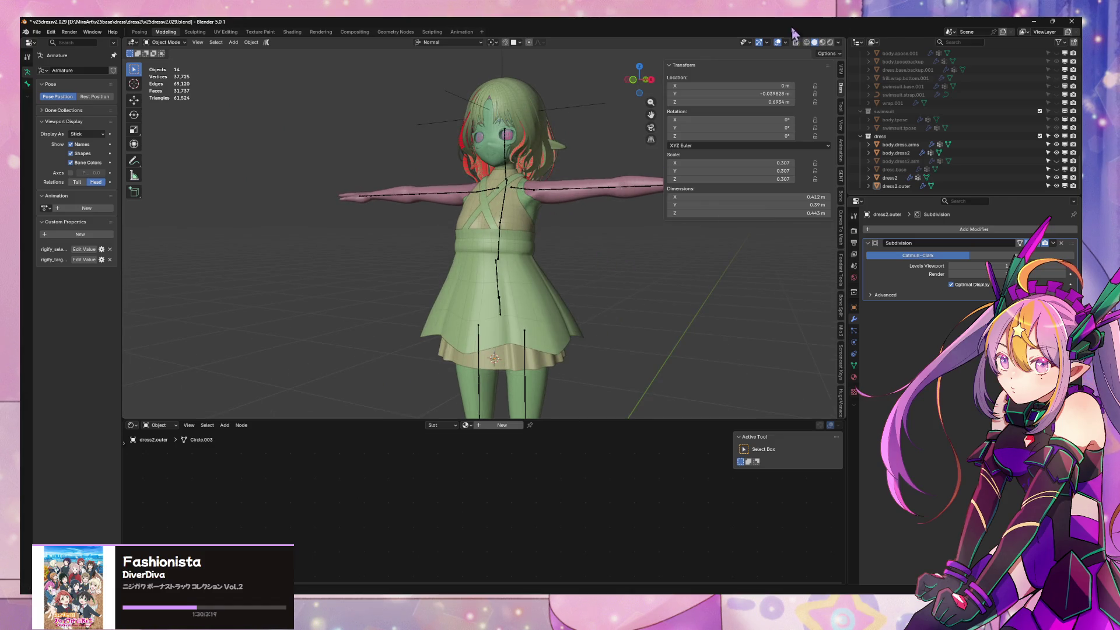
click(828, 43)
middle_drag(485, 235, 583, 300)
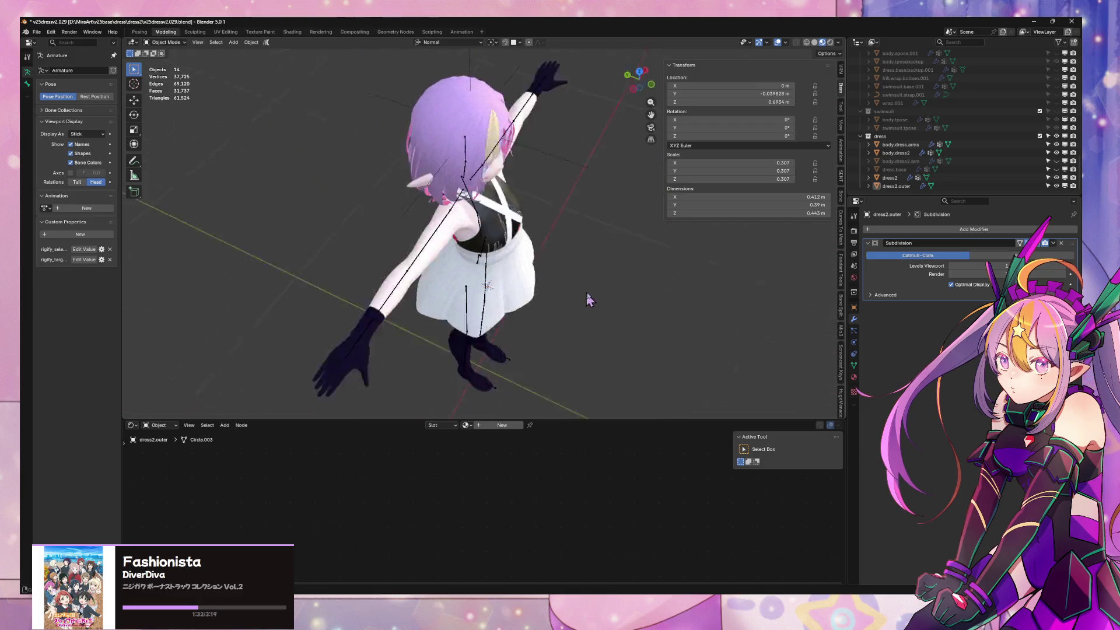
key(KP_1)
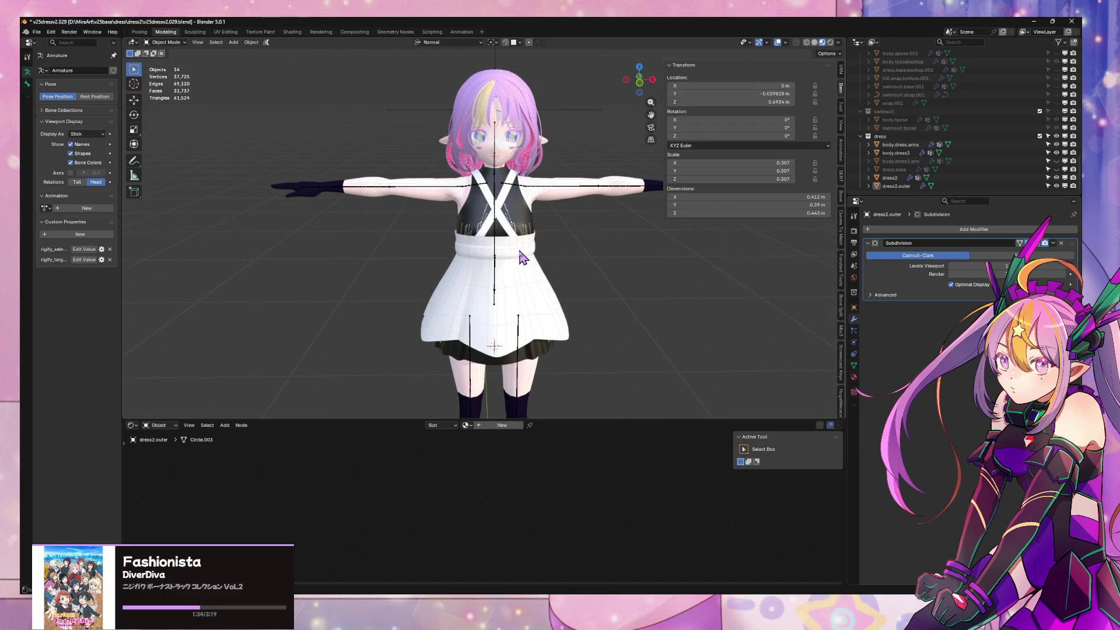
mouse_move(442, 203)
middle_down()
mouse_move(587, 170)
mouse_move(508, 187)
mouse_move(525, 175)
mouse_move(289, 149)
middle_up()
scroll(587, 170, up, 4)
scroll(543, 168, up, 2)
scroll(525, 175, down, 2)
scroll(444, 165, down, 3)
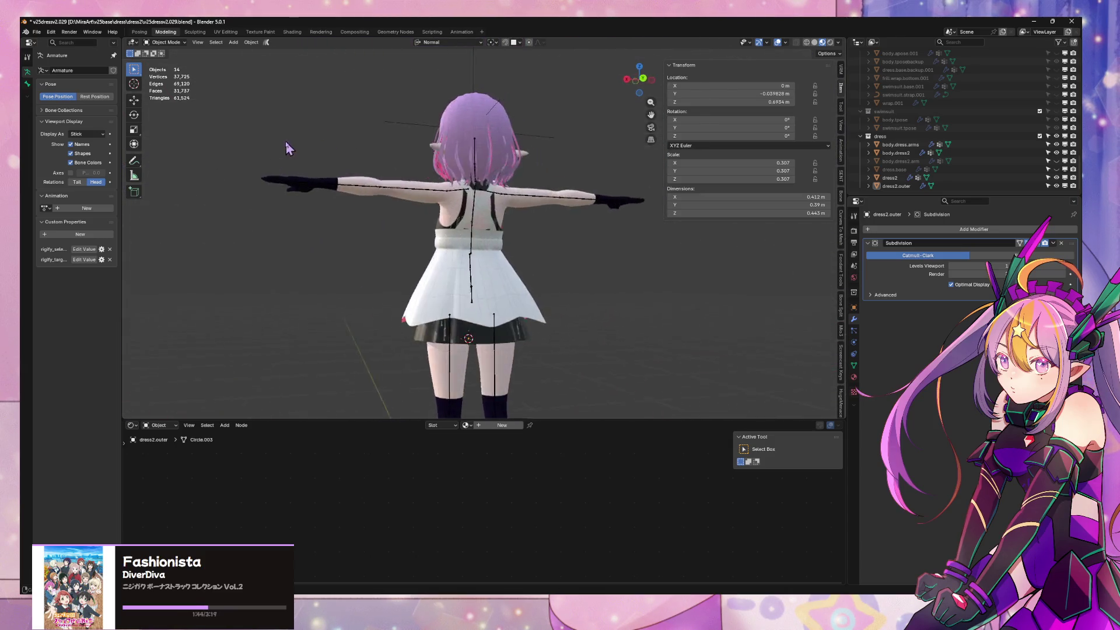
scroll(290, 148, up, 3)
scroll(525, 219, up, 2)
middle_drag(525, 219, 553, 229)
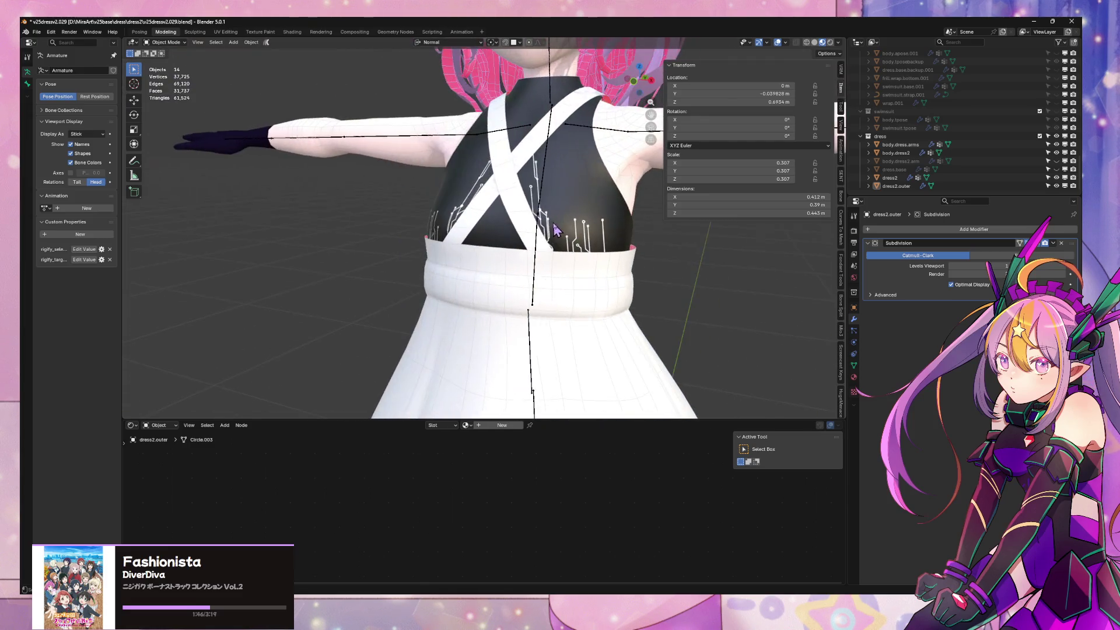
Check the outer dress's connected strap piece in Edit Mode, then bring up the Add Modifier list for it
click(510, 254)
key(Tab)
scroll(503, 254, up, 1)
key(l)
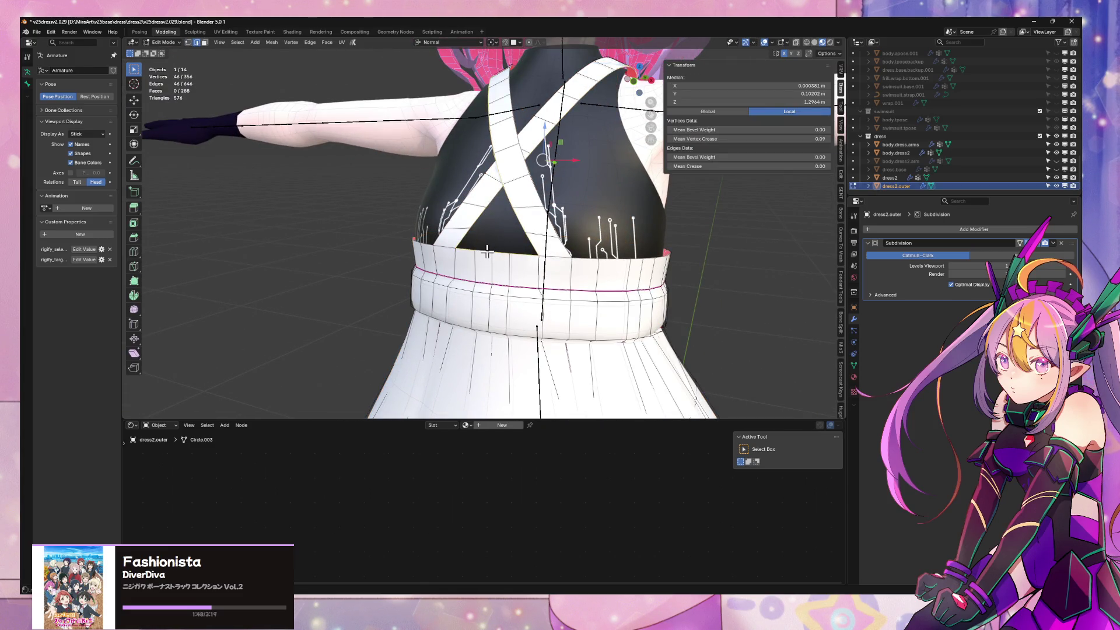
scroll(487, 229, down, 3)
mouse_move(488, 230)
middle_down()
mouse_move(484, 199)
mouse_move(327, 205)
mouse_move(335, 228)
middle_up()
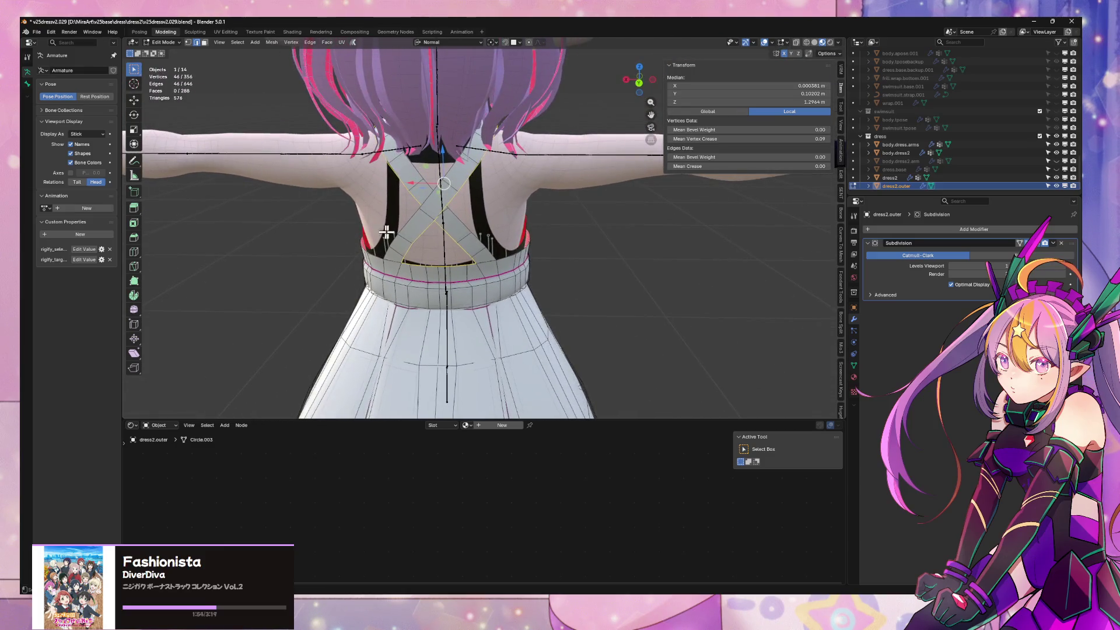
key(Tab)
click(663, 306)
scroll(637, 301, down, 2)
middle_drag(638, 300, 565, 265)
scroll(564, 266, down, 3)
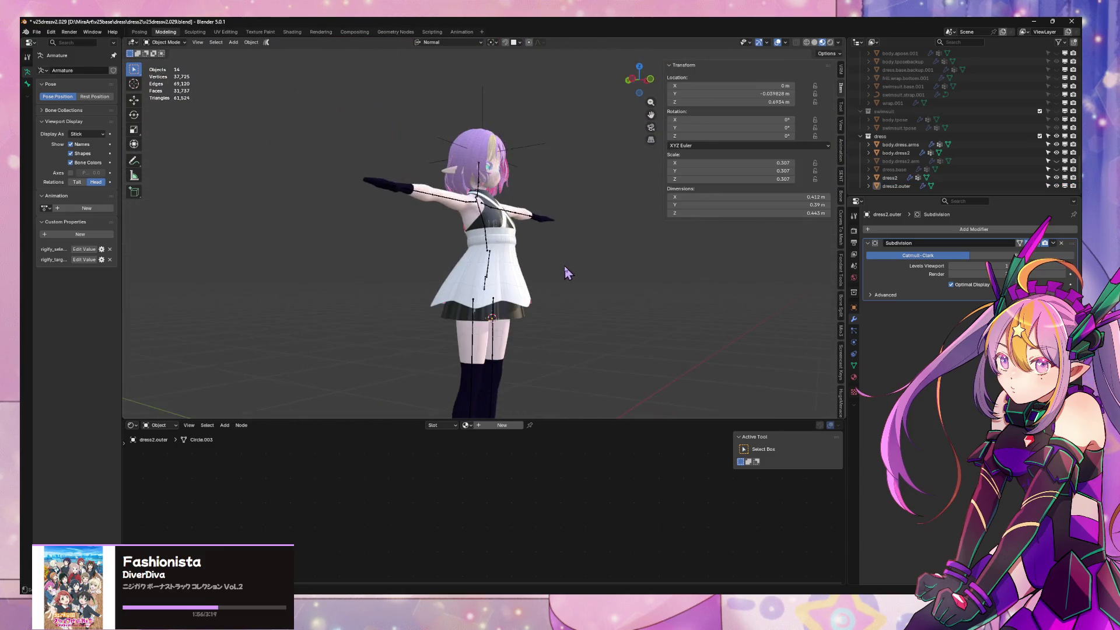
scroll(509, 261, up, 1)
click(982, 233)
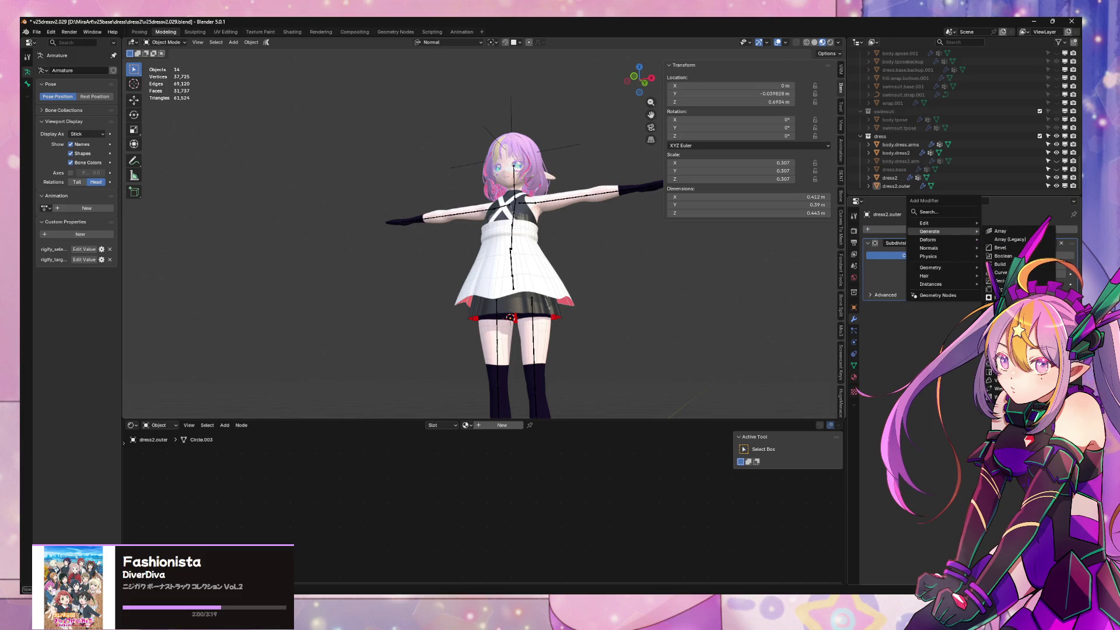
Add a Solidify modifier to the outer dress with even thickness and rim fill, checking it from below
click(1001, 354)
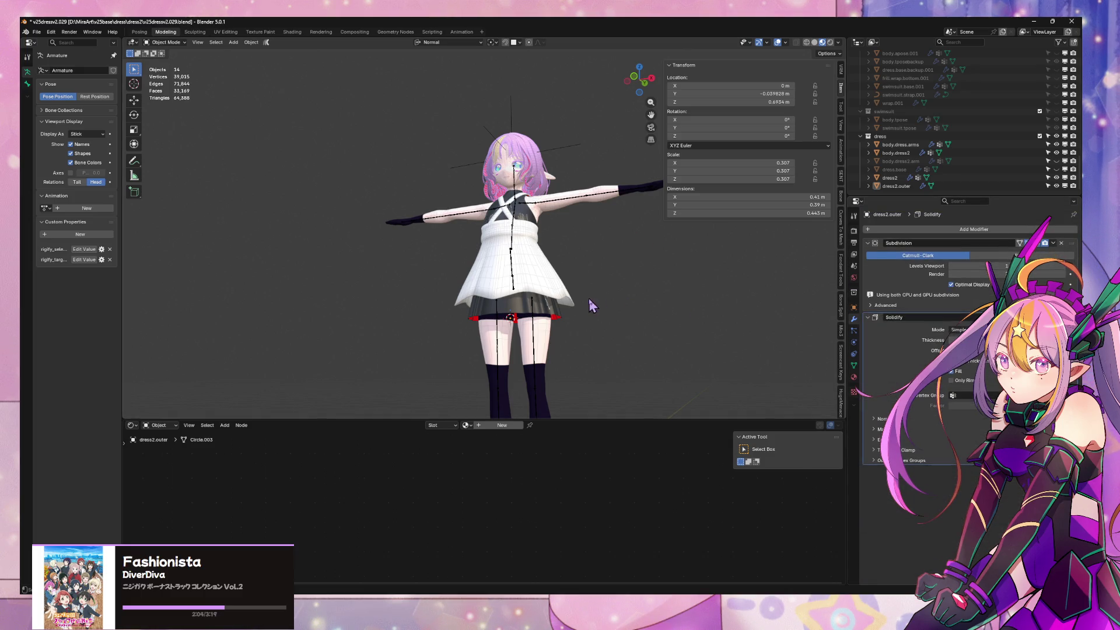
scroll(589, 299, up, 4)
middle_drag(601, 303, 553, 279)
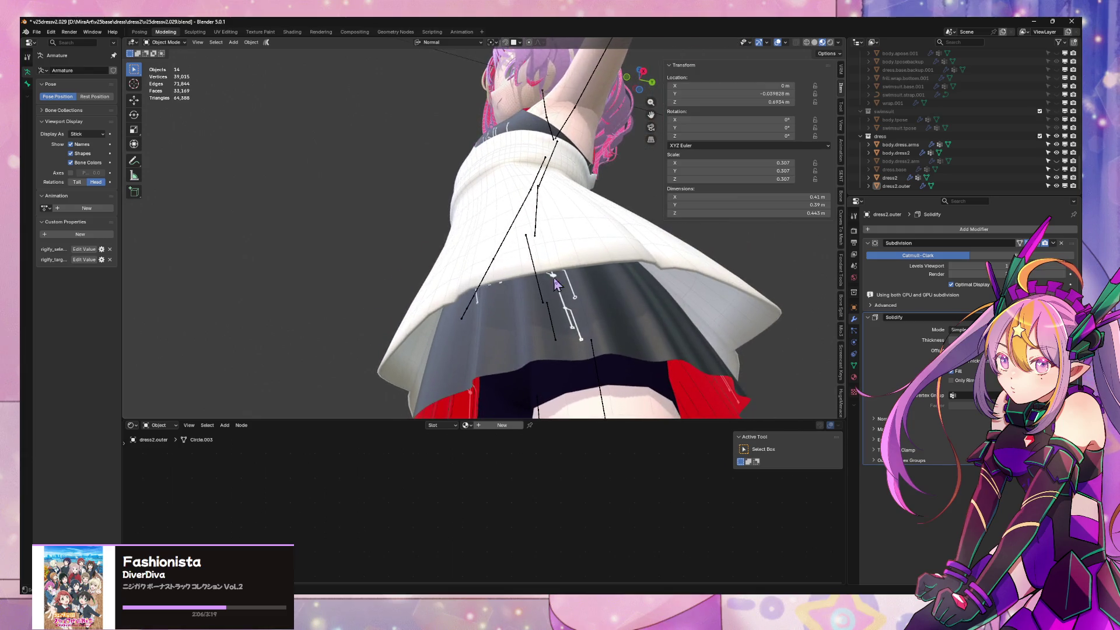
click(966, 369)
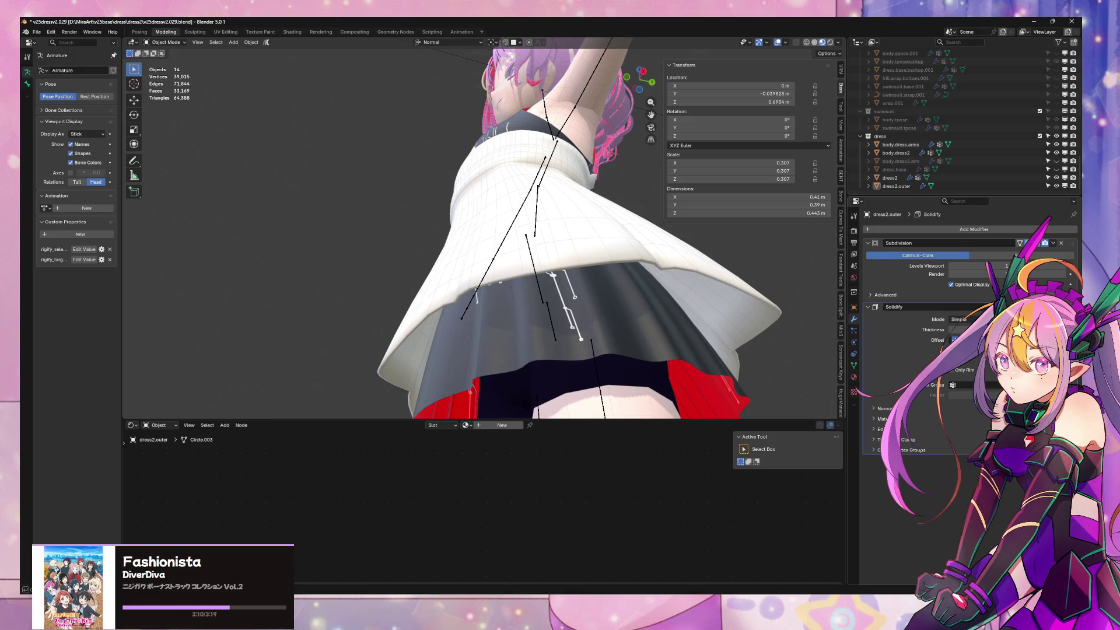
middle_drag(713, 251, 700, 344)
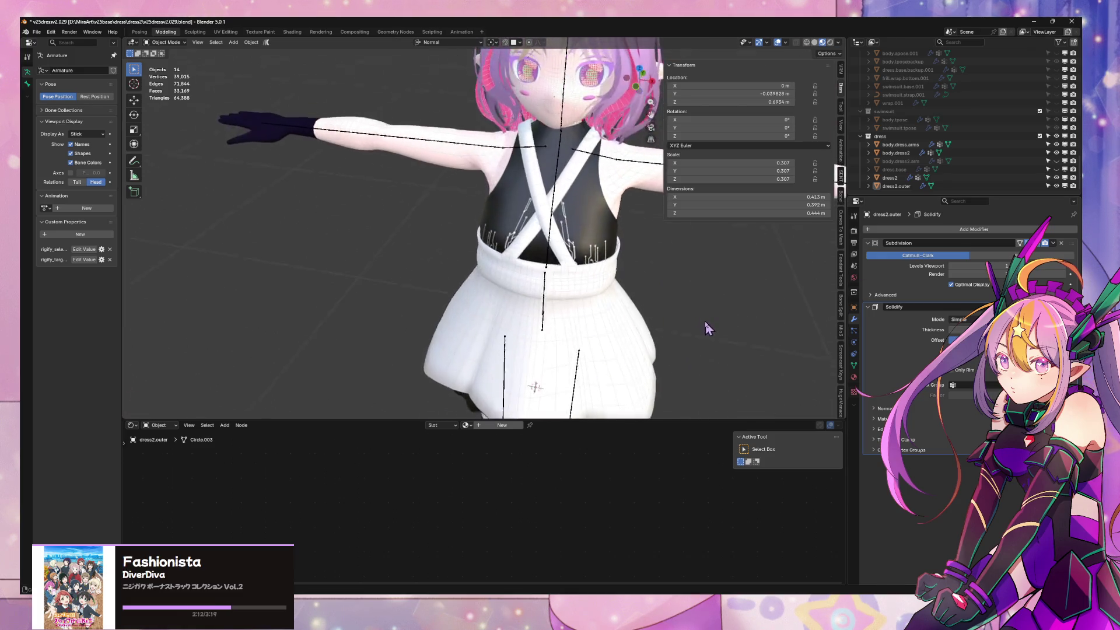
scroll(700, 344, up, 5)
Select the outer dress and enter Edit Mode on its mesh from a side angle of the bodice
mouse_move(658, 296)
middle_down()
mouse_move(556, 259)
mouse_move(519, 278)
mouse_move(535, 271)
middle_up()
click(535, 270)
scroll(568, 295, up, 2)
scroll(644, 287, down, 4)
scroll(638, 280, up, 4)
mouse_move(637, 280)
middle_down()
mouse_move(607, 280)
mouse_move(531, 245)
mouse_move(530, 213)
middle_up()
key(Tab)
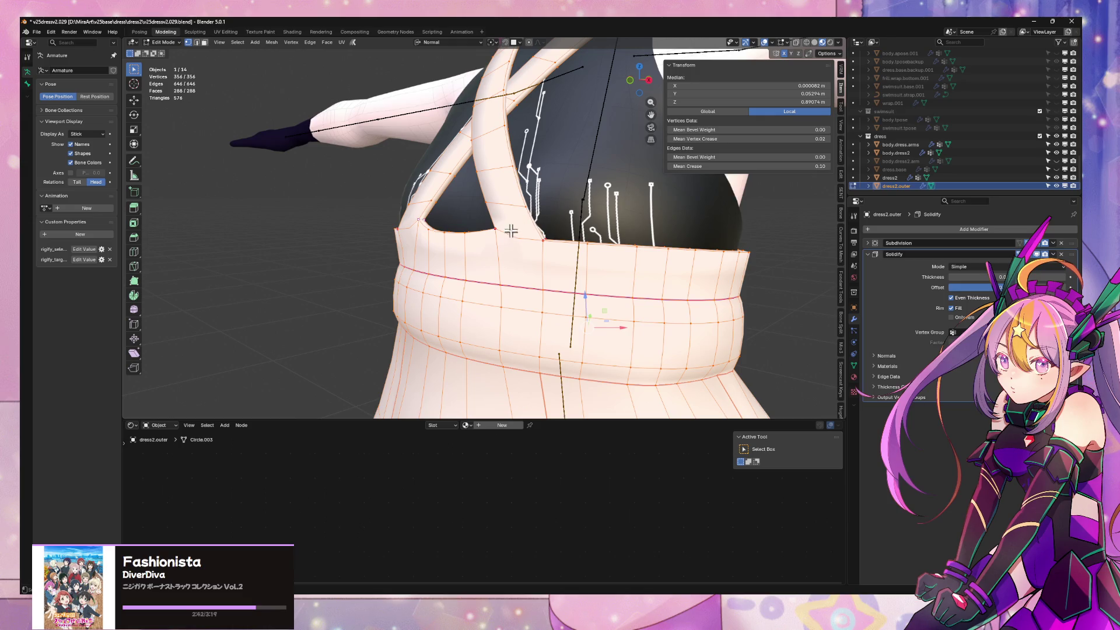
Slide a strap-edge vertex on the outer dress and review the crossed straps from front and behind
click(489, 203)
click(485, 184)
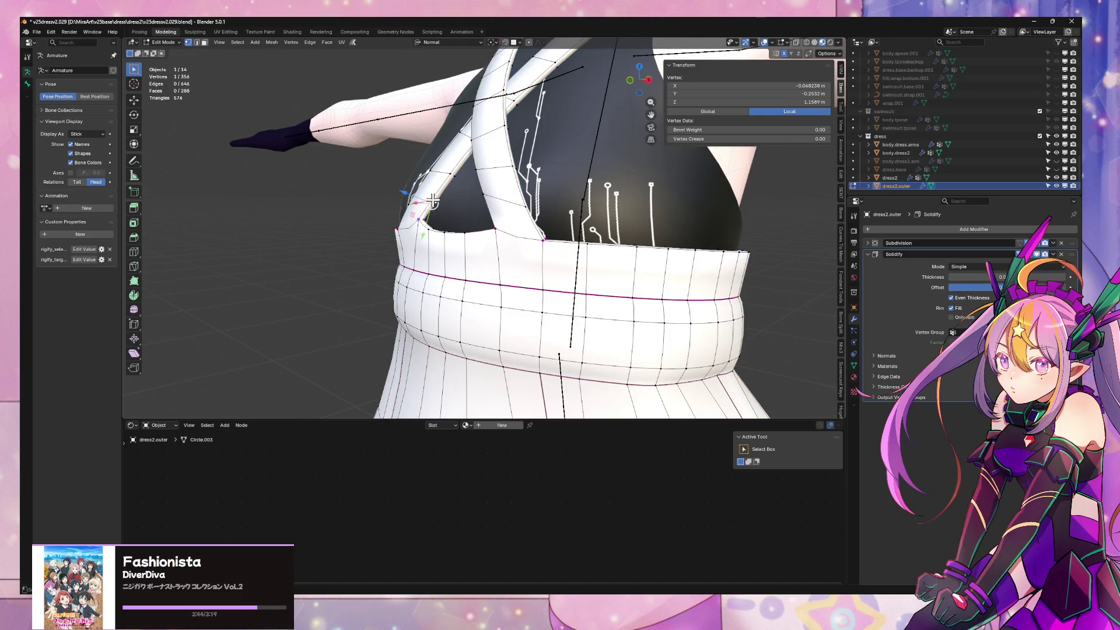
key(Tab)
scroll(551, 197, down, 3)
mouse_move(516, 209)
middle_down()
mouse_move(600, 172)
mouse_move(690, 211)
middle_up()
scroll(552, 196, up, 3)
mouse_move(605, 203)
middle_down()
mouse_move(529, 186)
mouse_move(478, 221)
middle_up()
scroll(490, 211, down, 3)
scroll(622, 302, down, 2)
key(alt+a)
scroll(631, 277, down, 3)
mouse_move(632, 277)
middle_down()
mouse_move(572, 300)
mouse_move(662, 300)
mouse_move(565, 245)
middle_up()
scroll(645, 275, up, 5)
scroll(566, 244, up, 1)
Slide the strap-corner vertex at the waistband along its edge, undoing and redoing to compare
click(566, 244)
key(Tab)
scroll(569, 240, up, 2)
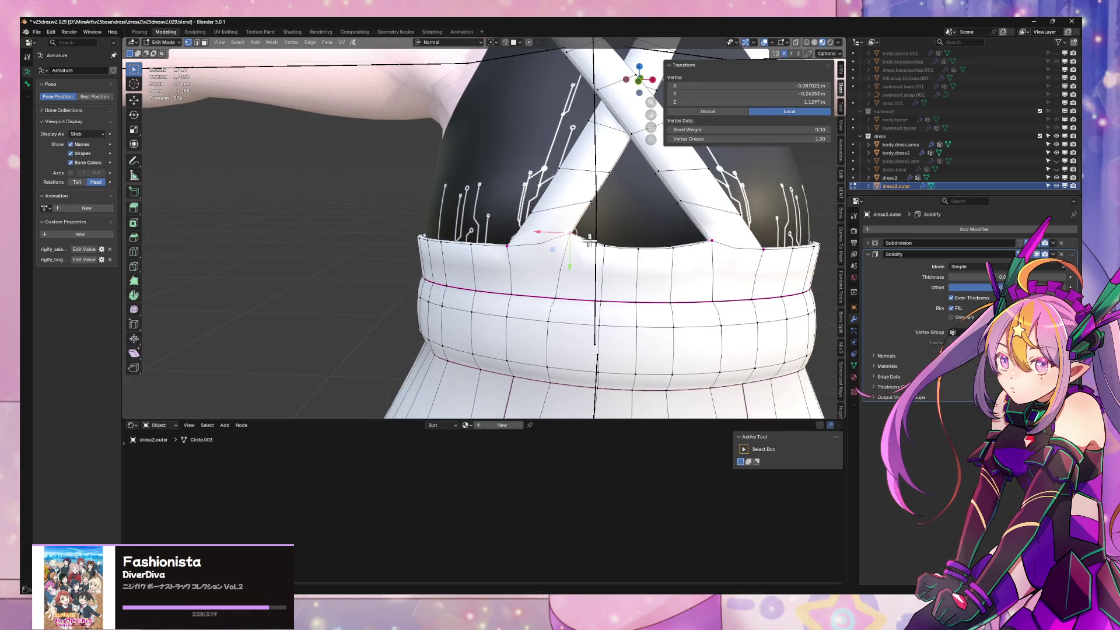
middle_drag(583, 239, 567, 243)
key(alt+a)
click(473, 238)
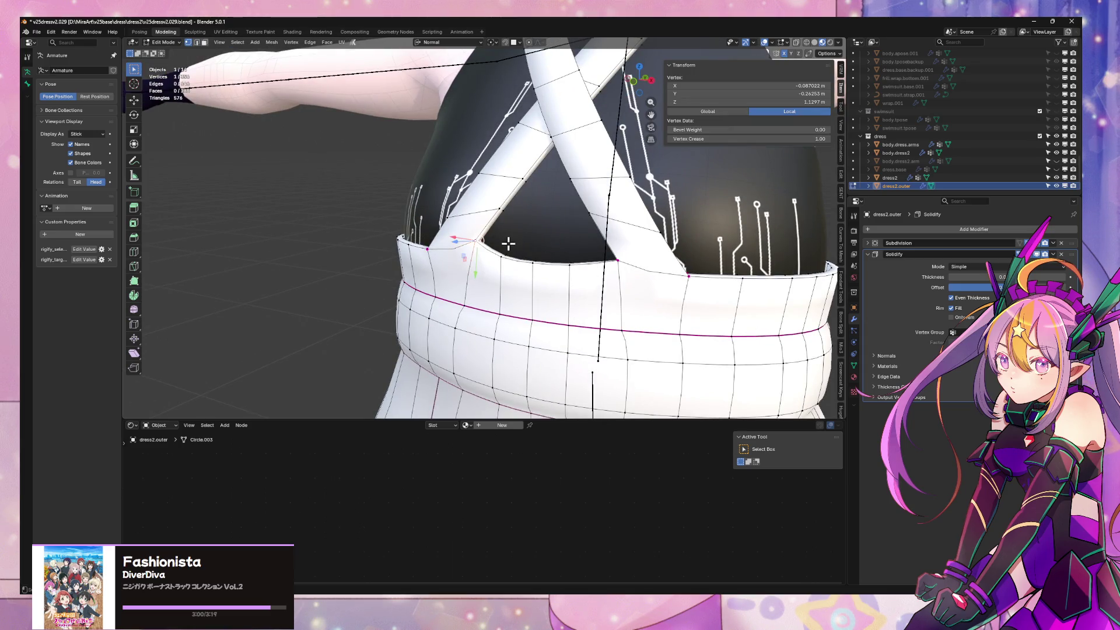
key(g)
key(g)
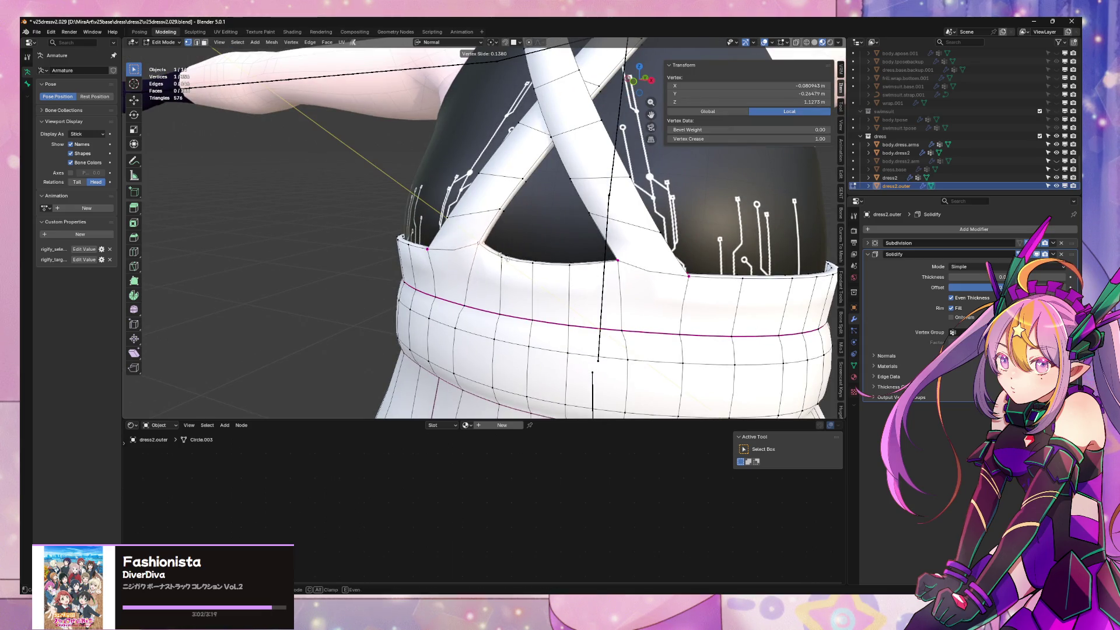
click(494, 269)
key(KP_1)
key(alt+a)
key(ctrl+z)
key(ctrl+z)
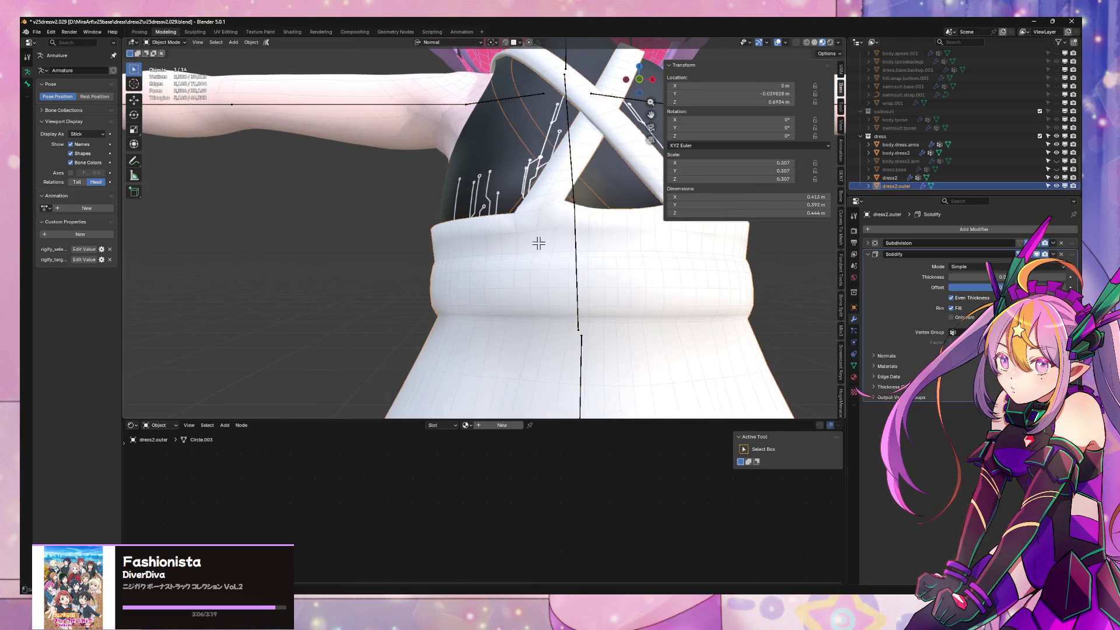
key(ctrl+shift+z)
key(ctrl+z)
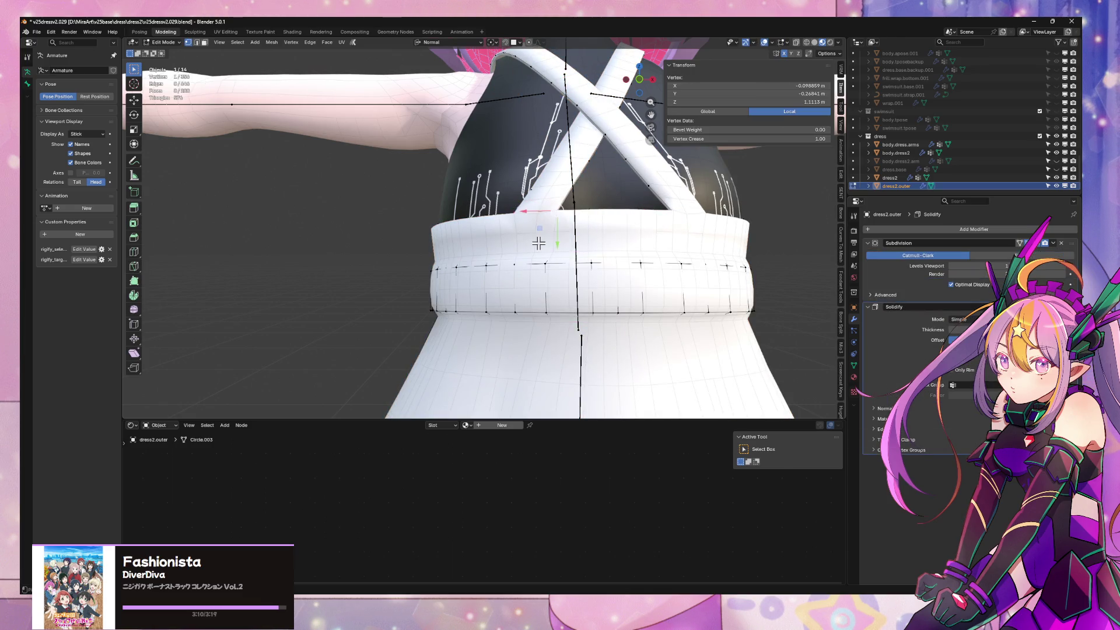
Toggle between Edit and Object Mode to inspect the waistband junction from several angles
key(Tab)
mouse_move(577, 242)
middle_down()
mouse_move(544, 252)
mouse_move(700, 310)
middle_up()
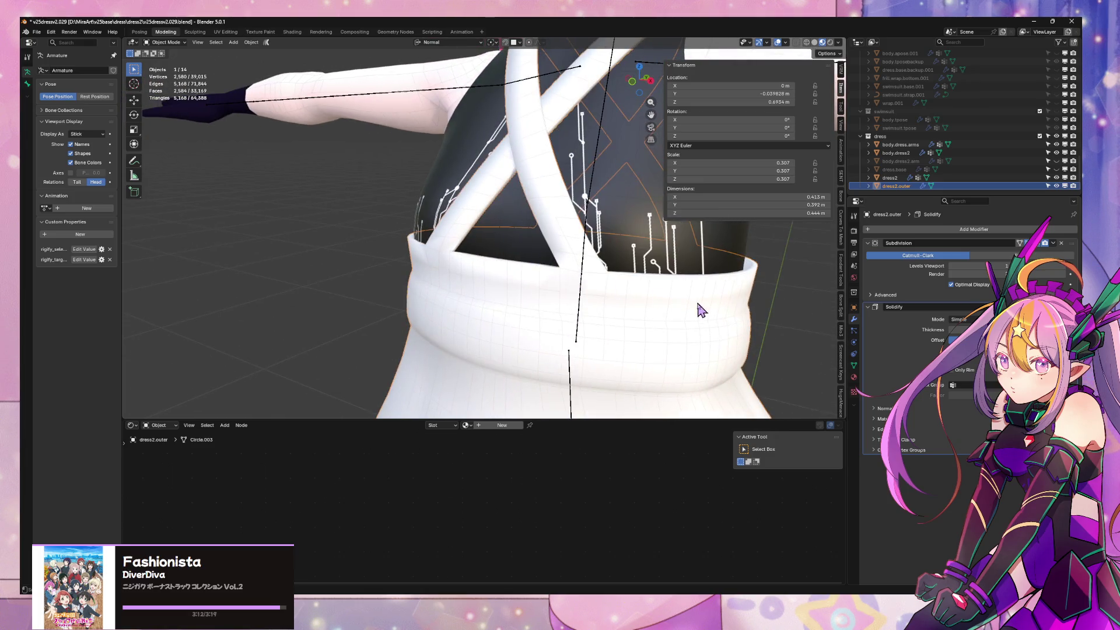
key(Tab)
mouse_move(613, 288)
middle_down()
mouse_move(489, 295)
mouse_move(788, 164)
middle_up()
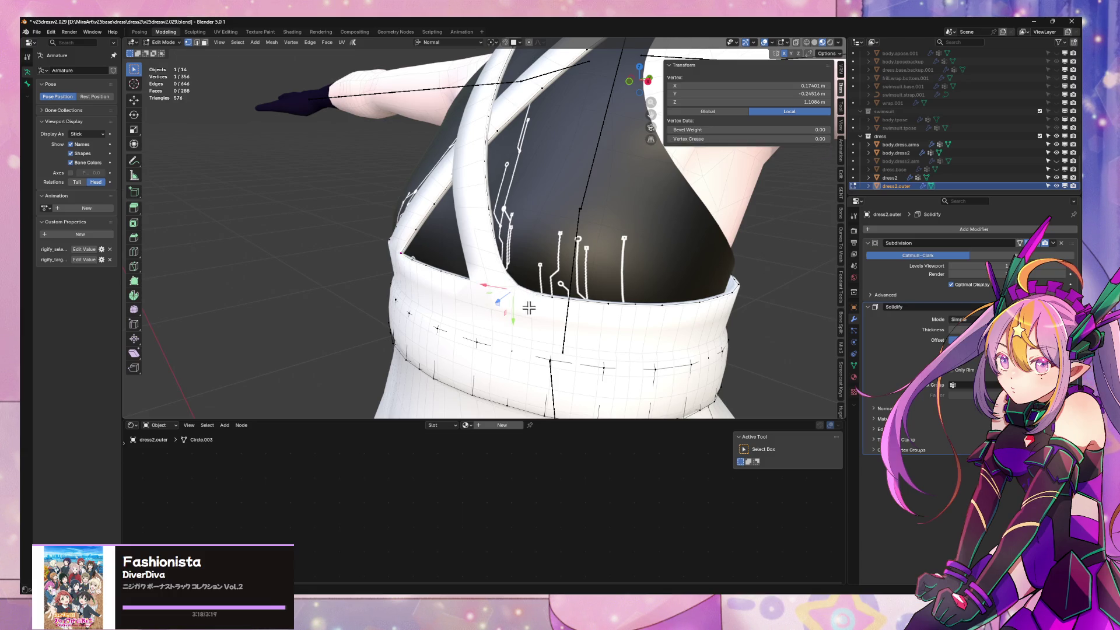
middle_drag(530, 308, 548, 306)
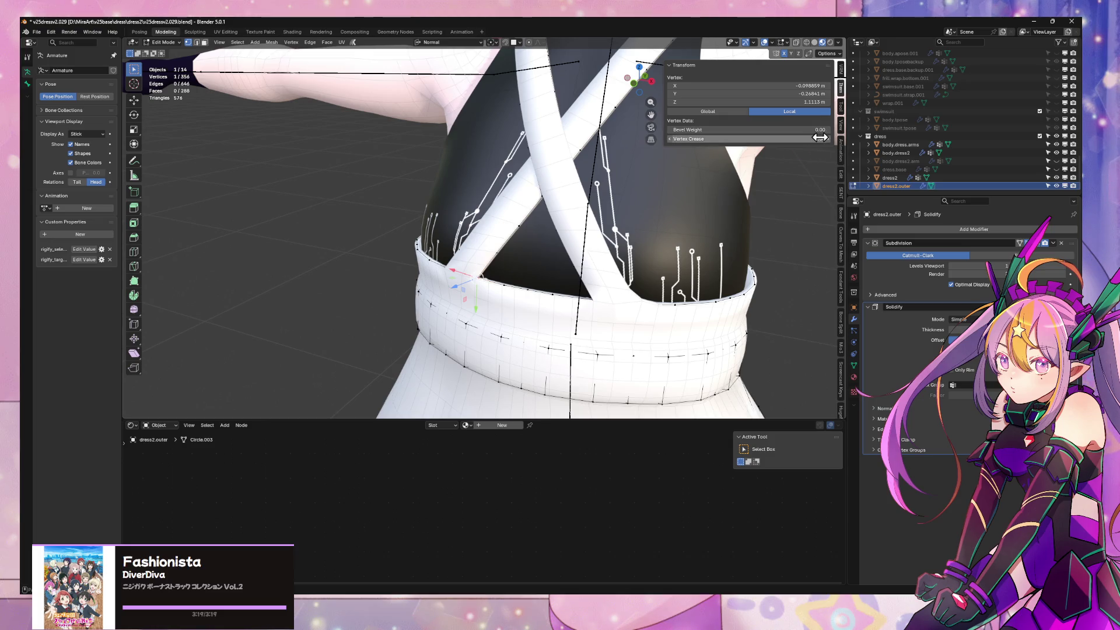
middle_drag(691, 306, 631, 304)
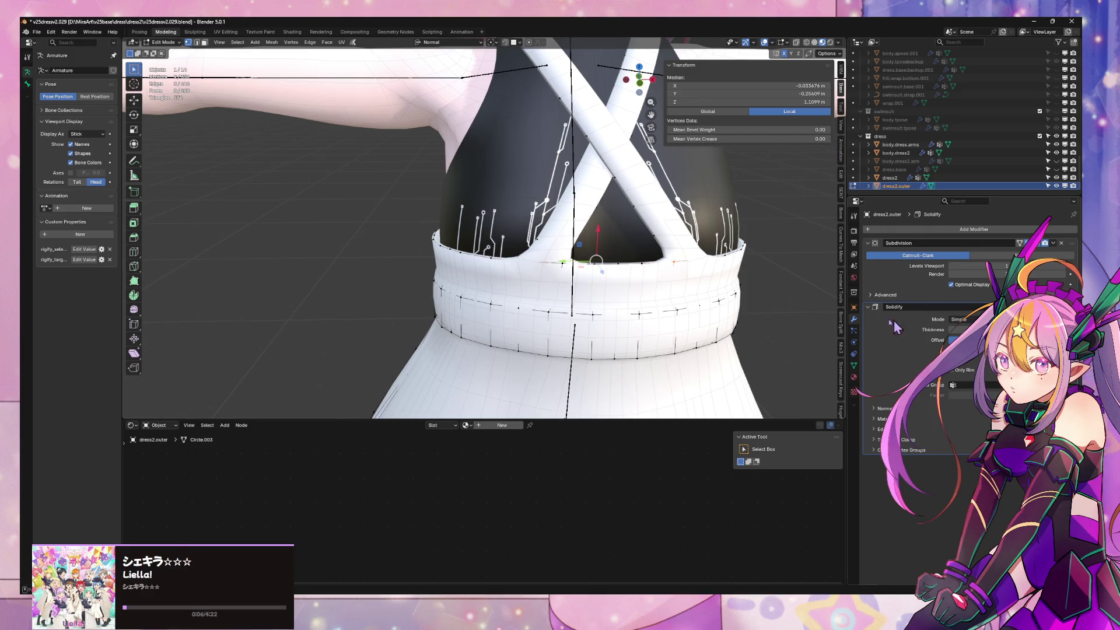
key(Tab)
mouse_move(749, 281)
middle_down()
mouse_move(670, 268)
mouse_move(700, 281)
mouse_move(763, 258)
mouse_move(779, 233)
mouse_move(748, 285)
mouse_move(592, 286)
middle_up()
Select edges around the waistband and preview the solidified dress as a whole object
key(Tab)
scroll(743, 283, up, 3)
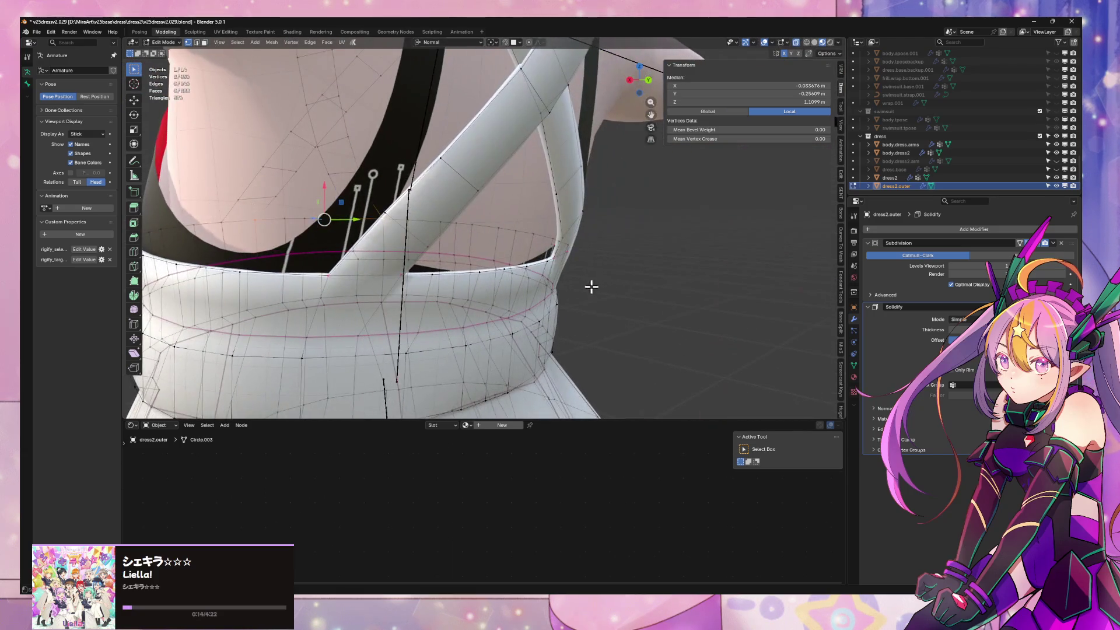
alt+click(398, 276)
mouse_move(398, 276)
middle_down()
mouse_move(537, 280)
mouse_move(456, 259)
middle_up()
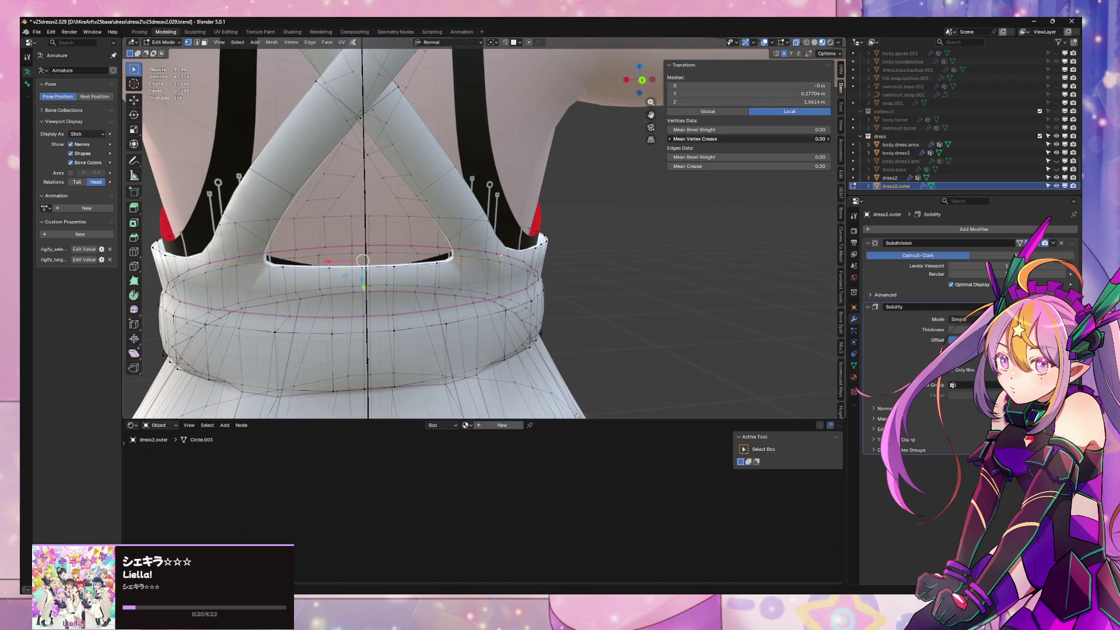
key(Tab)
mouse_move(632, 284)
middle_down()
mouse_move(647, 268)
mouse_move(607, 254)
mouse_move(545, 268)
middle_up()
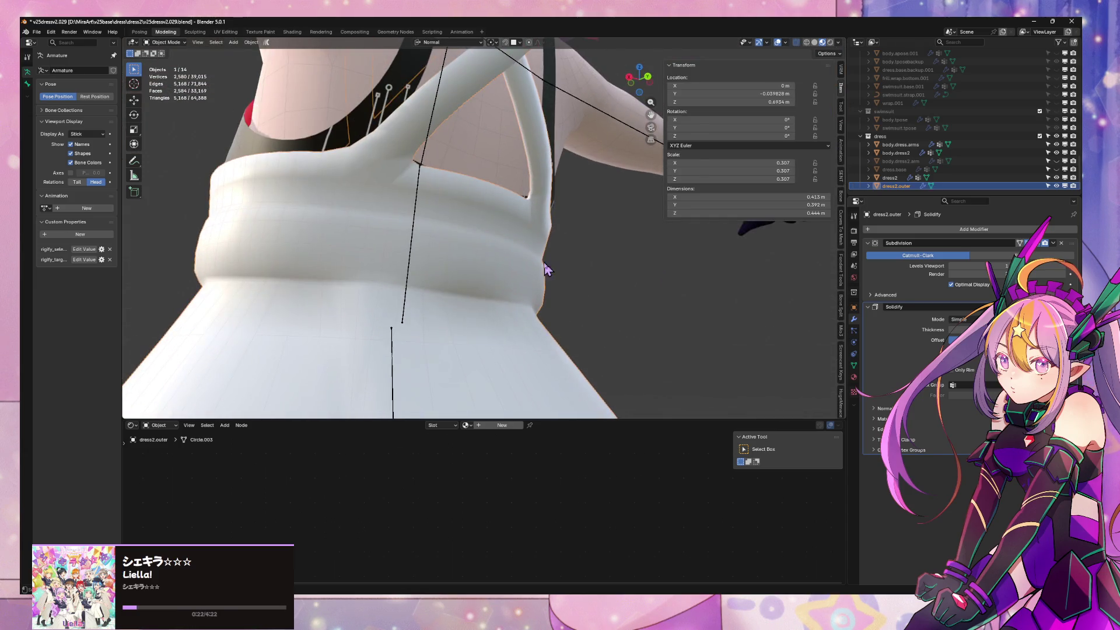
Run a Normals tool on the outer dress, then Smooth Vertices on the waistband so it shades evenly
key(Tab)
key(alt+n)
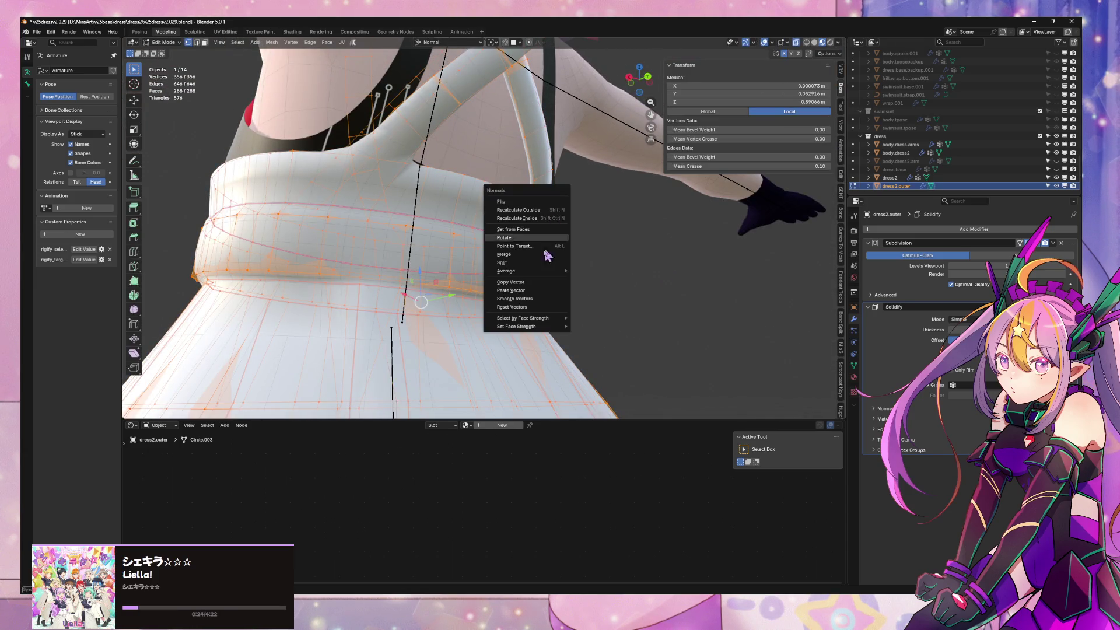
click(520, 311)
key(F3)
mouse_move(519, 310)
middle_down()
mouse_move(504, 221)
mouse_move(646, 226)
middle_up()
click(519, 236)
Review the thickened white outer dress over the dark skirt from below, behind and the side
mouse_move(651, 246)
middle_down()
mouse_move(681, 246)
mouse_move(704, 230)
mouse_move(595, 219)
mouse_move(610, 210)
middle_up()
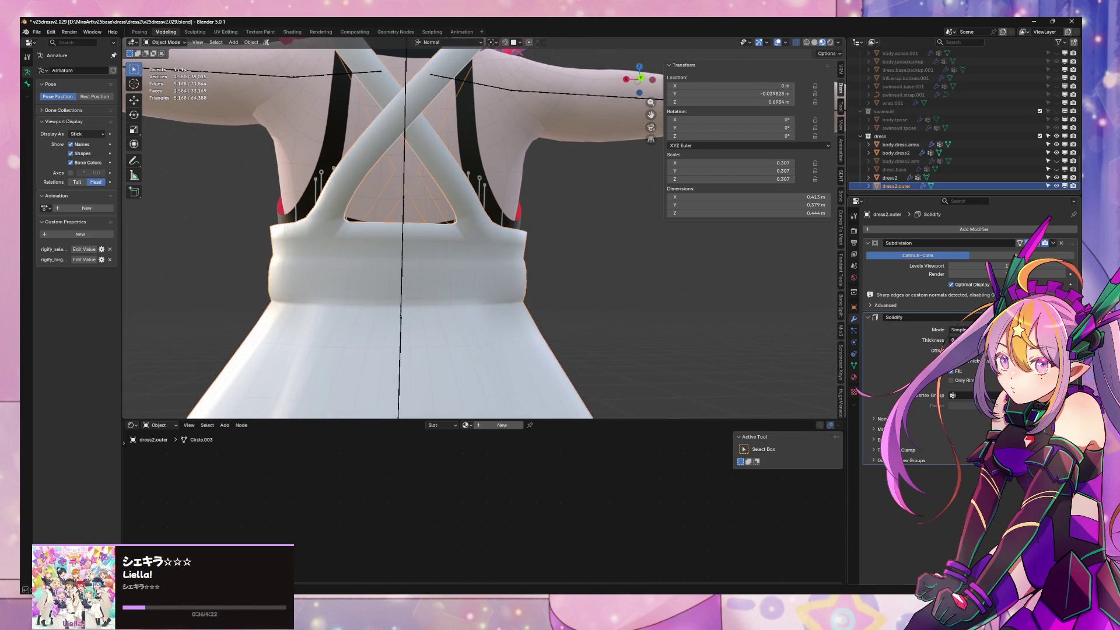
mouse_move(762, 321)
middle_down()
mouse_move(480, 287)
mouse_move(512, 296)
mouse_move(500, 295)
mouse_move(463, 250)
mouse_move(344, 259)
mouse_move(358, 268)
mouse_move(393, 254)
mouse_move(585, 292)
mouse_move(562, 210)
mouse_move(569, 266)
mouse_move(866, 251)
middle_up()
scroll(393, 255, down, 3)
key(Tab)
key(Tab)
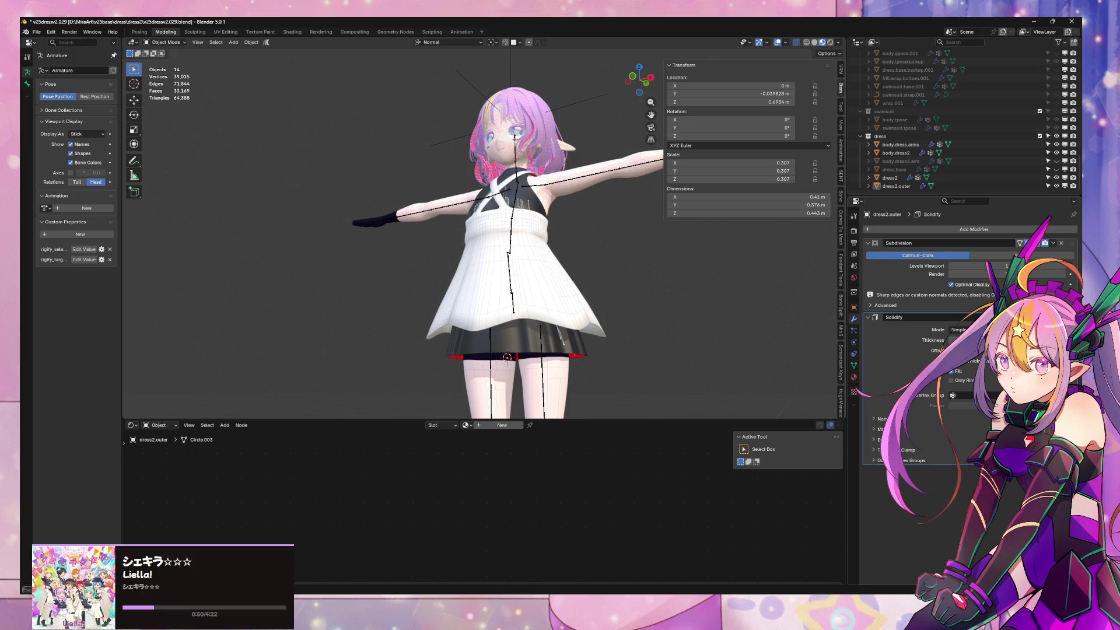
Look down into the dress from above, select the outer dress and enter Edit Mode
mouse_move(888, 339)
middle_down()
mouse_move(680, 315)
mouse_move(725, 319)
middle_up()
scroll(680, 310, up, 5)
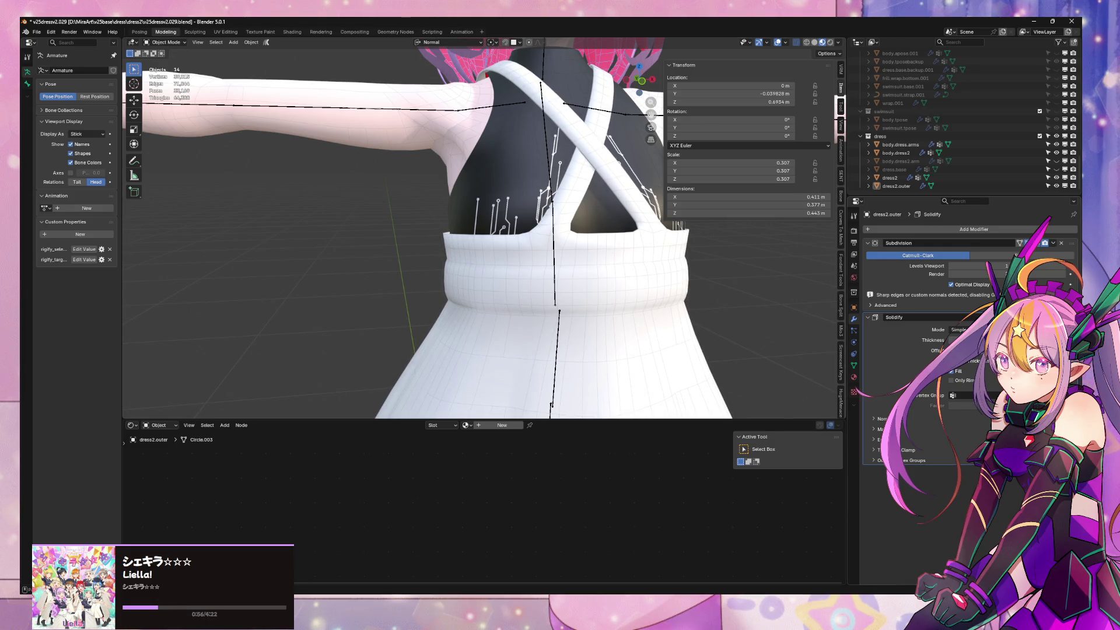
mouse_move(463, 227)
middle_down()
mouse_move(473, 351)
mouse_move(593, 240)
mouse_move(372, 232)
mouse_move(379, 176)
middle_up()
scroll(592, 240, down, 4)
scroll(593, 239, up, 5)
scroll(437, 235, down, 3)
scroll(381, 210, up, 4)
click(380, 176)
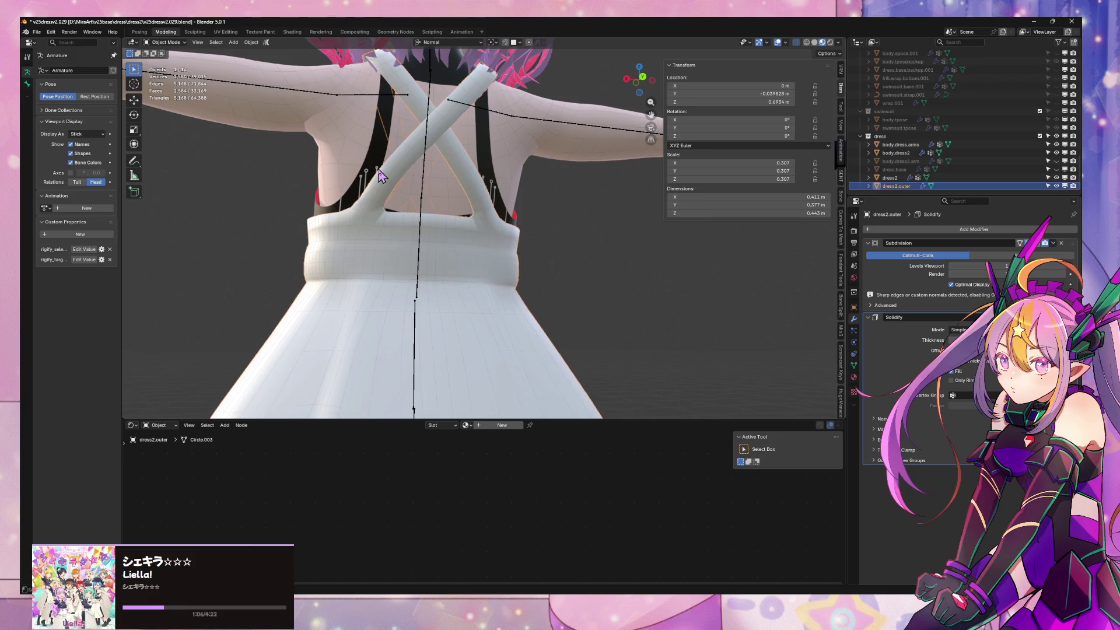
key(Tab)
scroll(379, 175, up, 3)
Slide back, right and left strap vertices to reshape the opening between the crossed straps
click(334, 196)
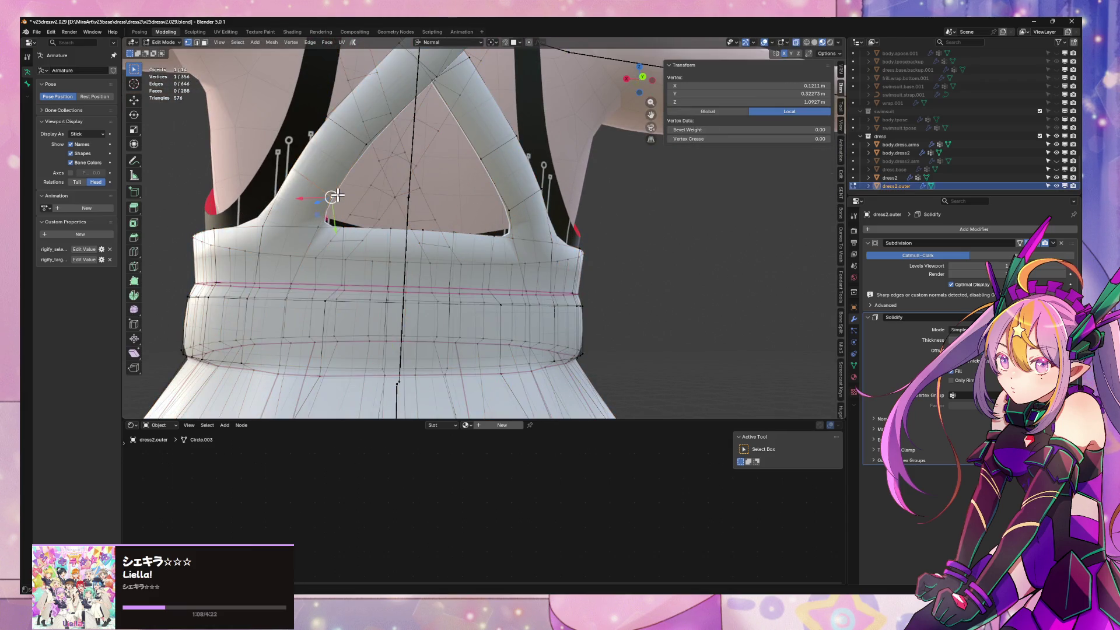
key(g)
key(g)
click(358, 180)
click(504, 229)
key(g)
key(g)
click(486, 154)
key(g)
key(g)
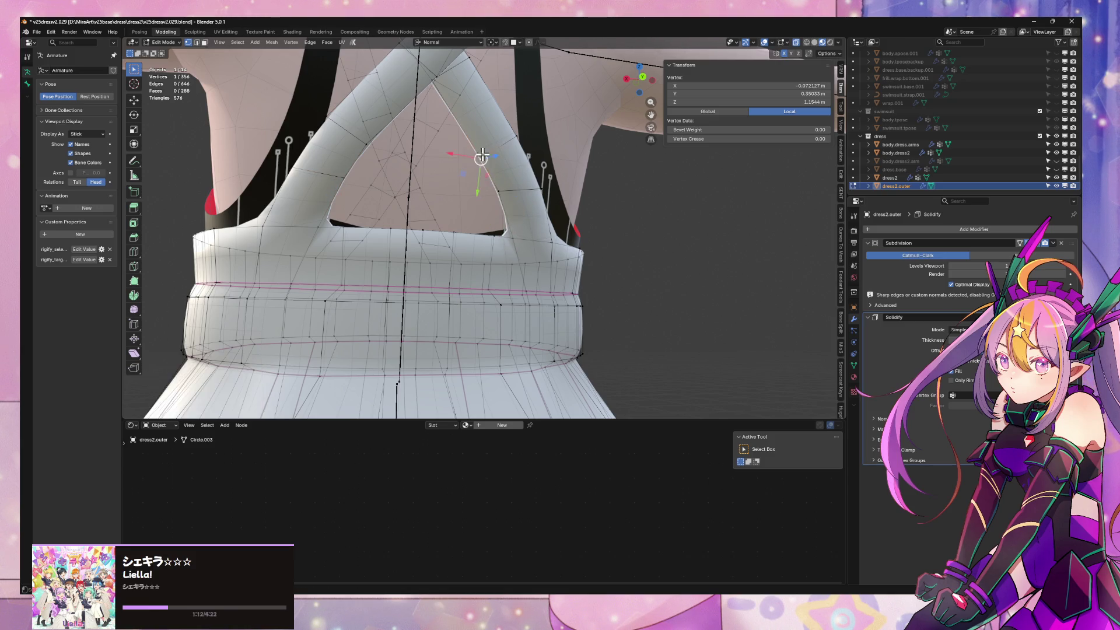
click(412, 140)
click(350, 149)
key(g)
key(g)
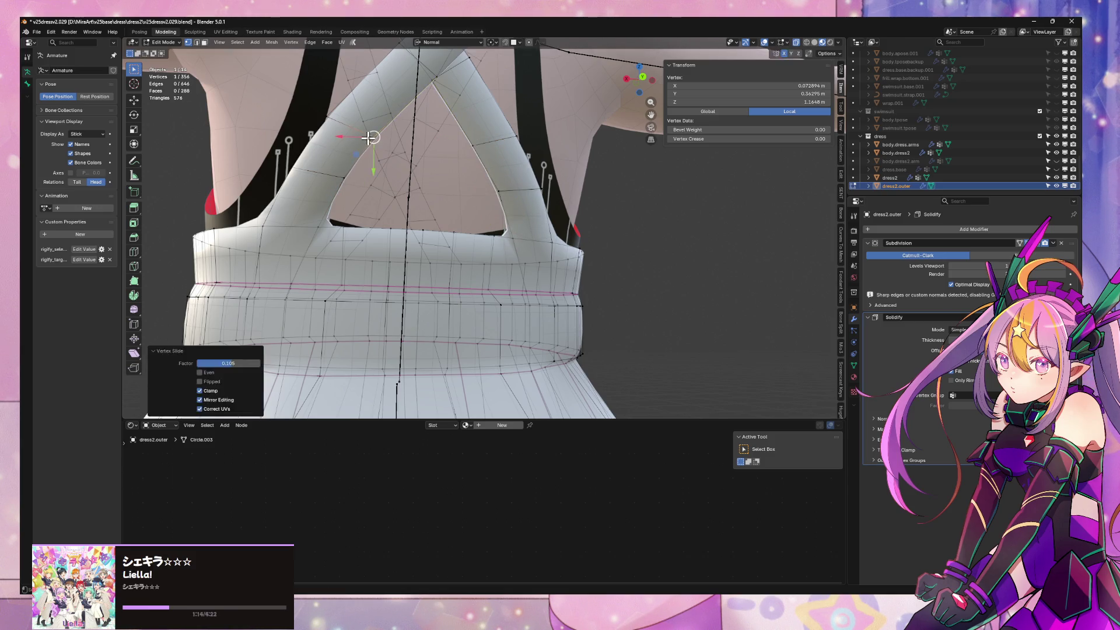
Recheck the smoothed dress in Object Mode from a three-quarter view before resuming edits
key(Tab)
scroll(623, 220, down, 4)
mouse_move(623, 220)
middle_down()
mouse_move(552, 243)
mouse_move(601, 203)
mouse_move(648, 233)
middle_up()
scroll(602, 203, up, 5)
scroll(602, 203, up, 3)
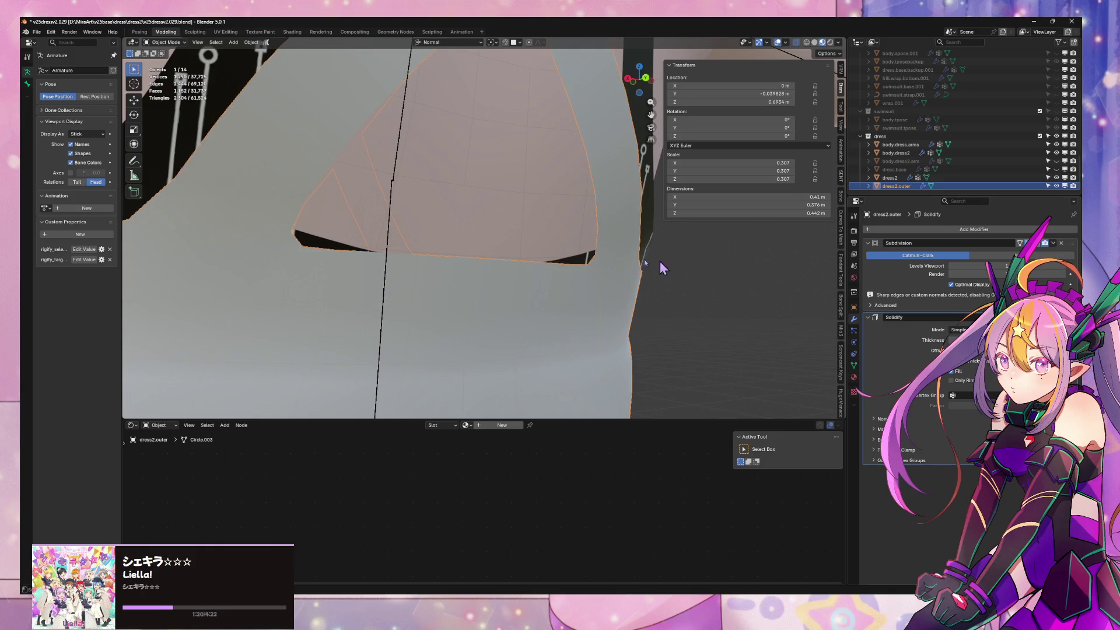
scroll(739, 276, down, 5)
middle_drag(740, 276, 570, 287)
scroll(569, 287, up, 3)
key(Tab)
scroll(490, 263, up, 3)
In edge select, pick edges along the waistband and bodice top beneath the straps
mouse_move(467, 254)
middle_down()
mouse_move(499, 255)
mouse_move(501, 276)
middle_up()
key(2)
click(512, 277)
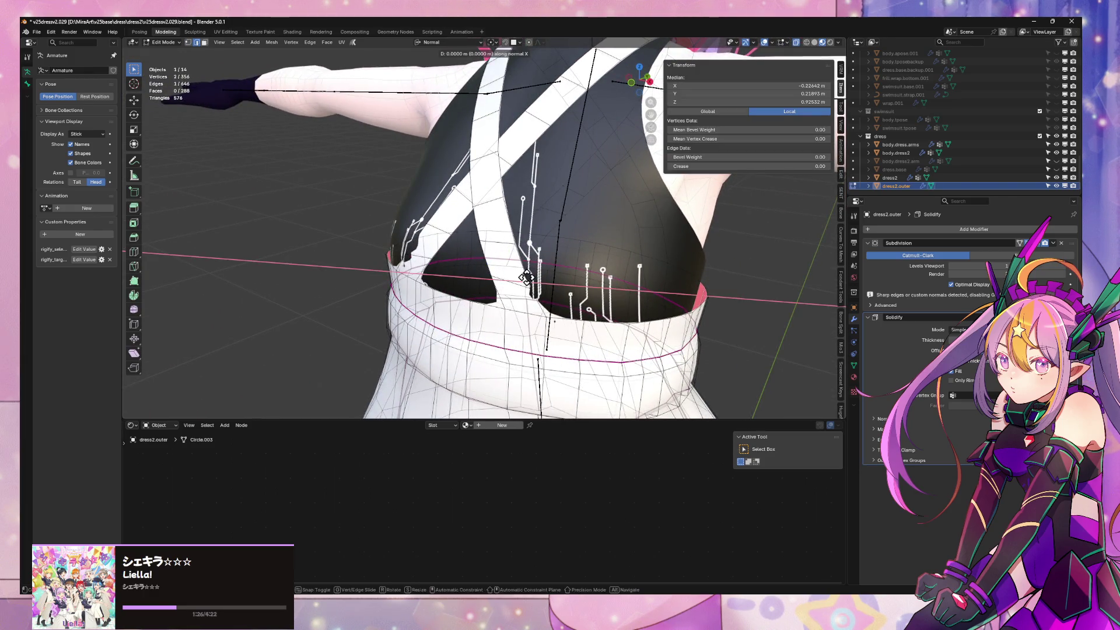
middle_drag(518, 283, 513, 285)
click(426, 311)
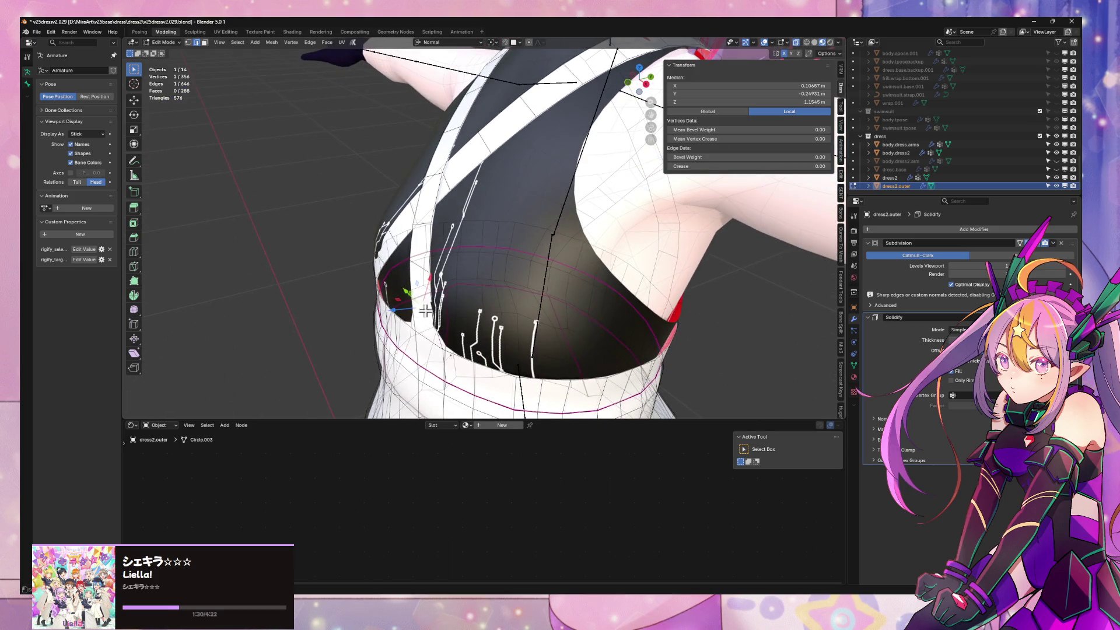
click(394, 311)
click(413, 266)
mouse_move(413, 268)
middle_down()
mouse_move(455, 282)
mouse_move(400, 269)
mouse_move(516, 226)
mouse_move(577, 242)
middle_up()
Extend the selection and move the bodice edges along the normal Z with proportional falloff
key(g)
key(z)
key(Escape)
shift+click(516, 225)
click(471, 250)
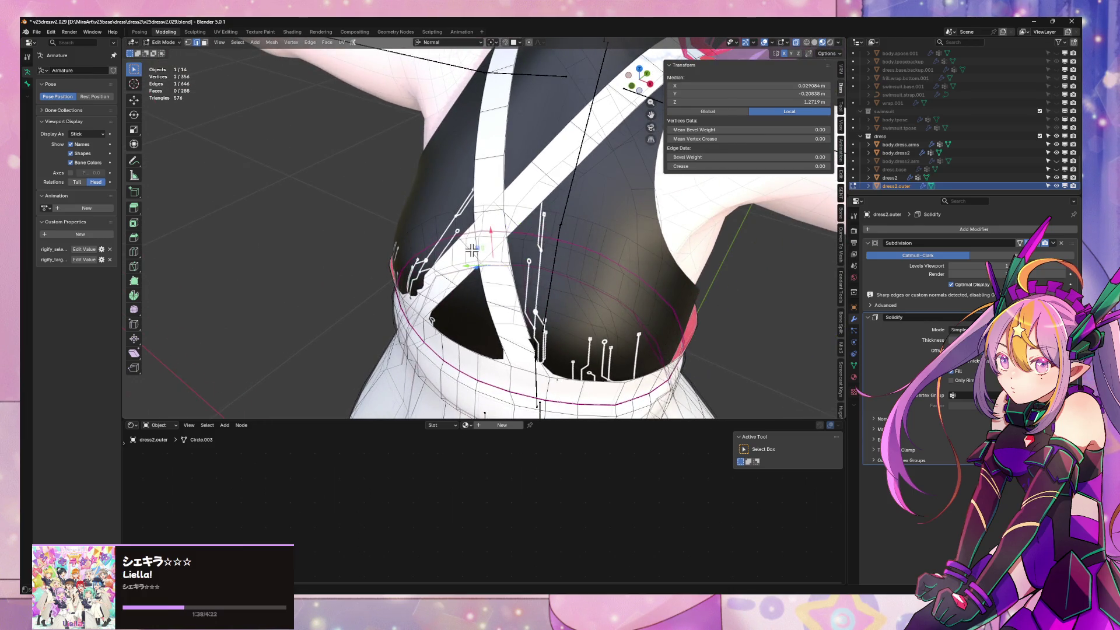
shift+click(471, 250)
middle_drag(472, 250, 534, 94)
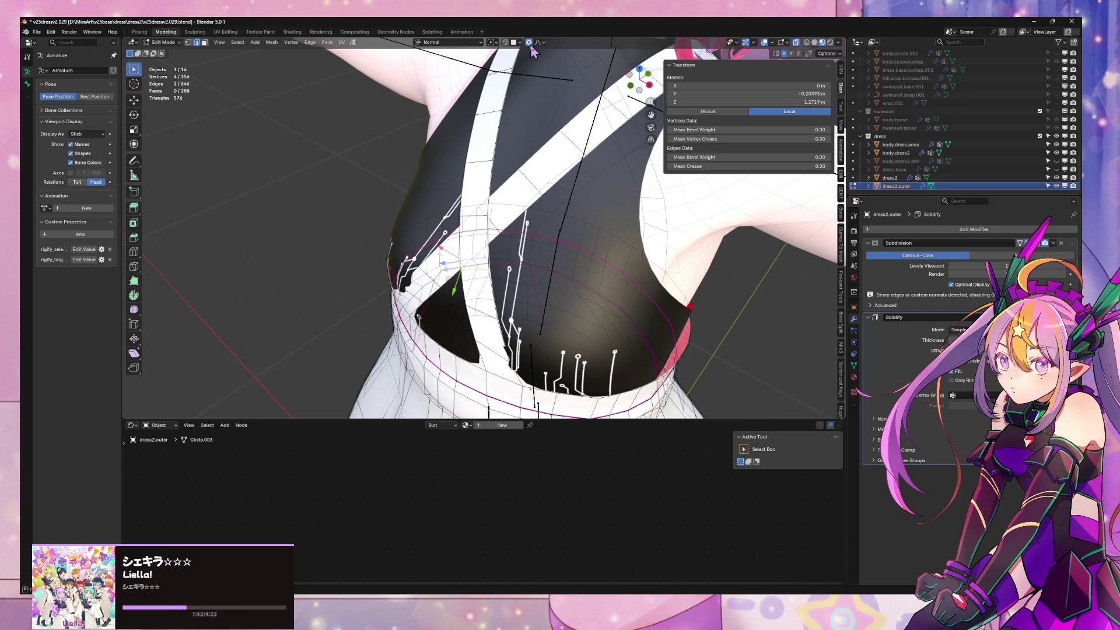
key(g)
key(z)
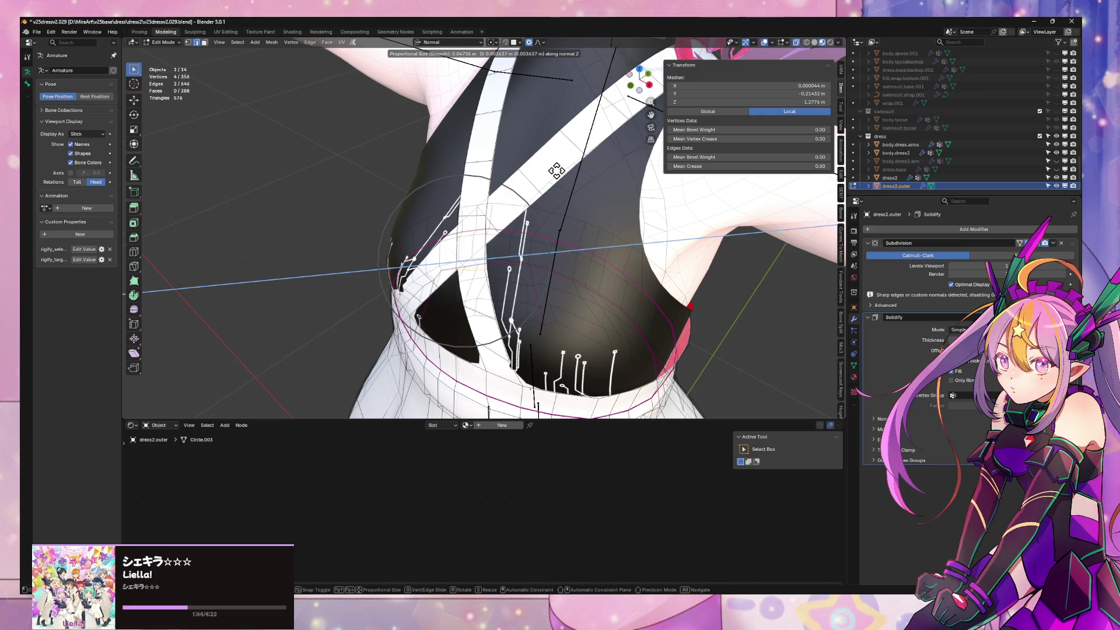
scroll(557, 175, down, 1)
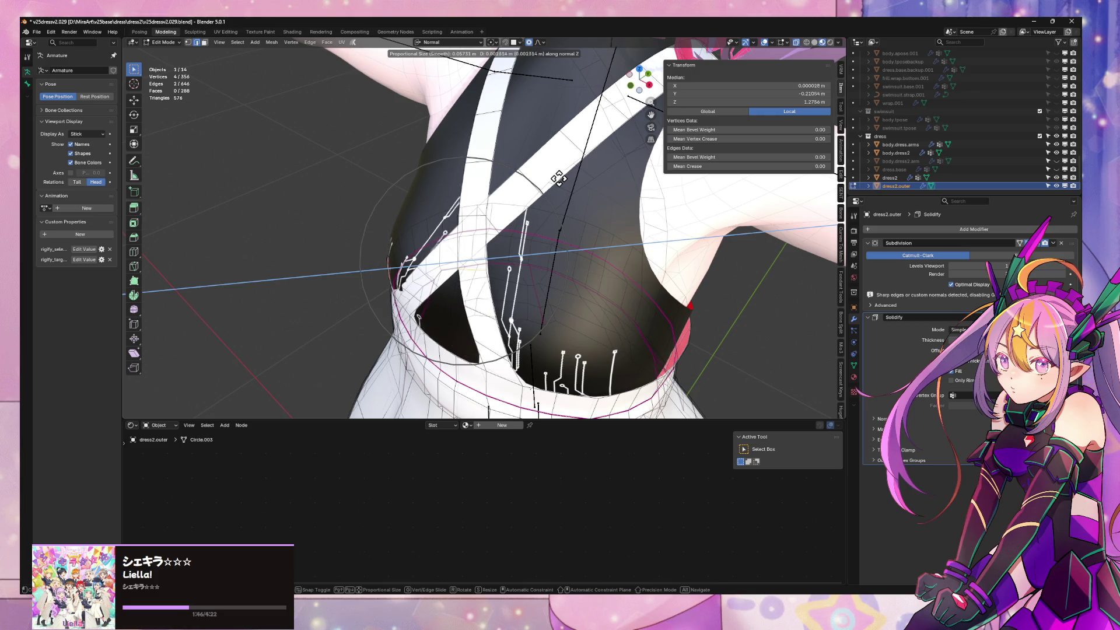
click(557, 176)
From a side view, make a second normal-Z falloff move of the bodice edges
middle_drag(557, 175, 563, 204)
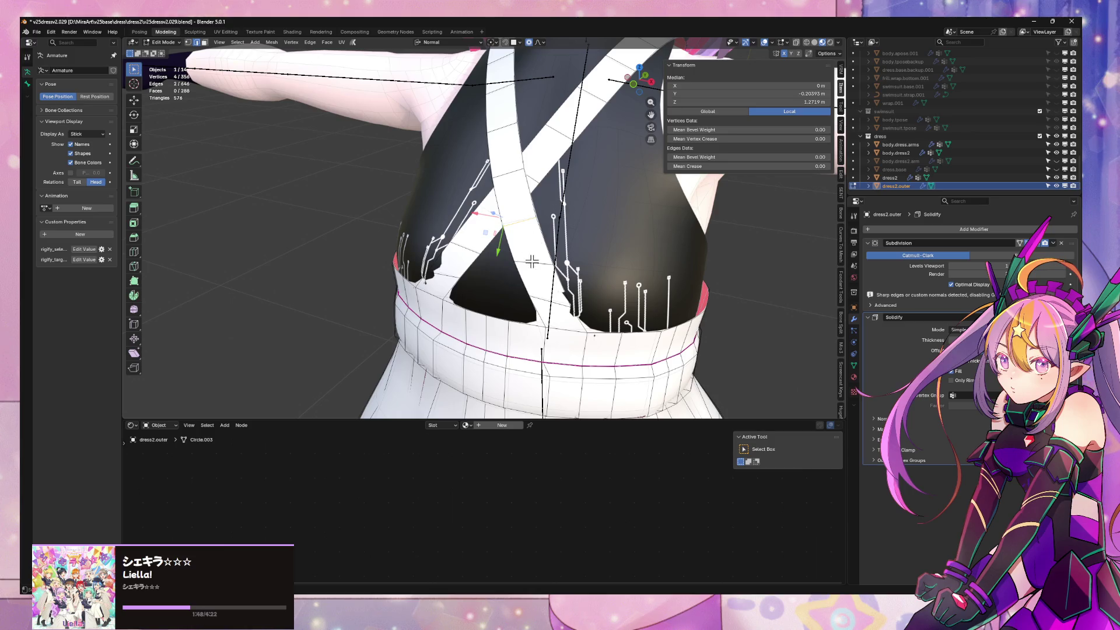
middle_drag(530, 261, 511, 239)
key(g)
key(x)
key(x)
key(z)
key(z)
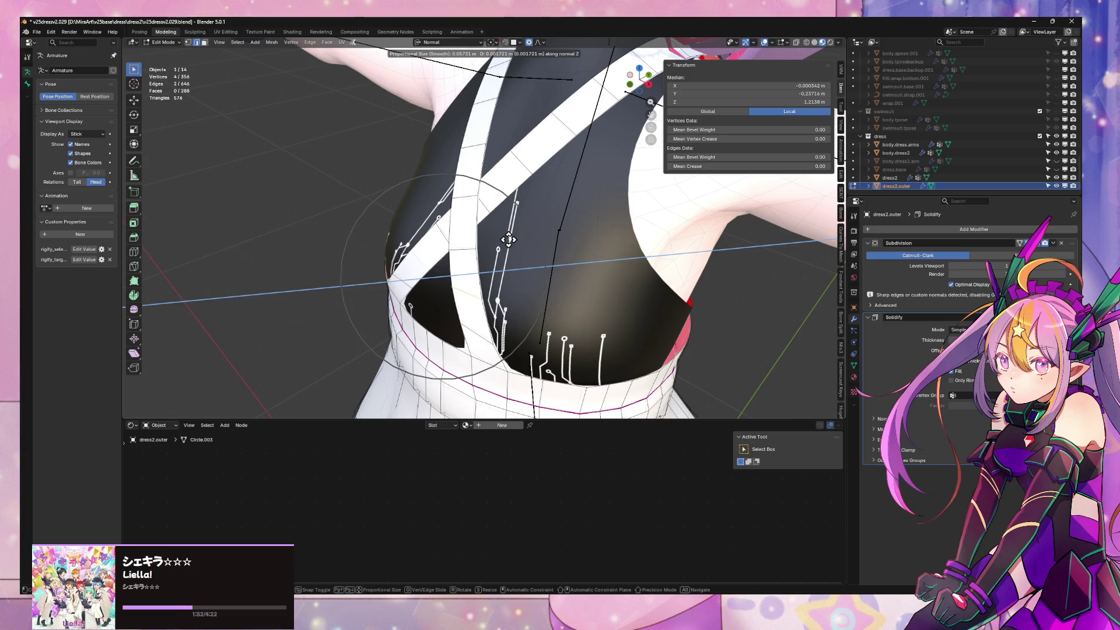
click(507, 240)
Return to Object Mode and review the dress from front and back
mouse_move(507, 238)
middle_down()
mouse_move(734, 299)
mouse_move(565, 204)
mouse_move(395, 243)
mouse_move(642, 219)
mouse_move(484, 215)
mouse_move(645, 242)
mouse_move(593, 219)
middle_up()
key(Tab)
scroll(733, 299, down, 4)
scroll(700, 315, down, 3)
scroll(590, 220, up, 4)
scroll(393, 243, up, 2)
scroll(394, 244, down, 5)
mouse_move(393, 244)
middle_down()
mouse_move(484, 229)
mouse_move(369, 225)
mouse_move(592, 218)
mouse_move(565, 282)
mouse_move(525, 281)
mouse_move(599, 290)
mouse_move(609, 238)
mouse_move(615, 277)
mouse_move(639, 261)
mouse_move(609, 225)
mouse_move(438, 205)
mouse_move(612, 218)
middle_up()
scroll(497, 213, up, 3)
scroll(497, 212, up, 2)
scroll(593, 218, down, 5)
scroll(600, 290, down, 2)
scroll(595, 294, up, 3)
scroll(597, 294, up, 3)
scroll(610, 238, down, 3)
scroll(617, 252, down, 2)
scroll(611, 229, up, 4)
scroll(525, 219, down, 3)
scroll(400, 199, up, 2)
scroll(613, 219, down, 4)
scroll(618, 221, down, 1)
scroll(618, 221, up, 1)
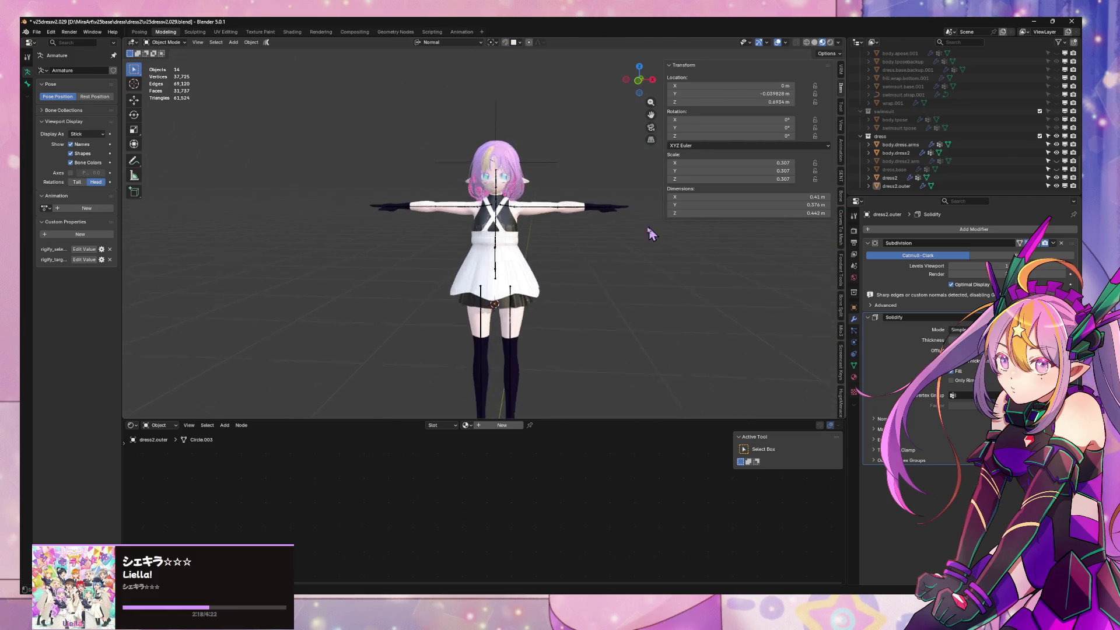
scroll(543, 214, up, 4)
Save the file as a new incremental version via File > Save Incremental
click(36, 32)
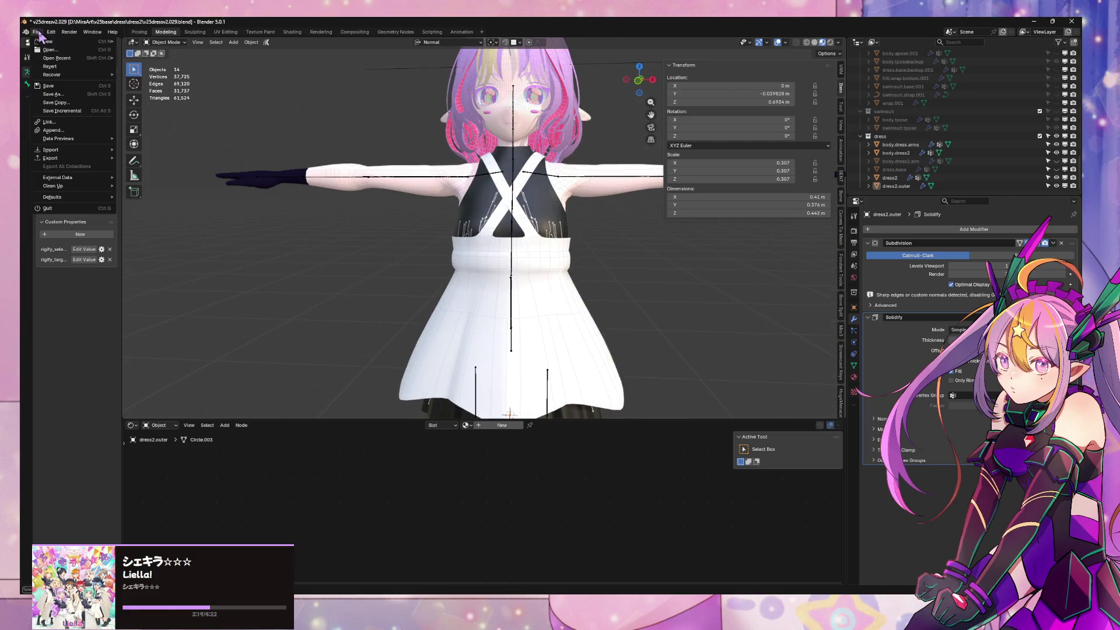
click(97, 118)
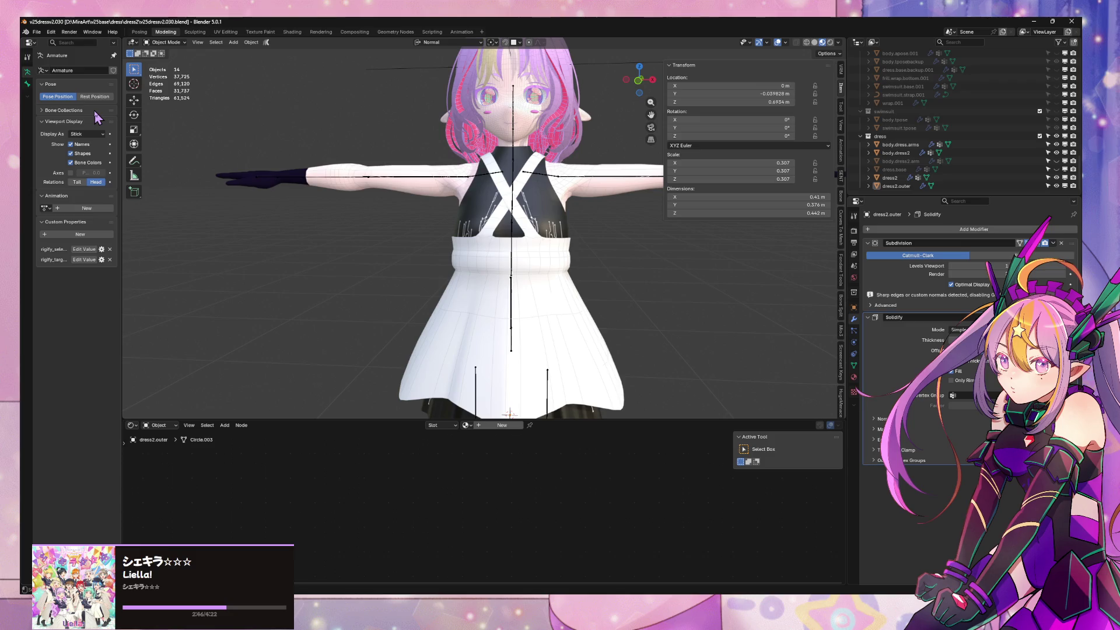
scroll(374, 195, up, 5)
In Edit Mode, select the strap edge loops, enable X-ray and snap to an orthographic side view
mouse_move(375, 195)
middle_down()
mouse_move(437, 206)
mouse_move(445, 224)
mouse_move(592, 151)
middle_up()
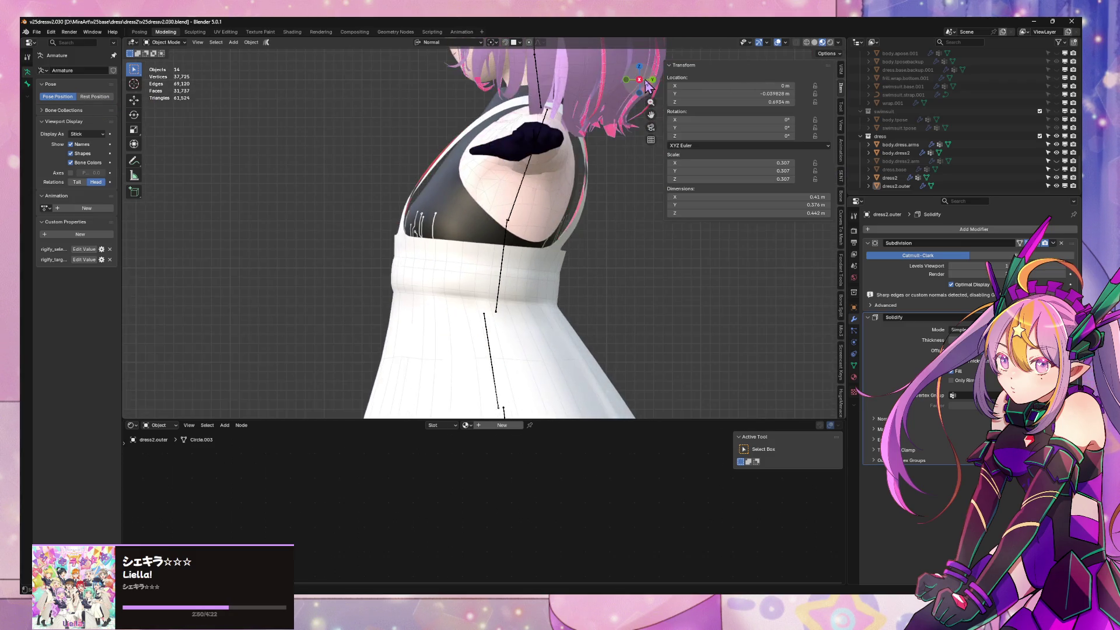
scroll(593, 151, up, 2)
key(Tab)
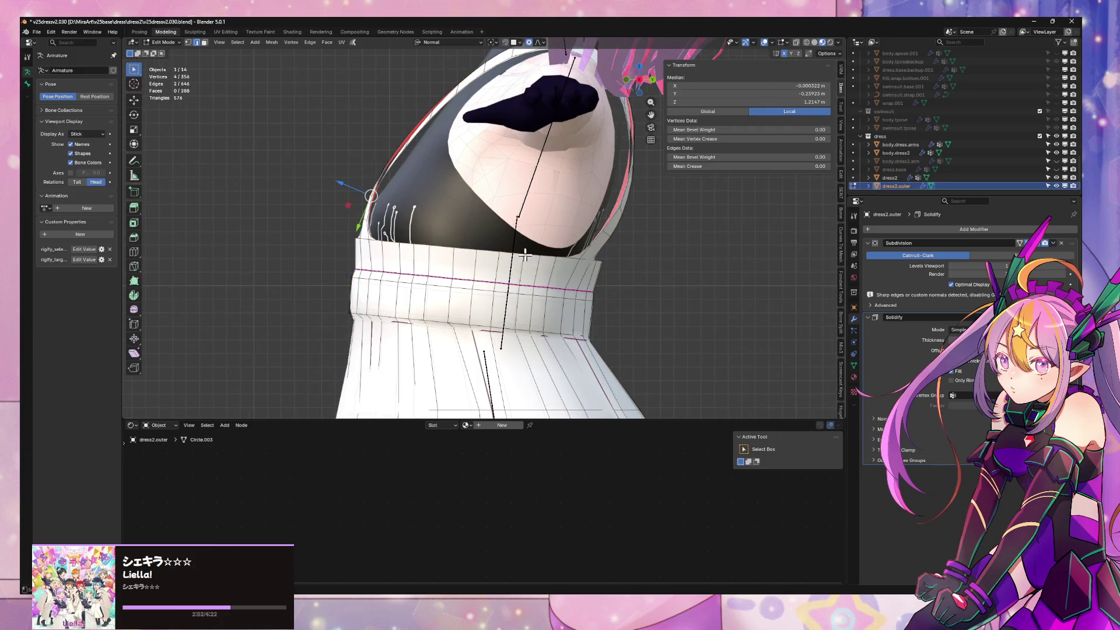
mouse_move(492, 206)
middle_down()
mouse_move(513, 230)
mouse_move(430, 210)
mouse_move(475, 215)
middle_up()
alt+shift+click(480, 213)
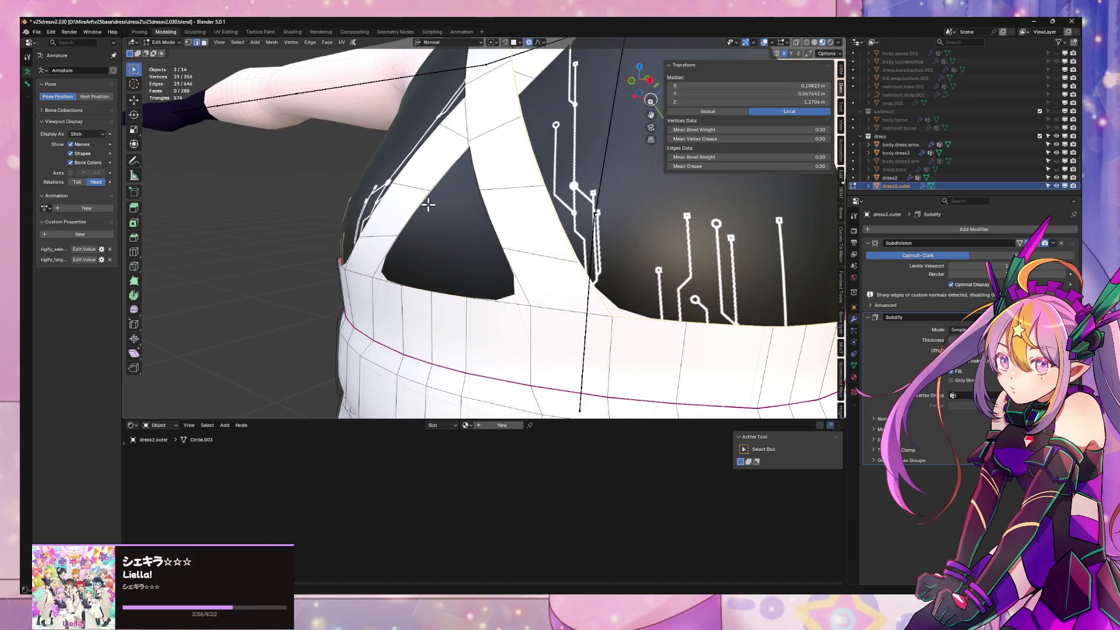
scroll(471, 196, down, 2)
alt+shift+click(461, 196)
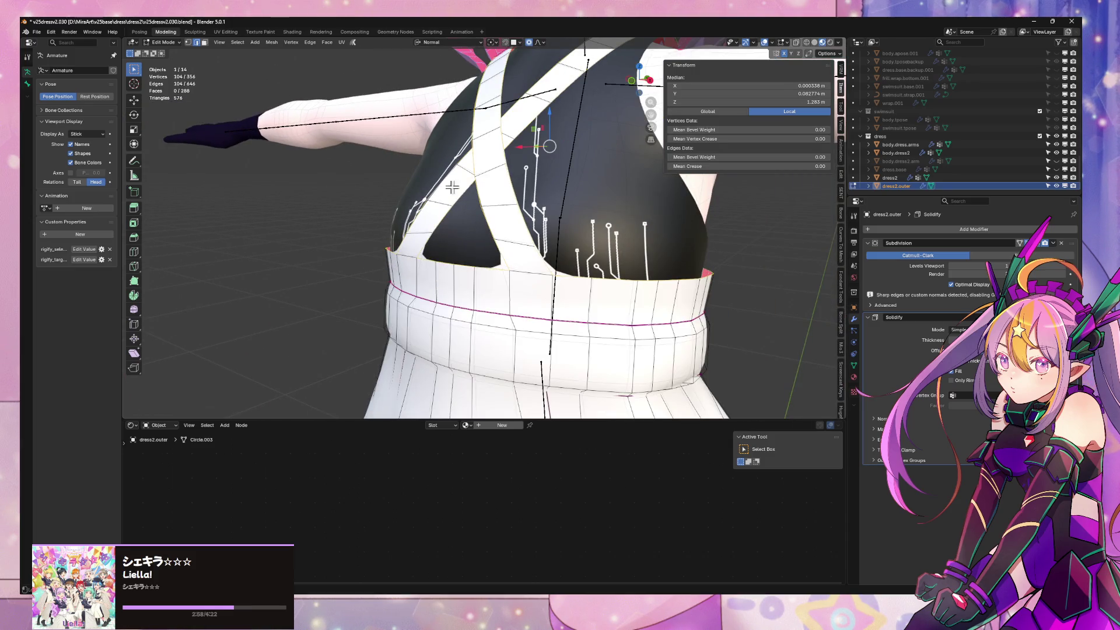
click(804, 44)
middle_drag(677, 90, 517, 97)
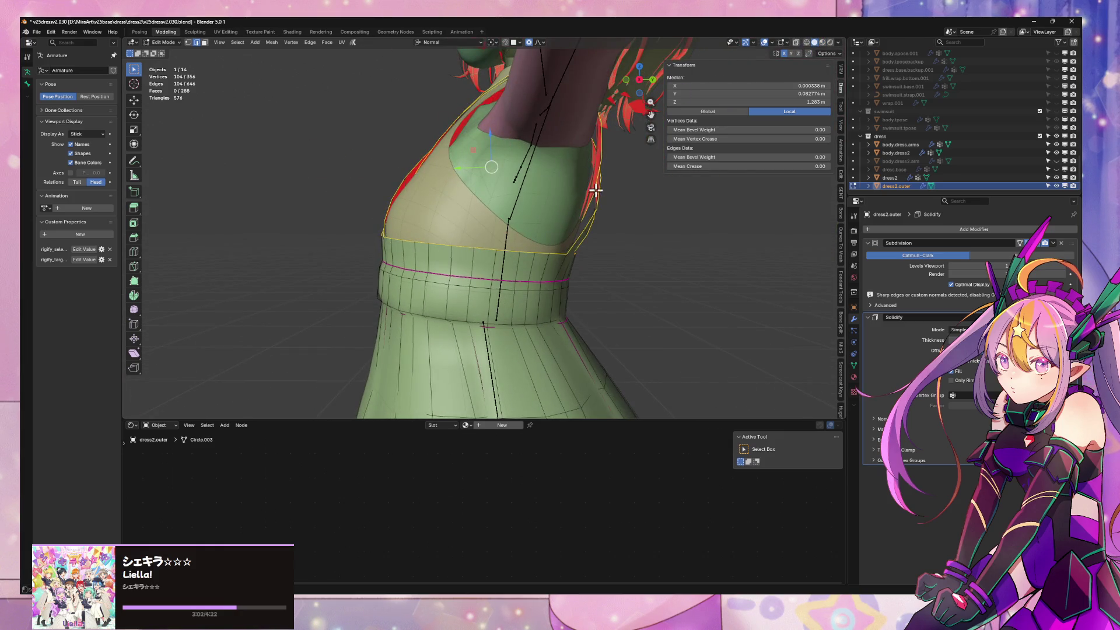
middle_drag(594, 191, 592, 175)
click(645, 84)
Tilt the straps about normal X, nudge them along normal Y, then tilt again with falloff
key(r)
key(x)
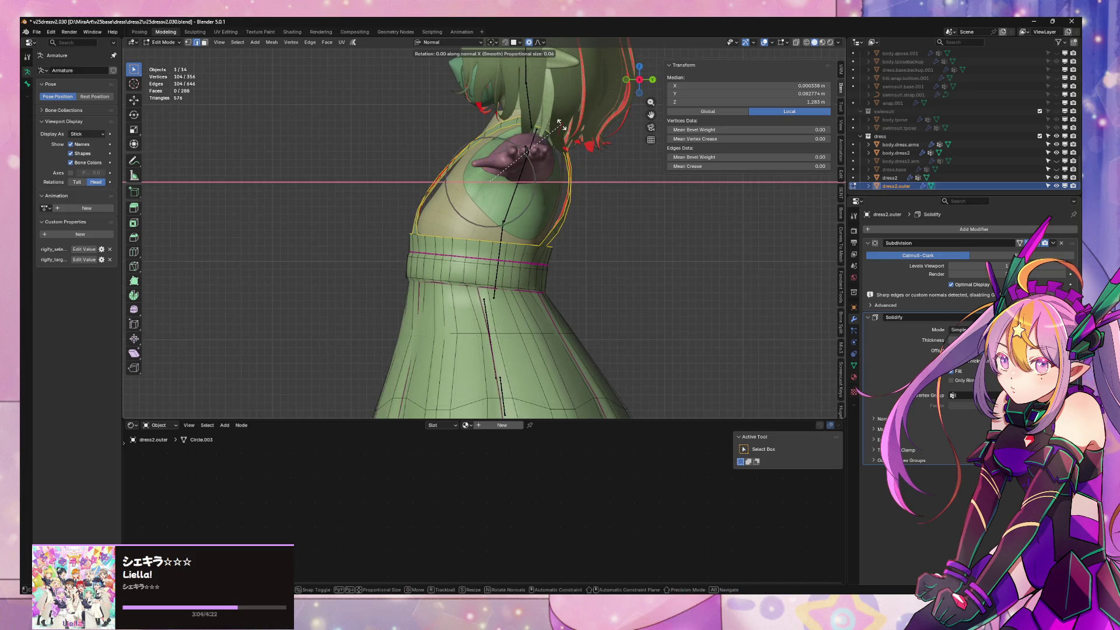
click(563, 123)
key(g)
key(y)
click(568, 128)
key(r)
key(x)
key(x)
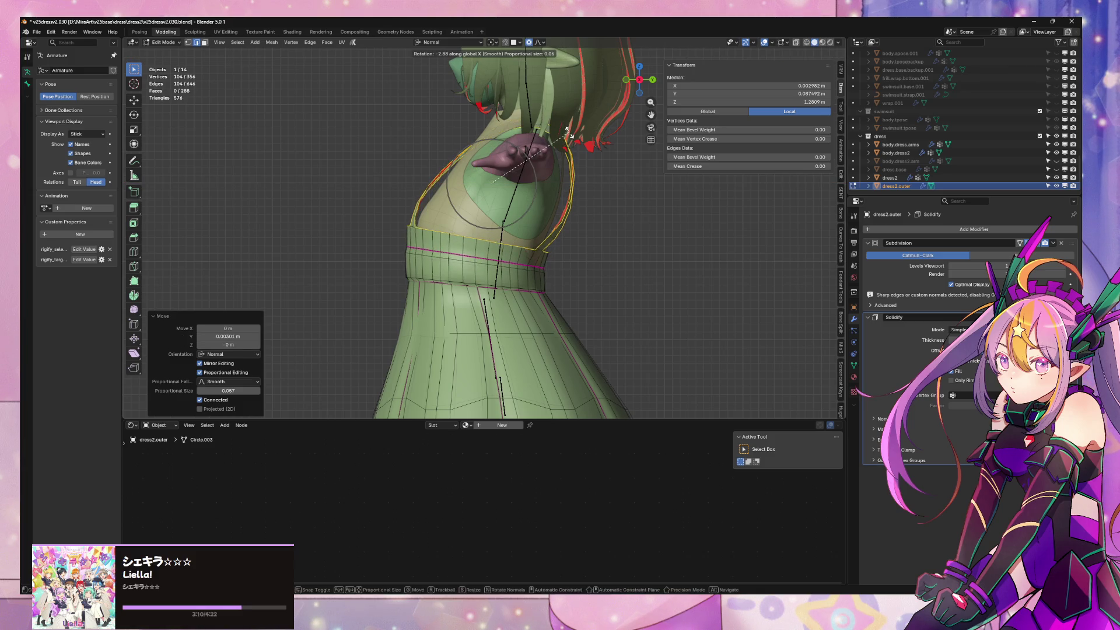
click(568, 128)
Switch transform orientation to Global and tilt the straps about the global X axis
middle_drag(571, 130, 645, 138)
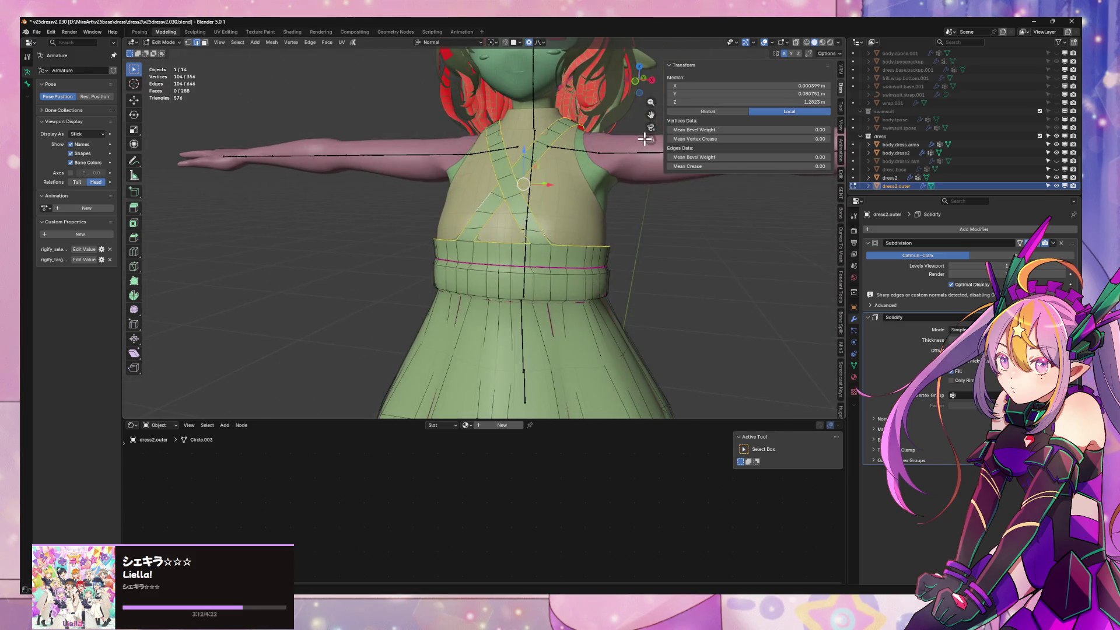
click(431, 42)
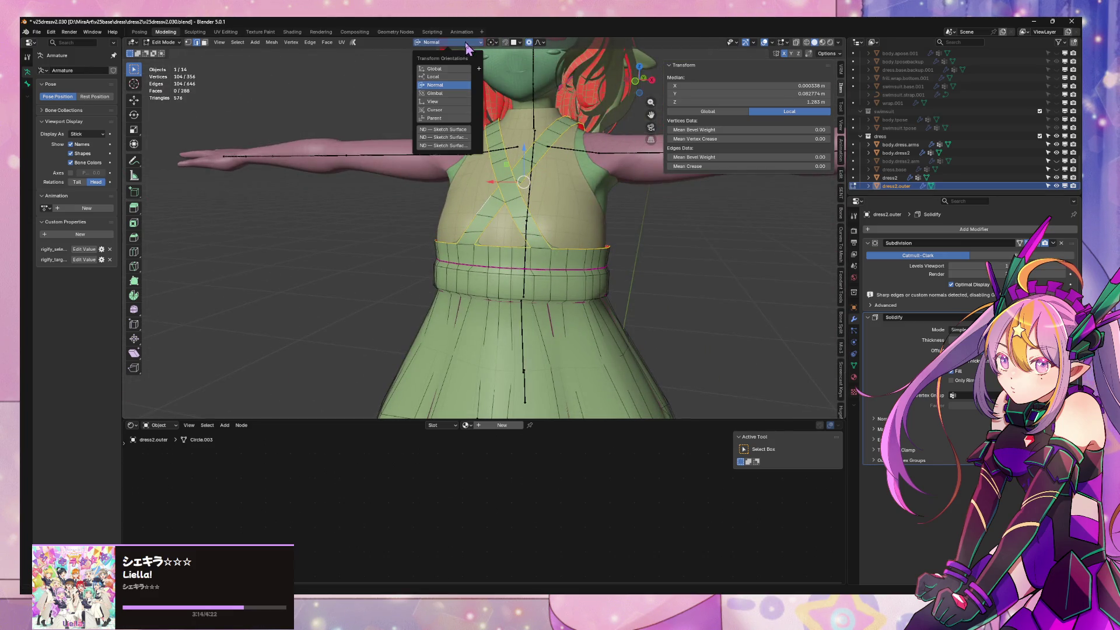
click(443, 72)
mouse_move(585, 155)
middle_down()
mouse_move(528, 131)
mouse_move(557, 179)
middle_up()
key(r)
key(x)
click(528, 131)
Nudge the straps along Y and slightly down in Z, inspect, and shrink the selection
key(g)
key(y)
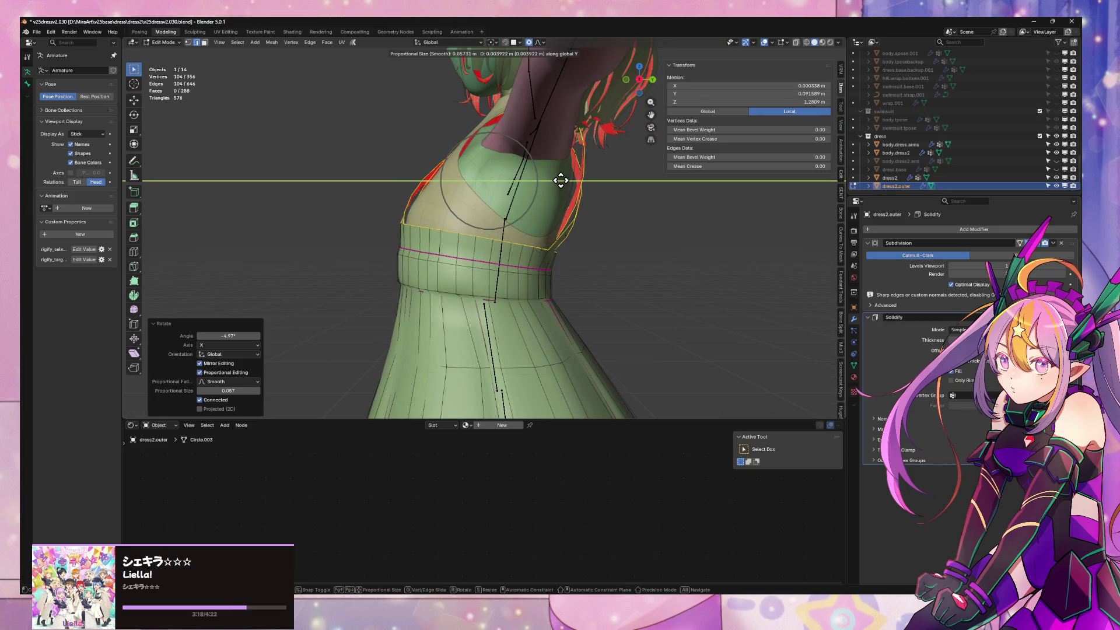
click(560, 179)
key(g)
key(z)
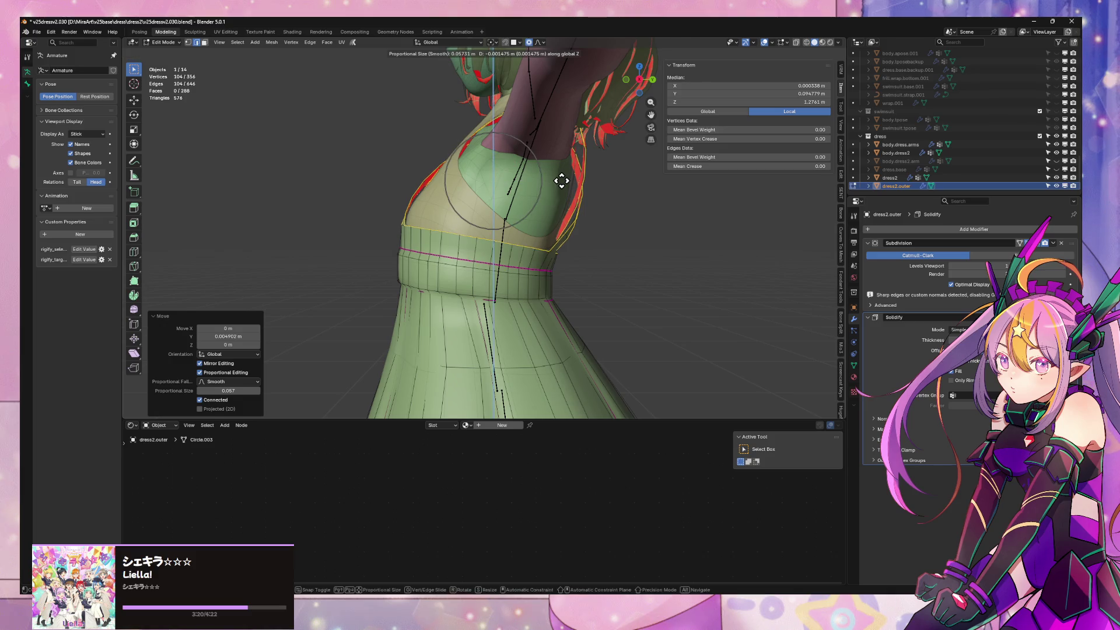
click(561, 181)
mouse_move(561, 181)
middle_down()
mouse_move(414, 188)
mouse_move(590, 183)
middle_up()
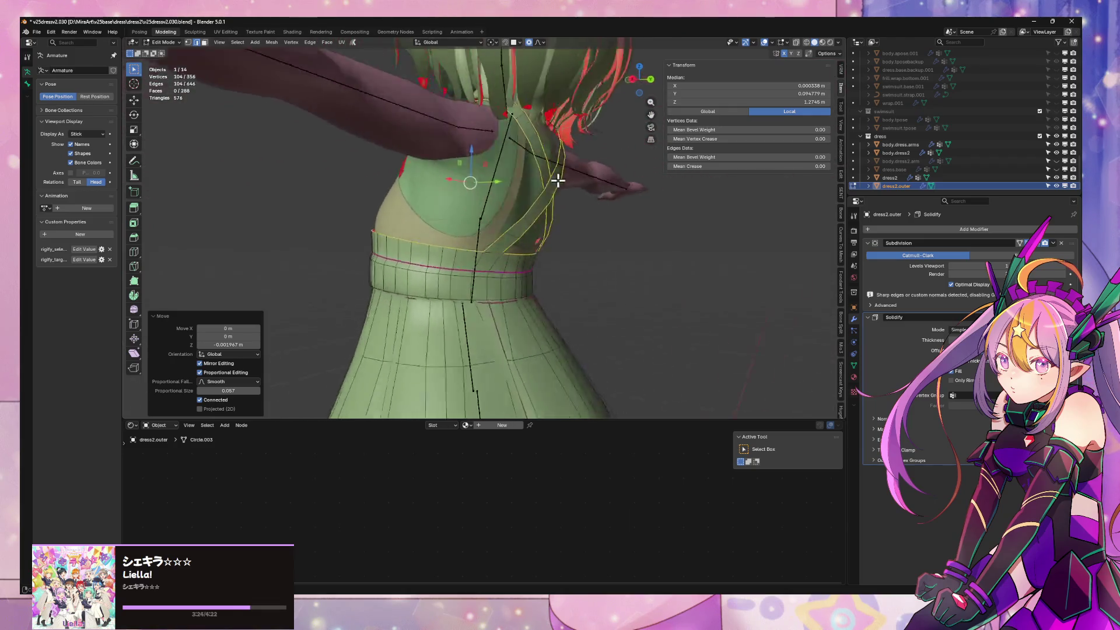
middle_drag(624, 225, 657, 194)
key(ctrl+KP_Subtract)
scroll(658, 192, up, 3)
Select a waistband top edge, raise its crease to 0.10 and preview in Object Mode
click(578, 239)
mouse_move(578, 239)
middle_down()
mouse_move(515, 221)
mouse_move(552, 280)
middle_up()
click(551, 281)
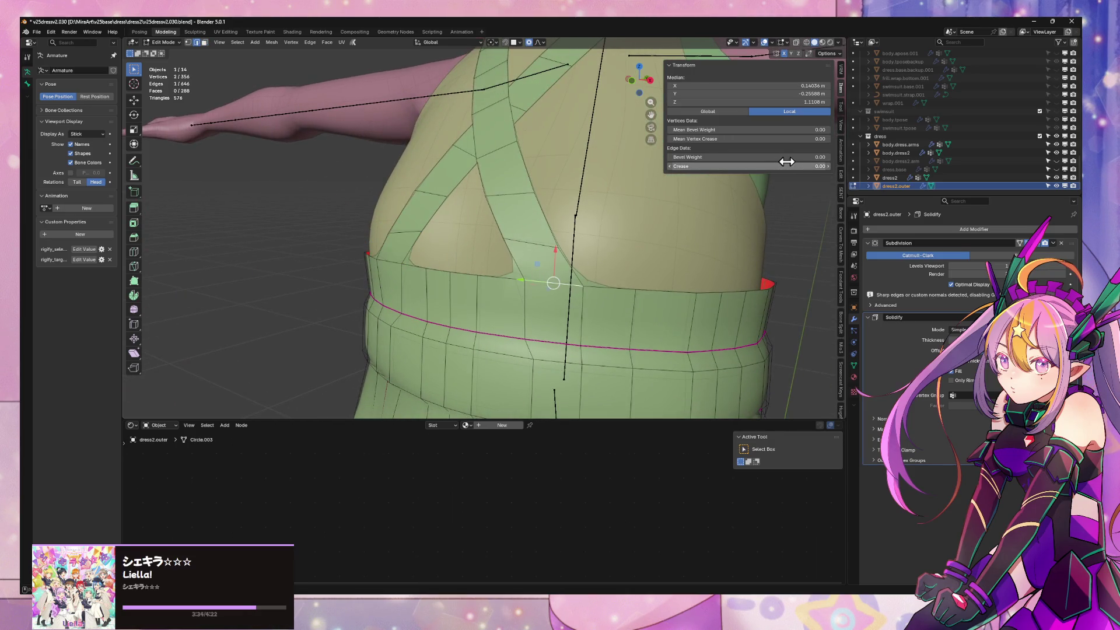
drag(799, 166, 827, 166)
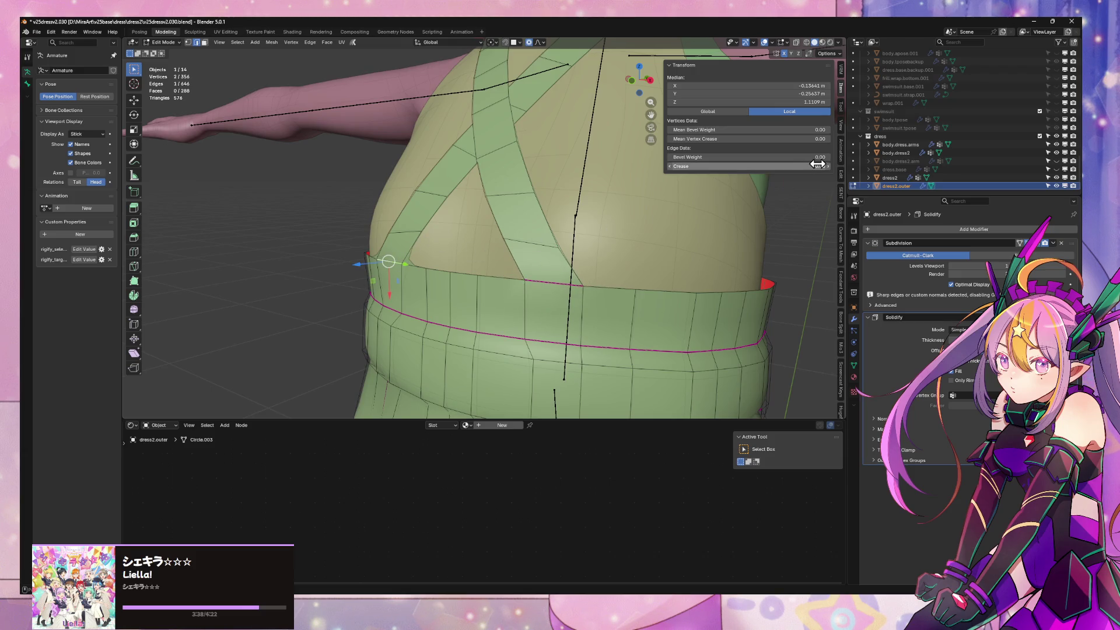
key(Tab)
mouse_move(671, 265)
middle_down()
mouse_move(698, 287)
mouse_move(664, 257)
mouse_move(565, 257)
mouse_move(586, 225)
mouse_move(443, 241)
middle_up()
Back in Edit Mode with X-ray, box-select the whole waistband top edge ring and preview again
key(Tab)
key(alt+z)
drag(409, 239, 694, 250)
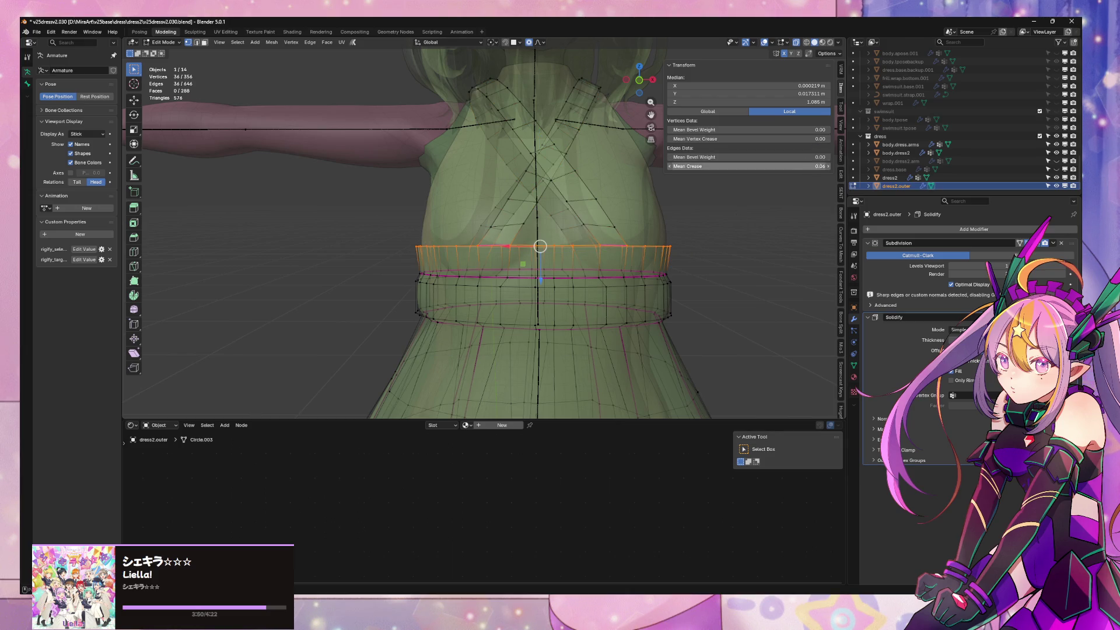
key(Tab)
mouse_move(704, 274)
middle_down()
mouse_move(670, 283)
mouse_move(733, 307)
mouse_move(683, 312)
mouse_move(566, 288)
mouse_move(545, 254)
middle_up()
Re-enter Edit Mode, clear the selection and orbit to a front view of the torso
key(Tab)
key(Tab)
click(659, 269)
mouse_move(656, 268)
middle_down()
mouse_move(572, 320)
mouse_move(513, 282)
middle_up()
scroll(512, 285, up, 3)
scroll(530, 259, down, 4)
scroll(534, 258, down, 1)
scroll(535, 259, up, 4)
scroll(547, 250, up, 4)
mouse_move(553, 250)
middle_down()
mouse_move(523, 195)
mouse_move(528, 238)
mouse_move(560, 238)
mouse_move(536, 238)
mouse_move(552, 235)
middle_up()
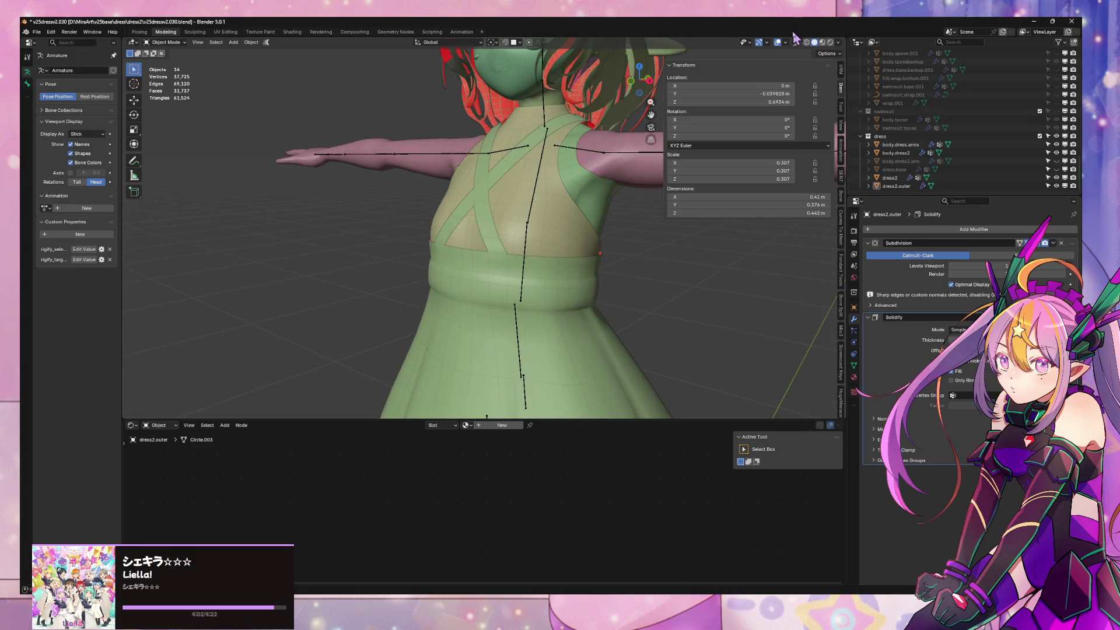
In material preview, make dress2.outer active, enter Edit Mode and select the waistband top loop
click(822, 42)
scroll(540, 158, down, 1)
scroll(539, 157, down, 3)
scroll(540, 157, down, 2)
mouse_move(540, 158)
middle_down()
mouse_move(493, 178)
mouse_move(606, 211)
mouse_move(533, 152)
mouse_move(577, 158)
middle_up()
scroll(493, 178, up, 5)
scroll(533, 152, down, 4)
scroll(533, 153, down, 1)
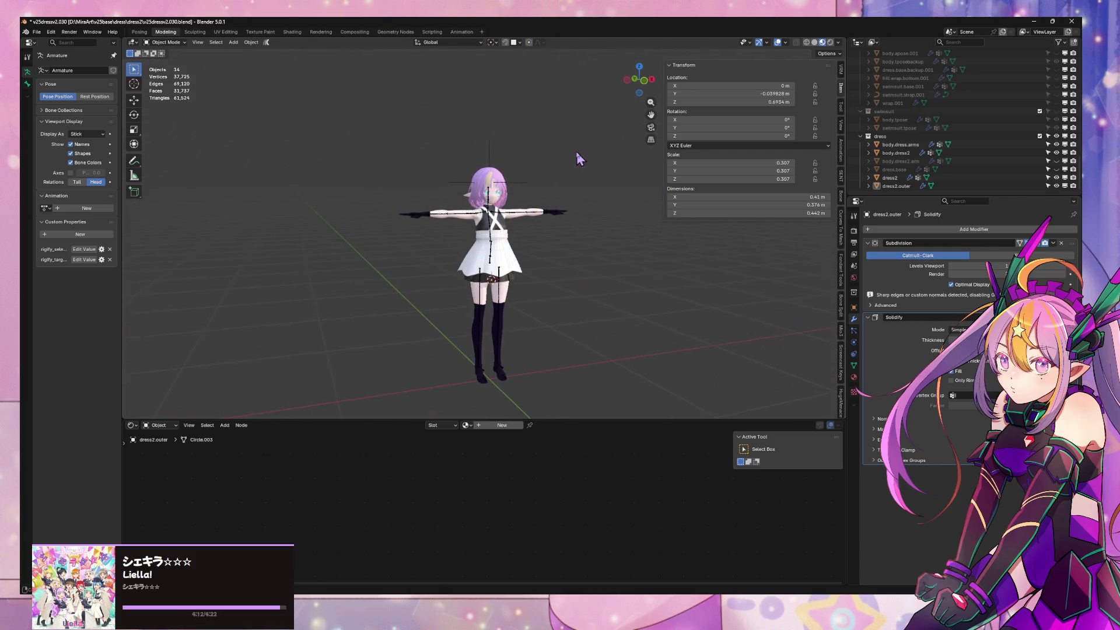
scroll(575, 231, up, 1)
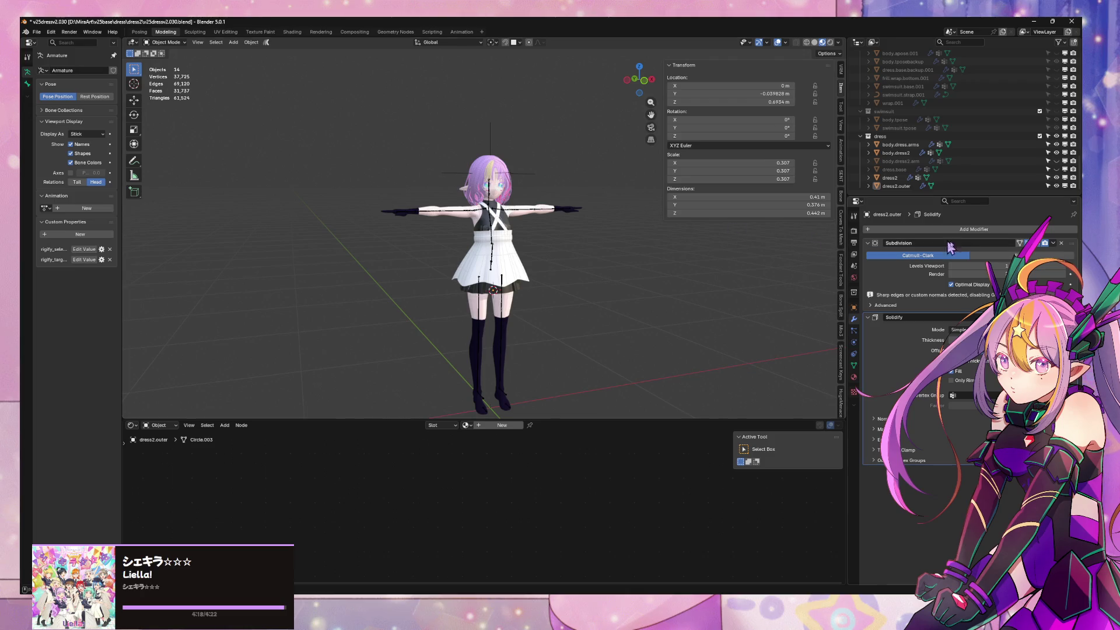
scroll(560, 254, up, 5)
scroll(530, 255, up, 4)
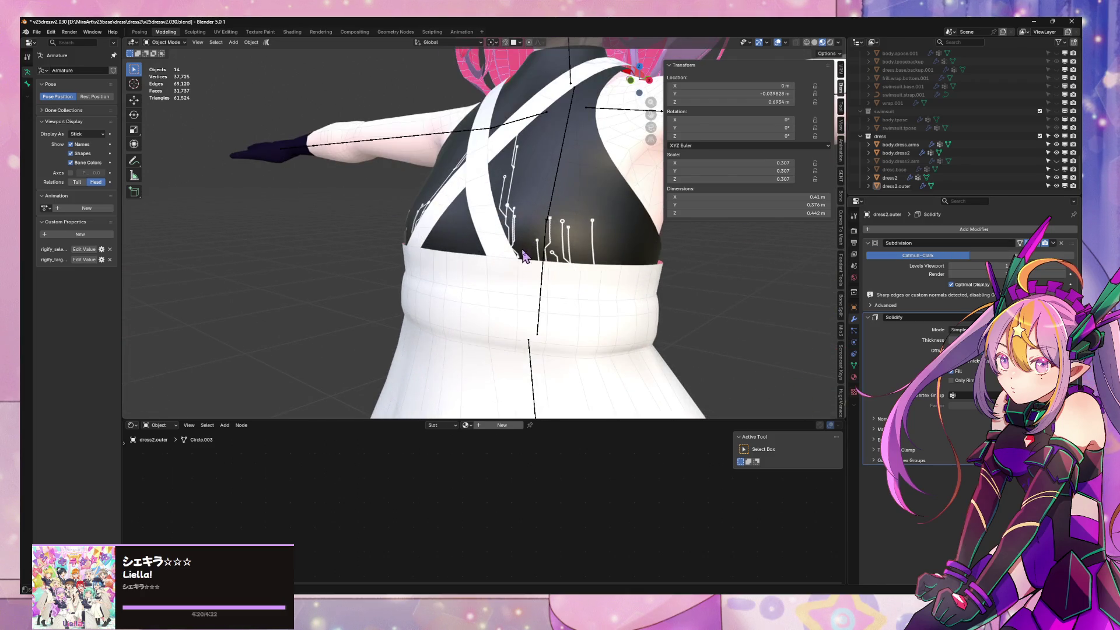
click(527, 265)
click(516, 268)
key(Tab)
key(l)
mouse_move(446, 239)
middle_down()
mouse_move(600, 254)
mouse_move(432, 238)
middle_up()
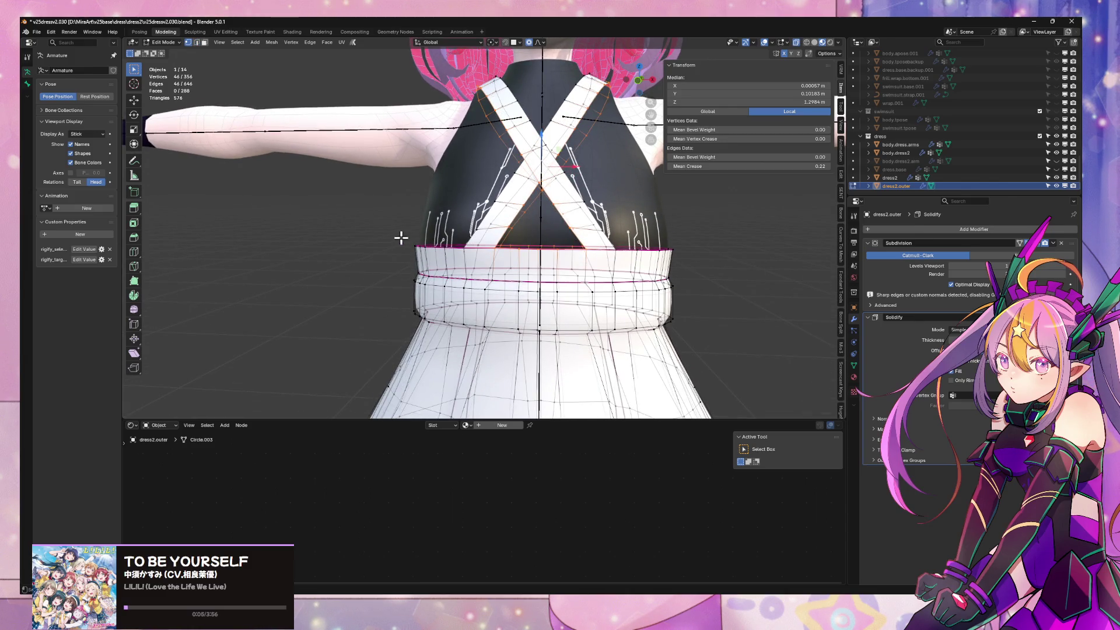
drag(687, 261, 687, 257)
mouse_move(688, 258)
middle_down()
mouse_move(532, 201)
mouse_move(670, 212)
middle_up()
Tilt the loop about X, scale it along Y and lower it slightly in Z with falloff
key(r)
key(x)
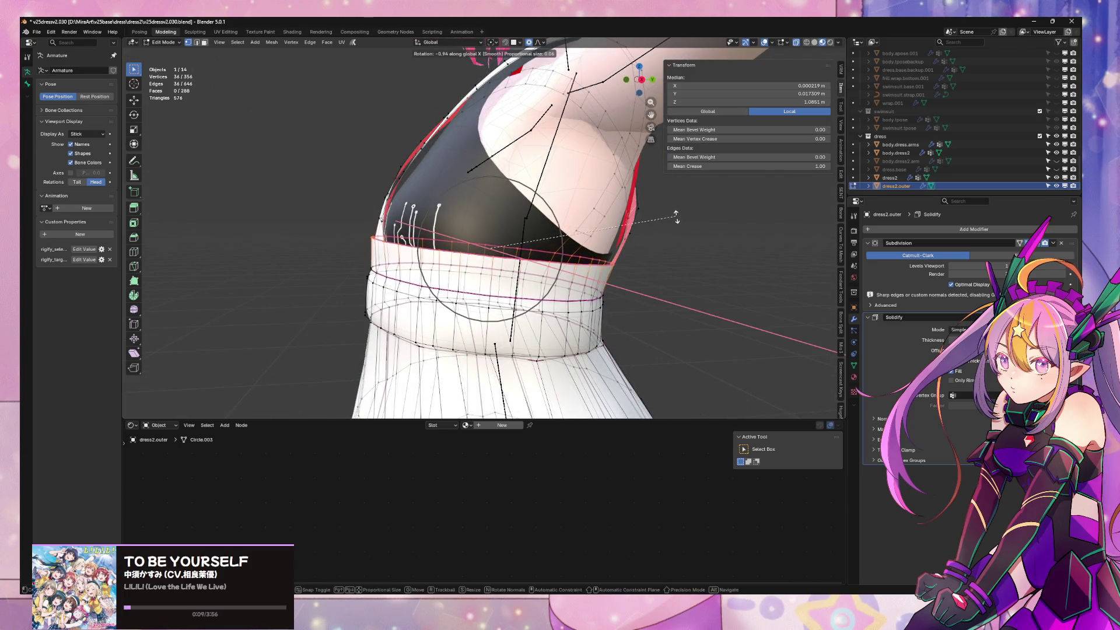
click(684, 222)
key(s)
key(y)
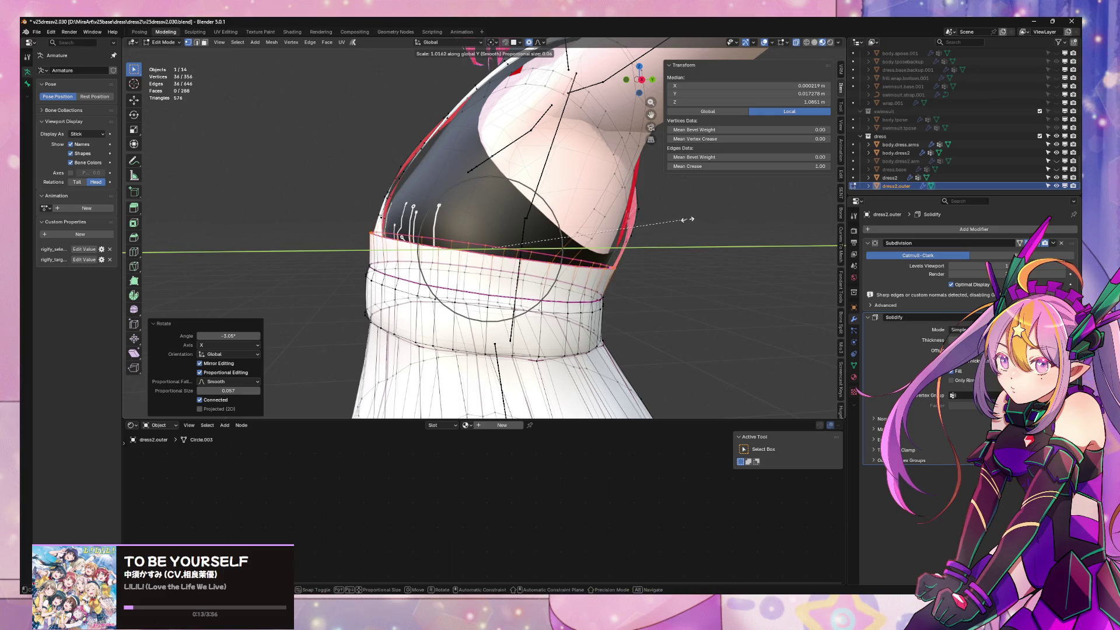
click(686, 219)
key(g)
key(z)
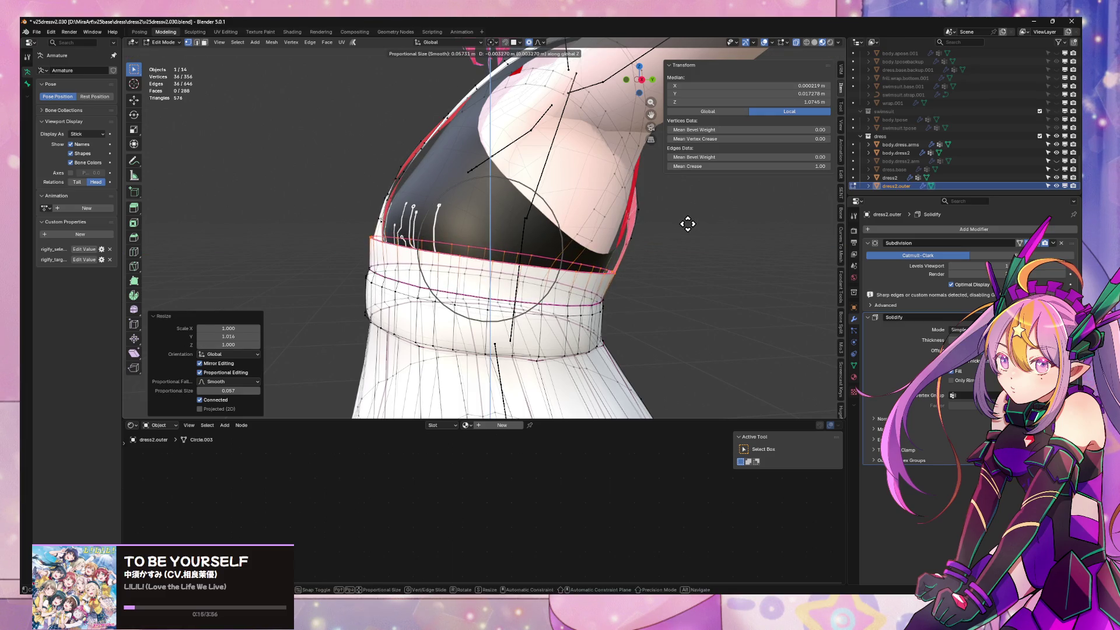
click(688, 223)
From behind, scale the loop uniformly and tilt it about X again
mouse_move(692, 225)
middle_down()
mouse_move(817, 220)
mouse_move(671, 238)
middle_up()
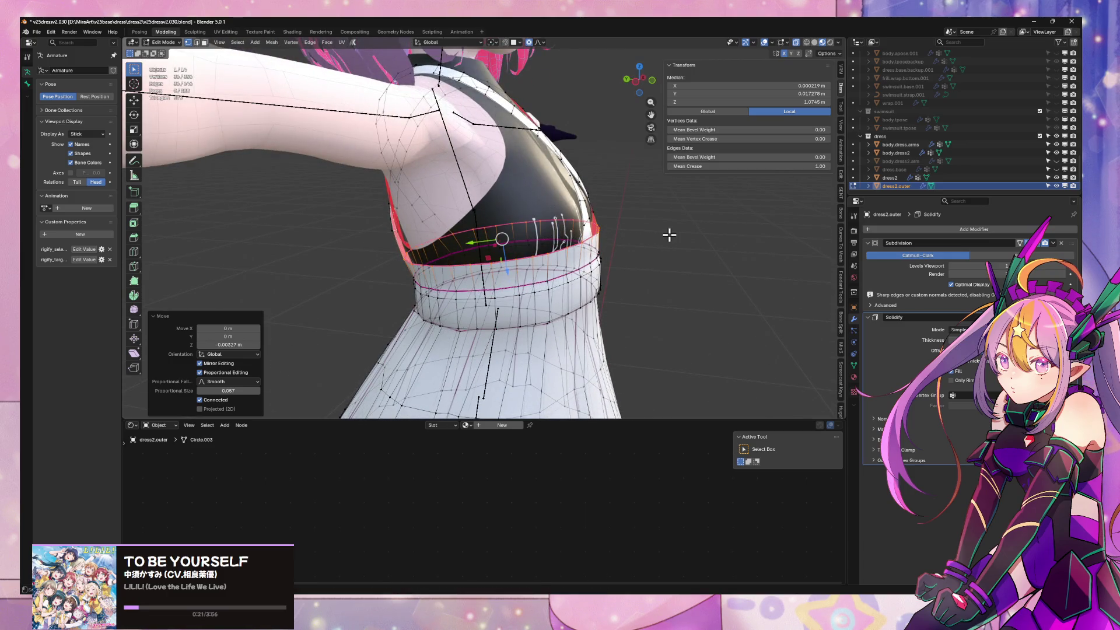
key(s)
click(669, 225)
key(r)
key(x)
click(669, 218)
Adjust the loop's height in Z and narrow it sideways along X
middle_drag(660, 210, 680, 193)
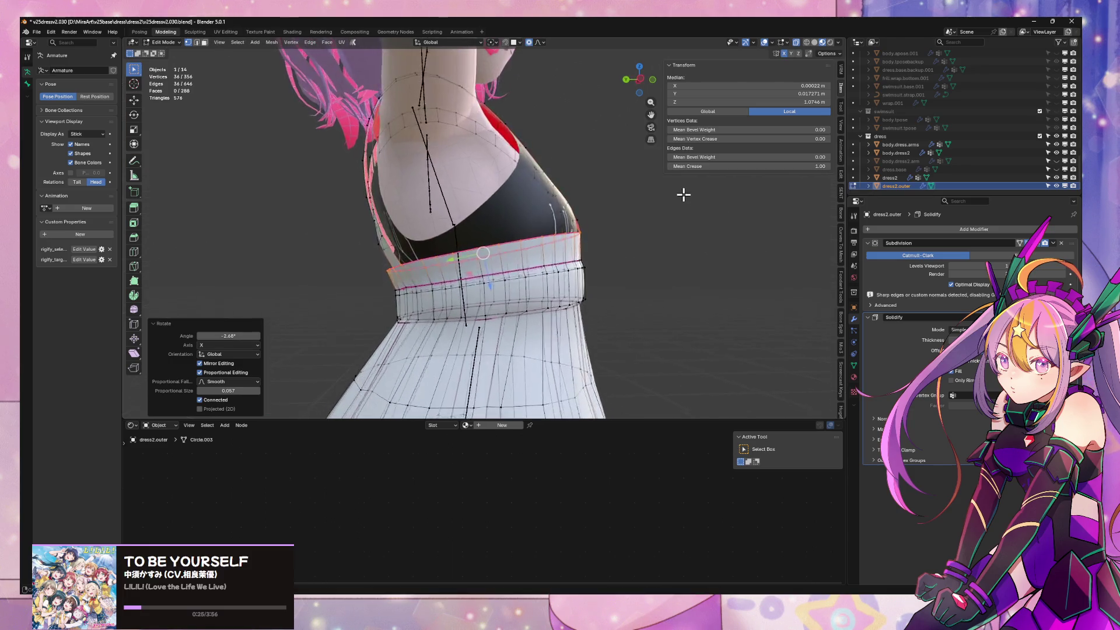
key(g)
key(z)
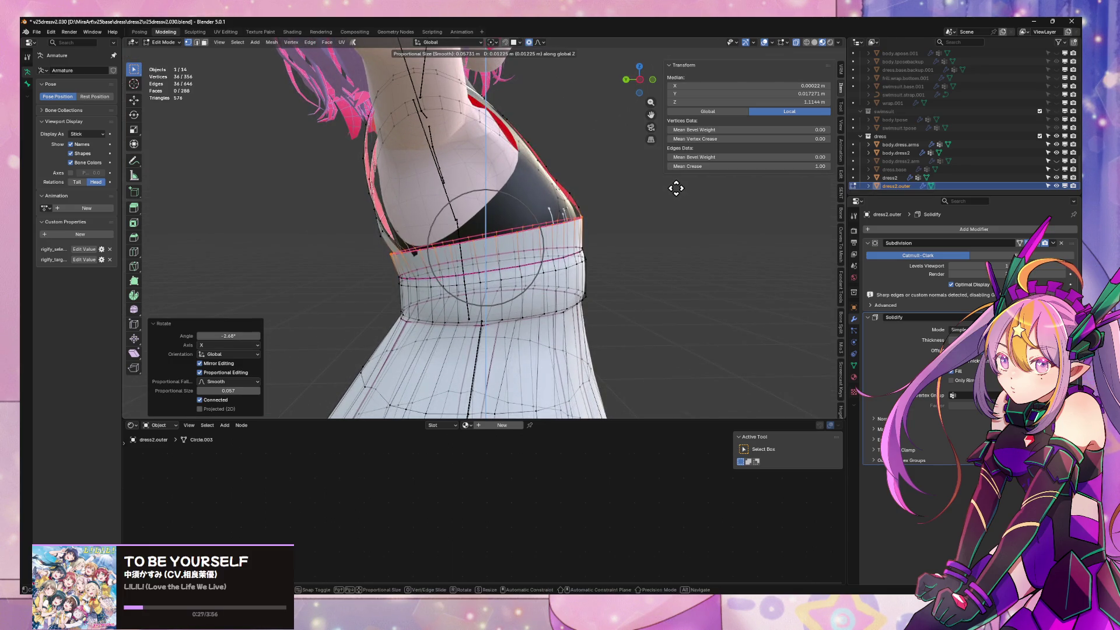
click(675, 188)
middle_drag(674, 188, 640, 200)
key(s)
key(x)
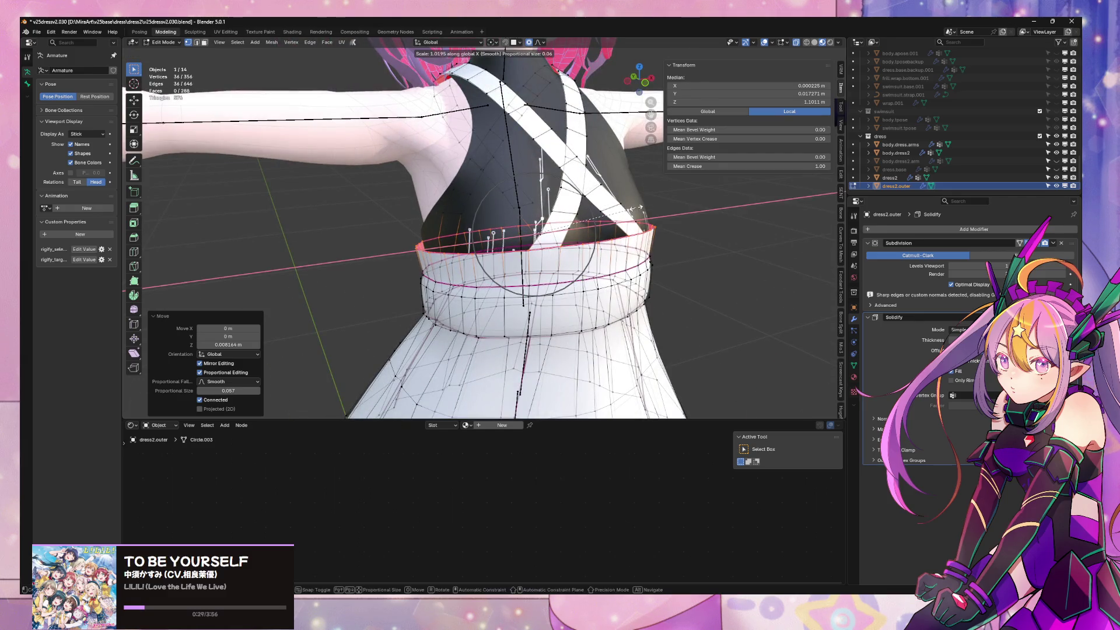
click(647, 227)
After a check in Object Mode, narrow the loop further along X and Y, then review the dress
key(Tab)
mouse_move(721, 260)
middle_down()
mouse_move(488, 249)
mouse_move(659, 260)
middle_up()
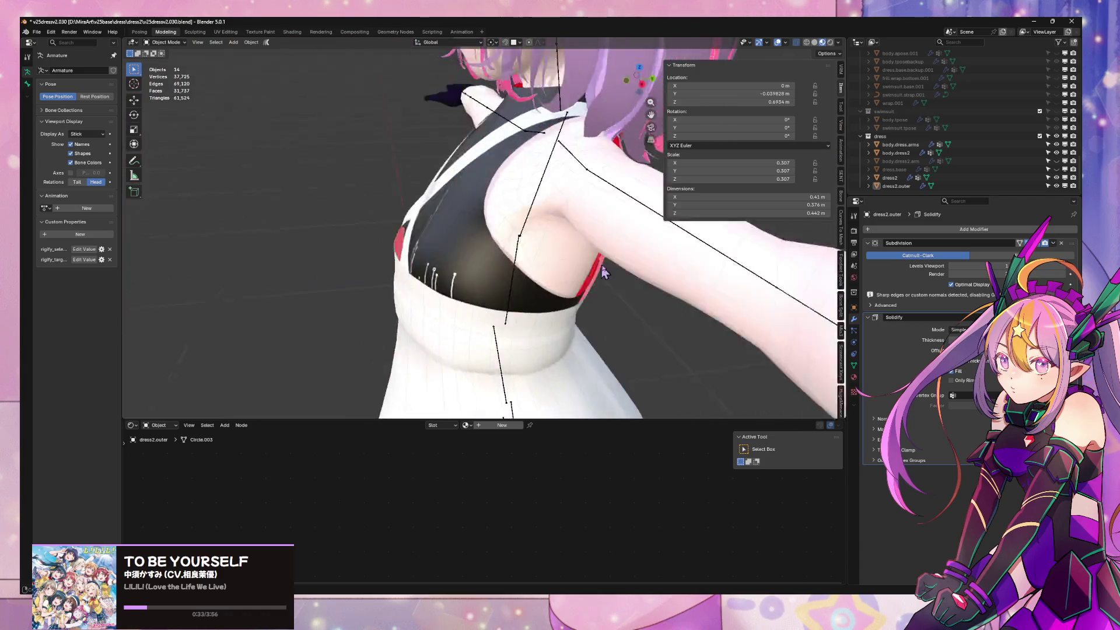
key(Tab)
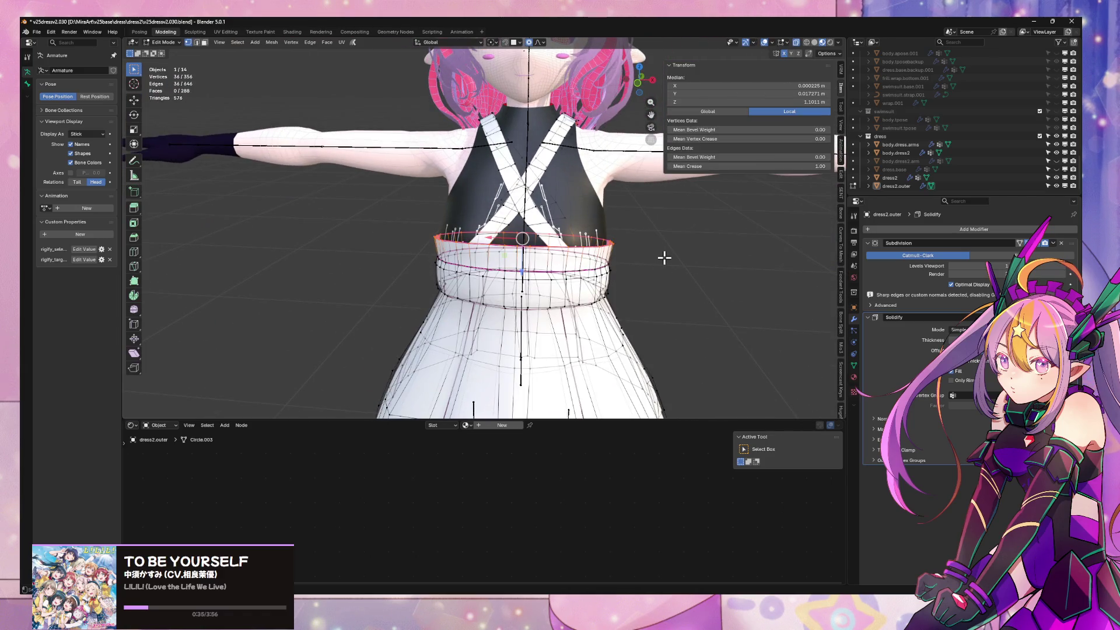
key(s)
key(x)
click(663, 255)
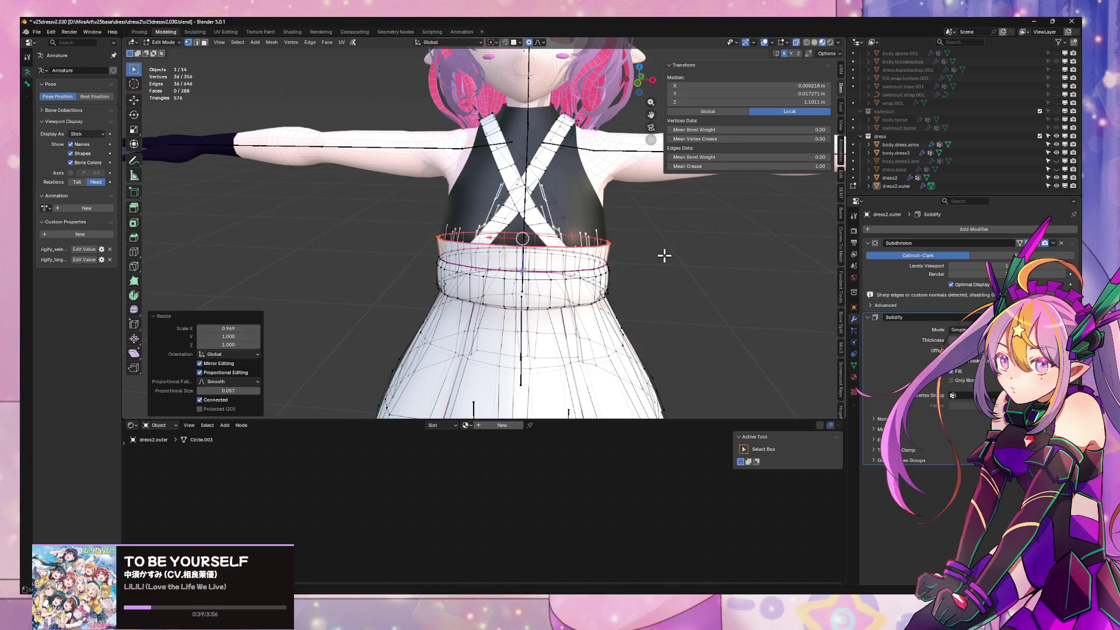
mouse_move(665, 255)
middle_down()
mouse_move(609, 235)
mouse_move(557, 233)
mouse_move(569, 234)
middle_up()
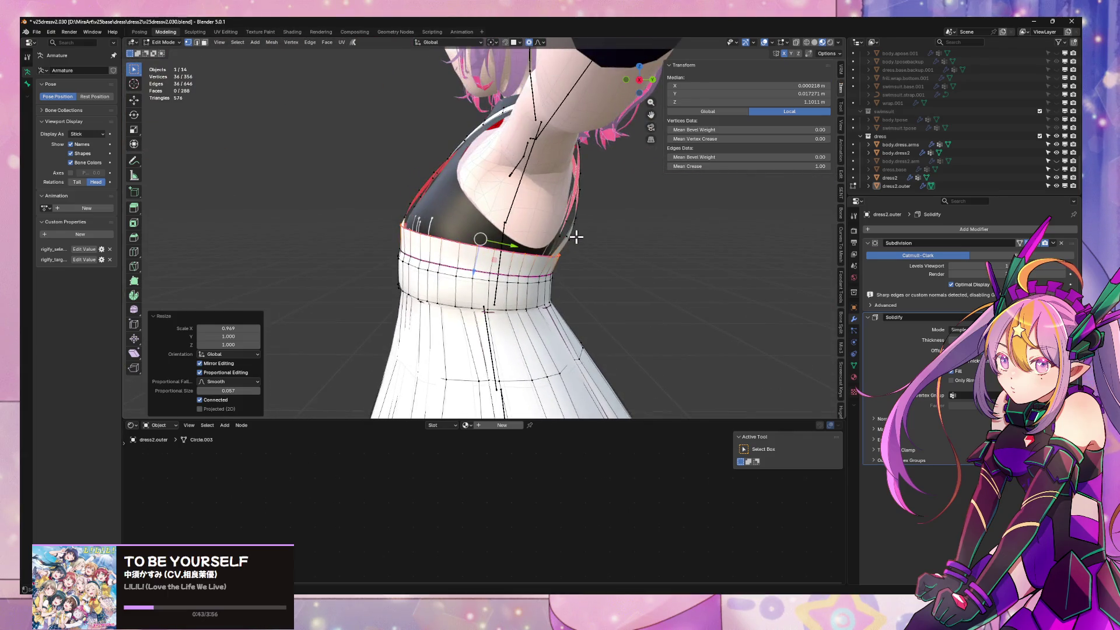
key(s)
key(y)
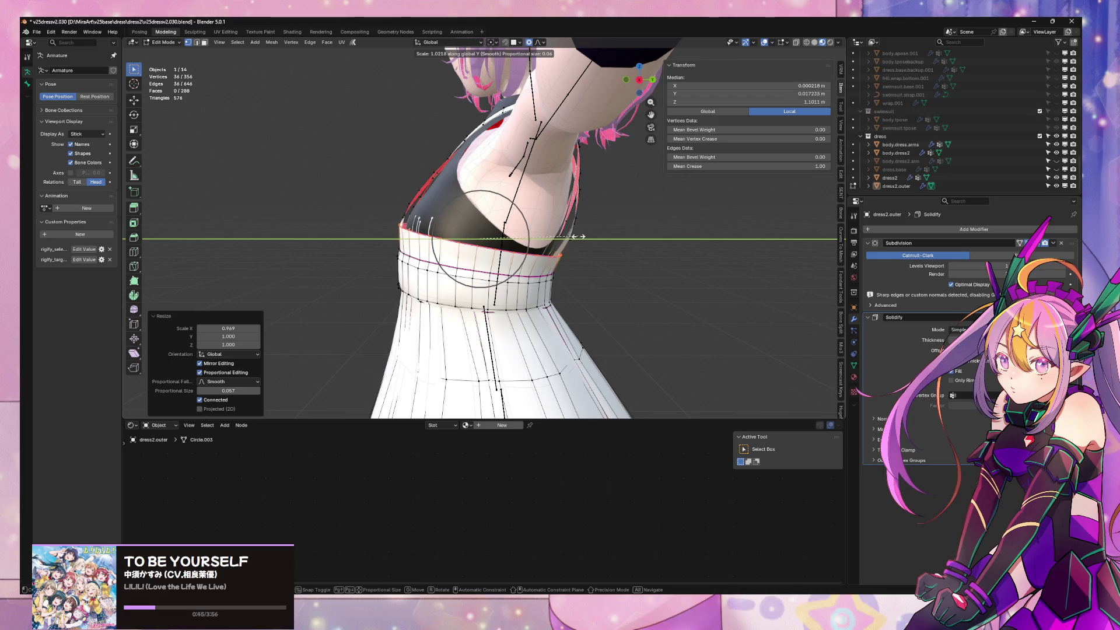
click(578, 236)
key(Tab)
mouse_move(633, 292)
middle_down()
mouse_move(642, 257)
mouse_move(659, 342)
mouse_move(709, 269)
mouse_move(595, 271)
middle_up()
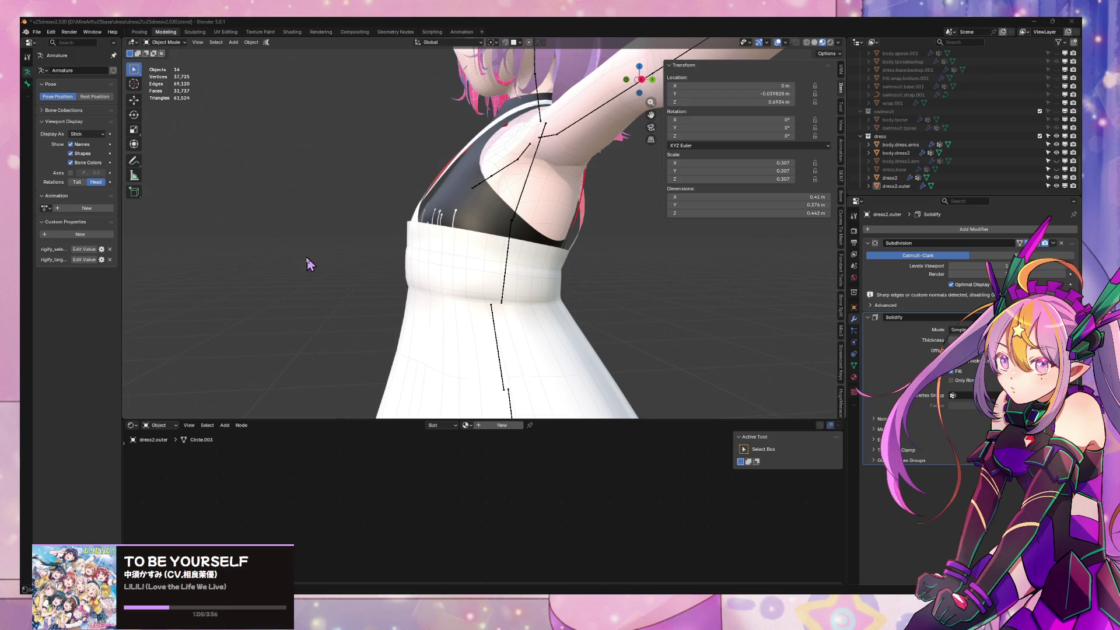
scroll(312, 263, down, 5)
Leave Edit Mode, hide the outer dress, select the inner dress and switch to solid random-colour shading
middle_drag(303, 253, 443, 269)
key(Tab)
key(Tab)
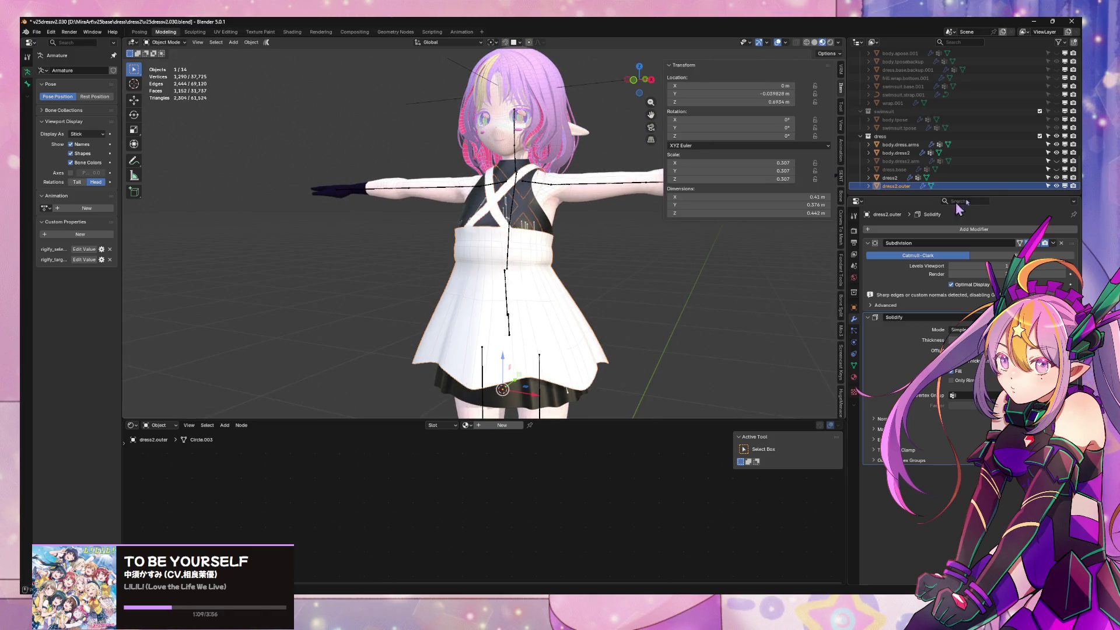
click(1055, 185)
mouse_move(603, 240)
middle_down()
mouse_move(688, 207)
mouse_move(595, 258)
mouse_move(624, 280)
mouse_move(516, 241)
middle_up()
click(517, 240)
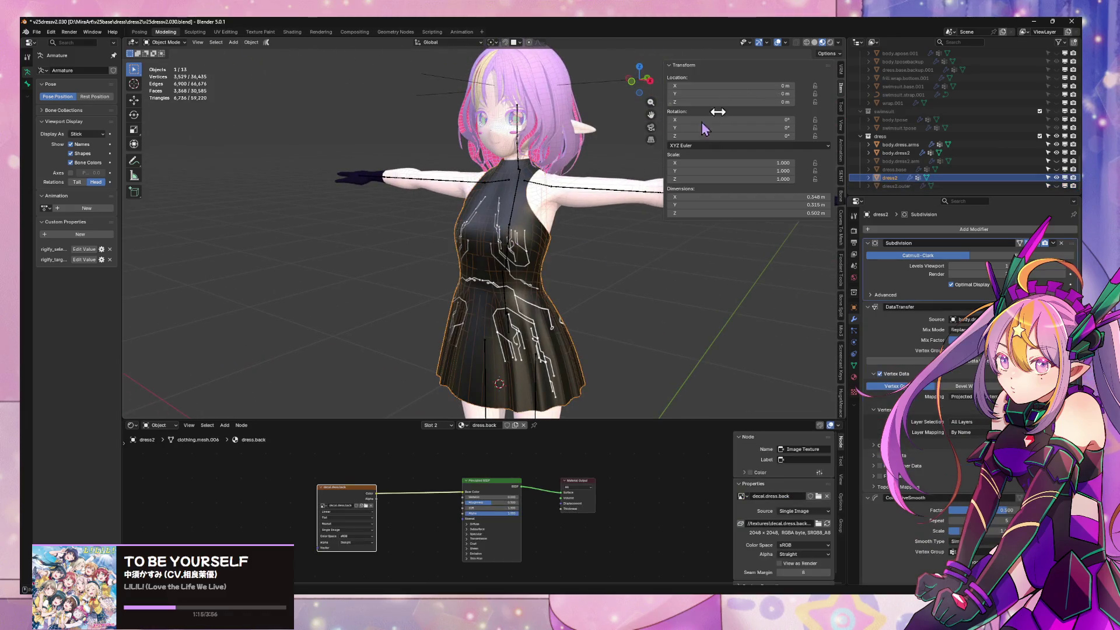
click(815, 42)
Toggle the inner and outer dress visibility in the Outliner, ending with both shown
middle_drag(605, 269, 572, 254)
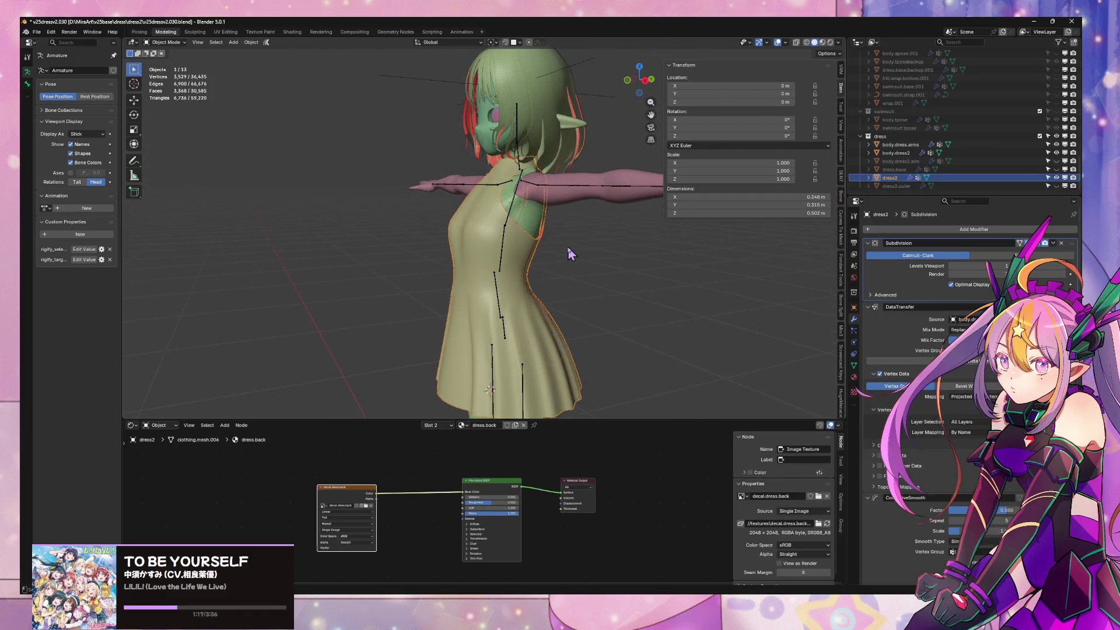
click(1056, 178)
mouse_move(631, 236)
middle_down()
mouse_move(609, 220)
mouse_move(638, 237)
middle_up()
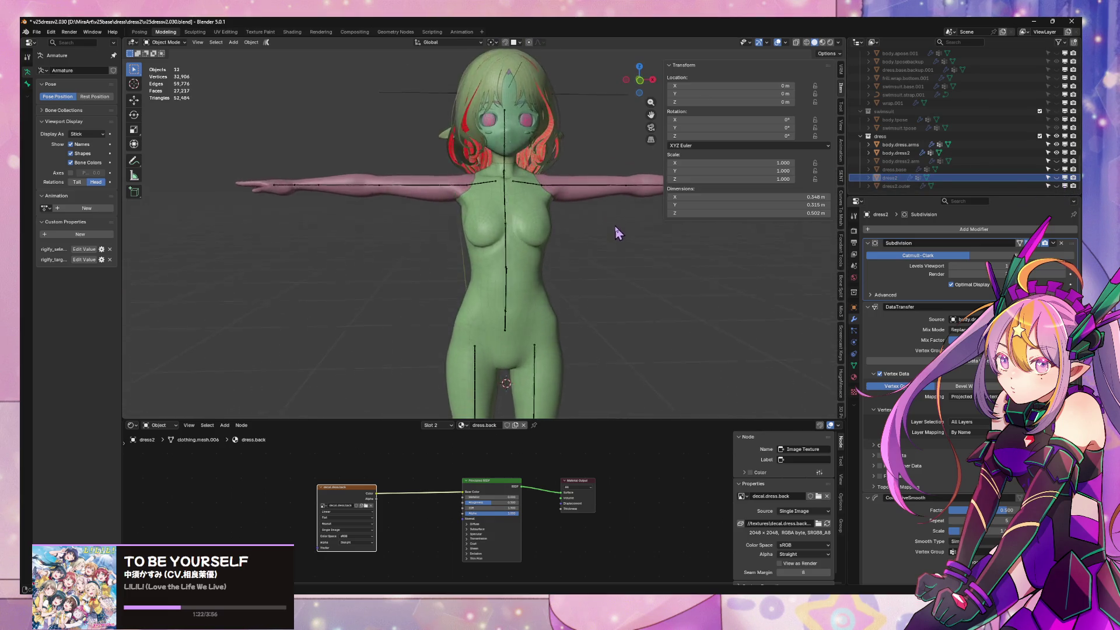
click(1056, 186)
click(1056, 186)
mouse_move(568, 252)
middle_down()
mouse_move(391, 241)
mouse_move(420, 236)
middle_up()
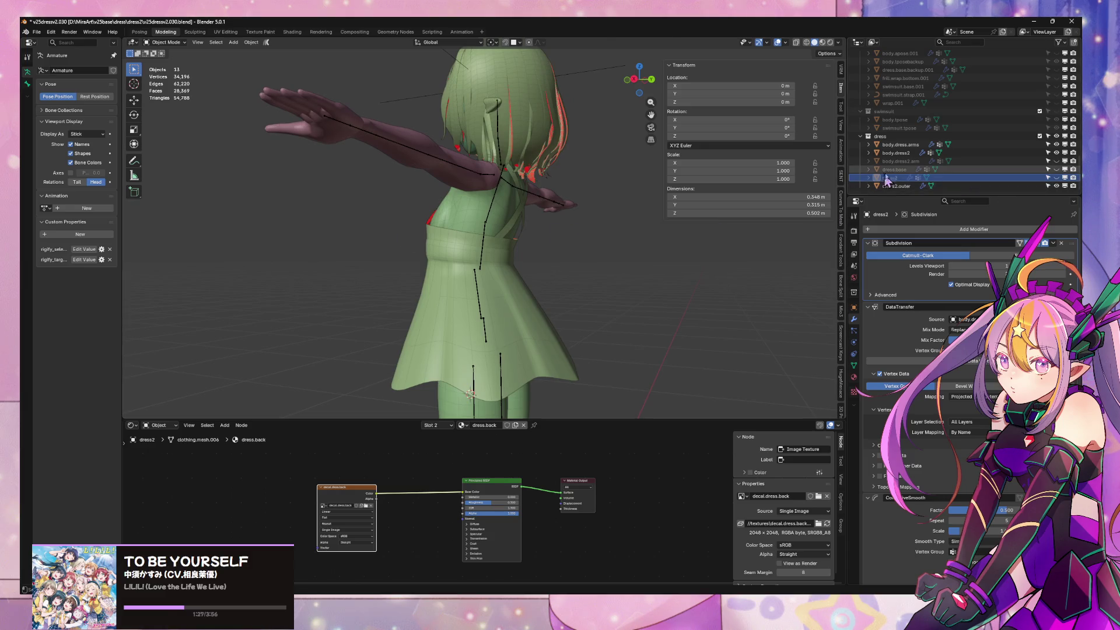
click(1056, 186)
mouse_move(594, 233)
middle_down()
mouse_move(615, 249)
mouse_move(608, 238)
mouse_move(615, 280)
mouse_move(704, 269)
mouse_move(611, 280)
middle_up()
scroll(611, 280, up, 4)
Widen the outer dress's waistband faces along X and lower them along Z, then check in Object Mode
click(611, 281)
key(Tab)
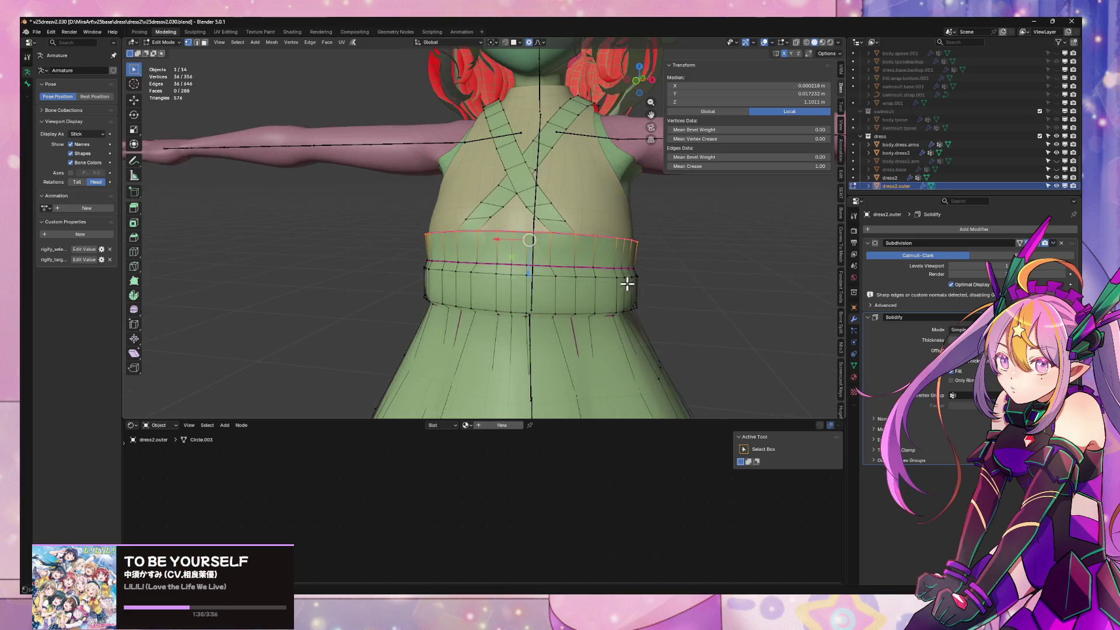
key(3)
alt+shift+click(556, 287)
alt+shift+click(643, 283)
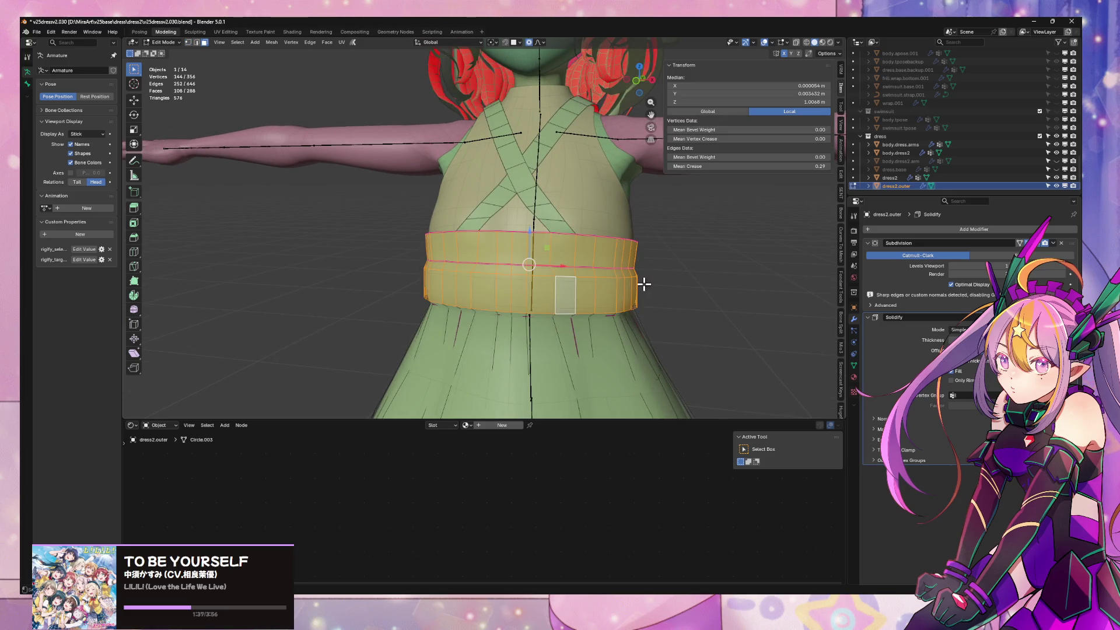
middle_drag(642, 283, 692, 263)
key(s)
key(x)
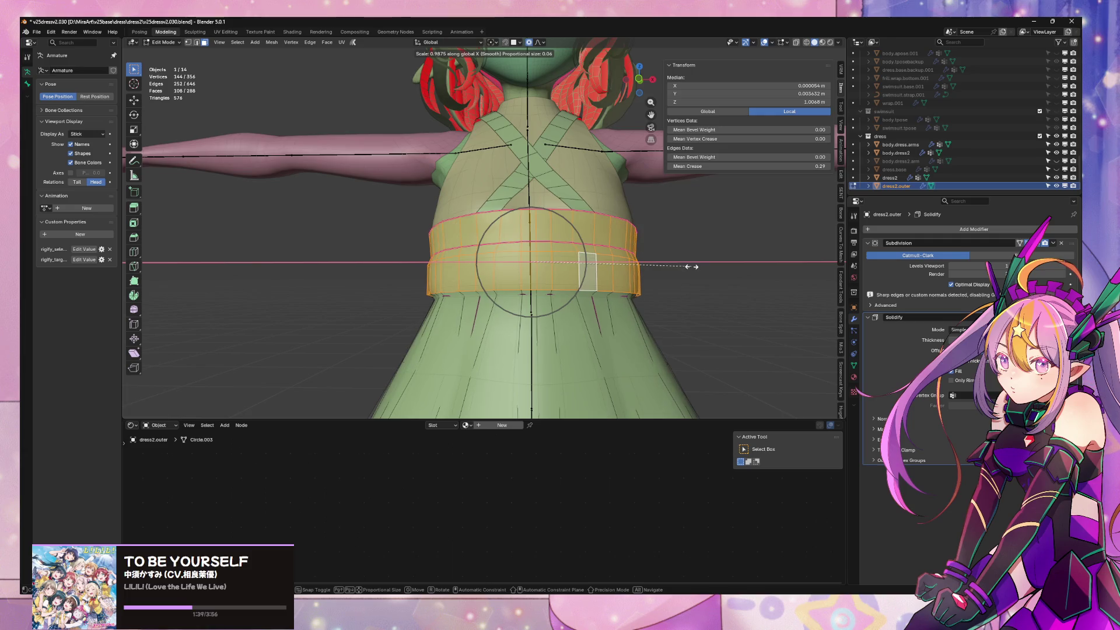
click(690, 265)
key(g)
key(z)
click(690, 265)
mouse_move(690, 265)
middle_down()
mouse_move(671, 277)
mouse_move(545, 257)
mouse_move(618, 272)
middle_up()
key(Tab)
scroll(616, 273, down, 5)
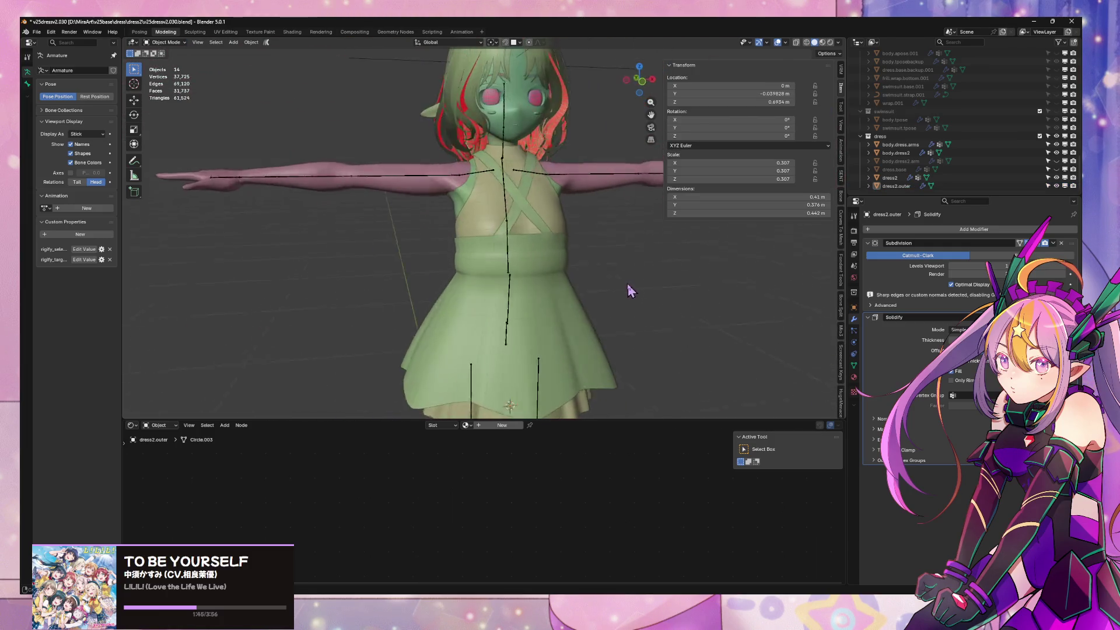
scroll(589, 267, up, 5)
With X-ray on, lower the waistband's top edge loop and shrink it along Y to 0.976
key(Tab)
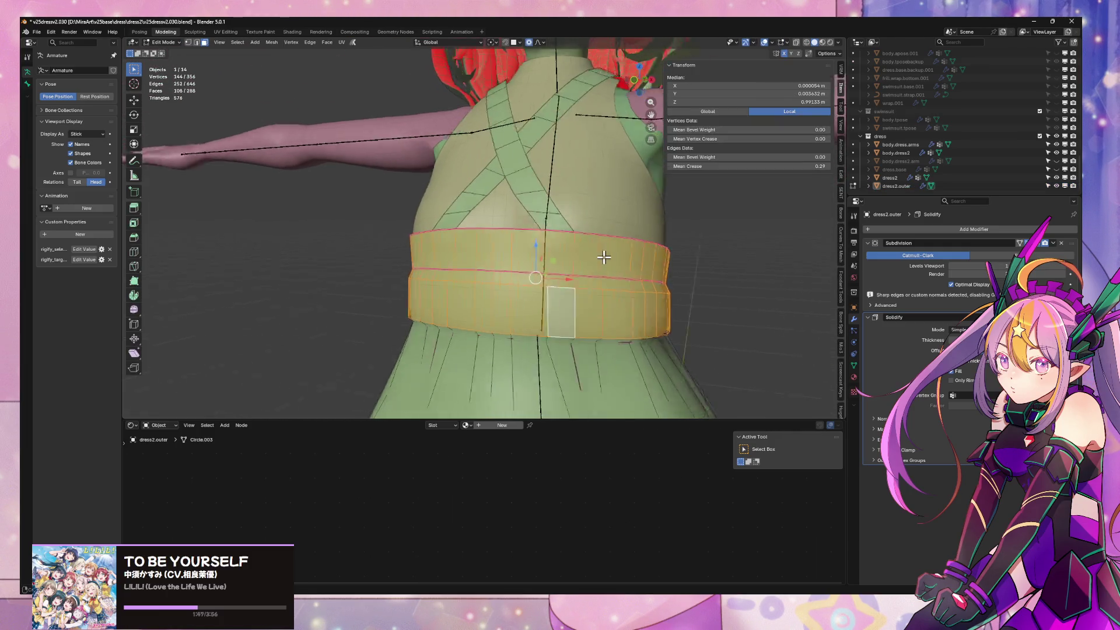
middle_drag(589, 254, 547, 230)
alt+click(547, 230)
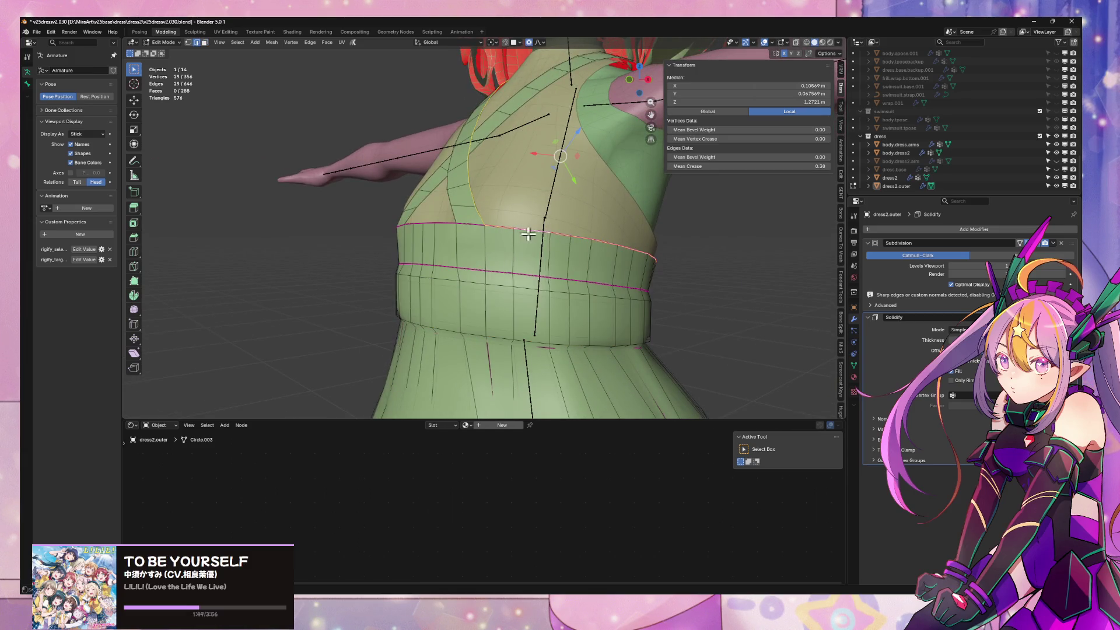
middle_drag(457, 226, 573, 255)
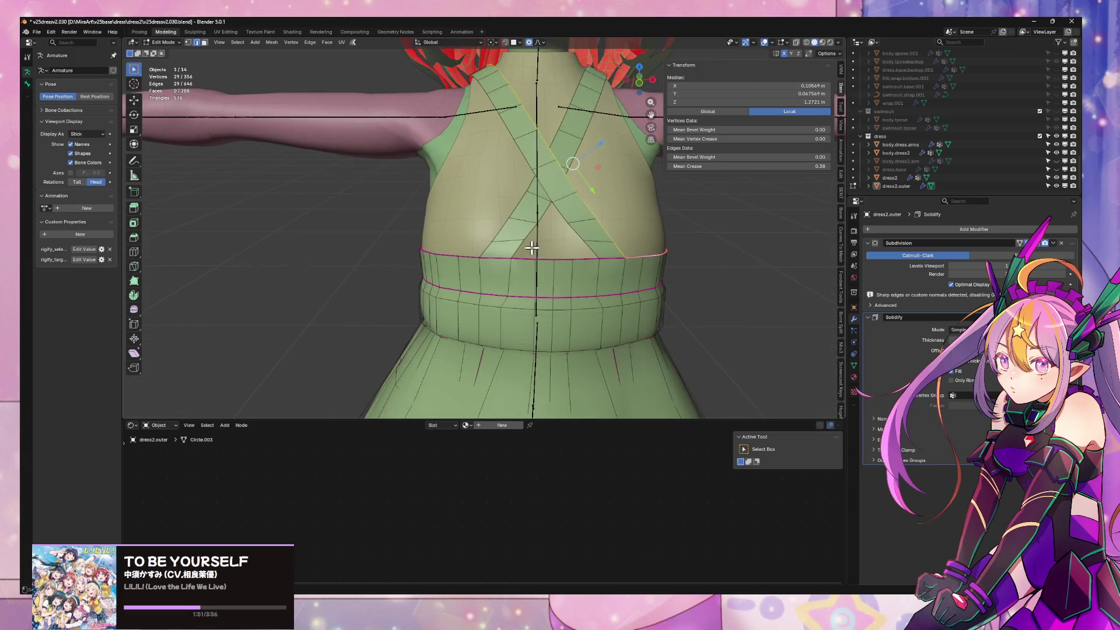
key(alt+z)
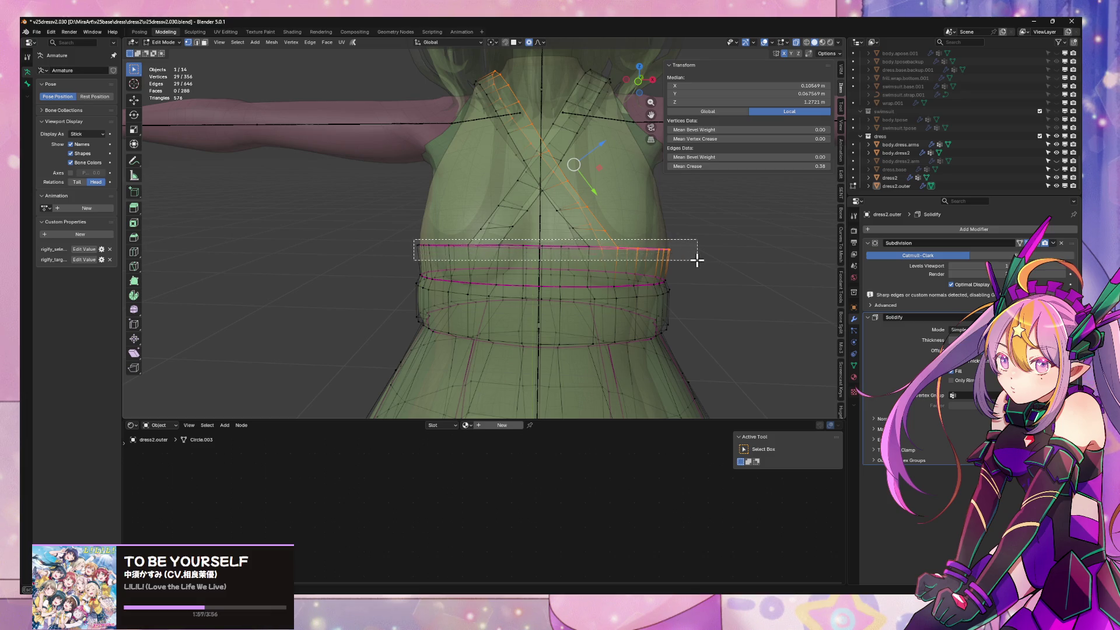
drag(695, 254, 689, 254)
middle_drag(689, 254, 667, 253)
key(g)
key(z)
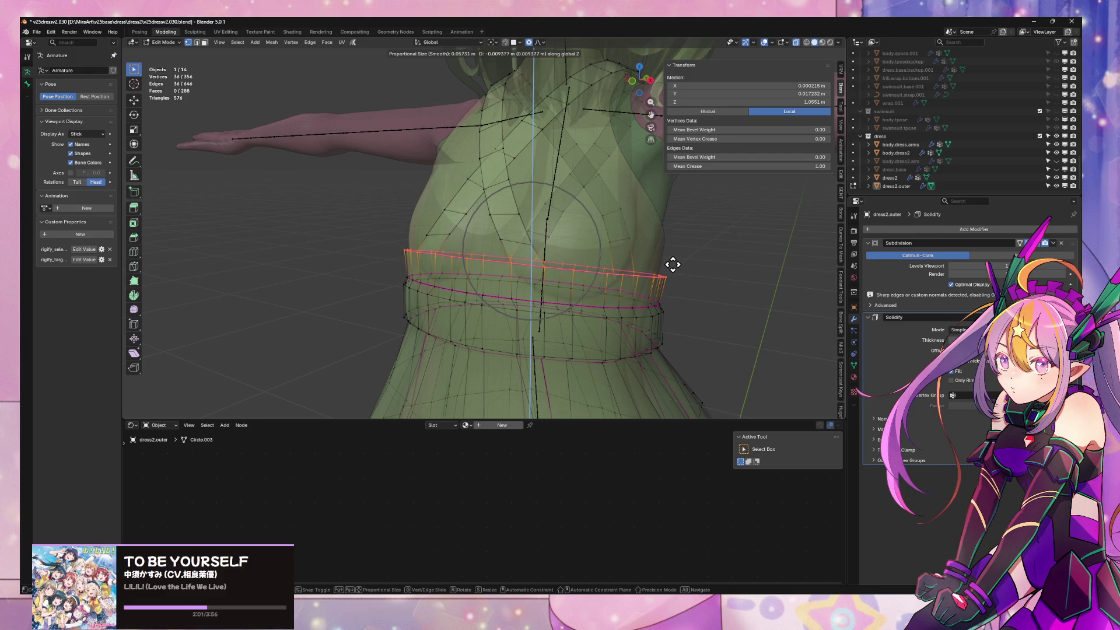
alt+middle_drag(673, 264, 622, 257)
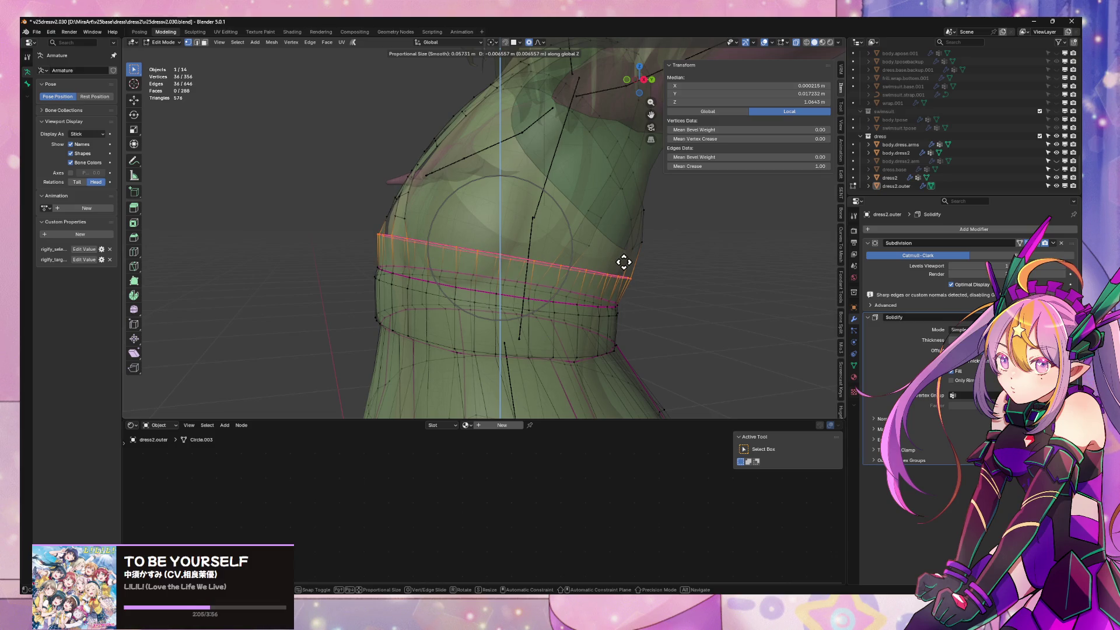
click(623, 261)
key(s)
key(y)
click(670, 271)
middle_drag(671, 271, 712, 276)
scroll(709, 275, down, 2)
scroll(709, 274, down, 3)
key(Tab)
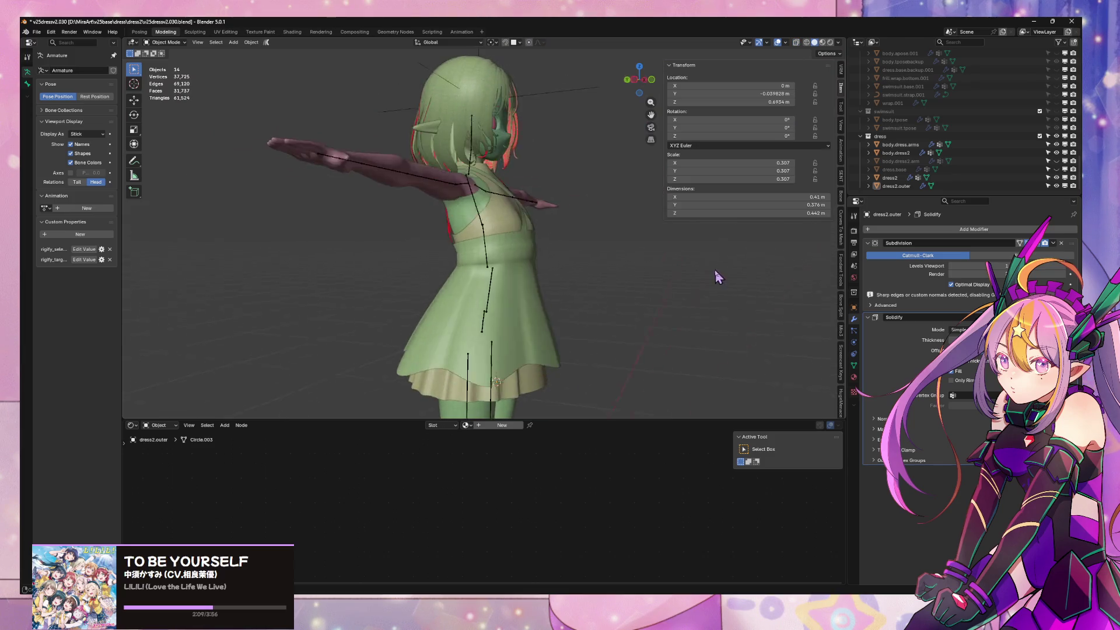
scroll(621, 258, up, 4)
Nudge the waist ring vertically and switch the transform orientation to Normal
middle_drag(620, 257, 613, 261)
key(Tab)
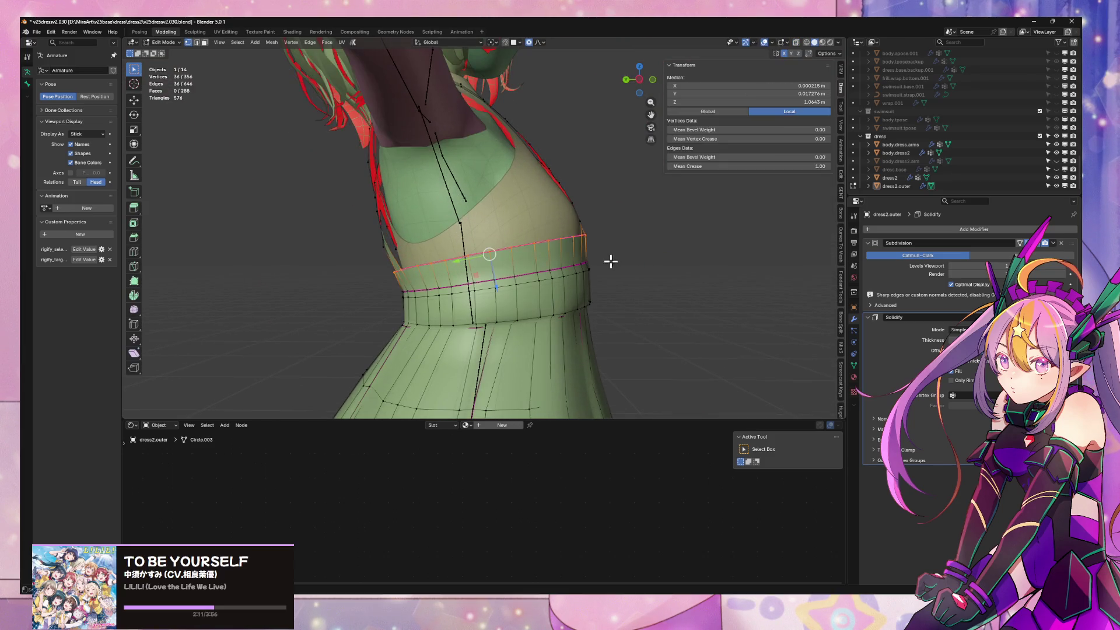
key(g)
key(z)
click(601, 253)
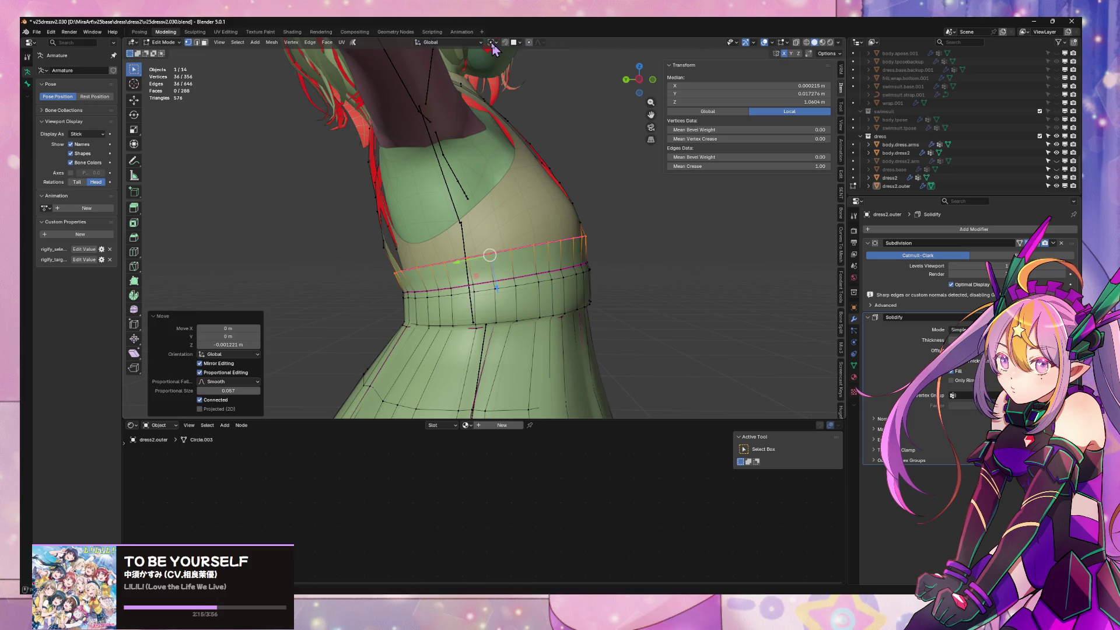
click(469, 45)
click(453, 93)
Scale and move the waistband vertices slightly along their normal Y axis, then review in Object Mode
middle_drag(570, 231, 592, 232)
key(s)
key(y)
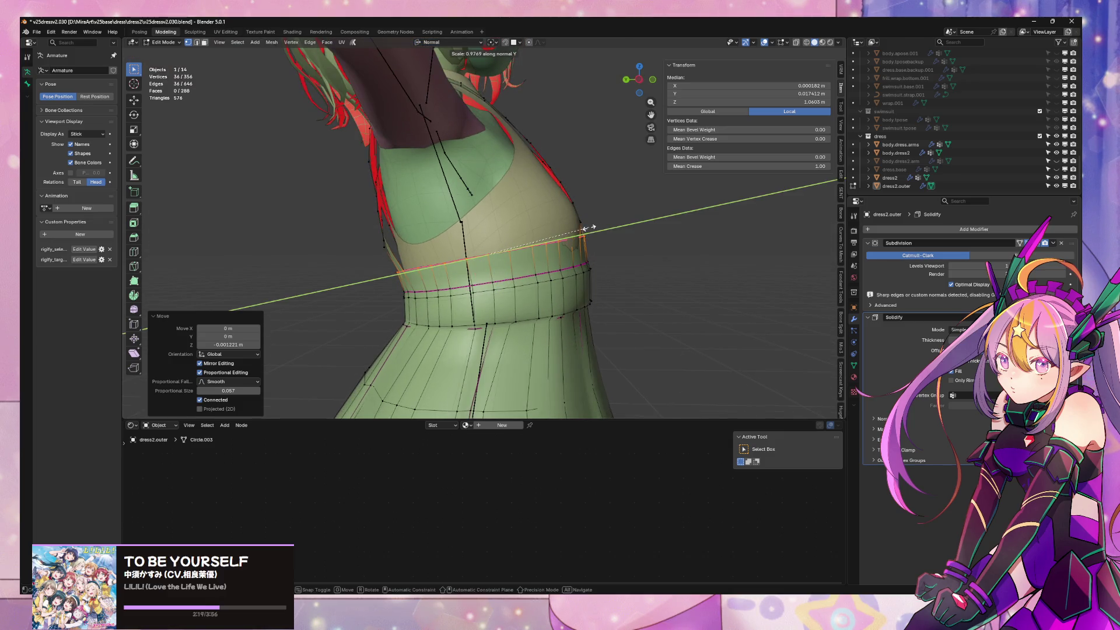
click(585, 229)
key(g)
key(y)
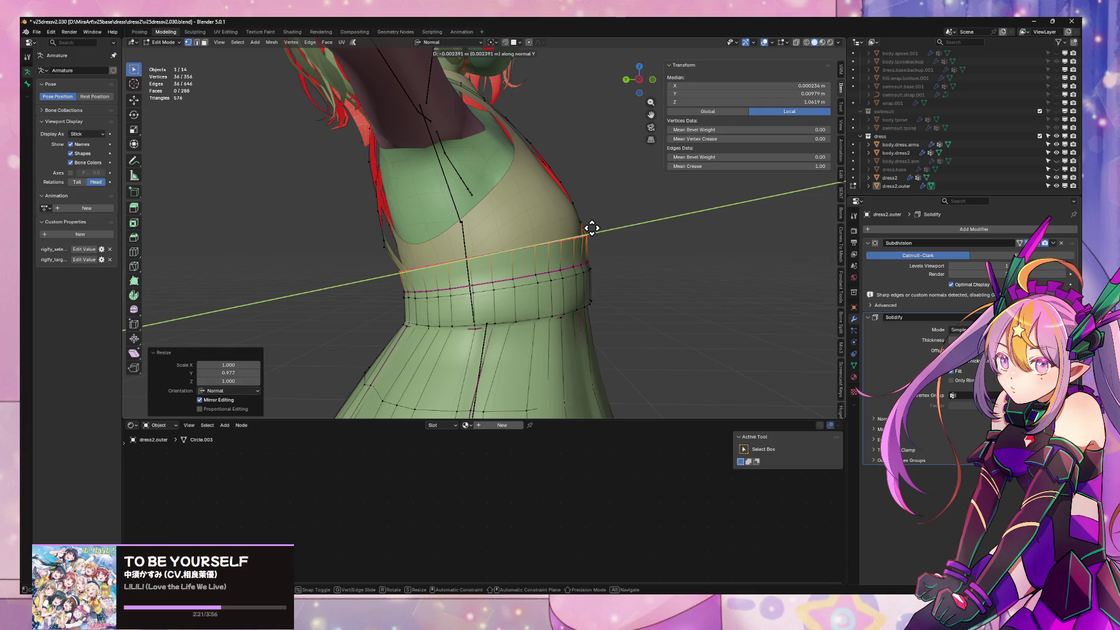
key(Escape)
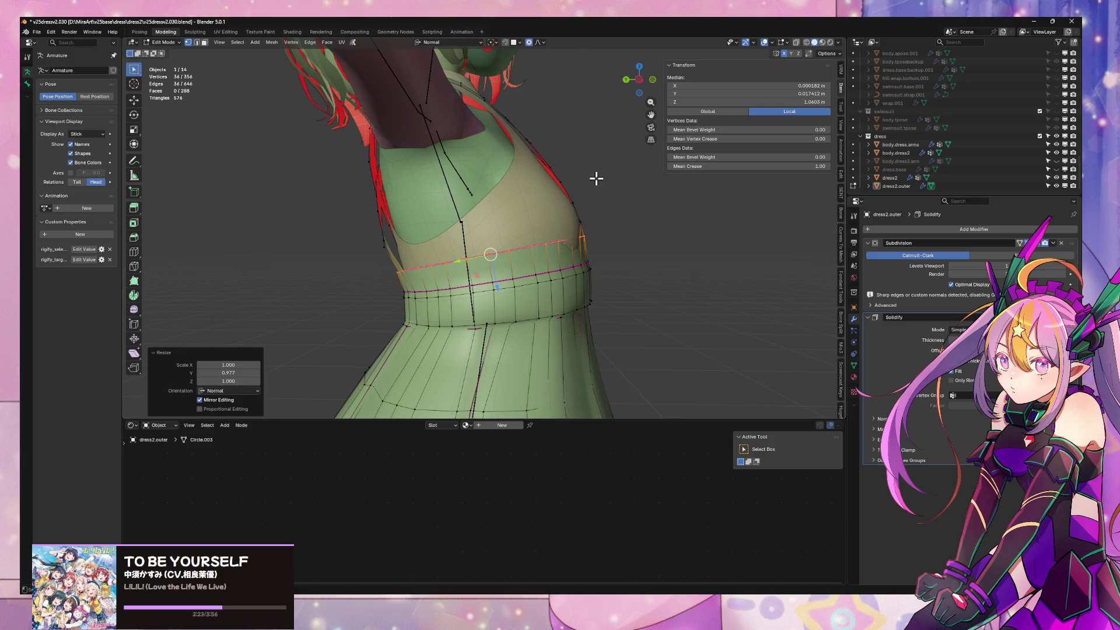
key(g)
key(y)
key(Escape)
key(Tab)
mouse_move(613, 245)
middle_down()
mouse_move(610, 261)
mouse_move(625, 242)
mouse_move(615, 342)
mouse_move(544, 294)
mouse_move(563, 262)
middle_up()
scroll(610, 261, down, 5)
scroll(588, 224, up, 5)
Move the front waist vertices along normal Z with smooth proportional falloff
key(Tab)
key(Tab)
scroll(592, 307, up, 3)
key(Tab)
key(g)
key(x)
key(y)
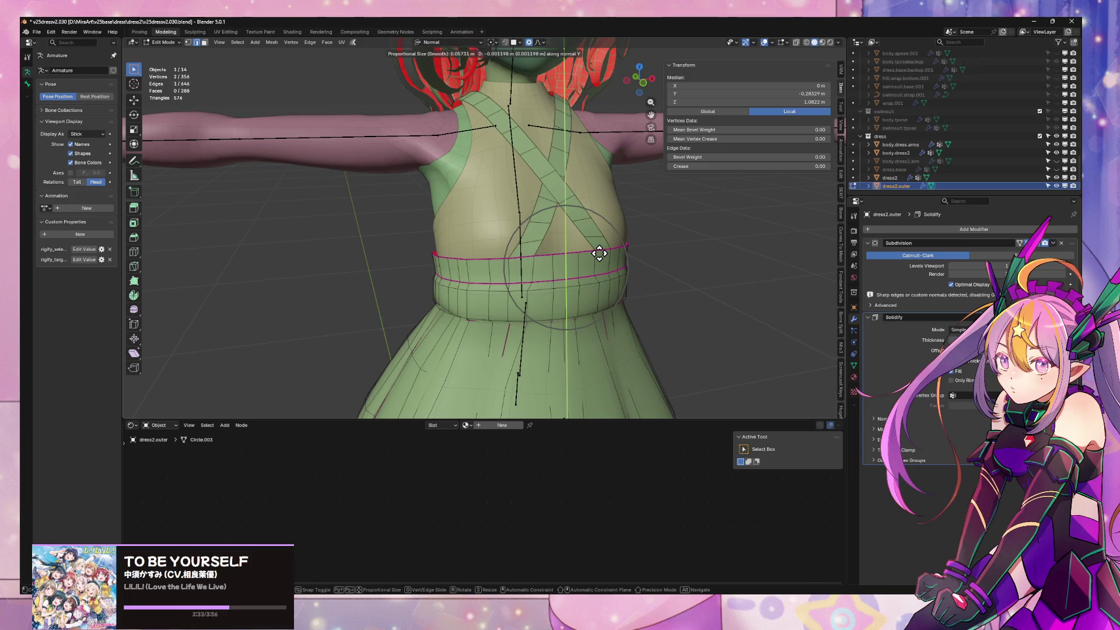
key(z)
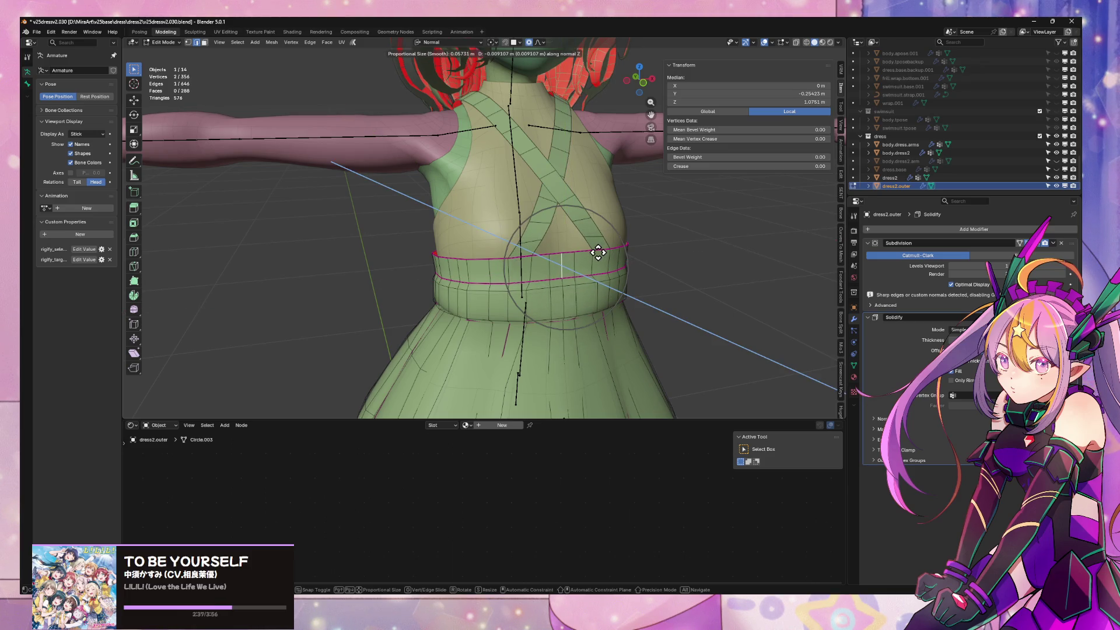
click(598, 252)
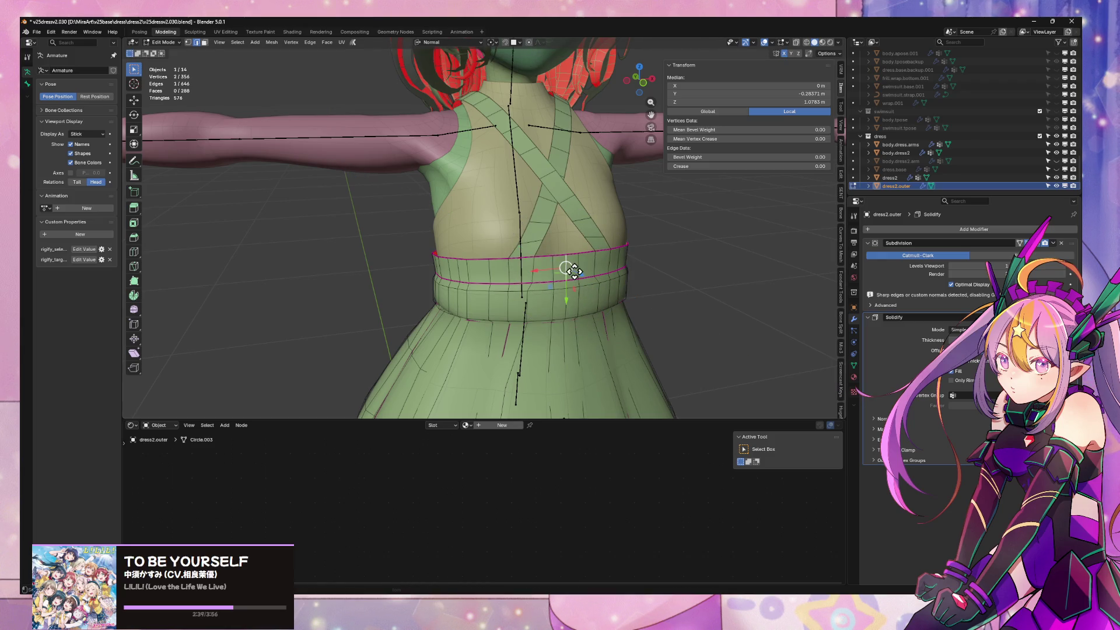
key(g)
key(y)
key(z)
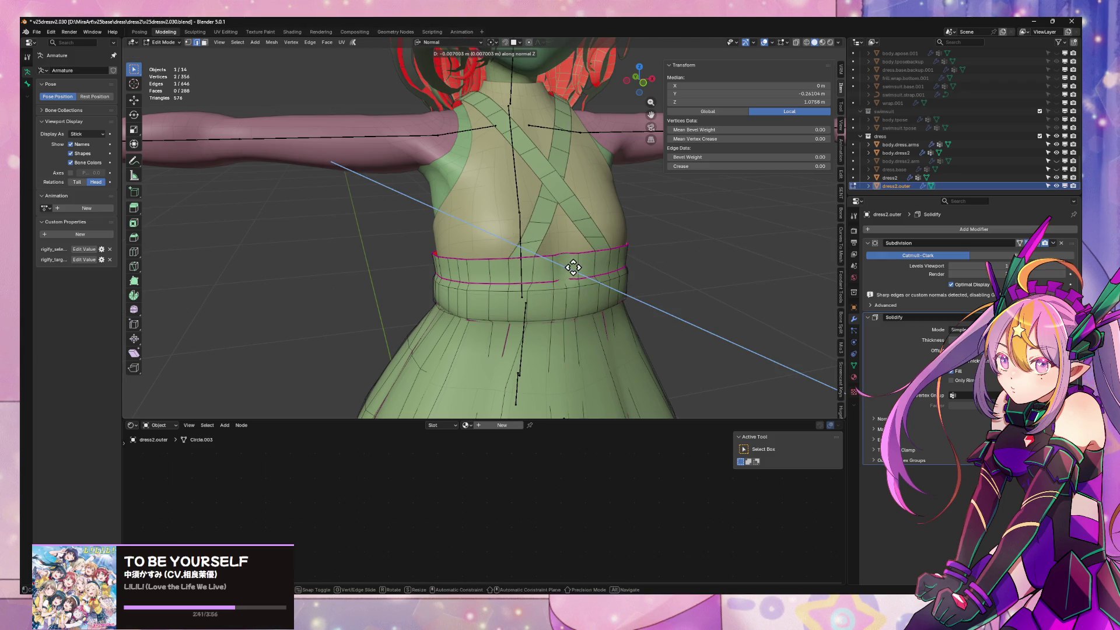
click(574, 276)
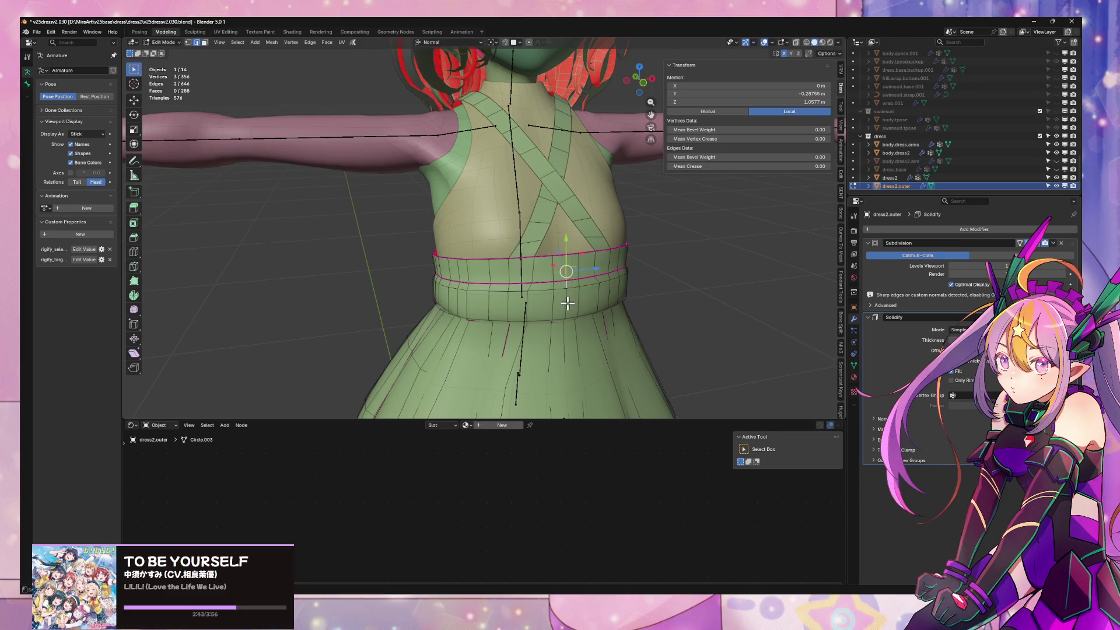
Nudge the bodice vertices above the waistband along Y with proportional editing, then leave Edit Mode
key(g)
key(y)
key(y)
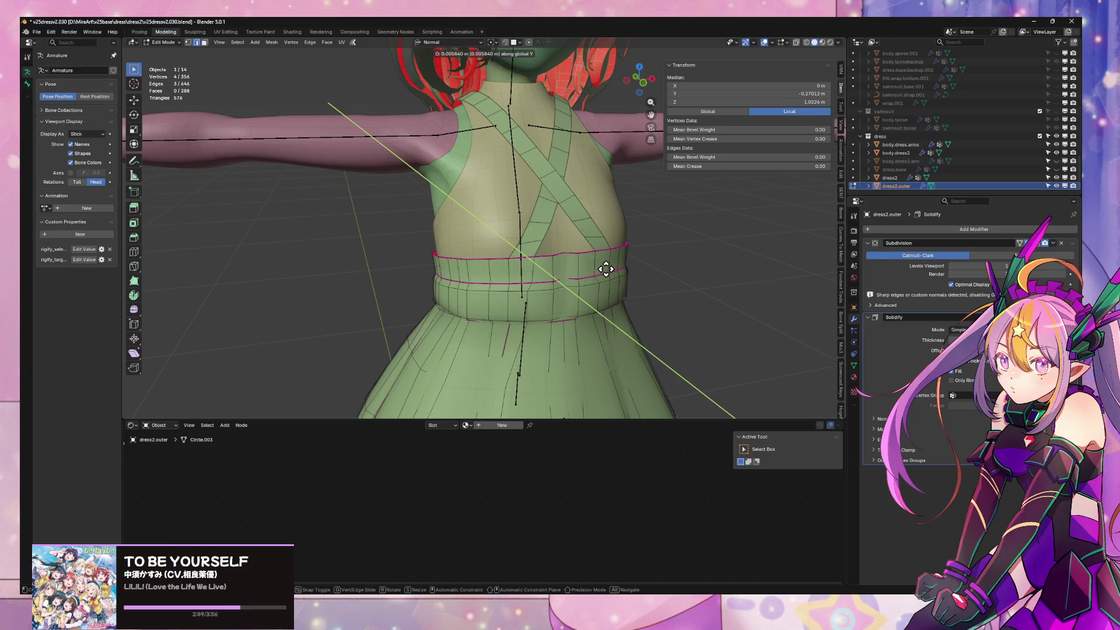
key(y)
key(o)
key(y)
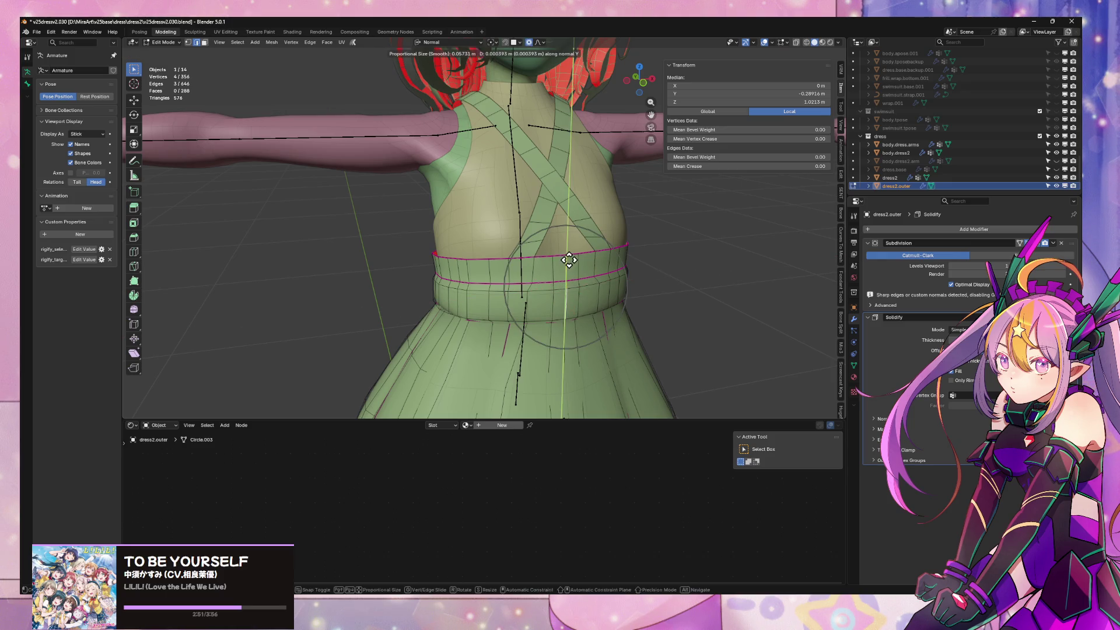
key(y)
key(y)
scroll(569, 260, up, 4)
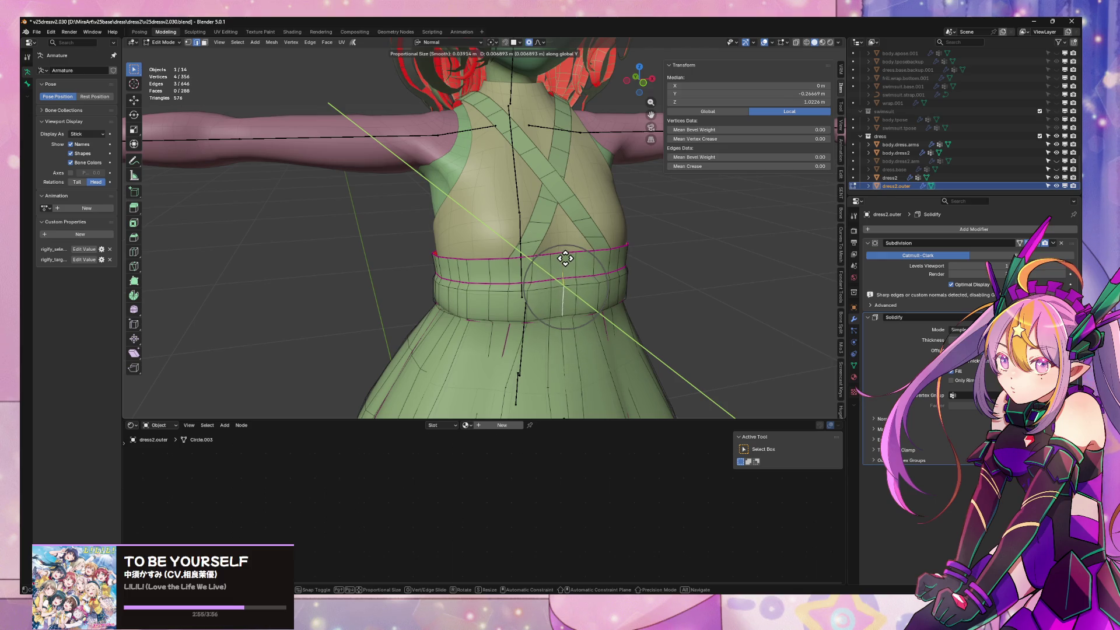
click(566, 258)
key(Tab)
scroll(627, 285, down, 5)
middle_drag(628, 285, 623, 275)
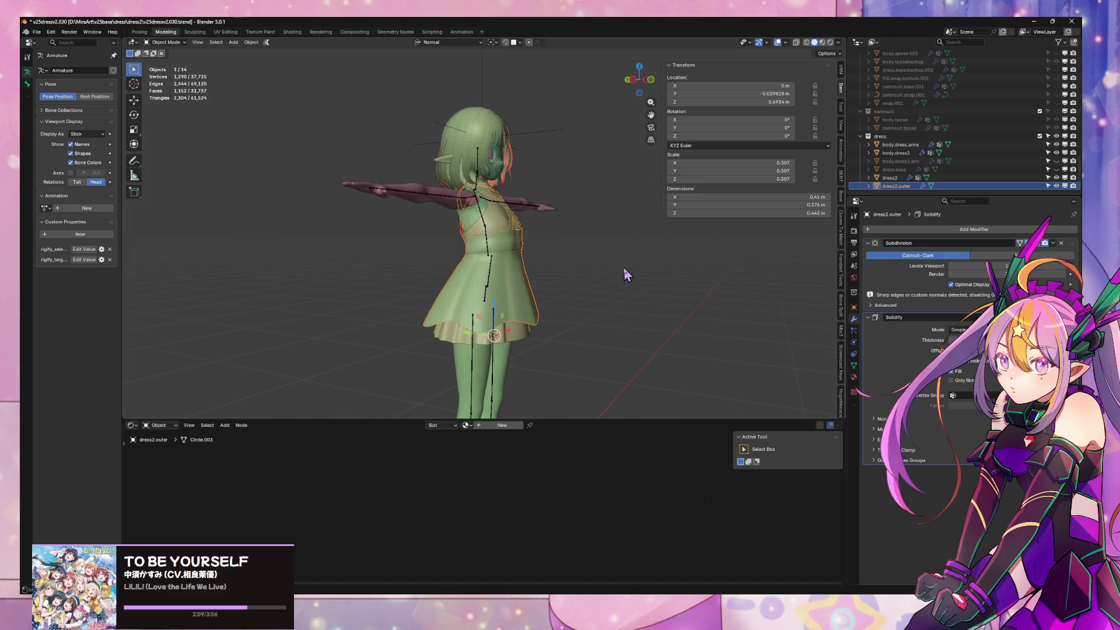
Review the deselected character in Material Preview shading, then switch to the browser window
click(822, 42)
mouse_move(604, 201)
middle_down()
mouse_move(554, 226)
mouse_move(608, 246)
mouse_move(567, 274)
mouse_move(613, 310)
mouse_move(610, 338)
mouse_move(592, 275)
mouse_move(582, 300)
mouse_move(501, 276)
mouse_move(608, 282)
mouse_move(554, 251)
mouse_move(570, 265)
middle_up()
click(592, 240)
scroll(611, 338, up, 5)
scroll(583, 300, down, 4)
scroll(501, 276, up, 4)
scroll(501, 276, down, 5)
middle_drag(639, 313, 569, 289)
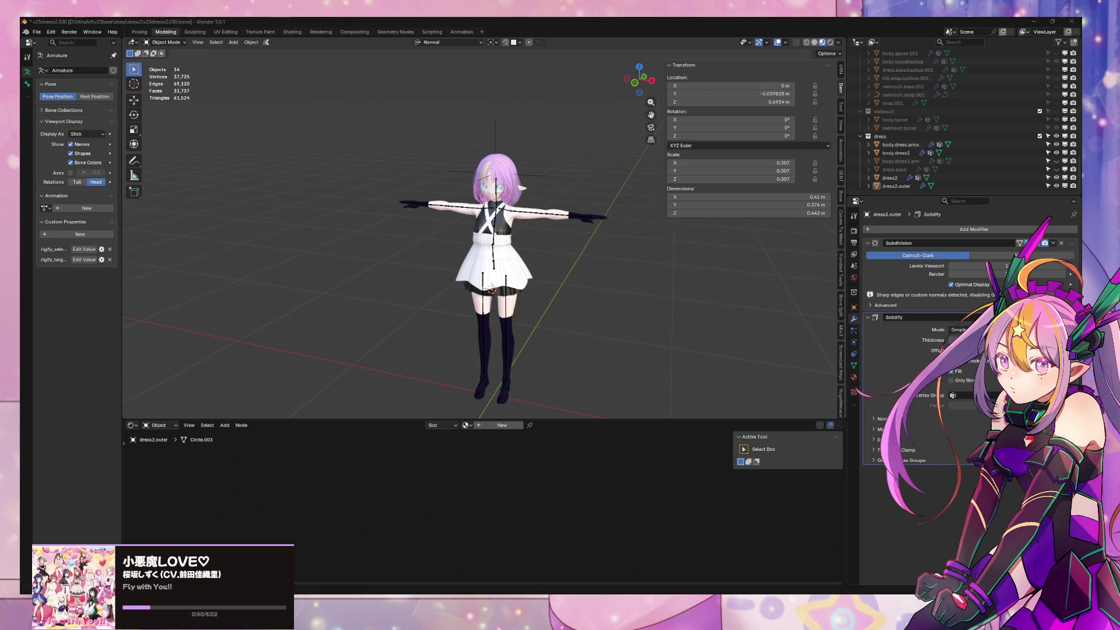
key(alt+Tab)
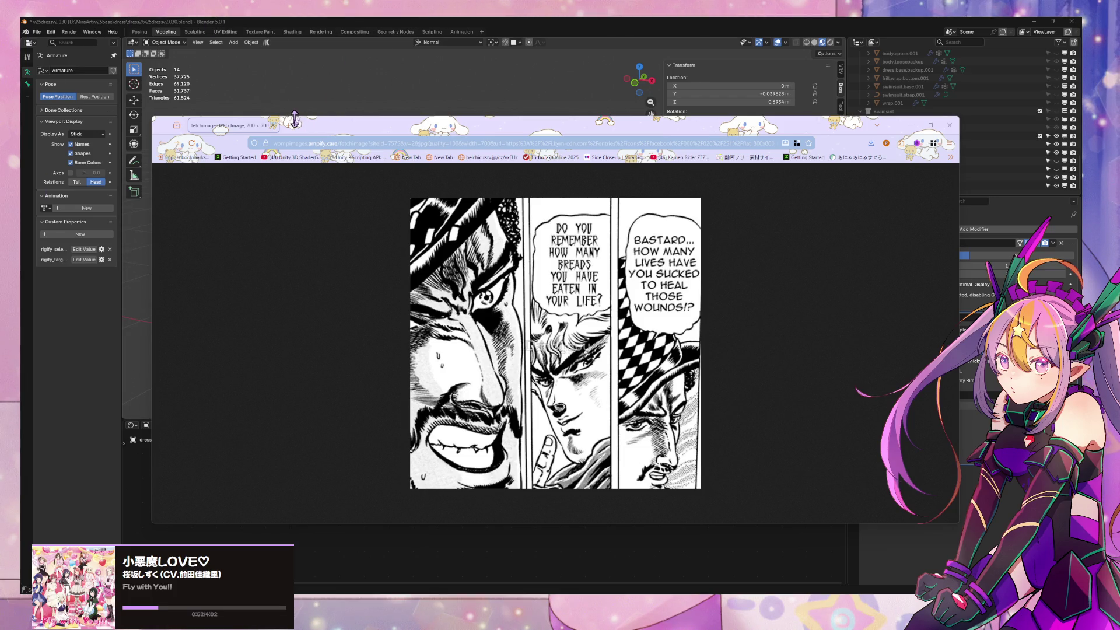
Open Flickr from the bookmarks, show the account menu and drag the browser back into full view
drag(337, 134, 322, 131)
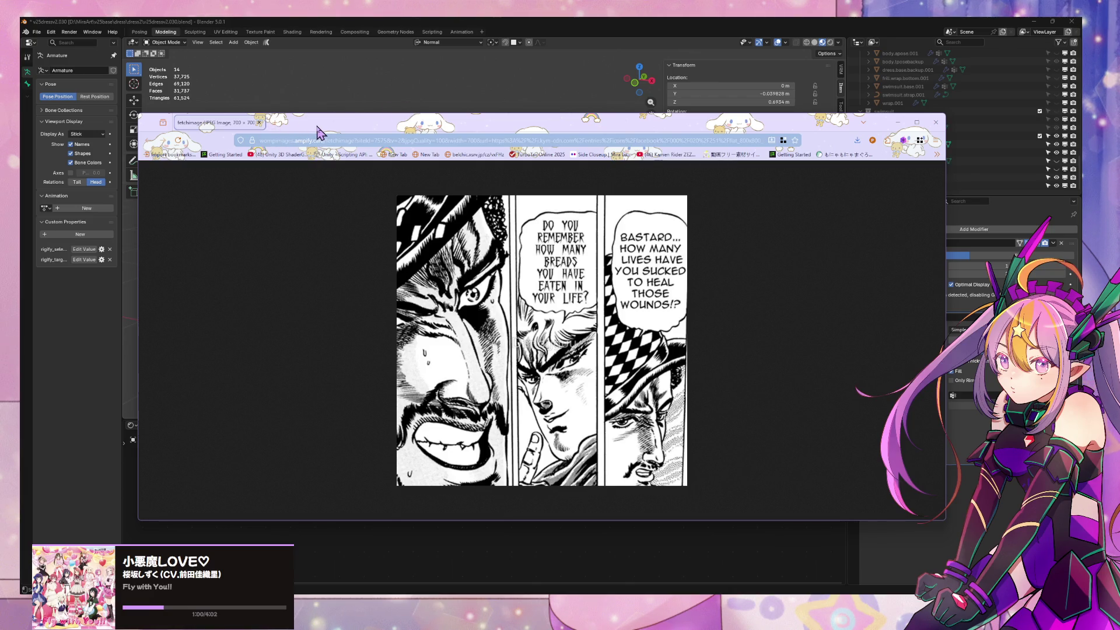
drag(319, 134, 19, 146)
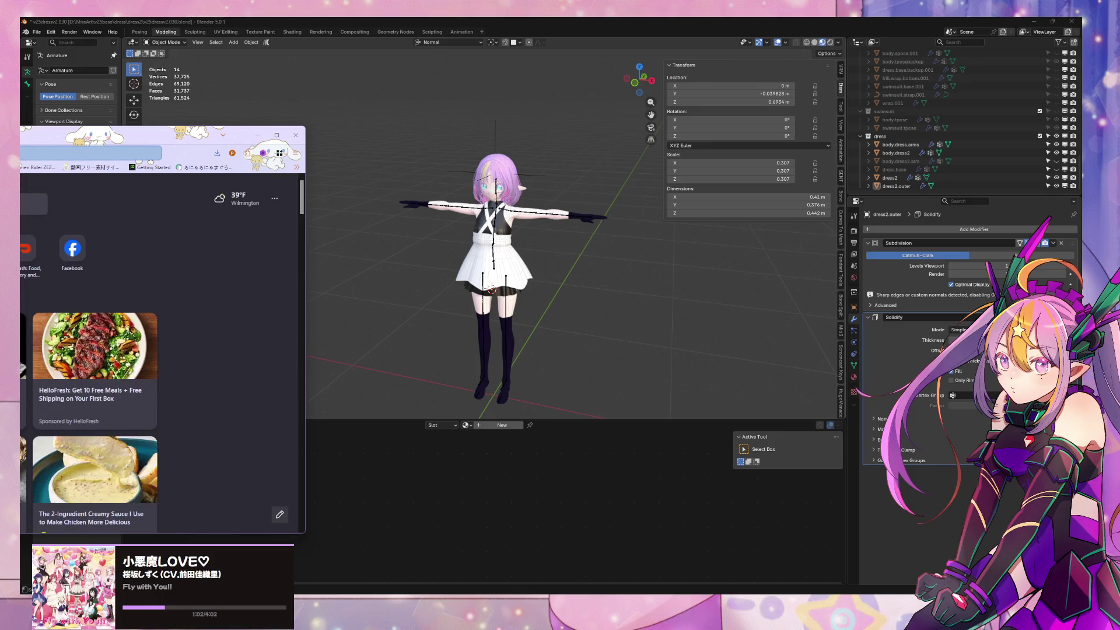
click(150, 153)
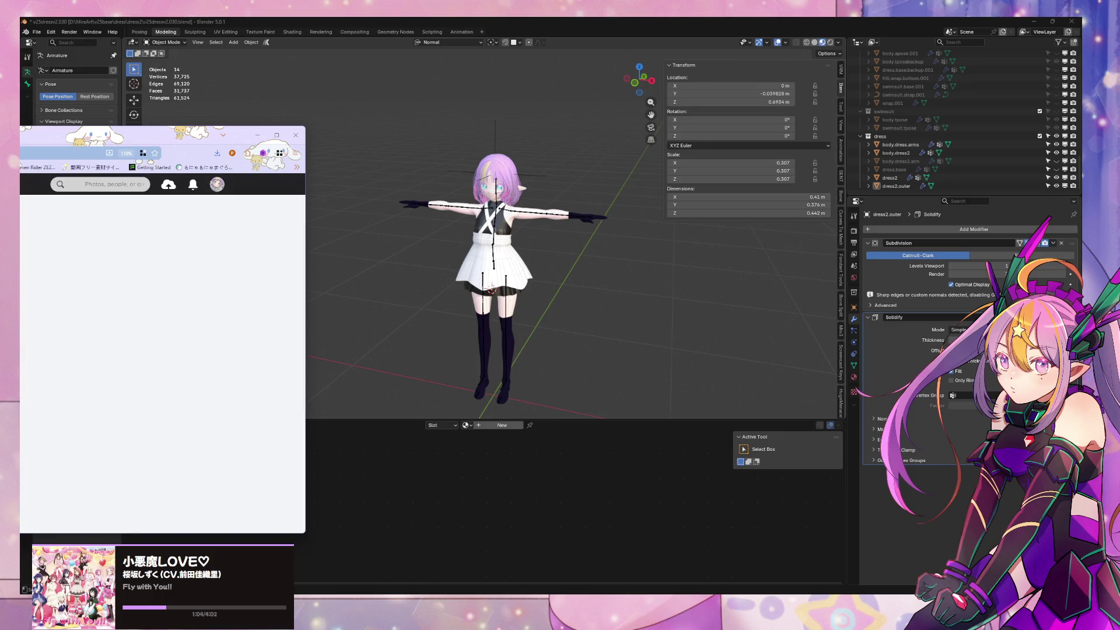
click(211, 184)
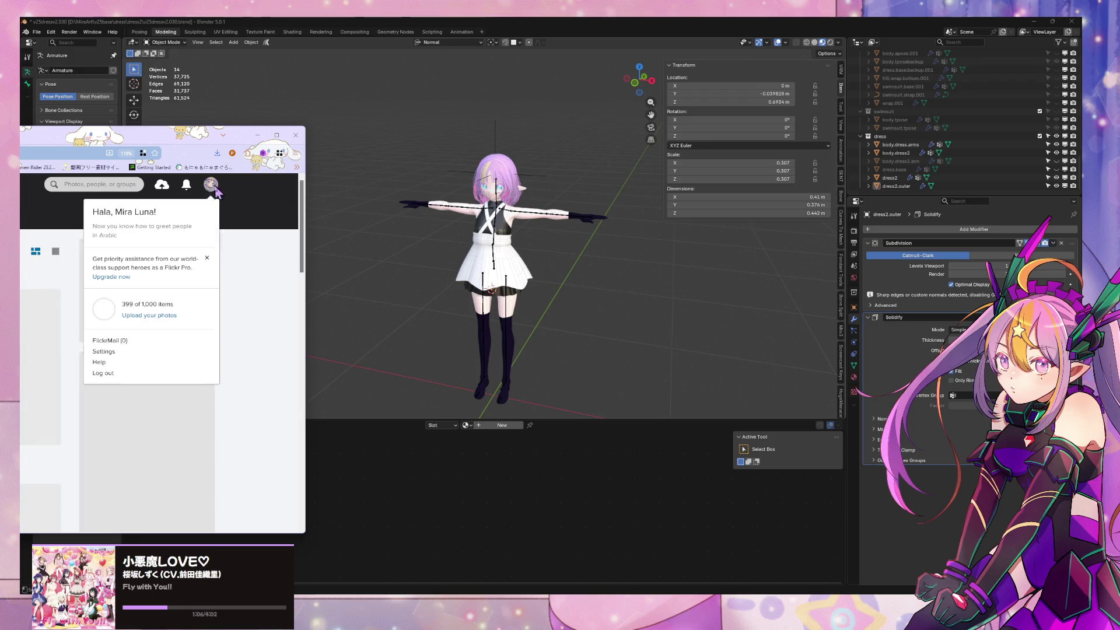
drag(175, 136, 929, 141)
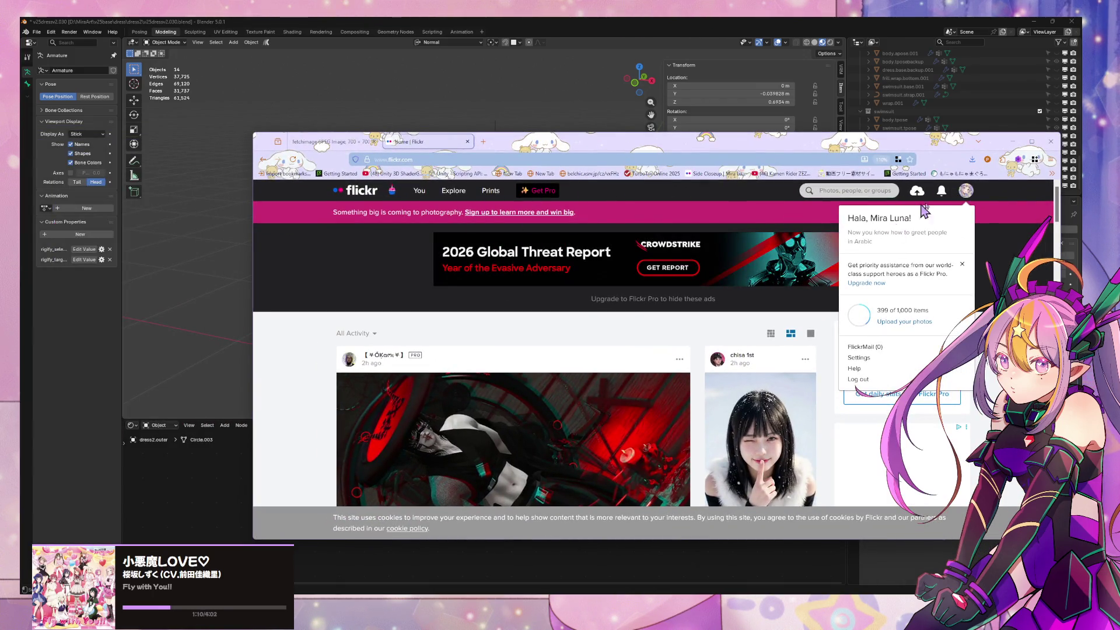
Browse the account's Flickr albums page, then return to its photostream
click(899, 220)
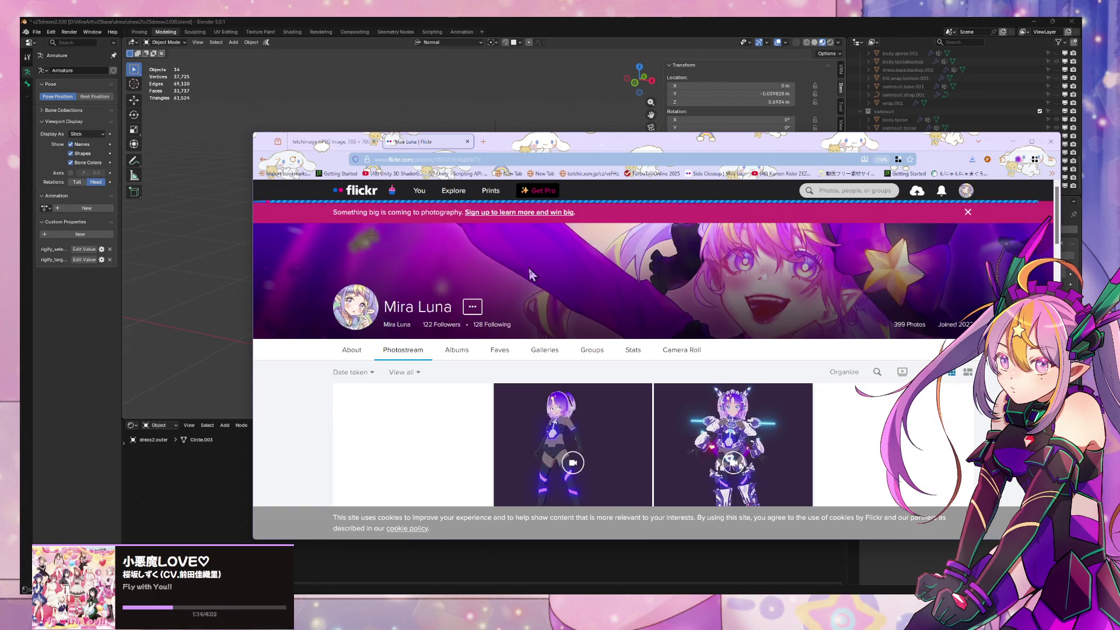
scroll(469, 254, down, 2)
scroll(470, 254, up, 1)
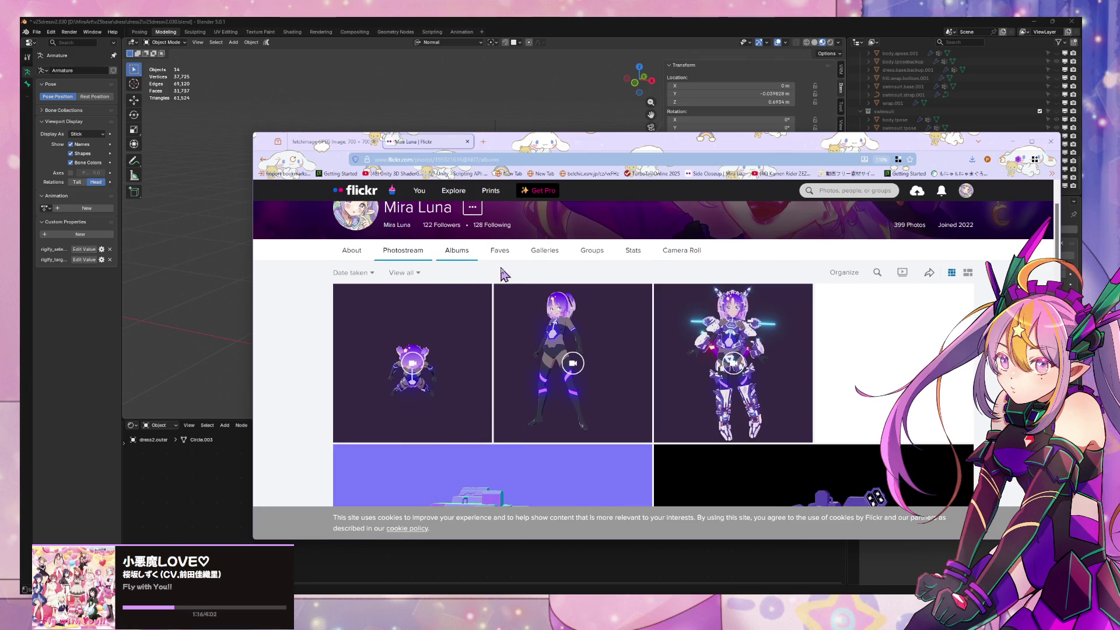
click(464, 255)
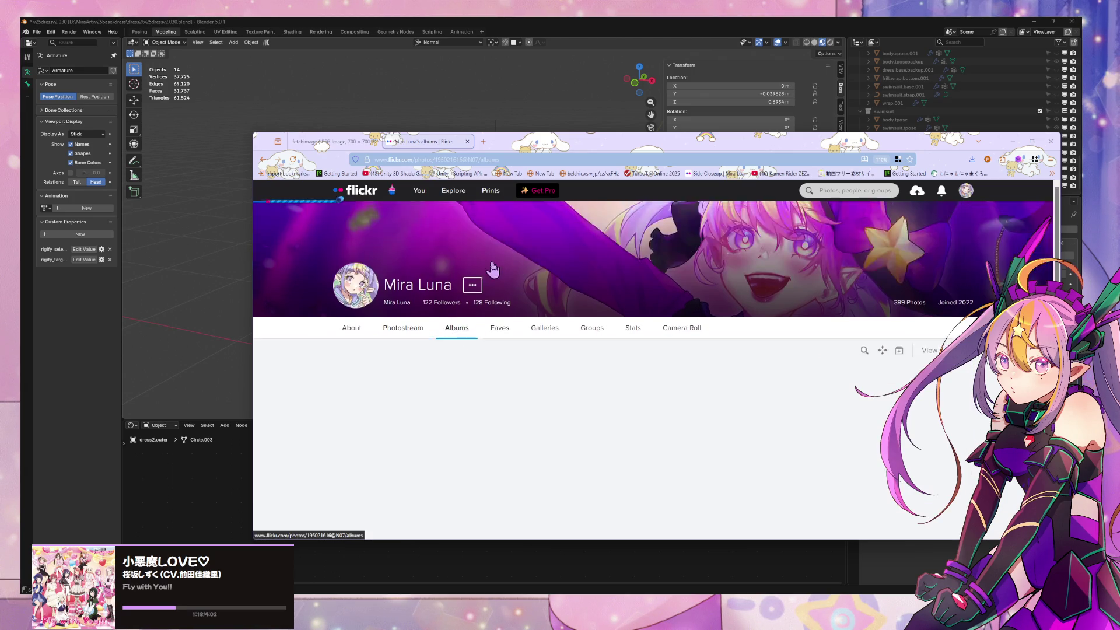
scroll(495, 267, down, 2)
scroll(507, 273, down, 1)
scroll(524, 282, up, 2)
scroll(523, 283, down, 1)
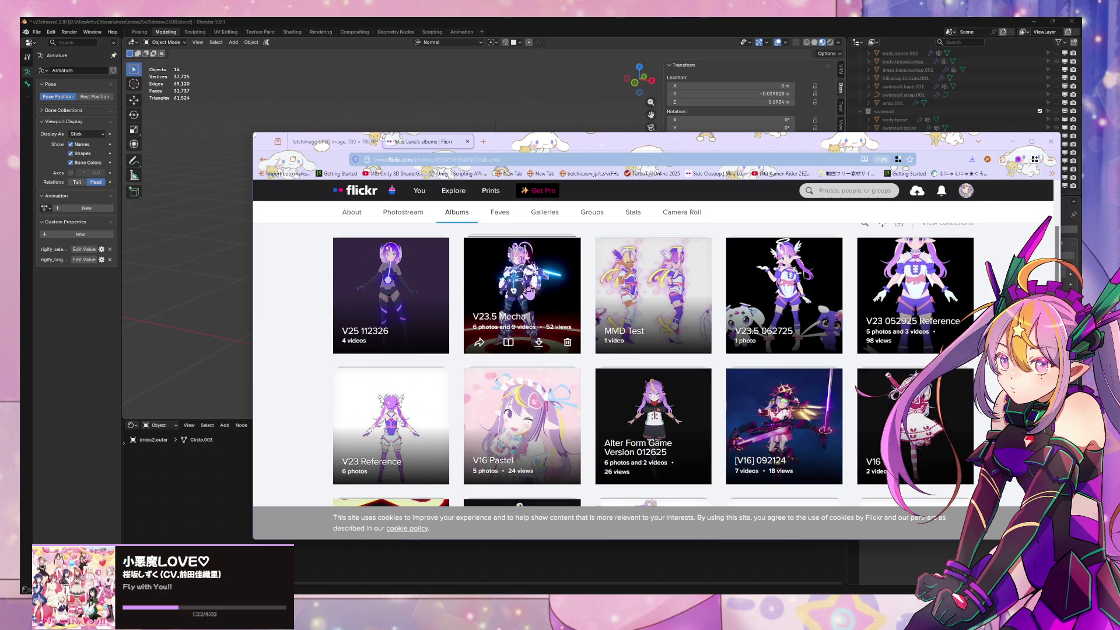
scroll(528, 291, down, 3)
scroll(528, 291, down, 3)
scroll(527, 293, up, 1)
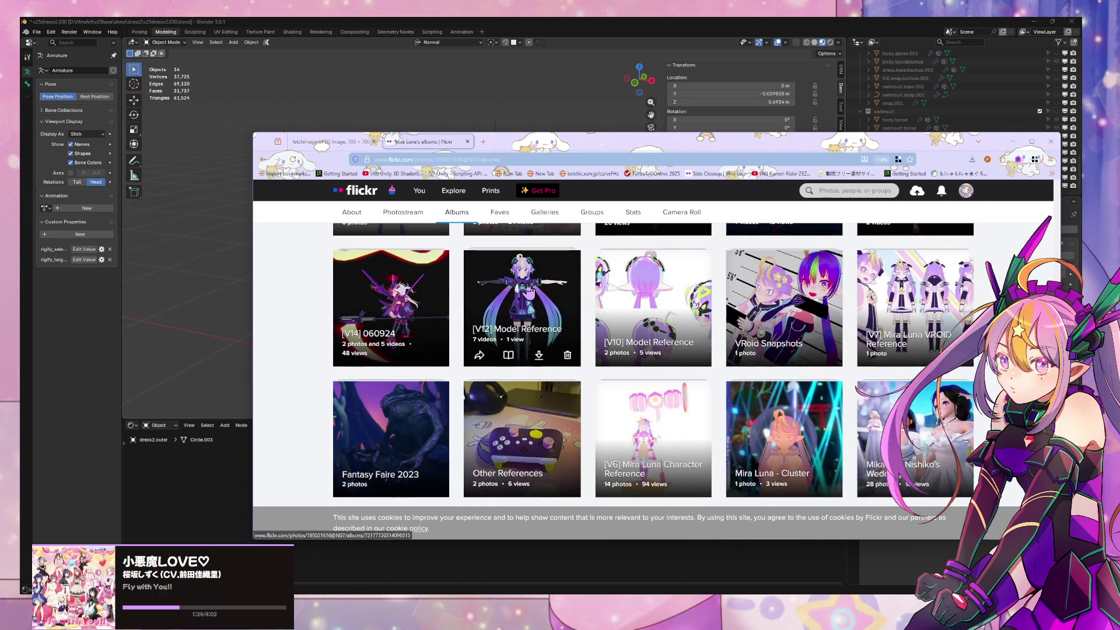
scroll(914, 310, down, 3)
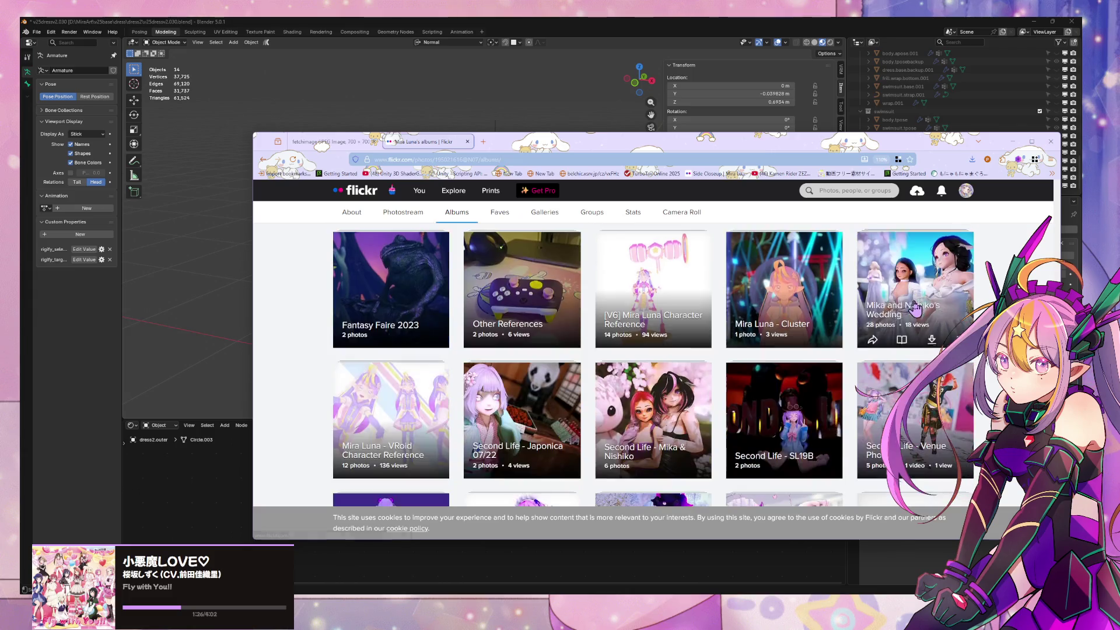
scroll(914, 311, down, 2)
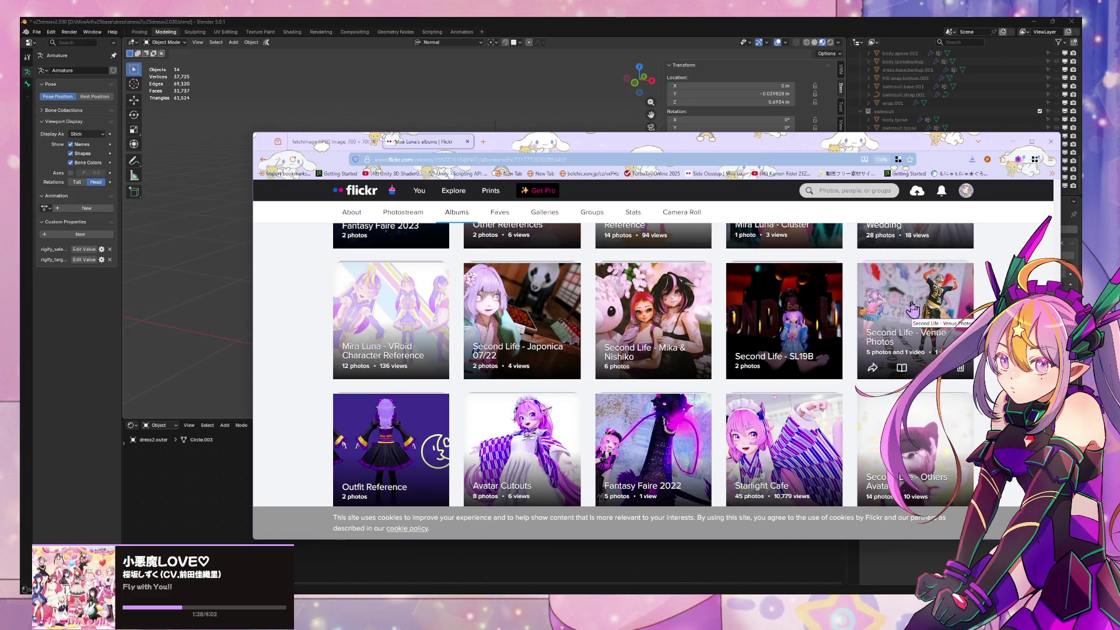
scroll(913, 311, down, 3)
scroll(913, 315, down, 2)
scroll(910, 318, up, 6)
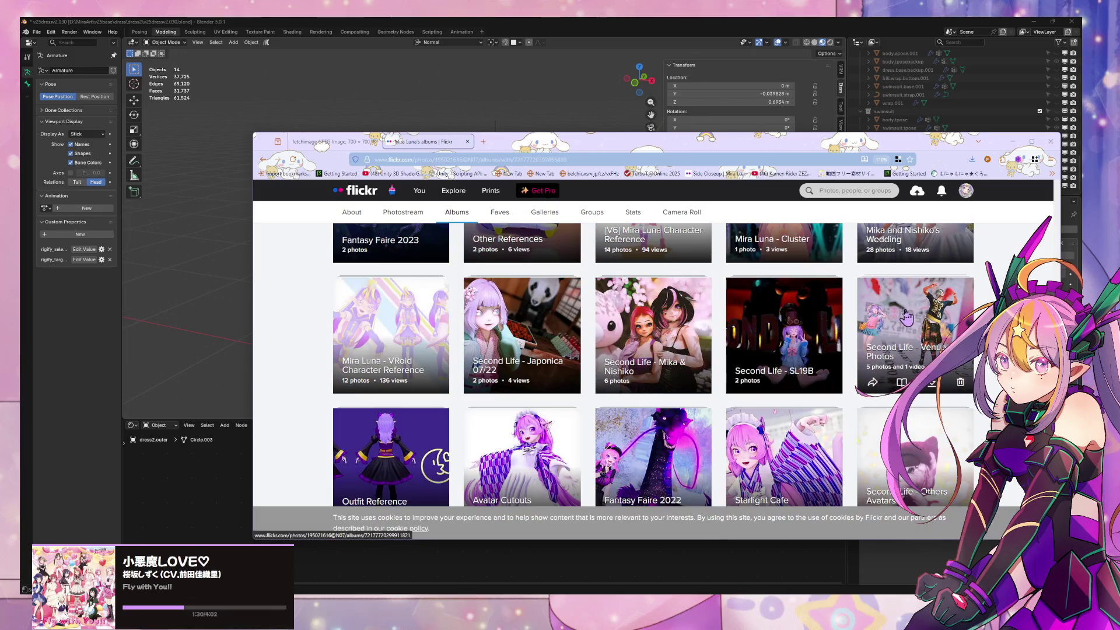
scroll(906, 316, up, 10)
scroll(907, 317, up, 3)
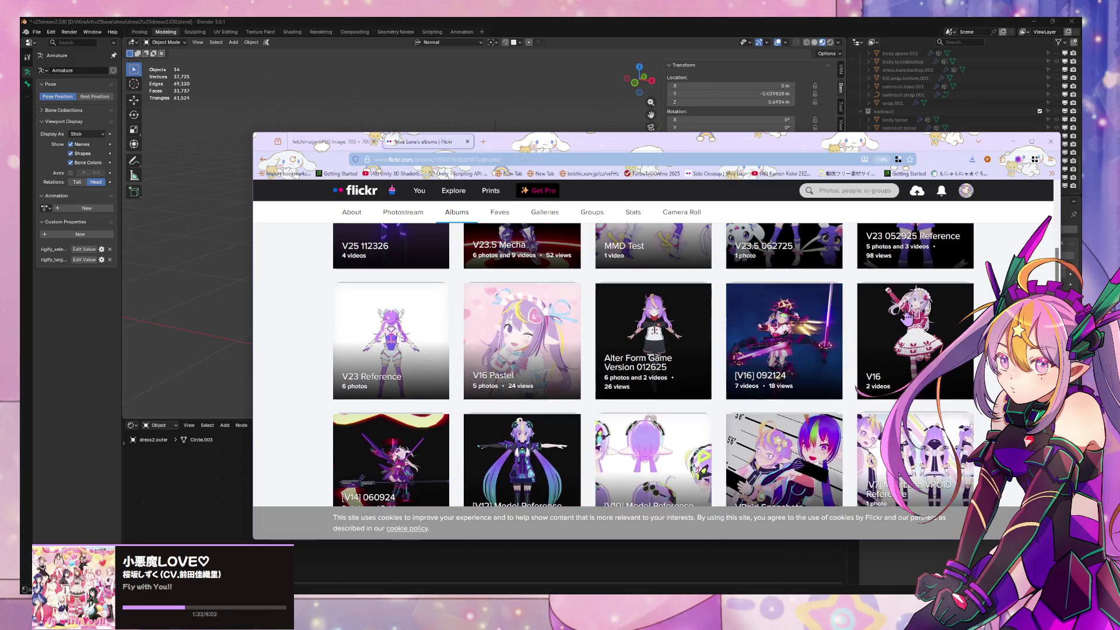
scroll(906, 317, down, 2)
scroll(906, 317, down, 2)
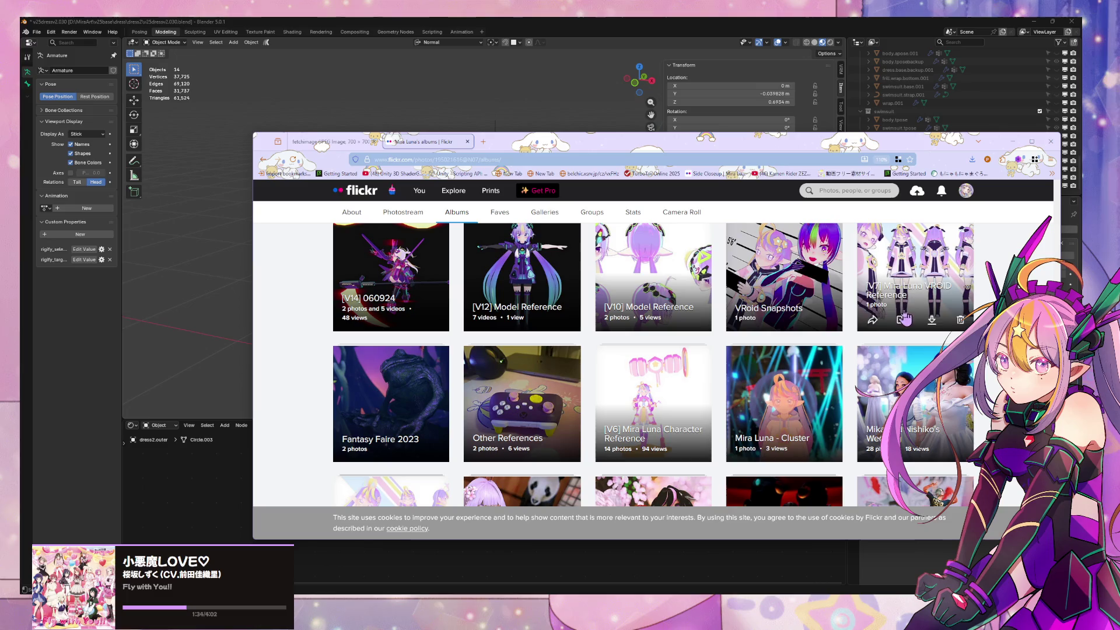
scroll(803, 276, up, 5)
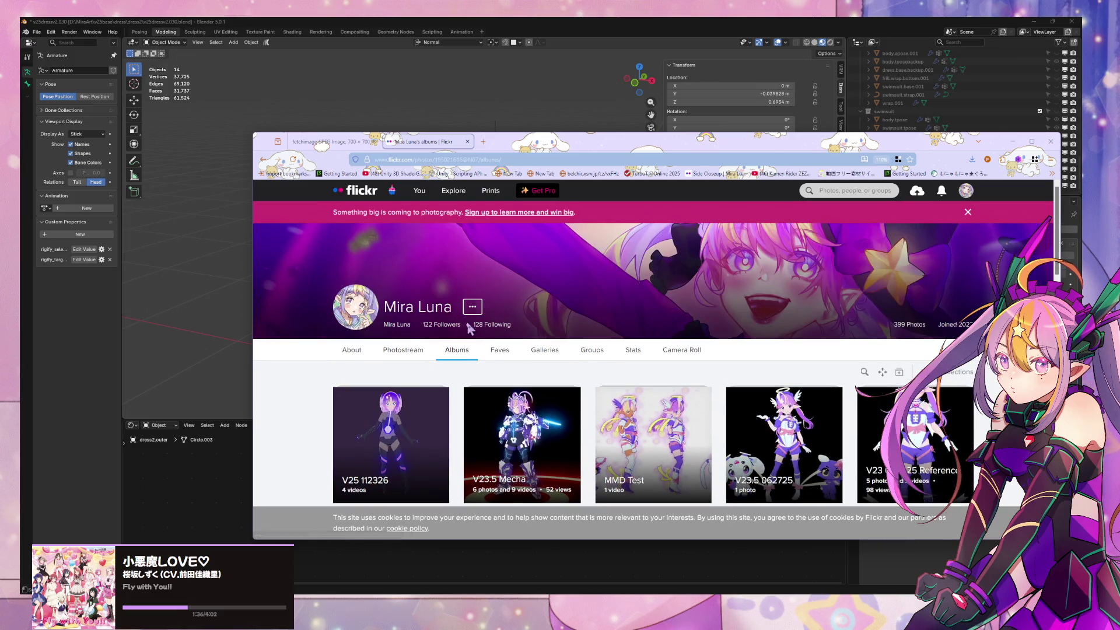
click(401, 350)
scroll(736, 250, down, 5)
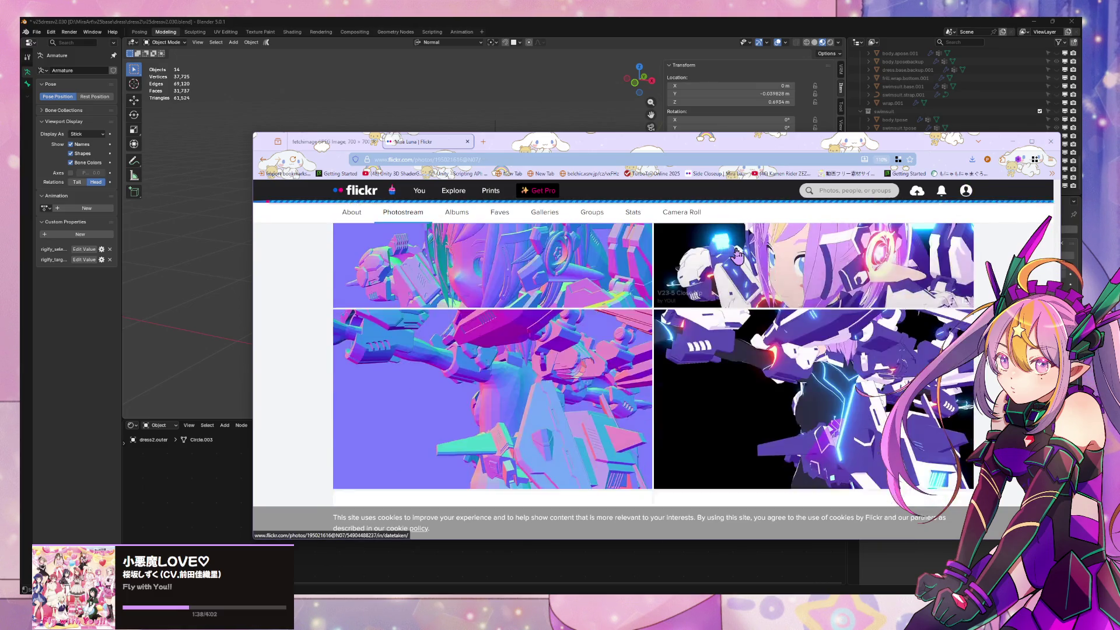
scroll(737, 256, down, 5)
scroll(737, 256, down, 5)
scroll(737, 256, down, 5)
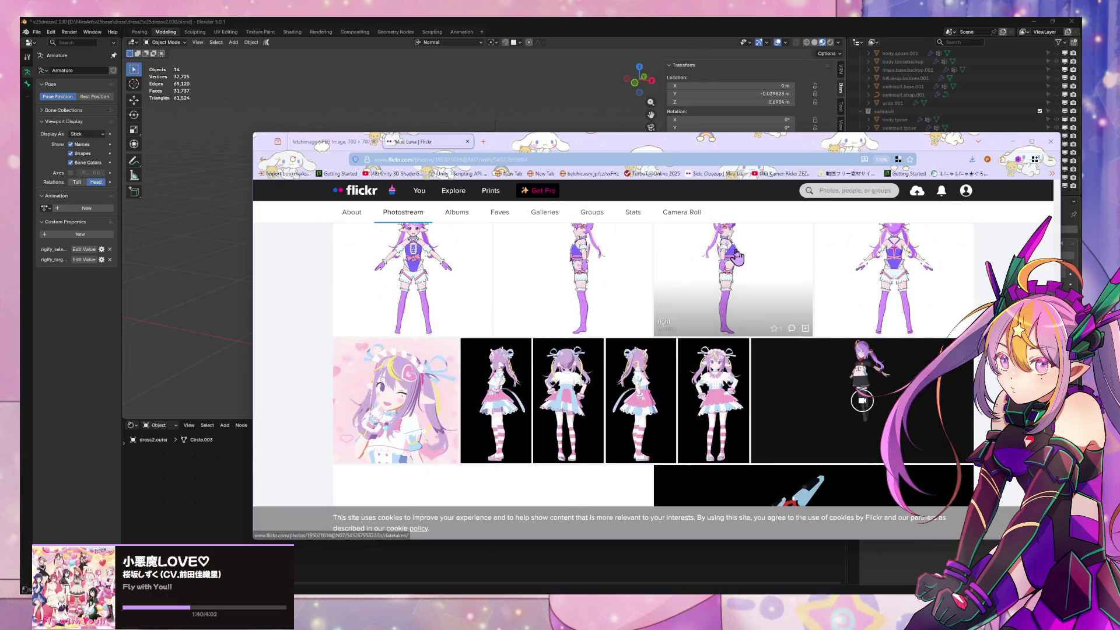
scroll(738, 257, down, 5)
scroll(737, 256, down, 5)
scroll(737, 256, down, 5)
scroll(736, 255, down, 3)
scroll(736, 256, up, 1)
scroll(737, 256, down, 5)
scroll(737, 255, down, 3)
scroll(737, 255, down, 3)
scroll(737, 255, up, 2)
scroll(736, 256, down, 2)
scroll(737, 256, down, 1)
scroll(737, 254, down, 2)
scroll(737, 255, down, 1)
scroll(736, 255, down, 2)
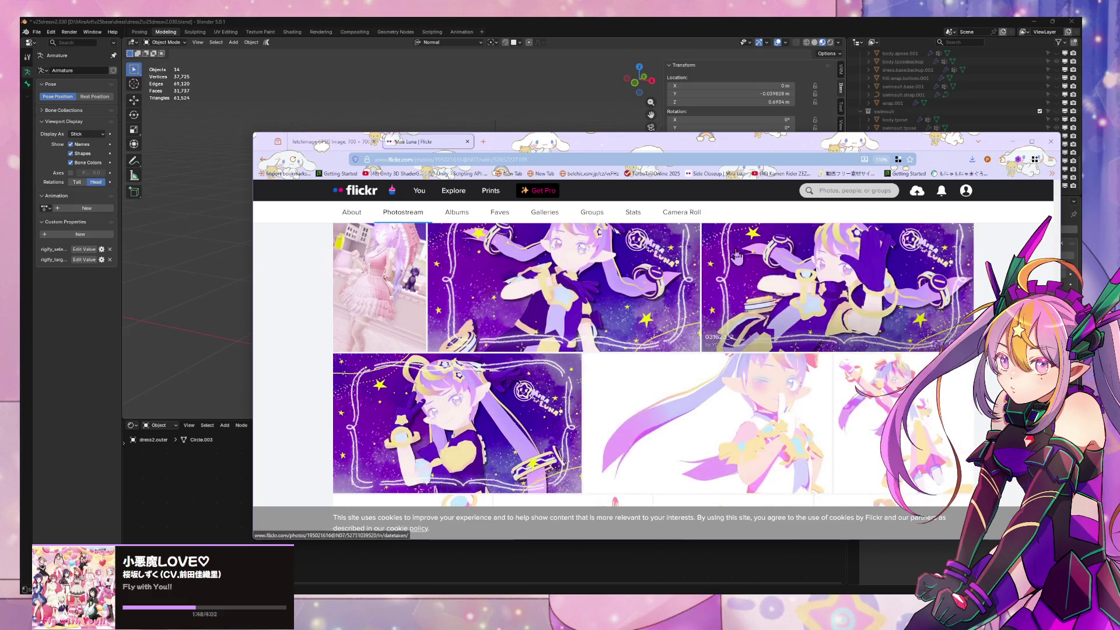
scroll(736, 256, down, 2)
scroll(736, 255, down, 2)
scroll(737, 255, down, 2)
scroll(736, 256, down, 2)
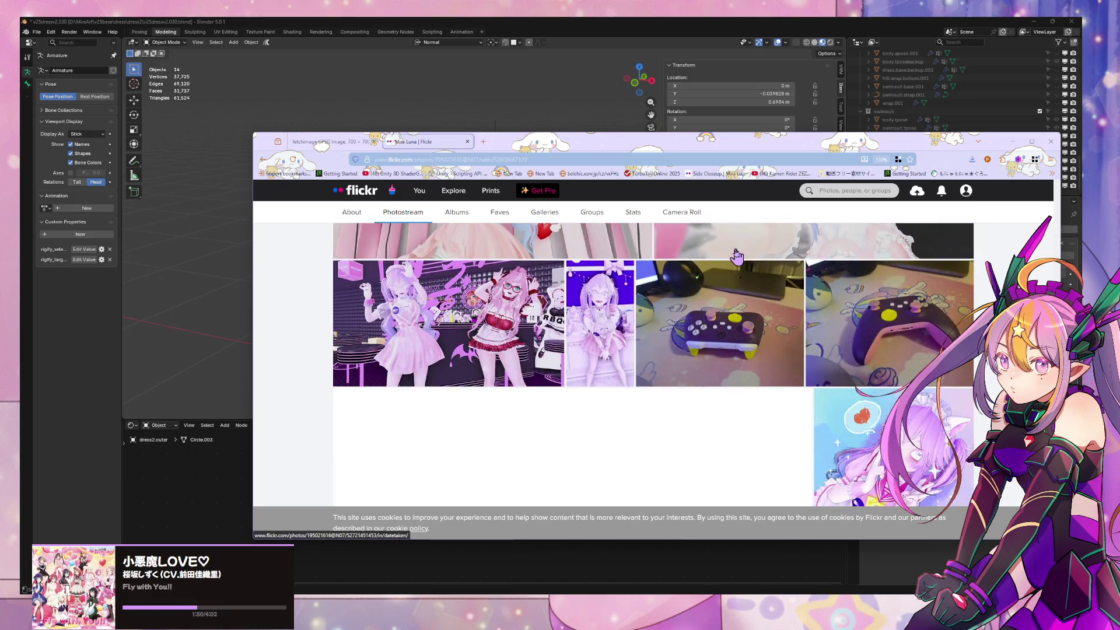
scroll(736, 256, down, 2)
scroll(737, 256, down, 2)
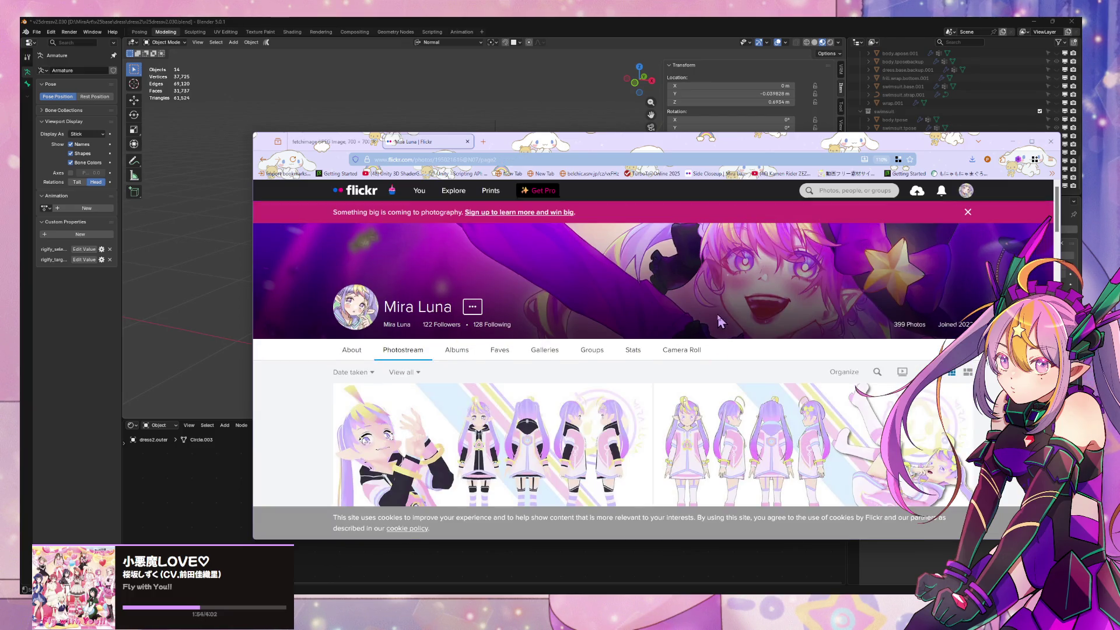
scroll(718, 321, down, 3)
scroll(718, 322, down, 2)
scroll(717, 322, down, 1)
scroll(714, 326, up, 1)
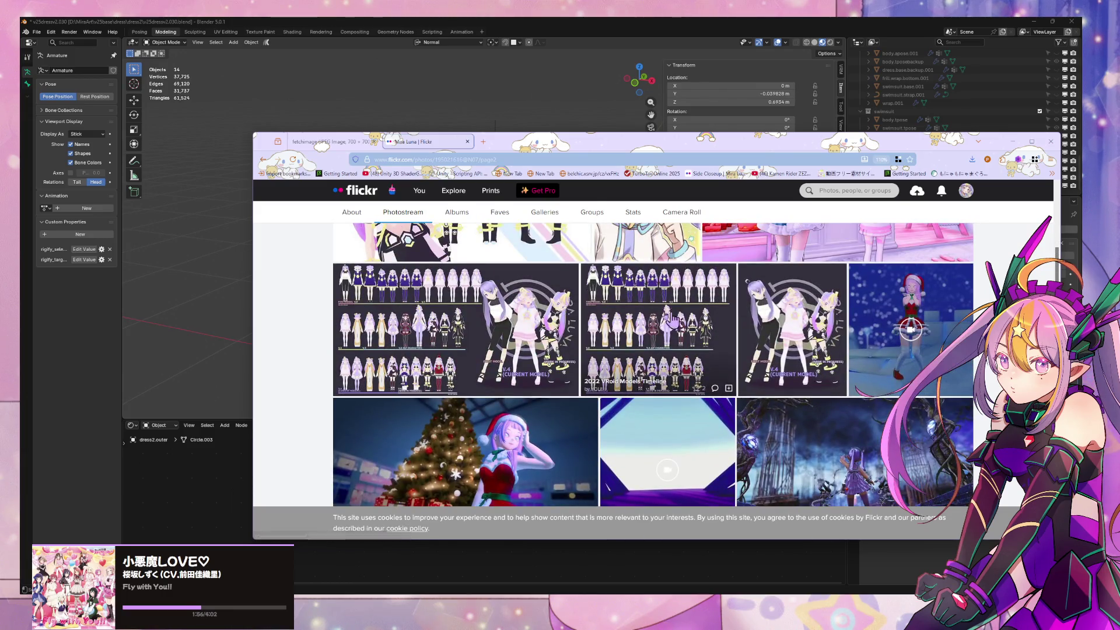
Open the 2022 VRoid Models Timeline photo and zoom in on it
mouse_move(691, 328)
click(648, 311)
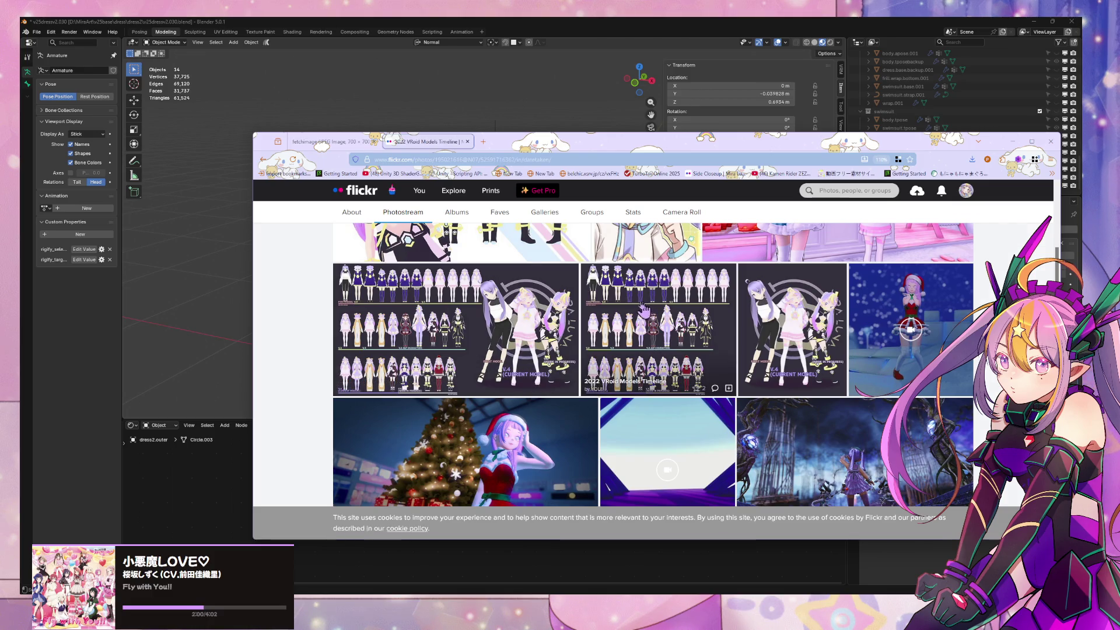
click(607, 275)
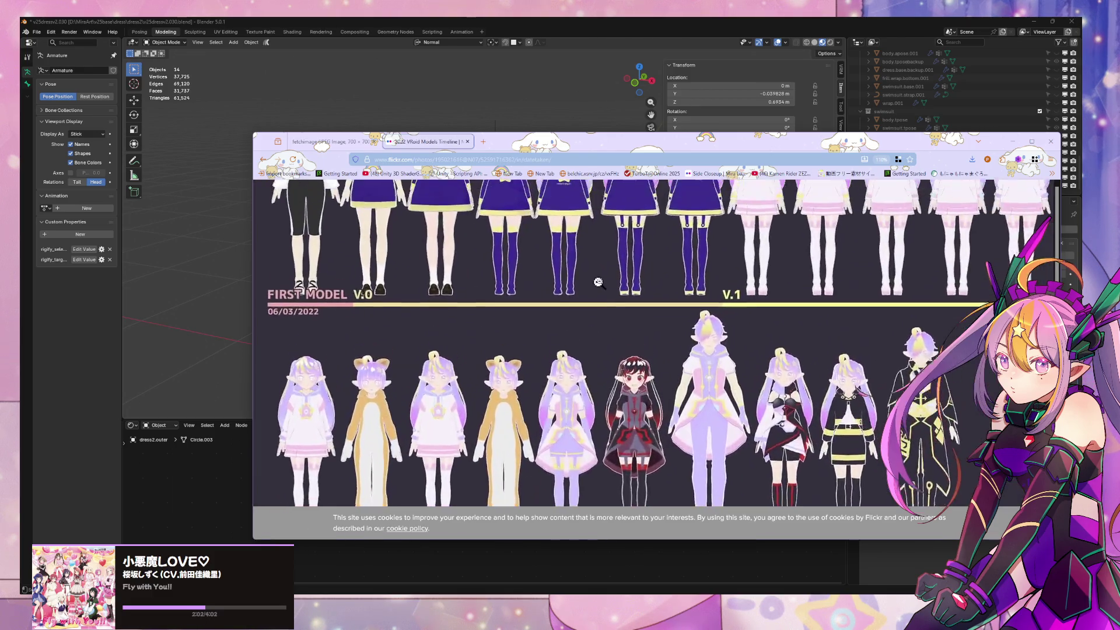
Pan across the enlarged timeline image, zoom back out and return to the photostream grid
drag(607, 274, 659, 395)
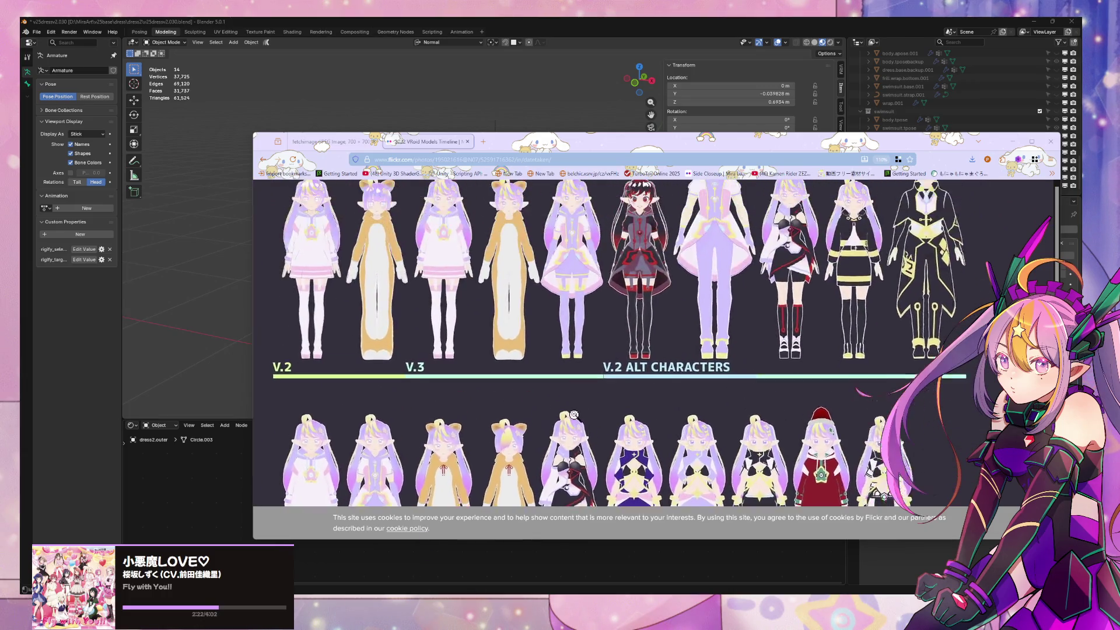
click(600, 453)
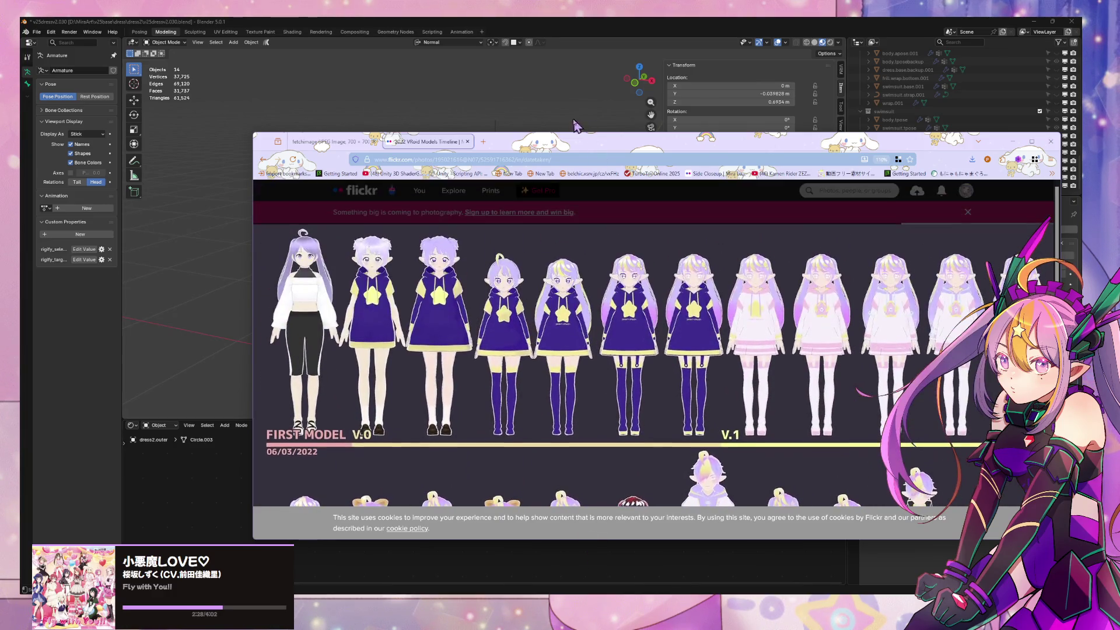
click(294, 188)
click(267, 161)
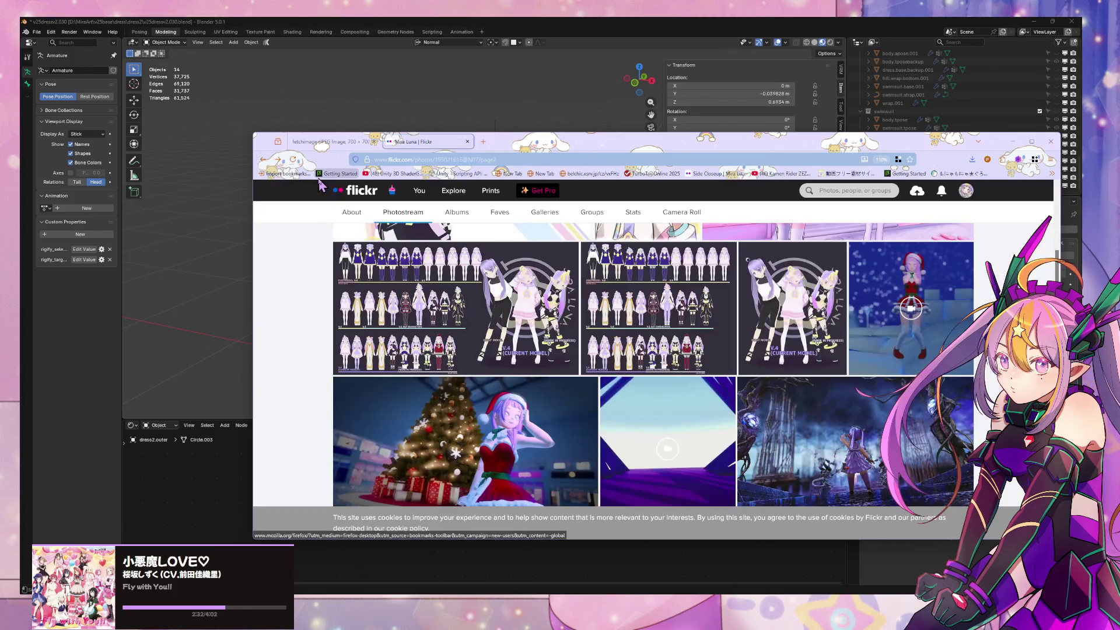
mouse_move(420, 190)
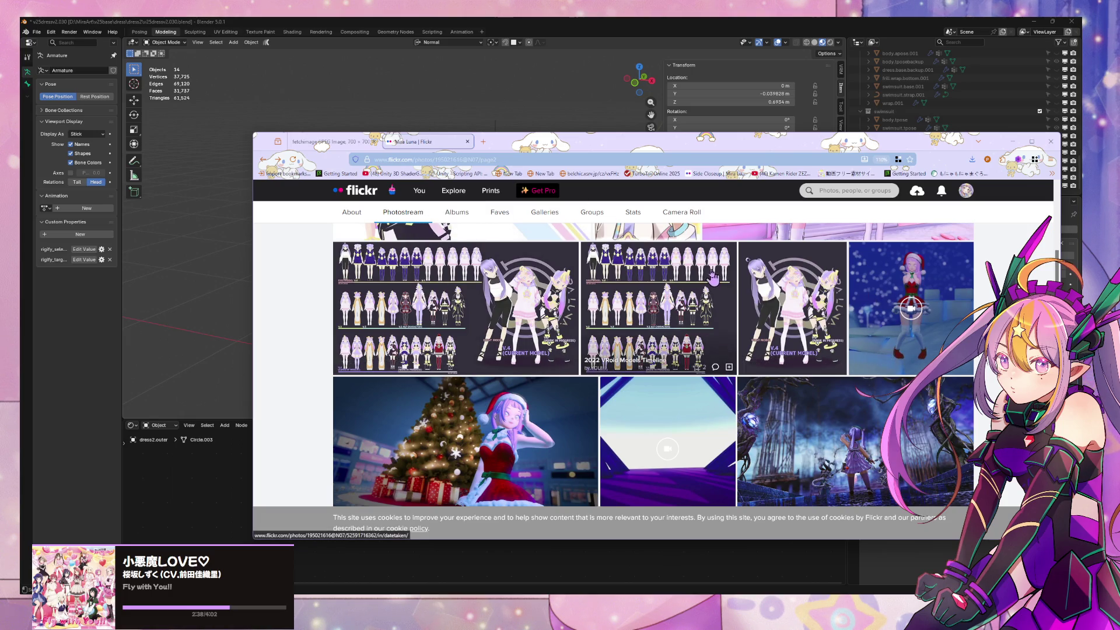
scroll(612, 307, up, 3)
scroll(666, 289, up, 2)
scroll(711, 274, up, 2)
scroll(710, 275, up, 2)
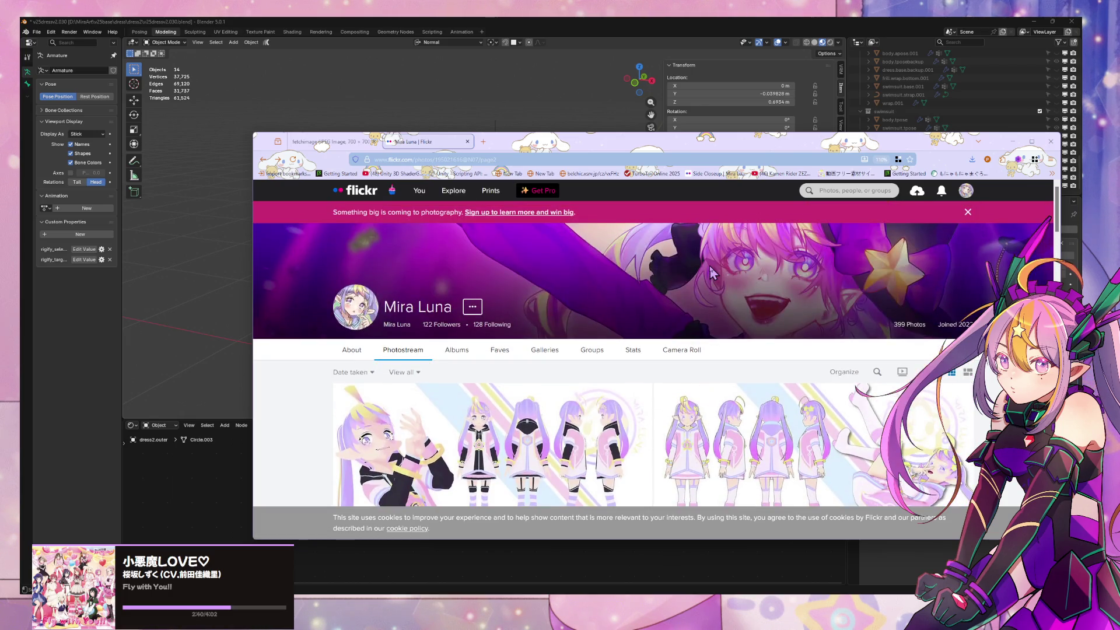
scroll(709, 265, down, 5)
scroll(710, 267, down, 5)
scroll(710, 268, down, 5)
scroll(711, 272, down, 5)
scroll(711, 273, down, 3)
scroll(712, 273, down, 2)
scroll(712, 273, up, 1)
scroll(711, 273, up, 2)
scroll(712, 274, down, 3)
scroll(712, 270, up, 10)
scroll(713, 268, down, 5)
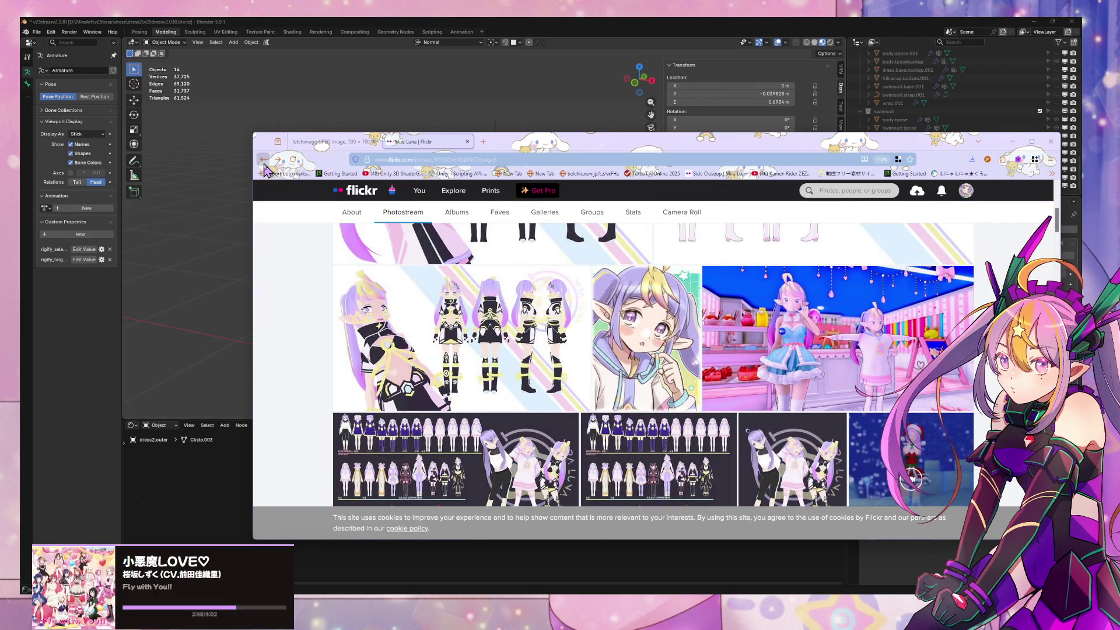
Go back a photostream page, then drag the browser off-screen to reveal Blender
click(265, 161)
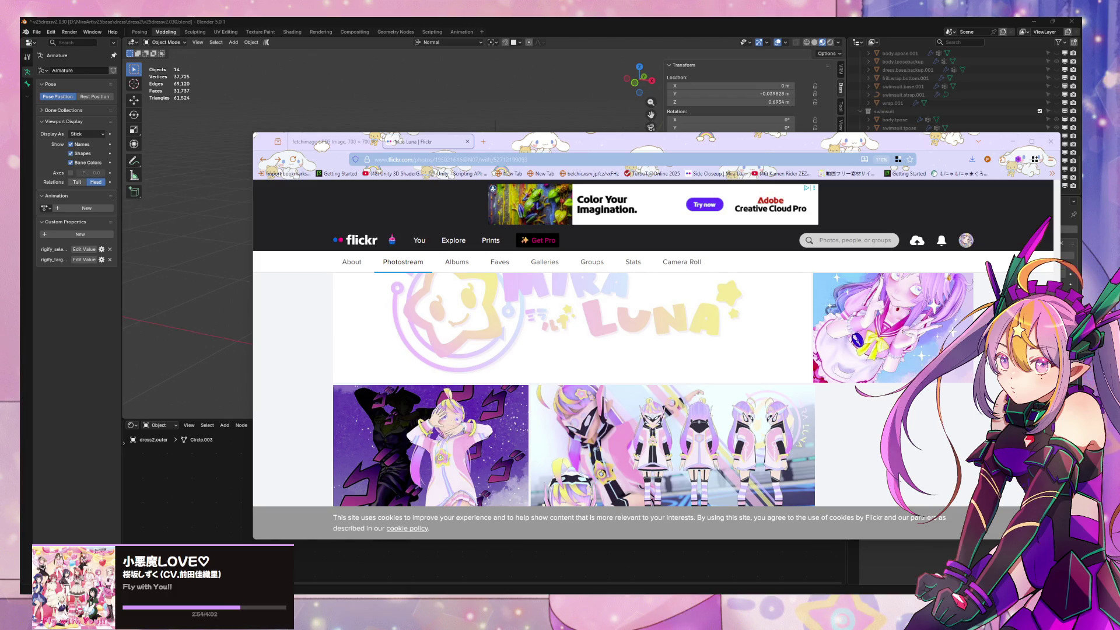
scroll(525, 367, down, 3)
scroll(624, 379, down, 5)
scroll(624, 380, down, 5)
scroll(623, 379, down, 5)
scroll(624, 378, down, 3)
scroll(624, 379, up, 3)
scroll(624, 378, up, 1)
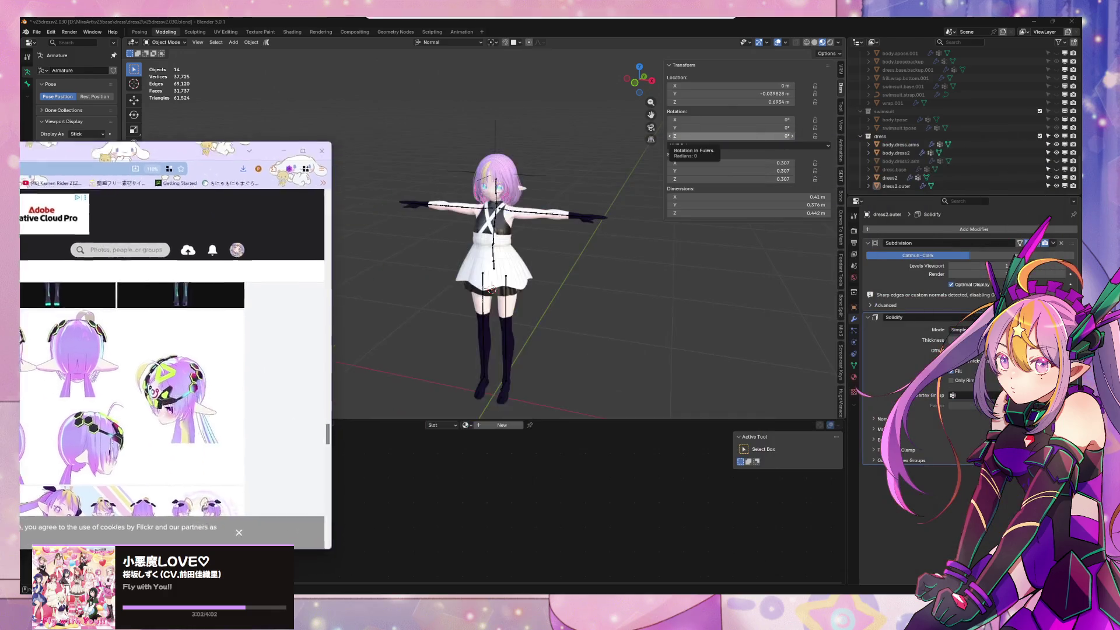
drag(676, 147, 0, 197)
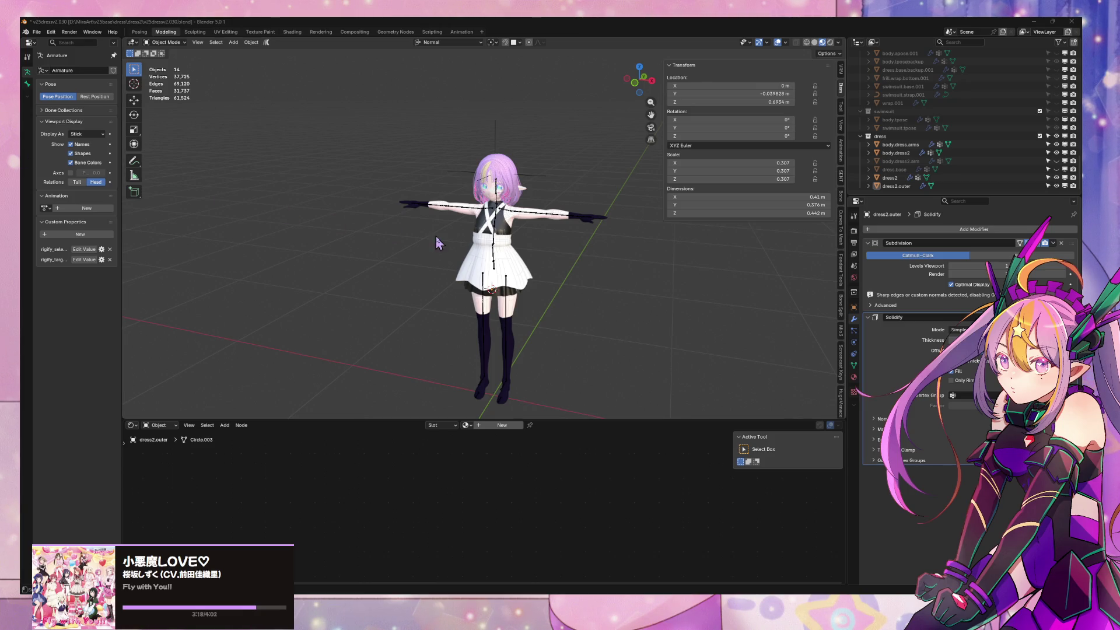
scroll(500, 244, up, 3)
scroll(500, 243, up, 3)
scroll(490, 229, up, 2)
Review the character from above and the front, then enter Edit Mode on dress2.outer
mouse_move(490, 230)
middle_down()
mouse_move(481, 217)
mouse_move(407, 243)
mouse_move(306, 218)
mouse_move(395, 248)
mouse_move(543, 249)
mouse_move(335, 212)
mouse_move(531, 232)
mouse_move(370, 249)
mouse_move(533, 267)
mouse_move(570, 302)
mouse_move(723, 179)
middle_up()
scroll(549, 249, down, 4)
scroll(531, 232, up, 4)
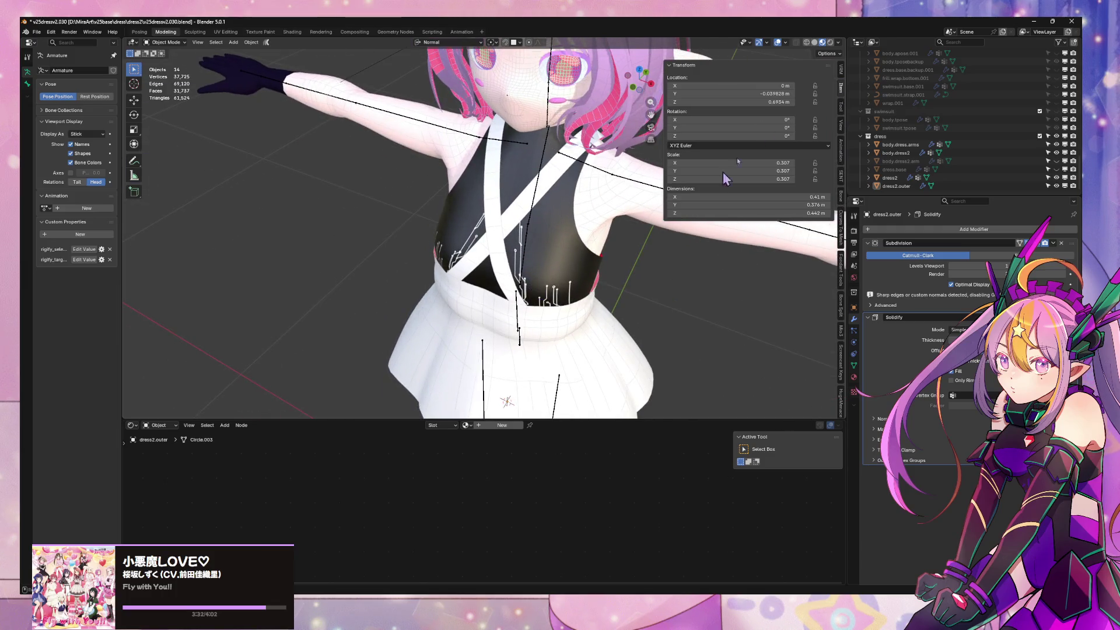
click(643, 74)
drag(643, 74, 630, 123)
scroll(630, 122, down, 3)
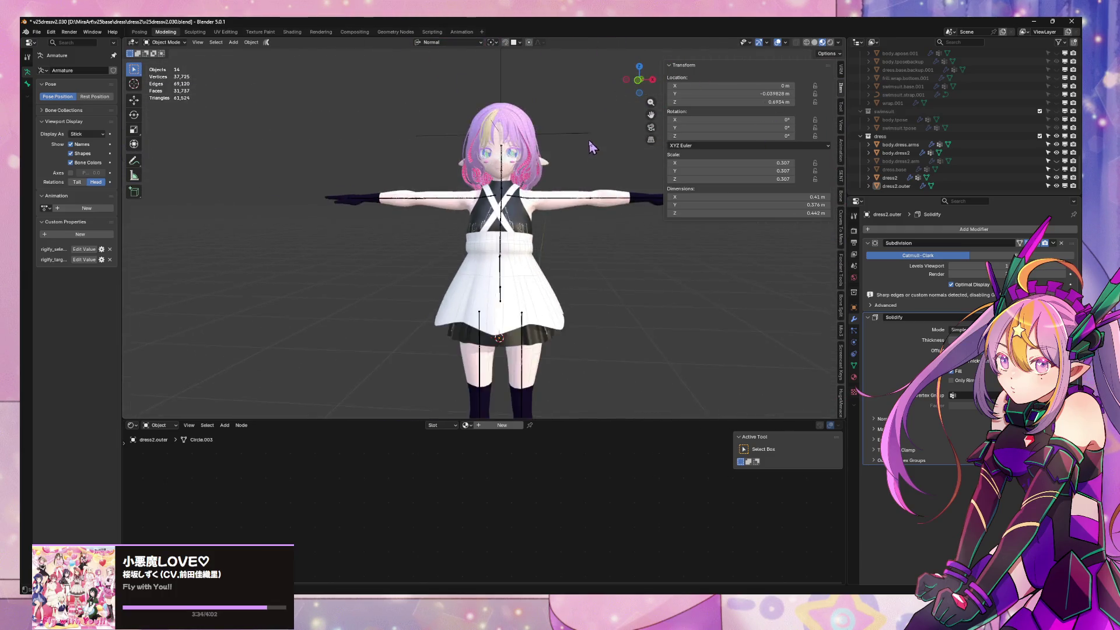
scroll(630, 123, down, 2)
scroll(536, 205, up, 2)
scroll(566, 282, up, 3)
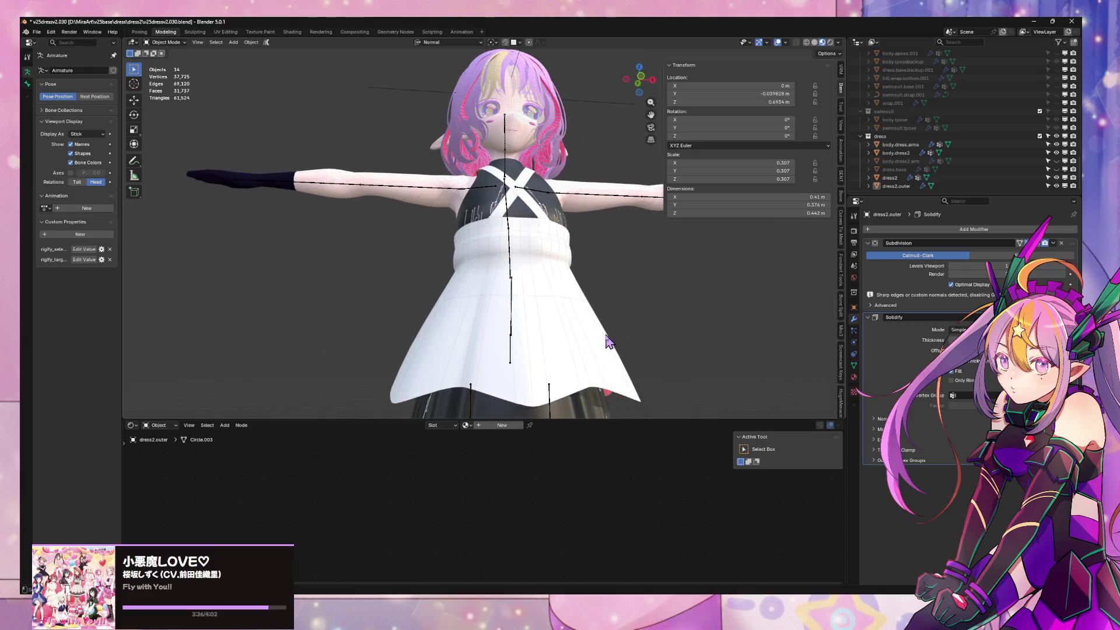
key(Tab)
middle_drag(641, 371, 698, 315)
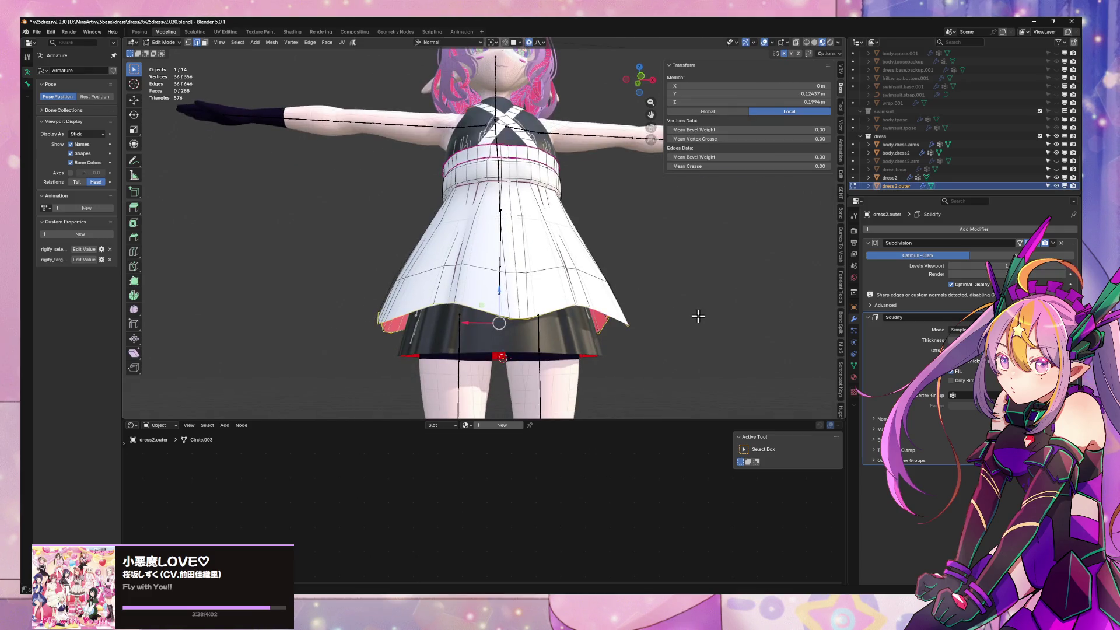
Scale the hem loop outward with proportional falloff so the skirt flares, and check it in Object Mode
key(s)
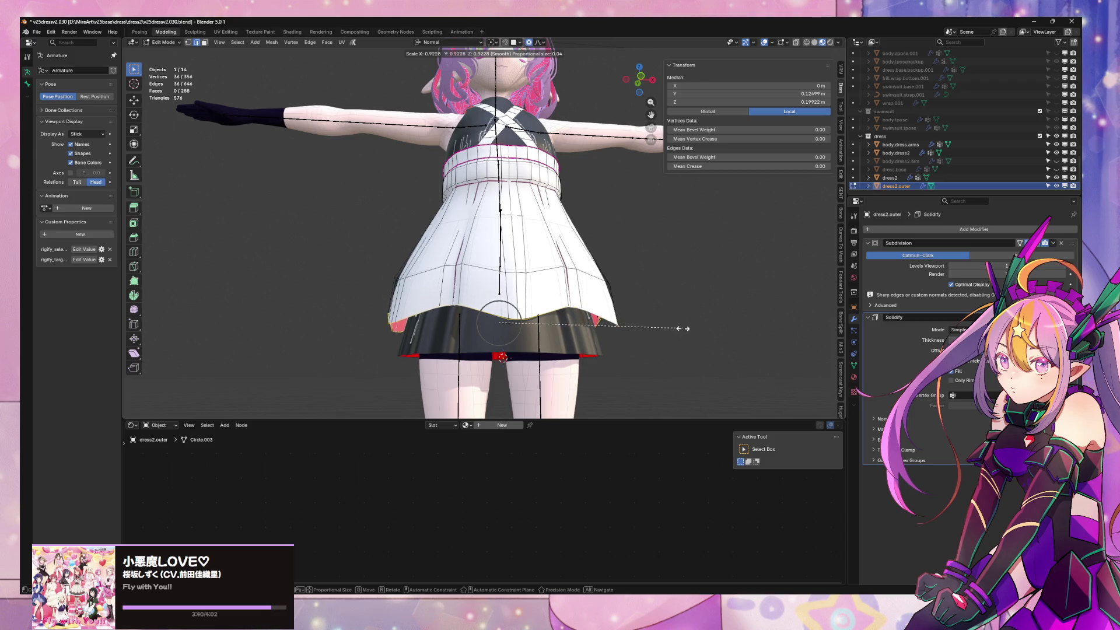
click(685, 329)
scroll(688, 325, down, 2)
mouse_move(687, 325)
middle_down()
mouse_move(715, 324)
mouse_move(705, 355)
mouse_move(605, 330)
mouse_move(662, 365)
mouse_move(653, 343)
mouse_move(707, 342)
mouse_move(501, 271)
middle_up()
key(Tab)
scroll(579, 306, up, 2)
scroll(584, 309, up, 2)
scroll(591, 313, up, 2)
key(Tab)
click(501, 272)
mouse_move(607, 301)
middle_down()
mouse_move(613, 326)
mouse_move(554, 233)
mouse_move(586, 25)
middle_up()
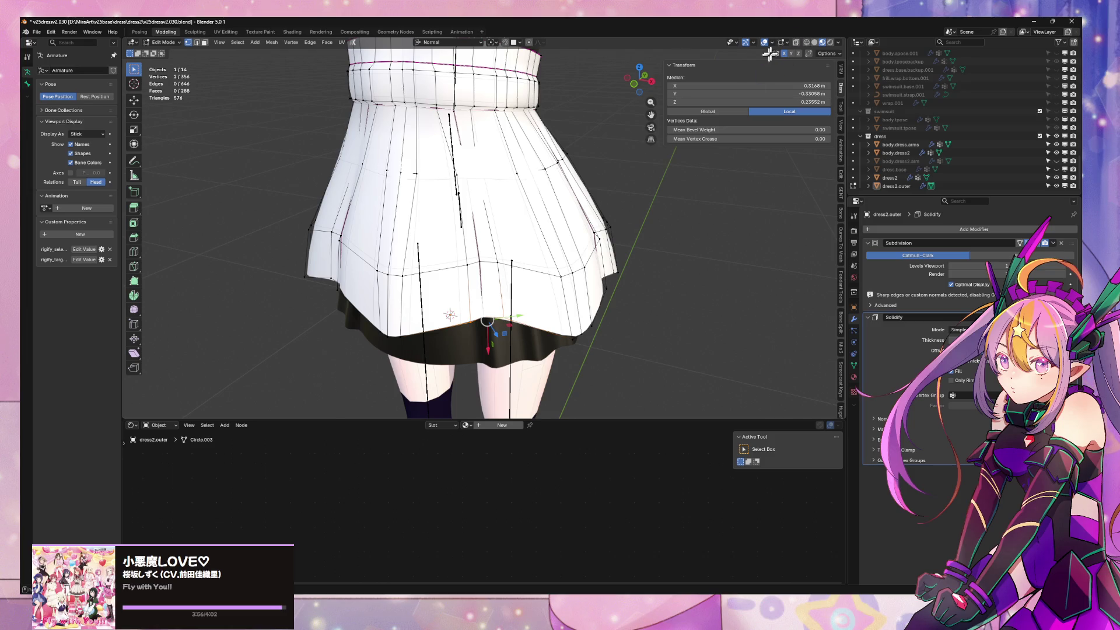
Try and cancel a normal-Y scale, then select three vertical pleat edge loops on the skirt
click(817, 44)
middle_drag(580, 268, 607, 266)
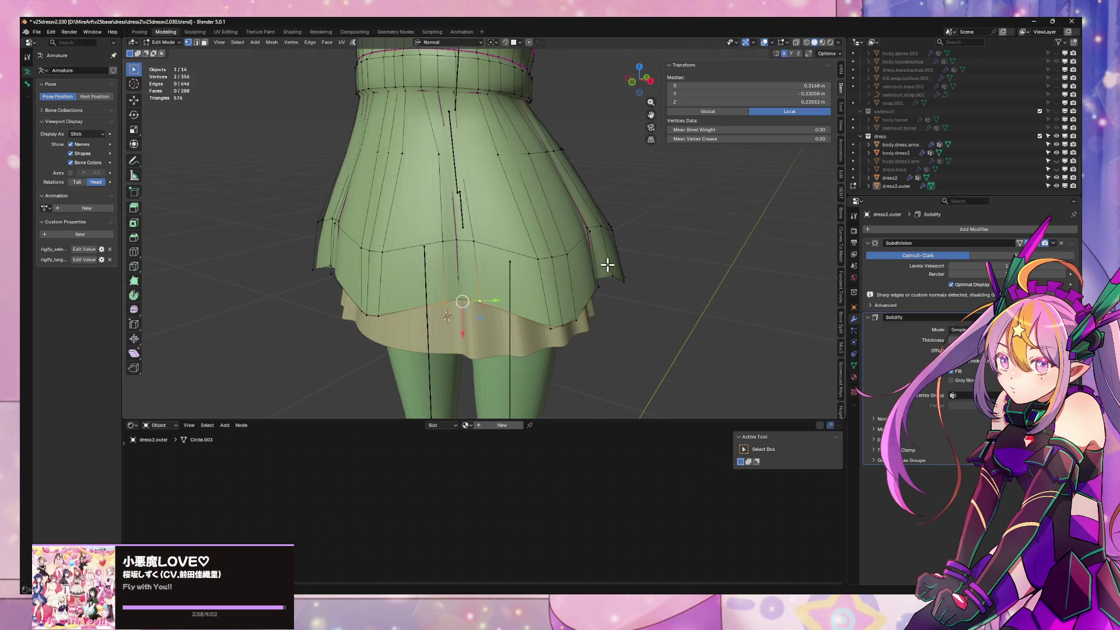
key(s)
key(y)
key(y)
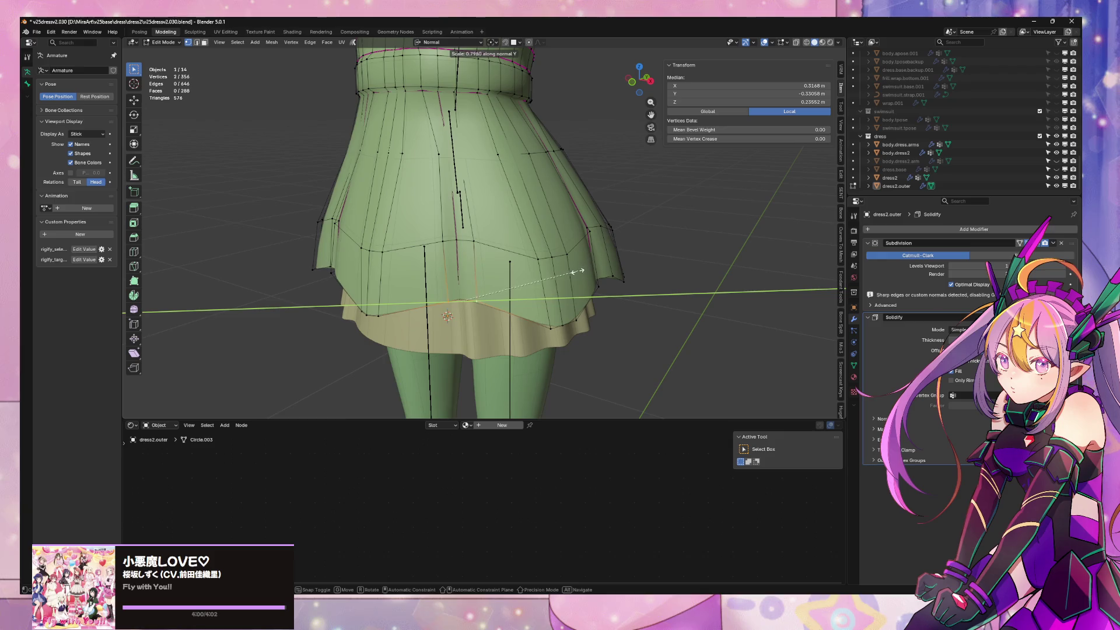
click(548, 276)
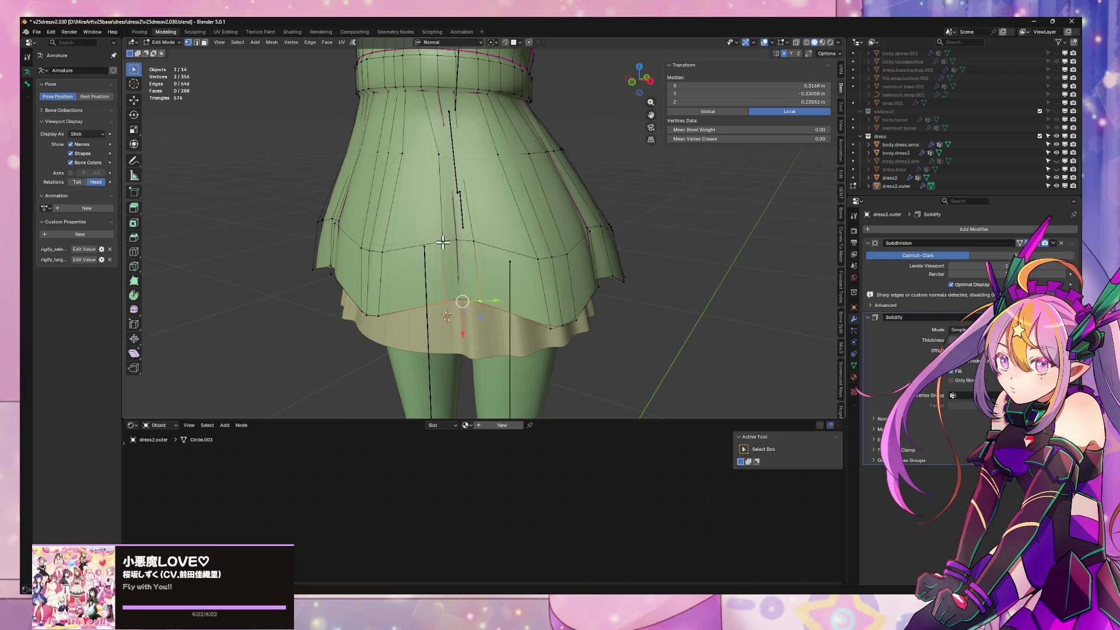
alt+click(444, 255)
alt+shift+click(492, 263)
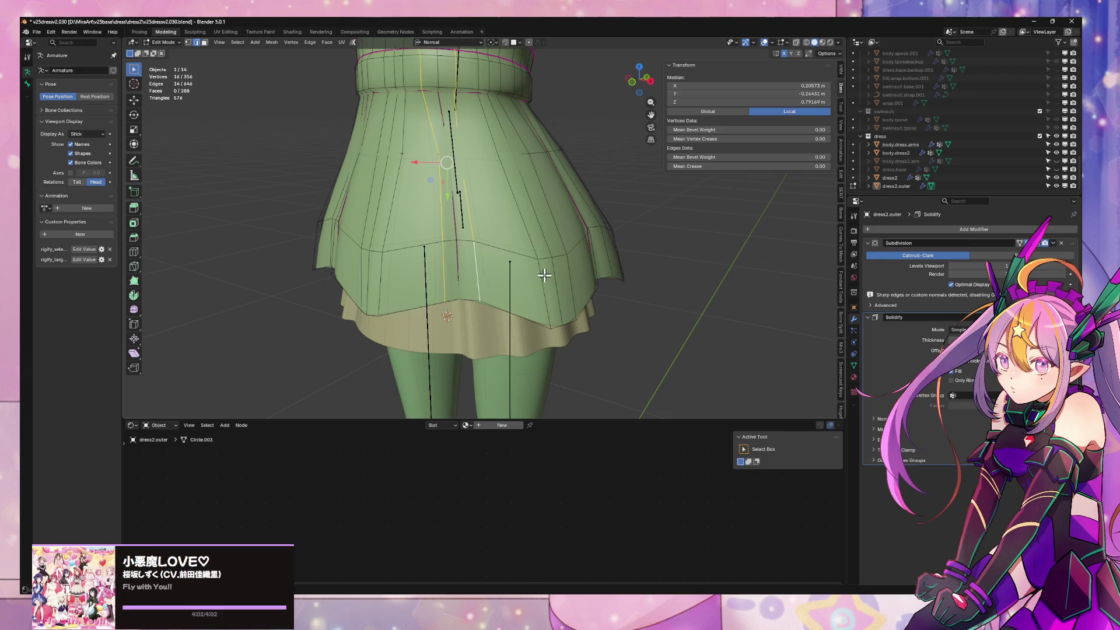
alt+shift+click(551, 273)
mouse_move(569, 281)
middle_down()
mouse_move(582, 207)
mouse_move(496, 169)
middle_up()
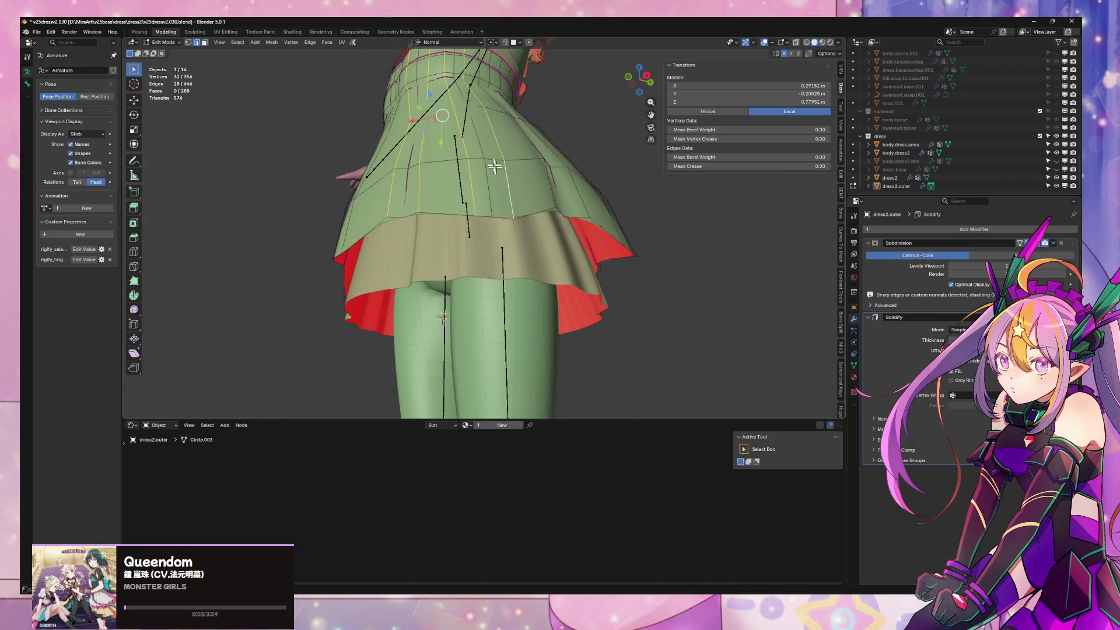
middle_drag(499, 216, 536, 254)
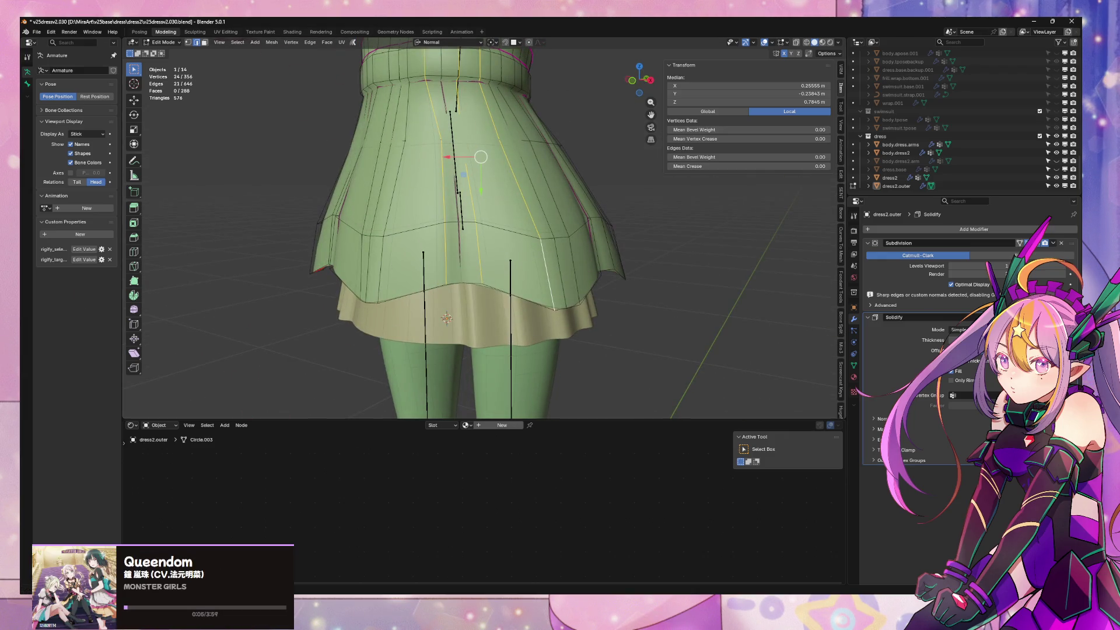